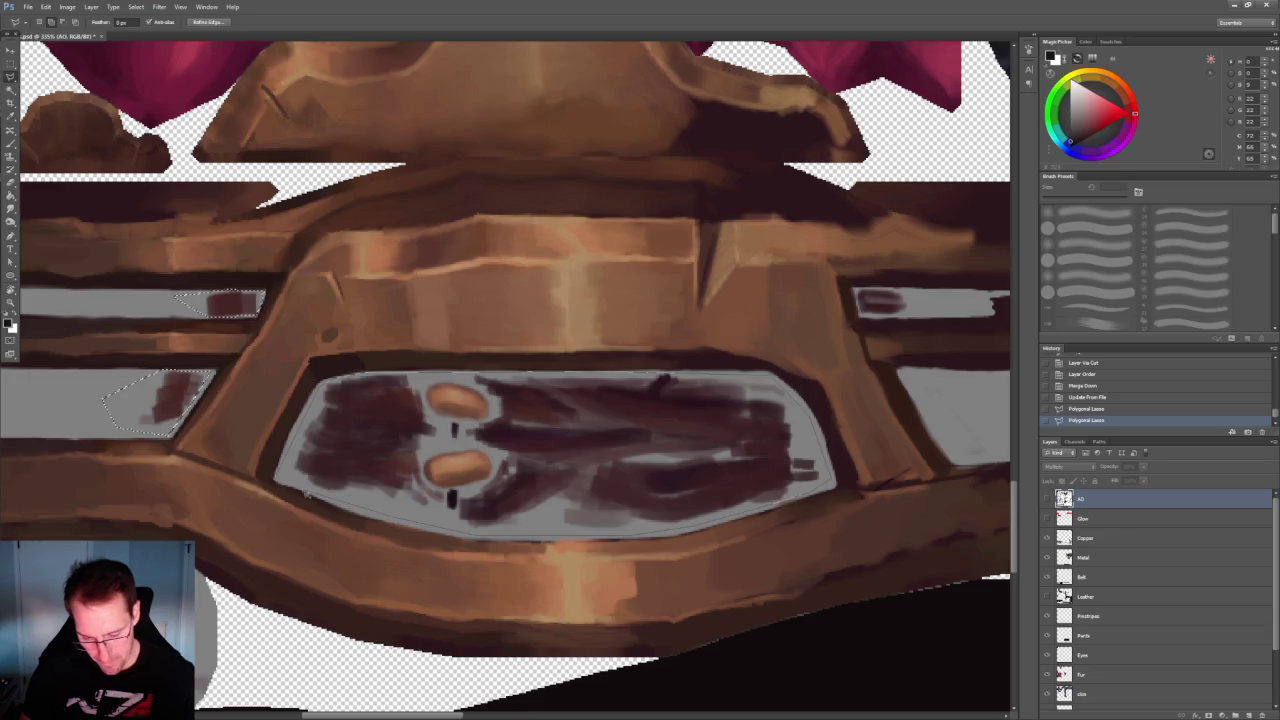
Restore the previous lasso selections and outline the lower and upper studs
key("ctrl+d")
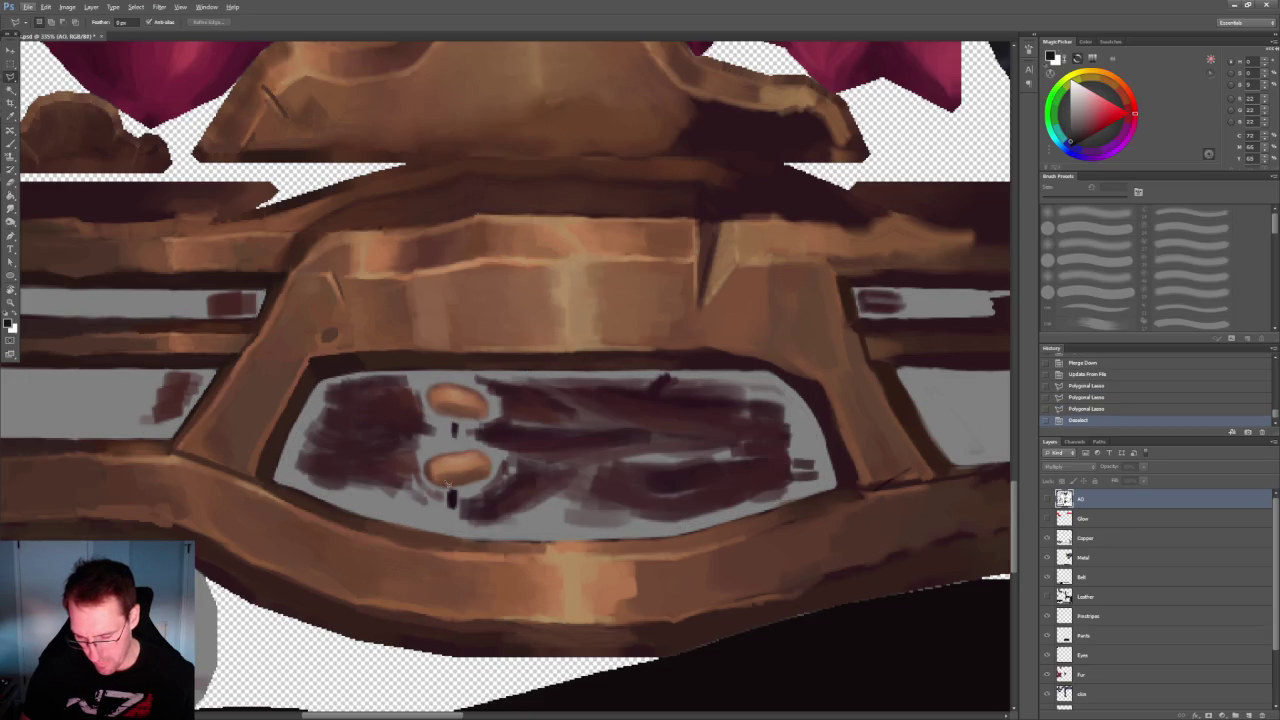
key("ctrl+z")
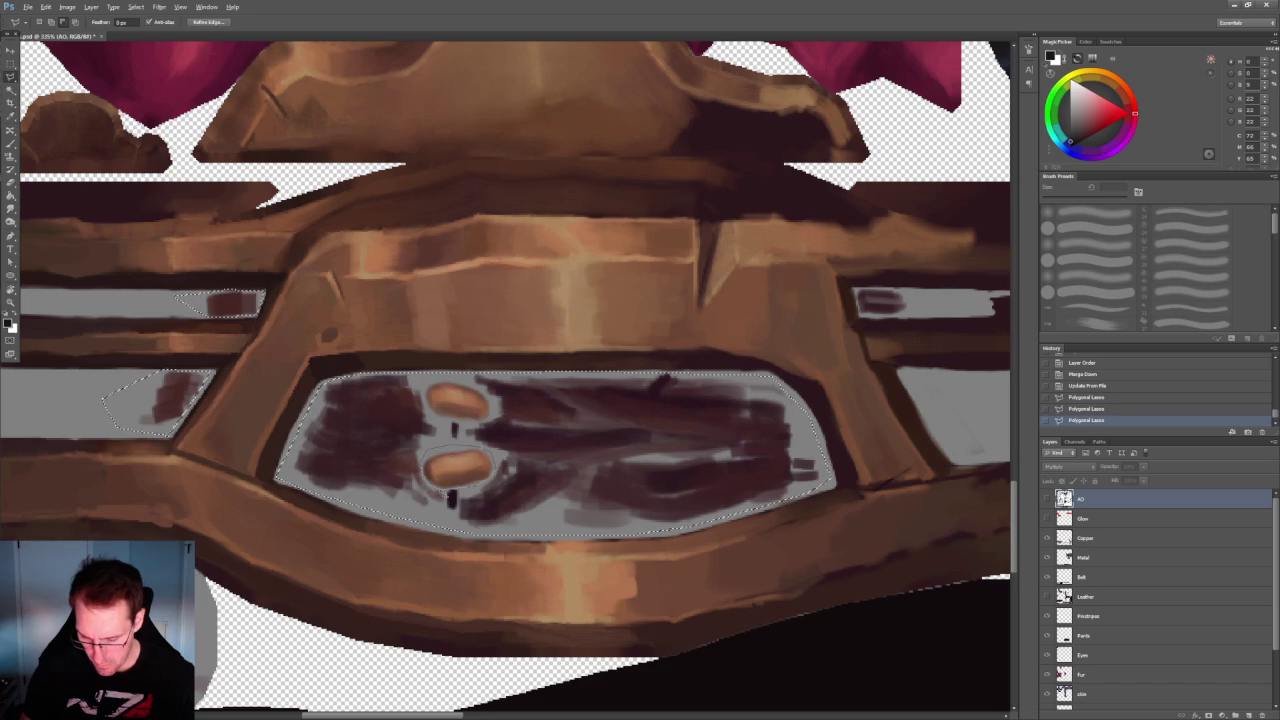
key("Return")
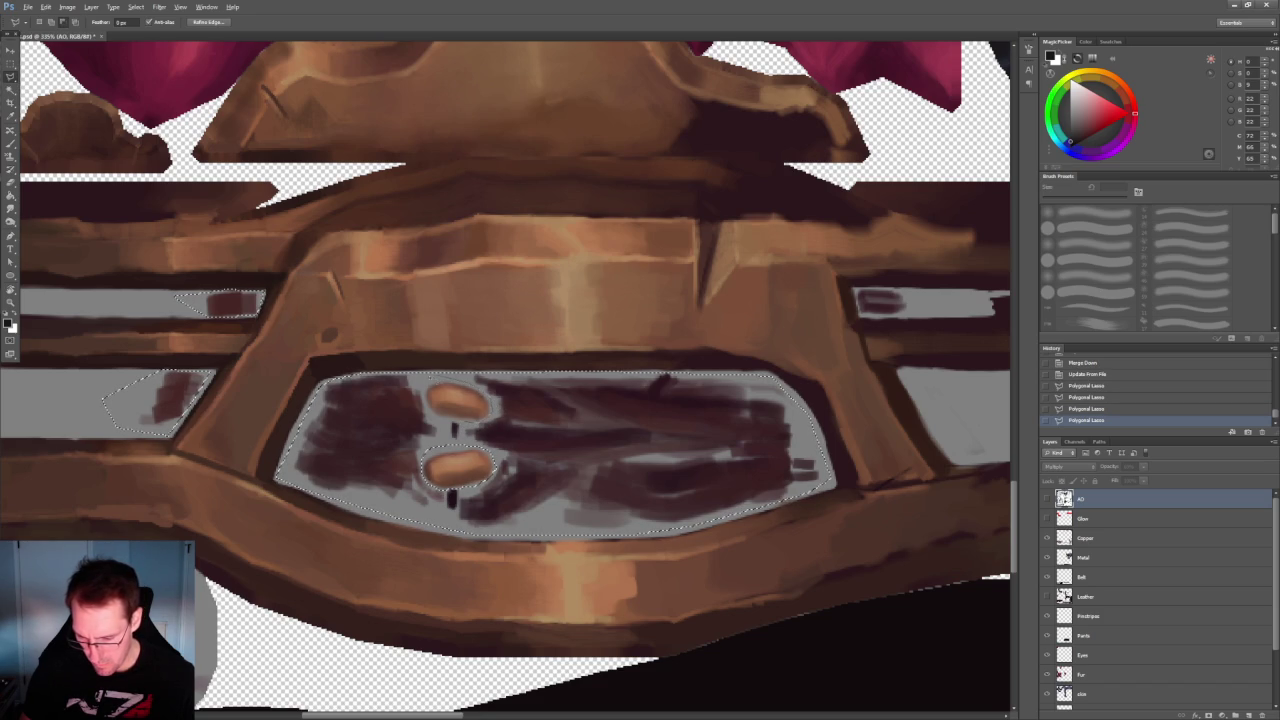
left_click(424, 398)
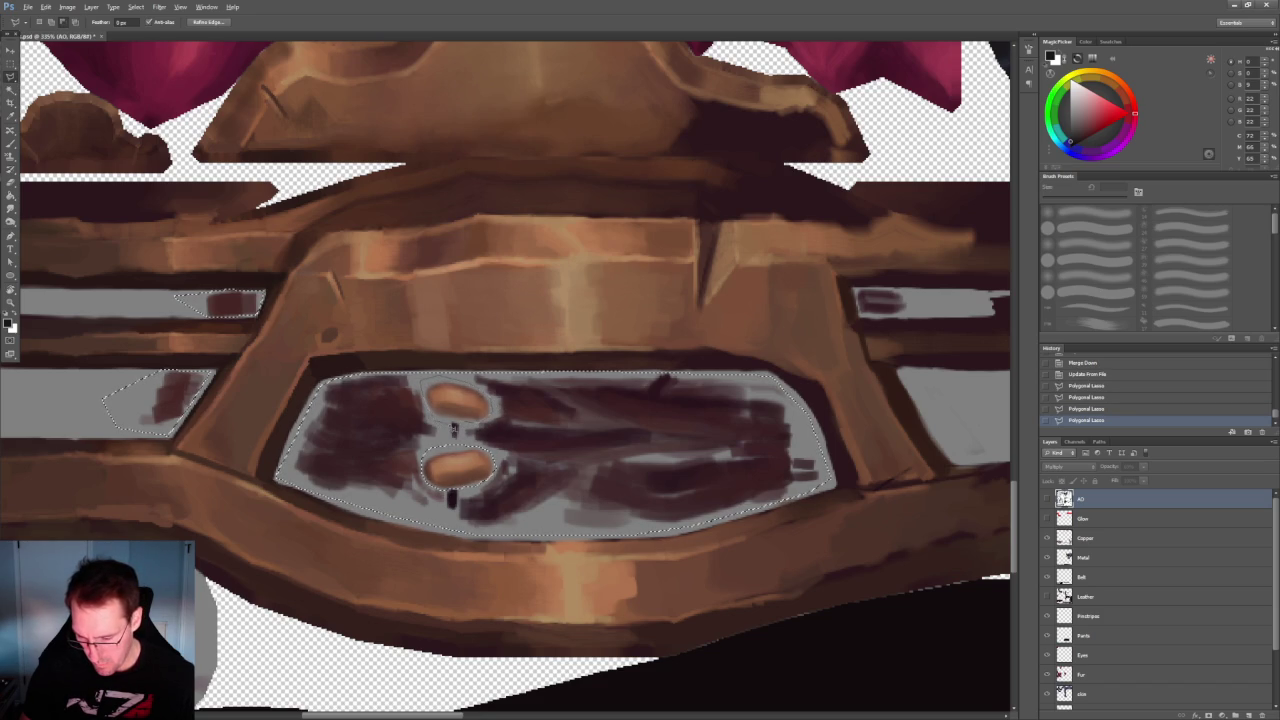
left_click(455, 428)
Lasso the dark blob in the slot and make the Copper layer active
scroll(480, 437, "down", 3, "alt")
scroll(806, 357, "up", 5, "alt")
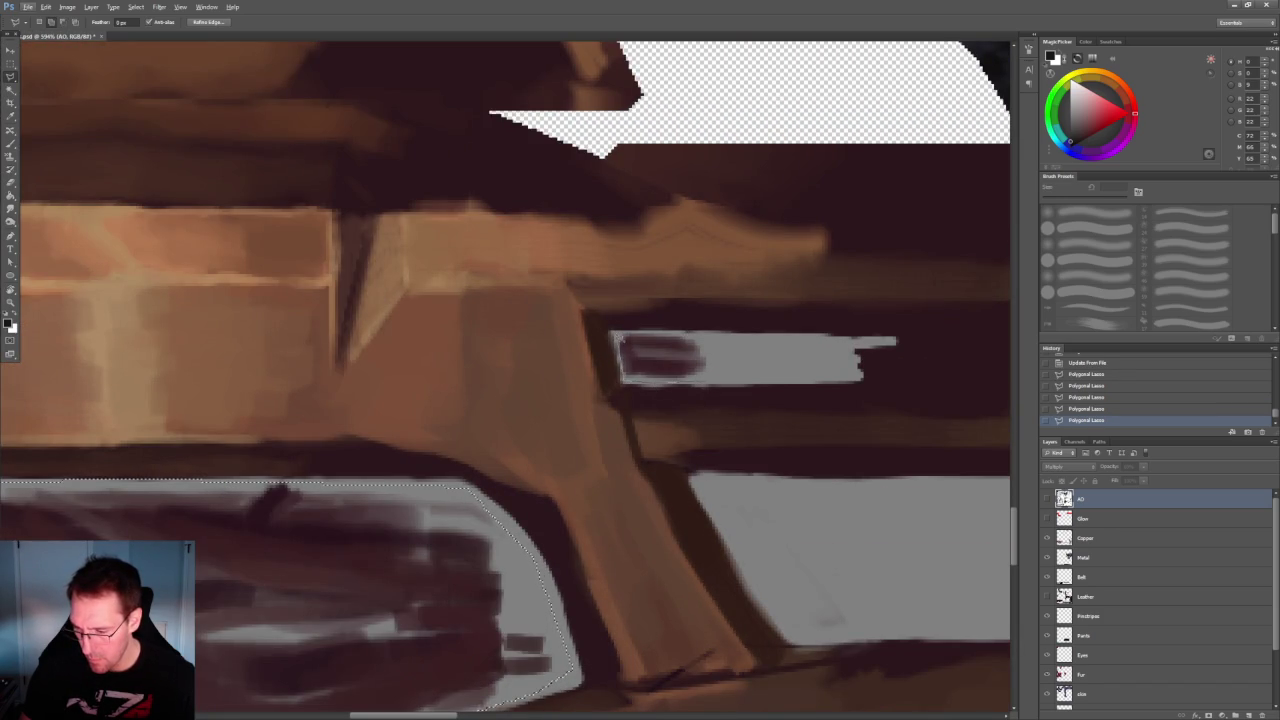
left_click(614, 338)
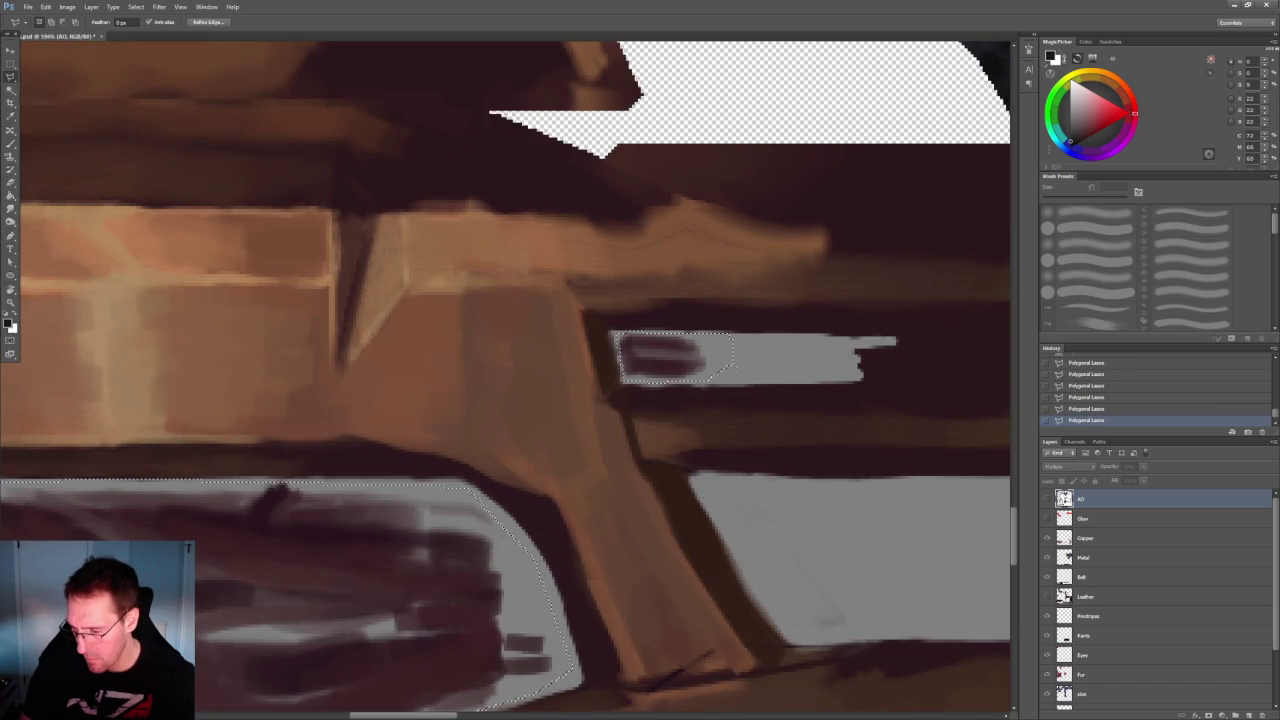
scroll(738, 367, "down", 4, "alt")
scroll(540, 424, "down", 3, "alt")
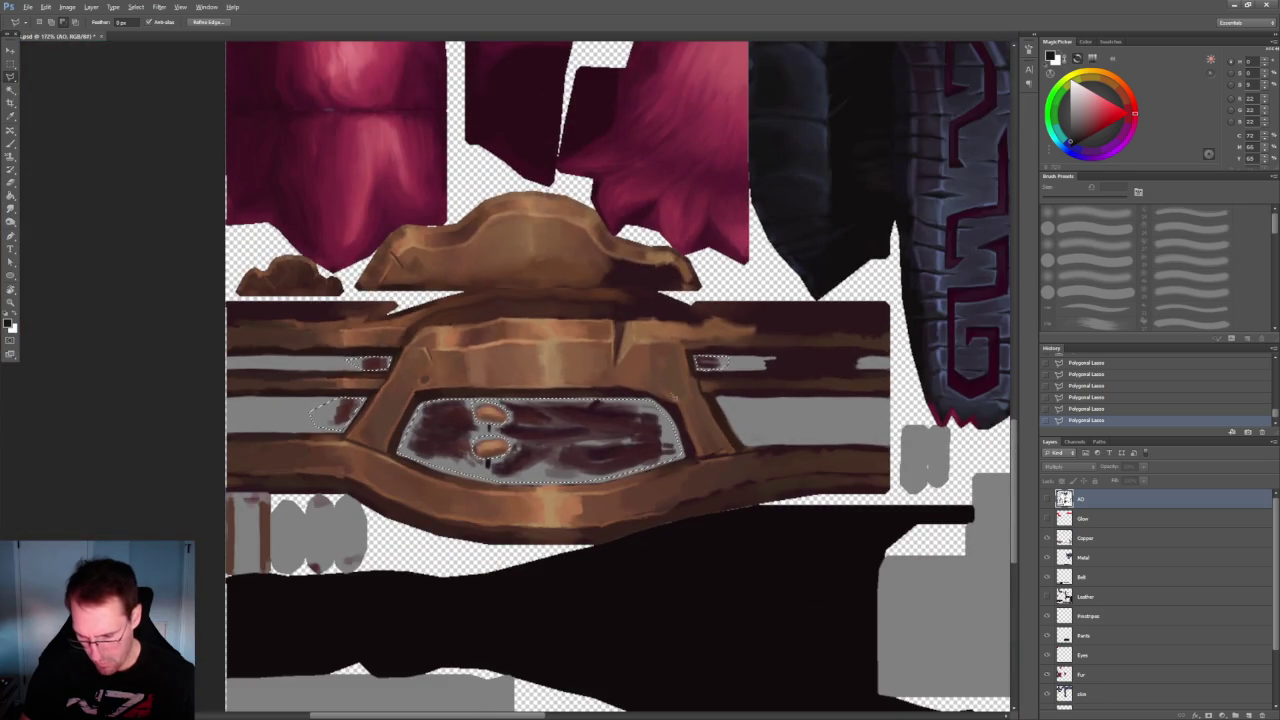
scroll(603, 433, "up", 5, "alt")
scroll(603, 433, "down", 3, "alt")
scroll(603, 433, "up", 1, "alt")
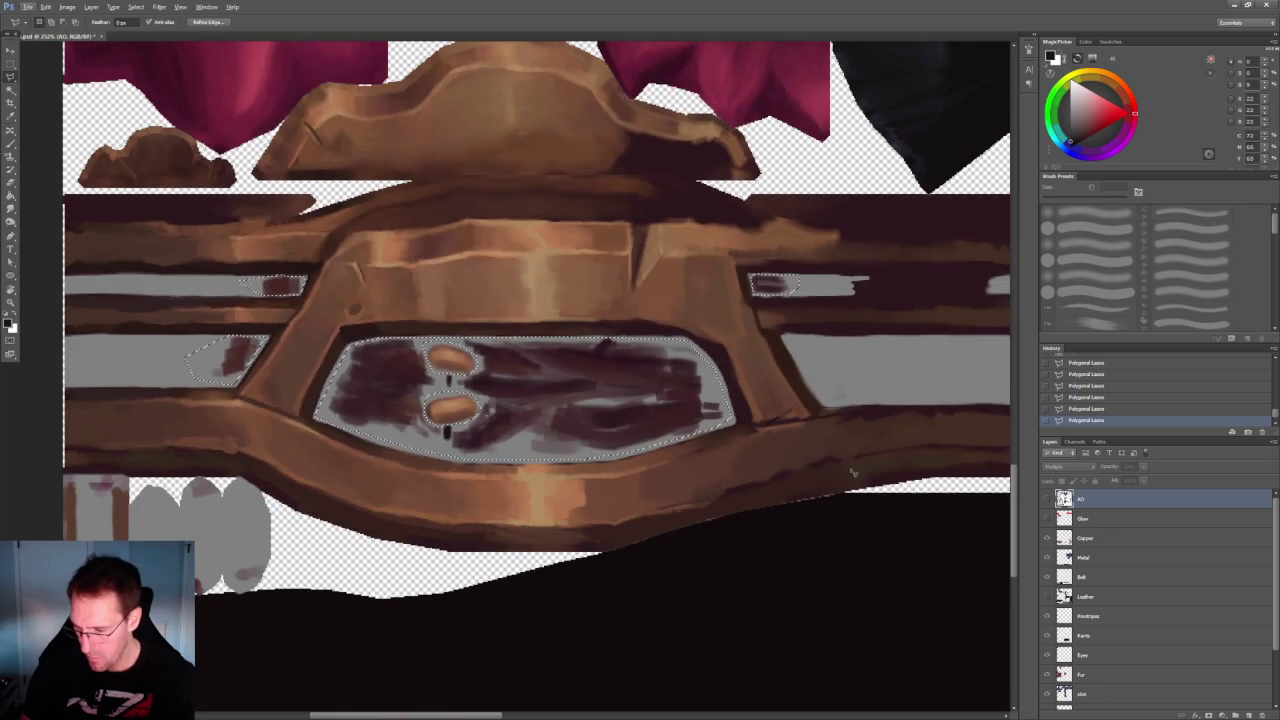
left_click(1120, 538)
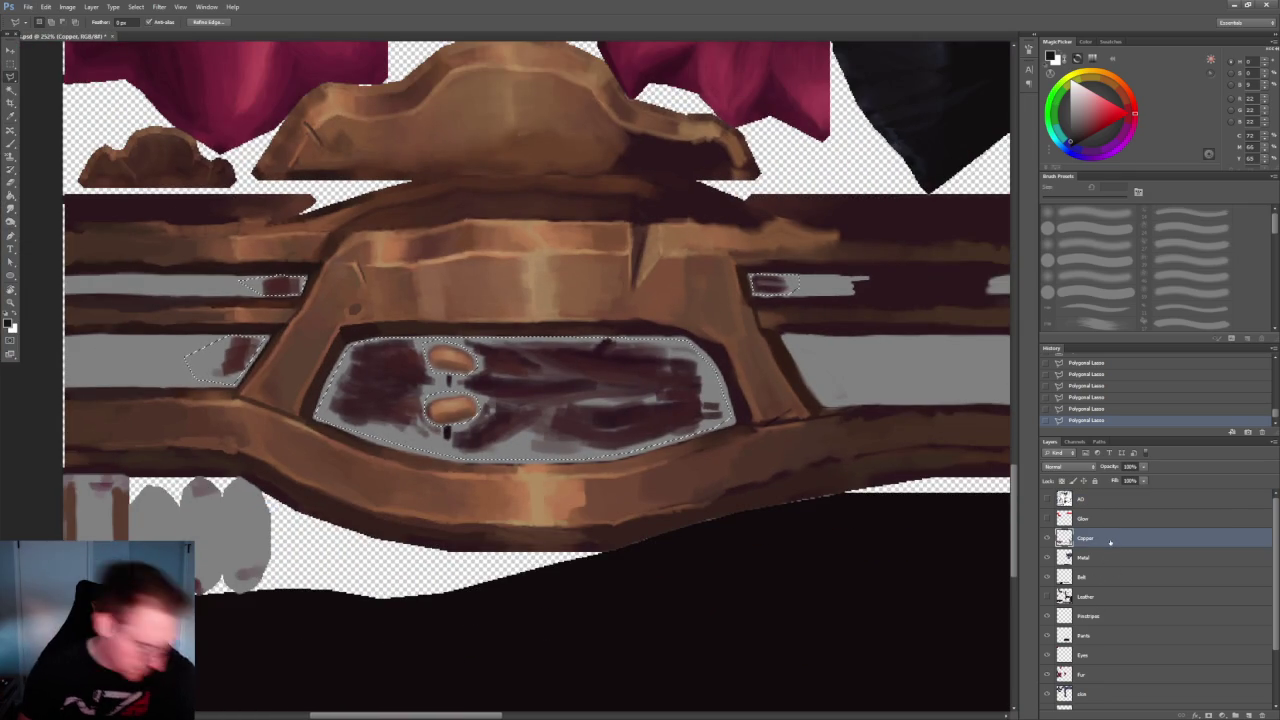
Cut the selected strokes to a new layer, place it above Leather and merge down
key("ctrl+shift+j")
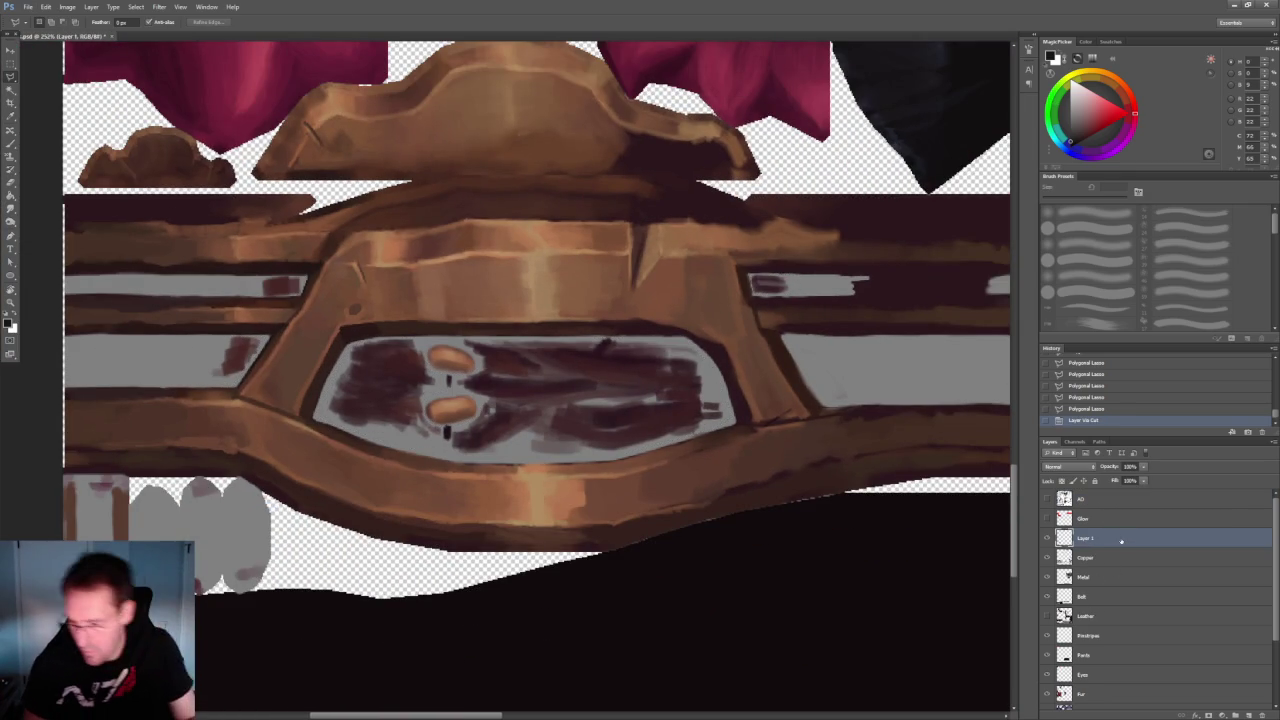
left_click_drag(1120, 540, 1050, 610)
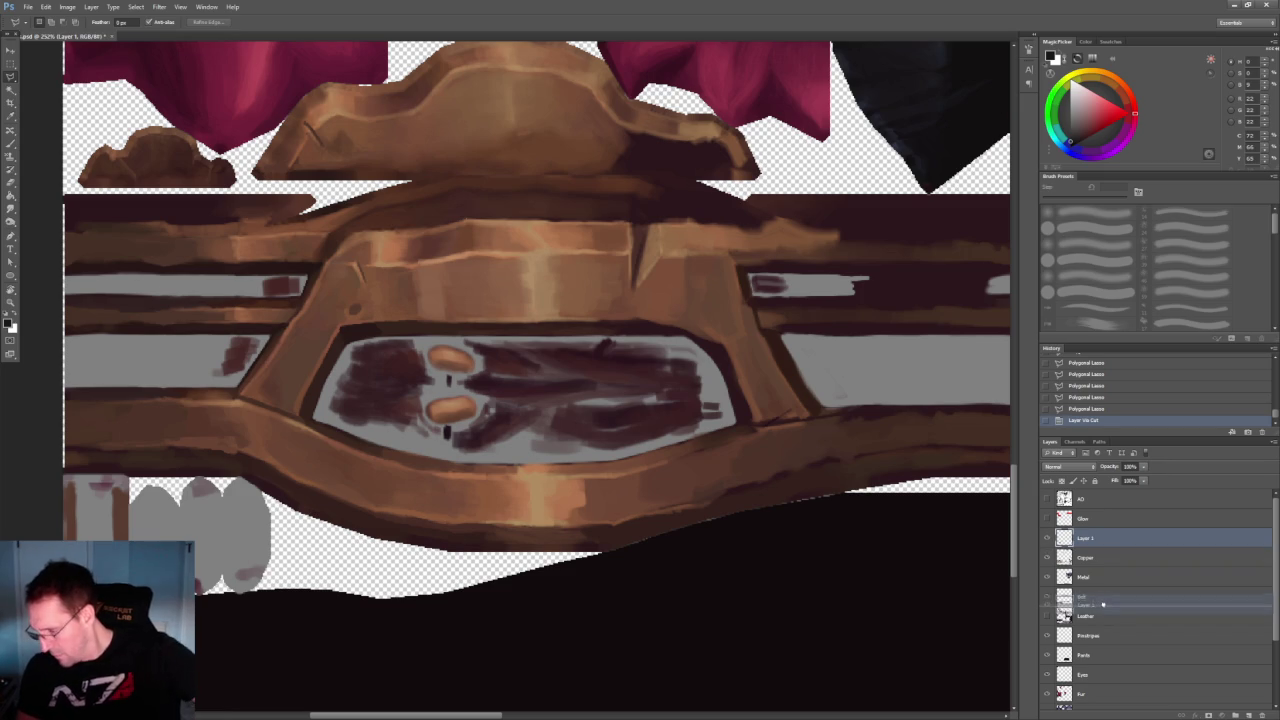
left_click(1048, 617)
right_click(1091, 600)
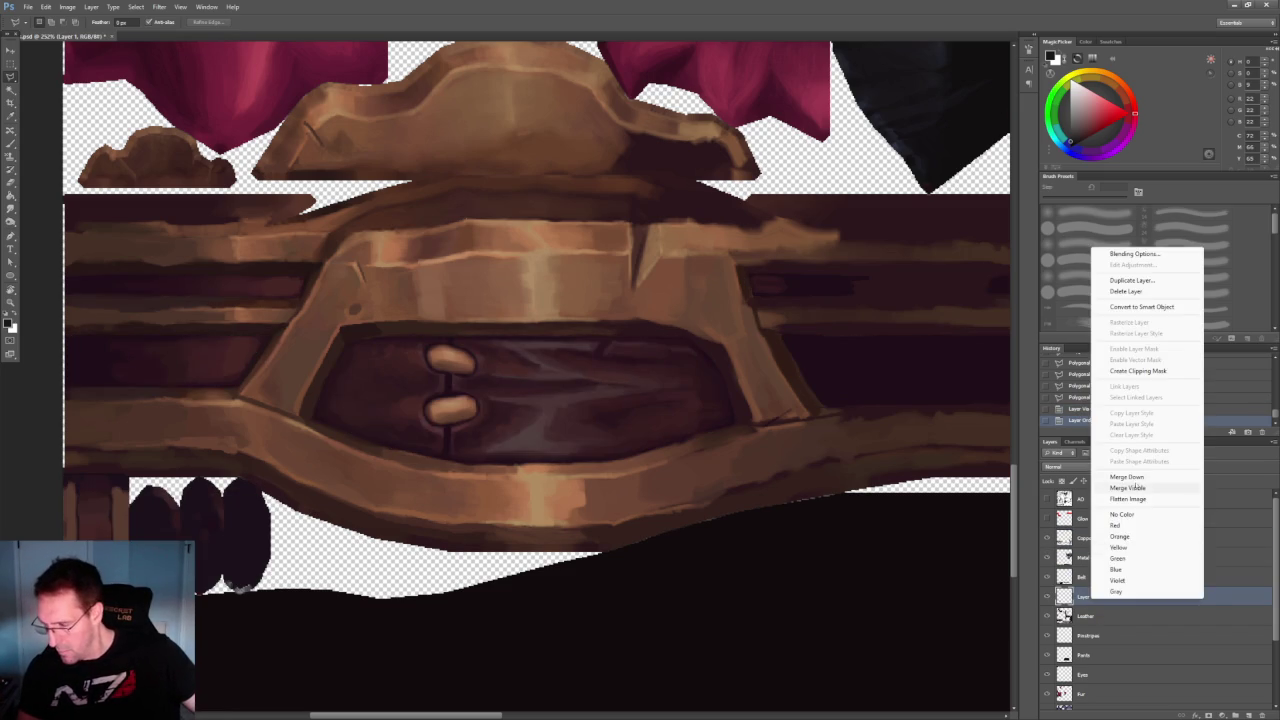
left_click(1150, 477)
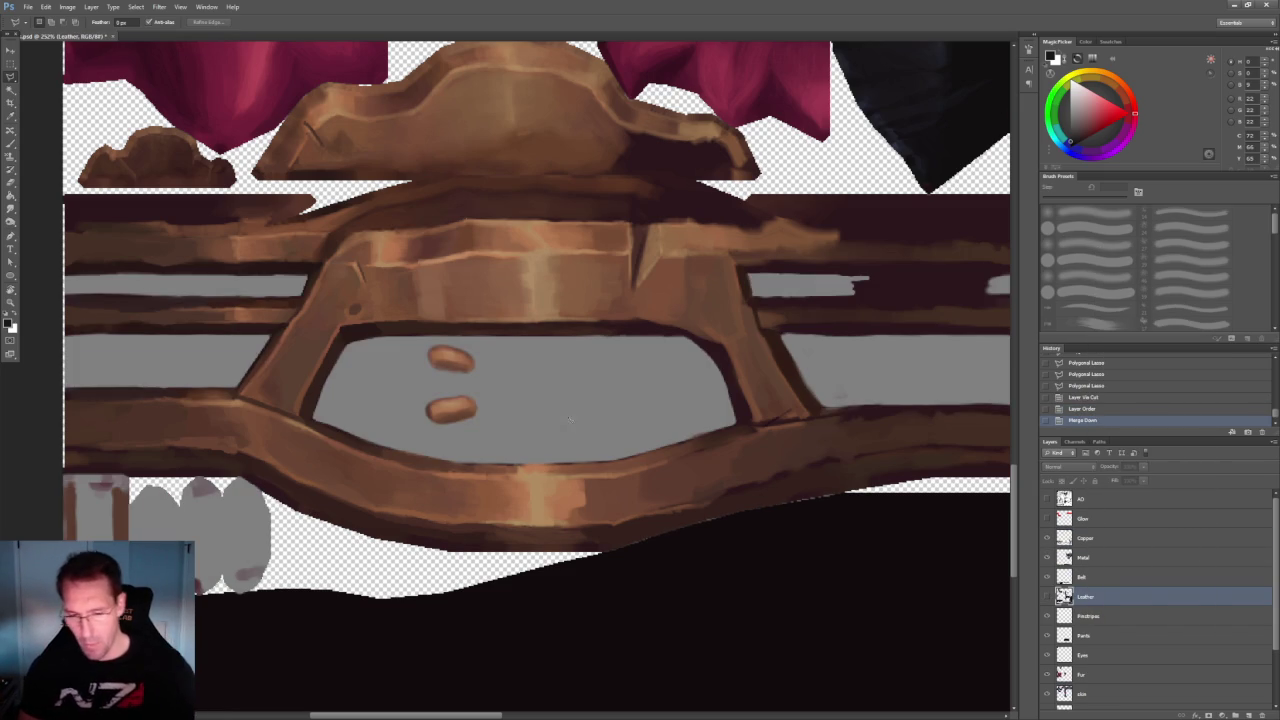
Pan and zoom the texture sheet to inspect the metal pieces, scale piece and leather strip
scroll(590, 420, "down", 1, "alt")
scroll(590, 420, "down", 2, "alt")
scroll(590, 420, "down", 2, "alt")
scroll(590, 420, "up", 2, "alt")
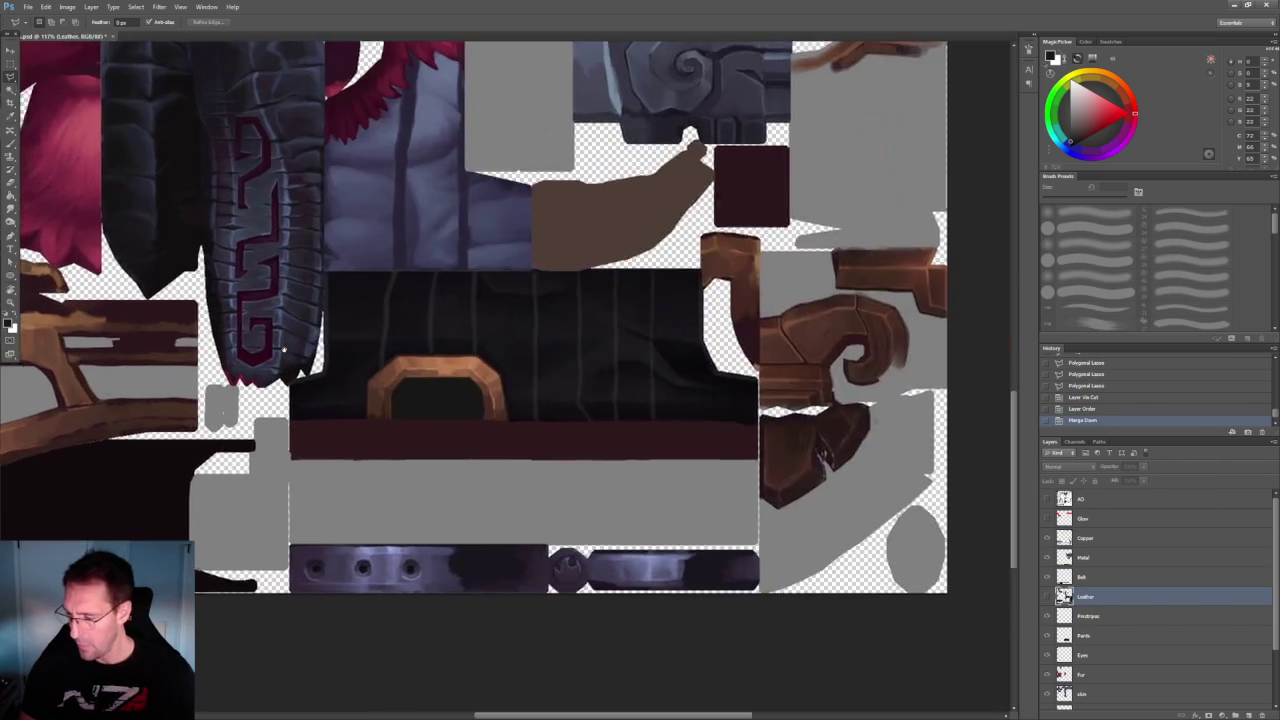
left_click_drag(329, 386, 650, 660)
scroll(536, 549, "up", 1, "alt")
scroll(536, 549, "down", 1, "alt")
scroll(598, 423, "up", 1, "alt")
left_click_drag(909, 689, 940, 637)
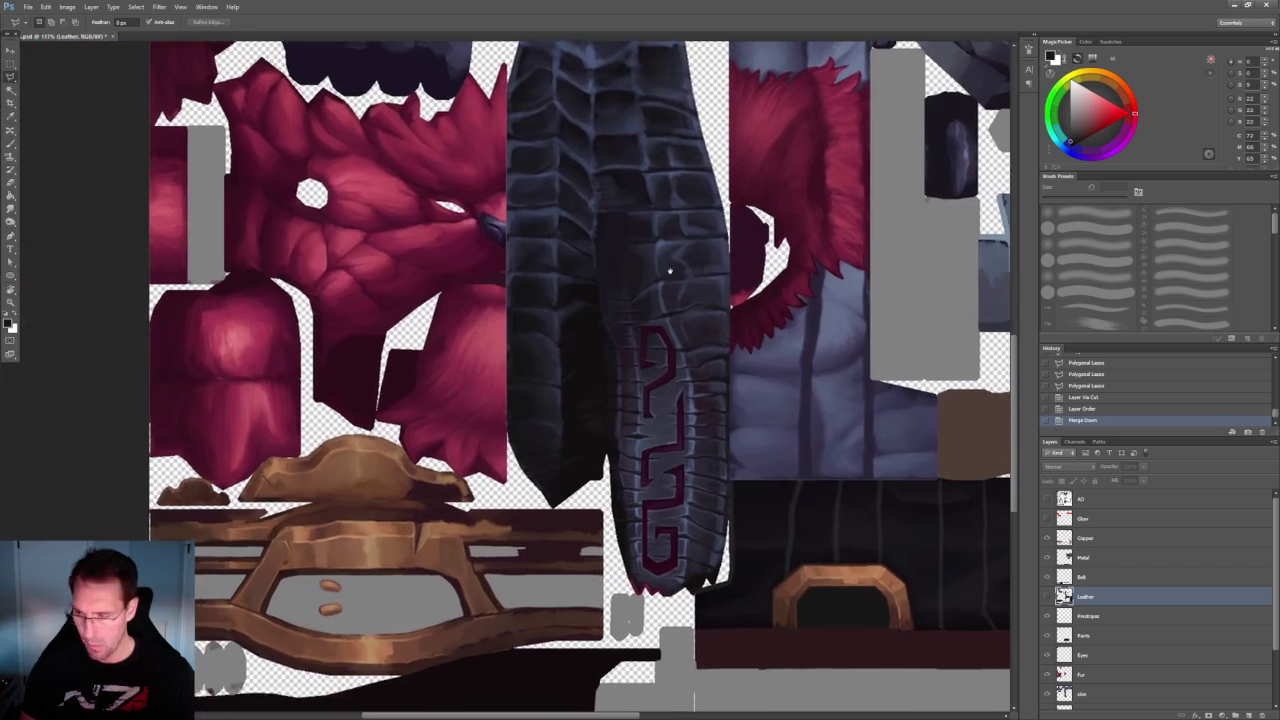
scroll(622, 367, "down", 1, "alt")
left_click_drag(686, 339, 622, 367)
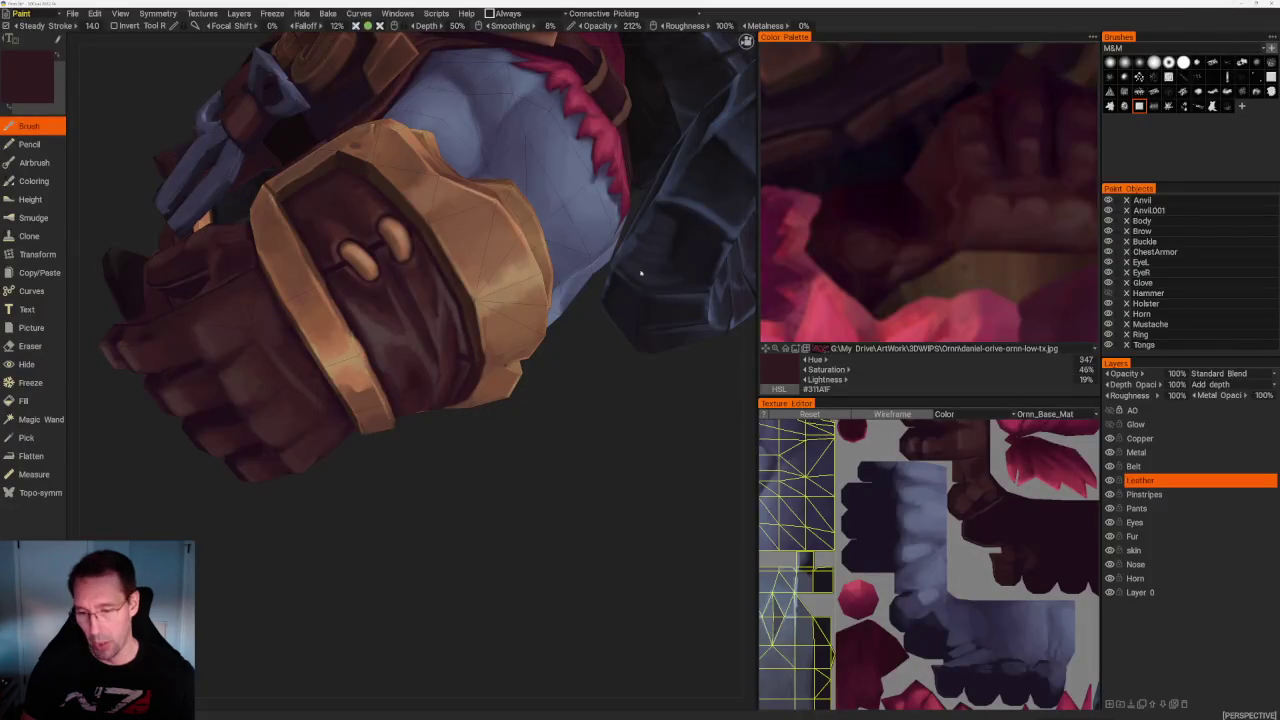
Close in on the glove and cuff, toggling the Leather layer off and on to compare
left_click_drag(573, 522, 600, 474)
right_click_drag(600, 474, 563, 428)
mouse_move(563, 428)
left_mouse_down()
mouse_move(566, 477)
mouse_move(674, 508)
mouse_move(448, 477)
left_mouse_up()
right_click_drag(448, 477, 560, 490)
mouse_move(560, 490)
left_mouse_down()
mouse_move(620, 486)
mouse_move(603, 524)
mouse_move(700, 505)
left_mouse_up()
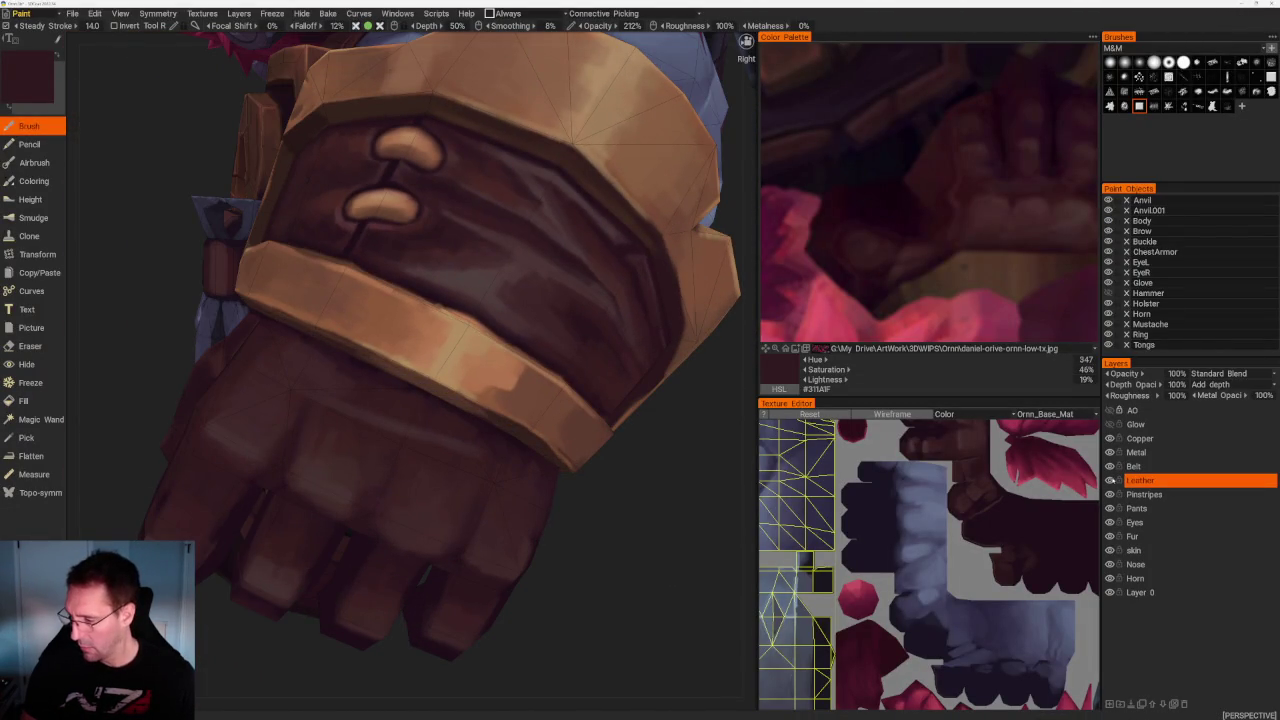
left_click(1110, 480)
left_click(1110, 480)
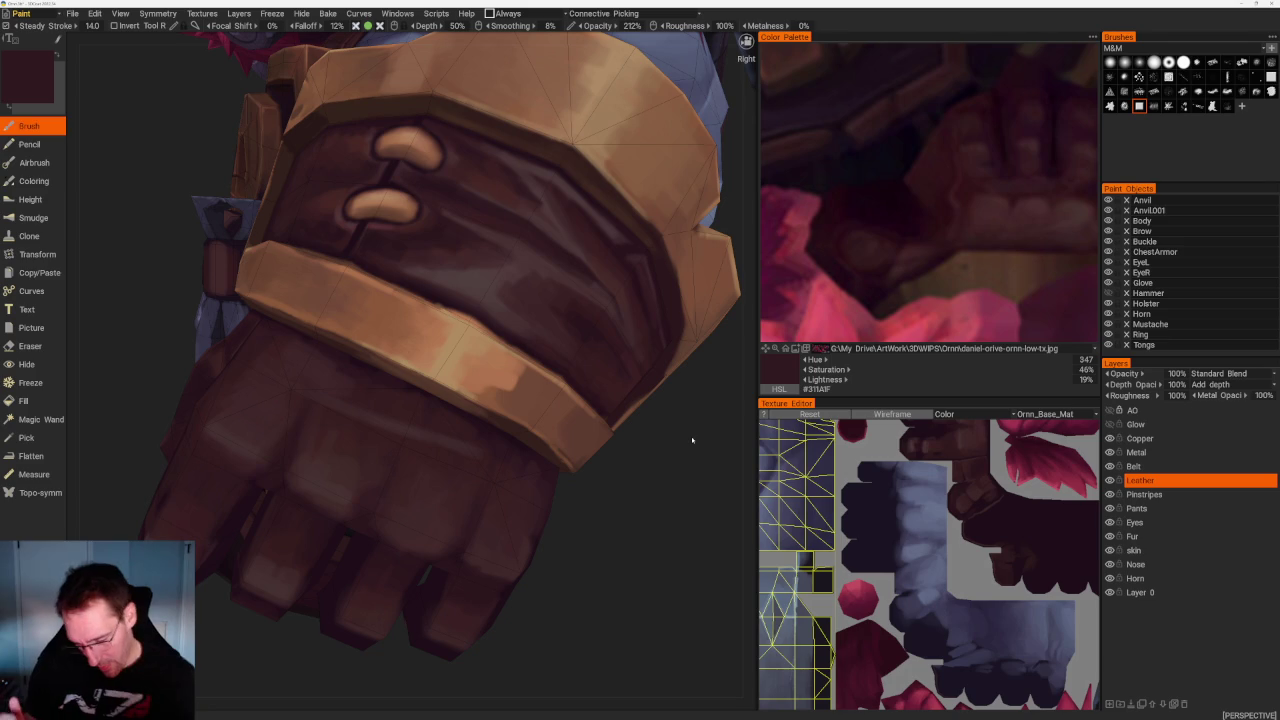
Sample a darker purple-brown, then a lighter reddish-brown, from the glove
scroll(691, 440, "down", 3)
left_click_drag(643, 506, 578, 315)
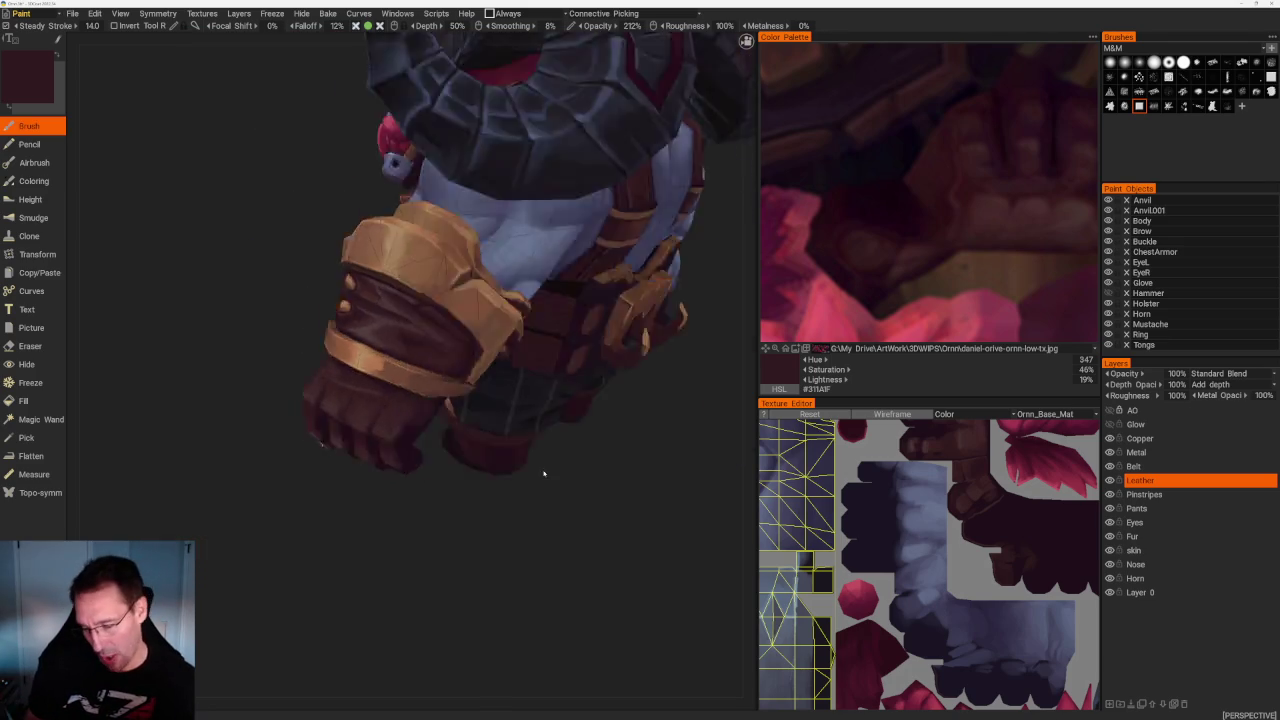
scroll(590, 330, "up", 2)
scroll(625, 335, "up", 2)
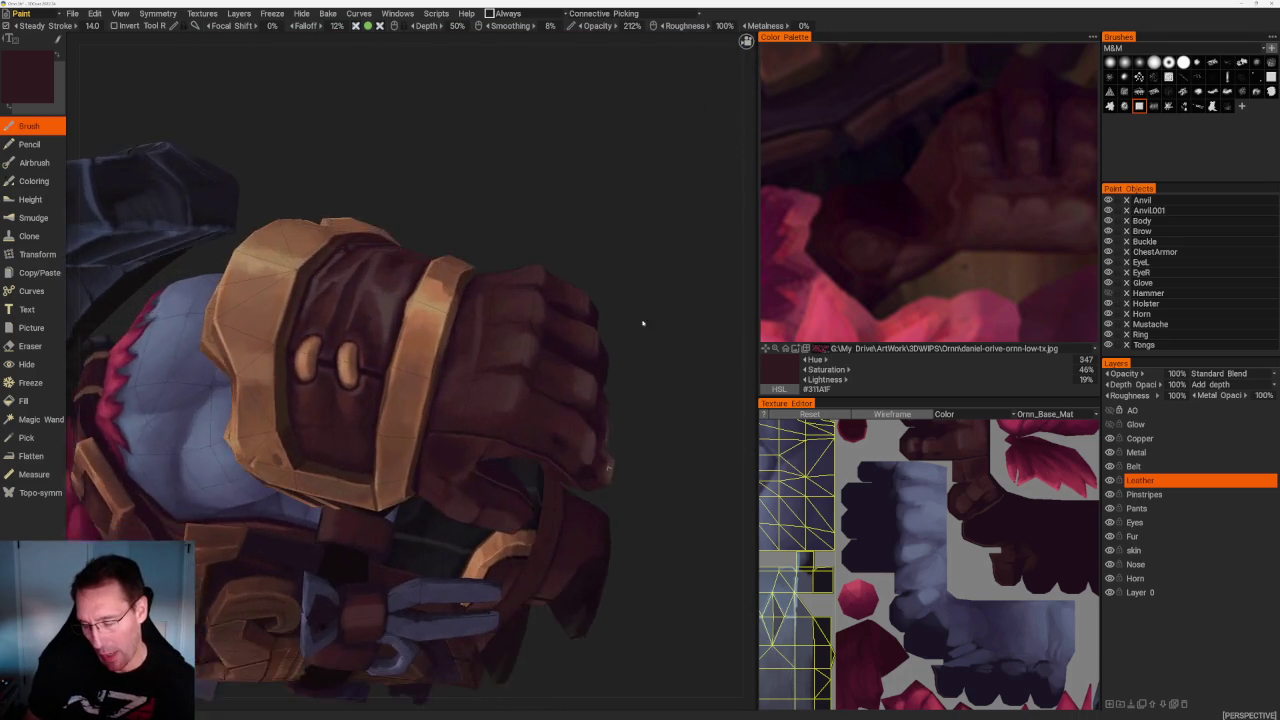
scroll(615, 318, "up", 2)
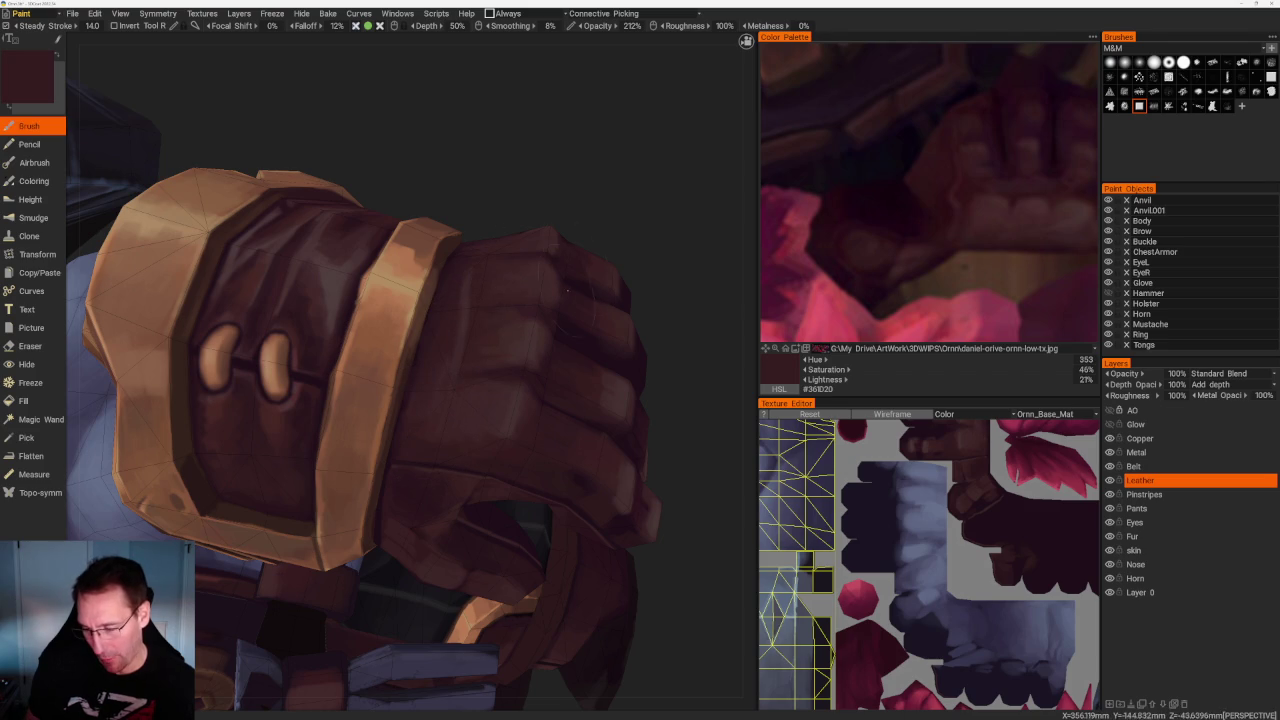
key("v")
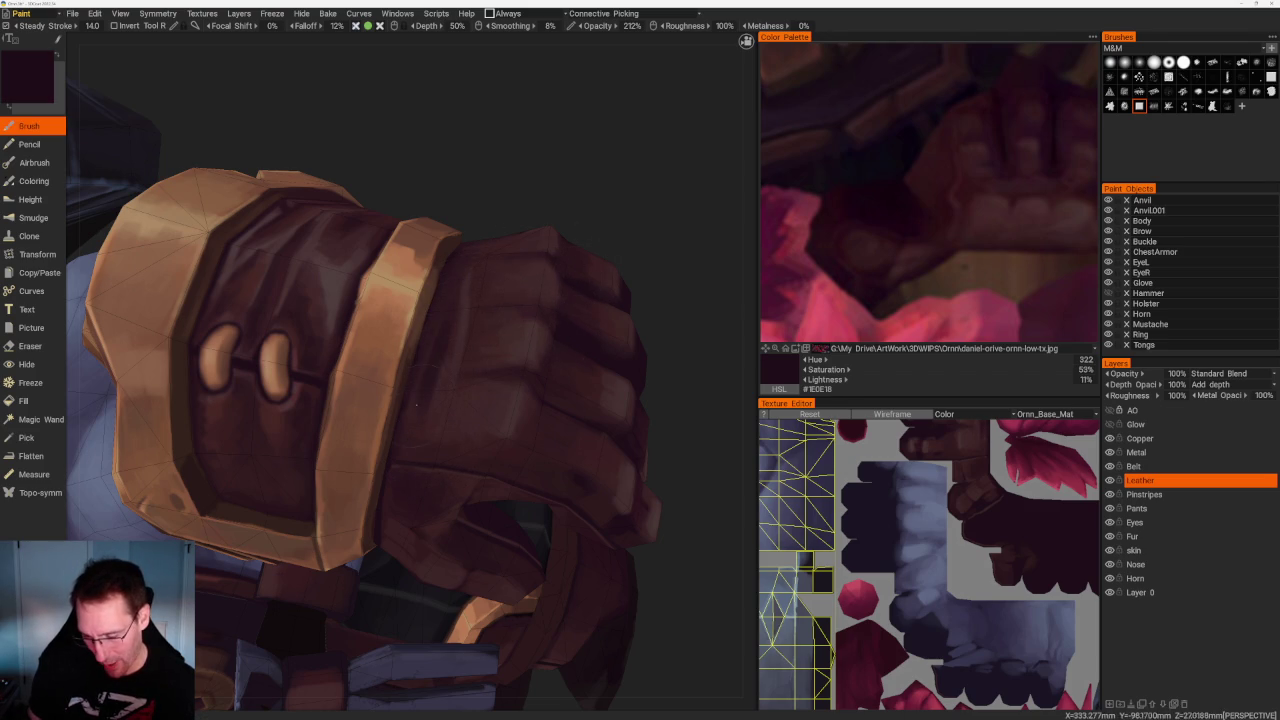
key("v")
From a closer view of the fist, sample several browns, ending on the darker leather colour
mouse_move(459, 263)
left_mouse_down("alt")
mouse_move(478, 268)
mouse_move(461, 256)
left_mouse_up("alt")
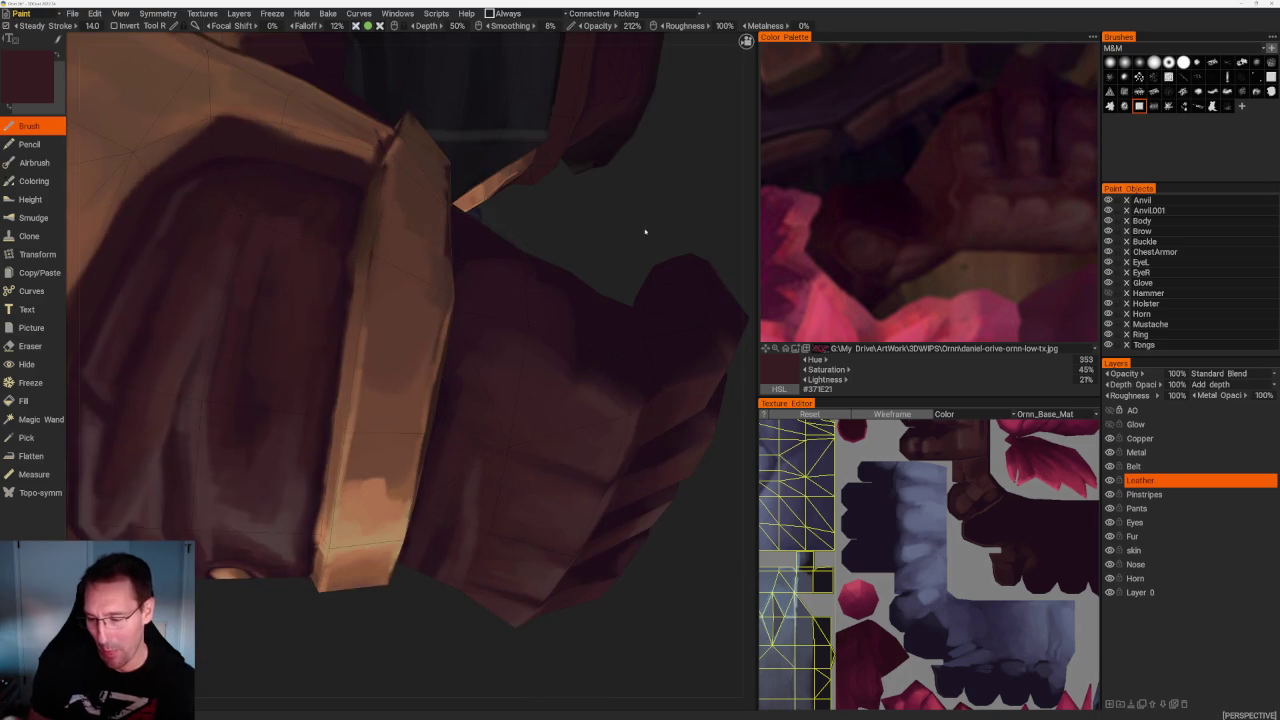
left_click_drag(638, 233, 611, 166, "alt")
mouse_move(482, 199)
left_mouse_down("alt")
mouse_move(486, 143)
mouse_move(448, 258)
left_mouse_up("alt")
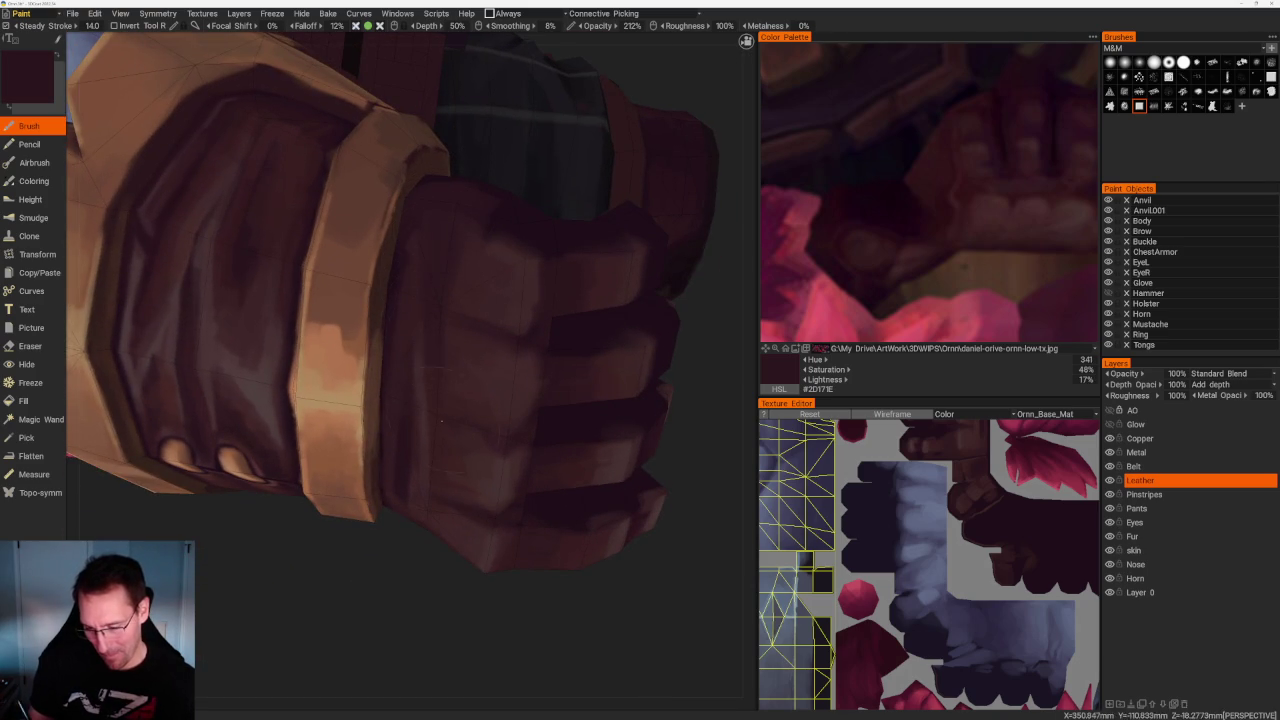
scroll(437, 409, "down", 5)
mouse_move(437, 409)
left_mouse_down("alt")
mouse_move(577, 277)
mouse_move(573, 366)
mouse_move(514, 400)
left_mouse_up("alt")
scroll(573, 366, "up", 3)
scroll(514, 400, "up", 3)
scroll(514, 400, "up", 1)
key("v")
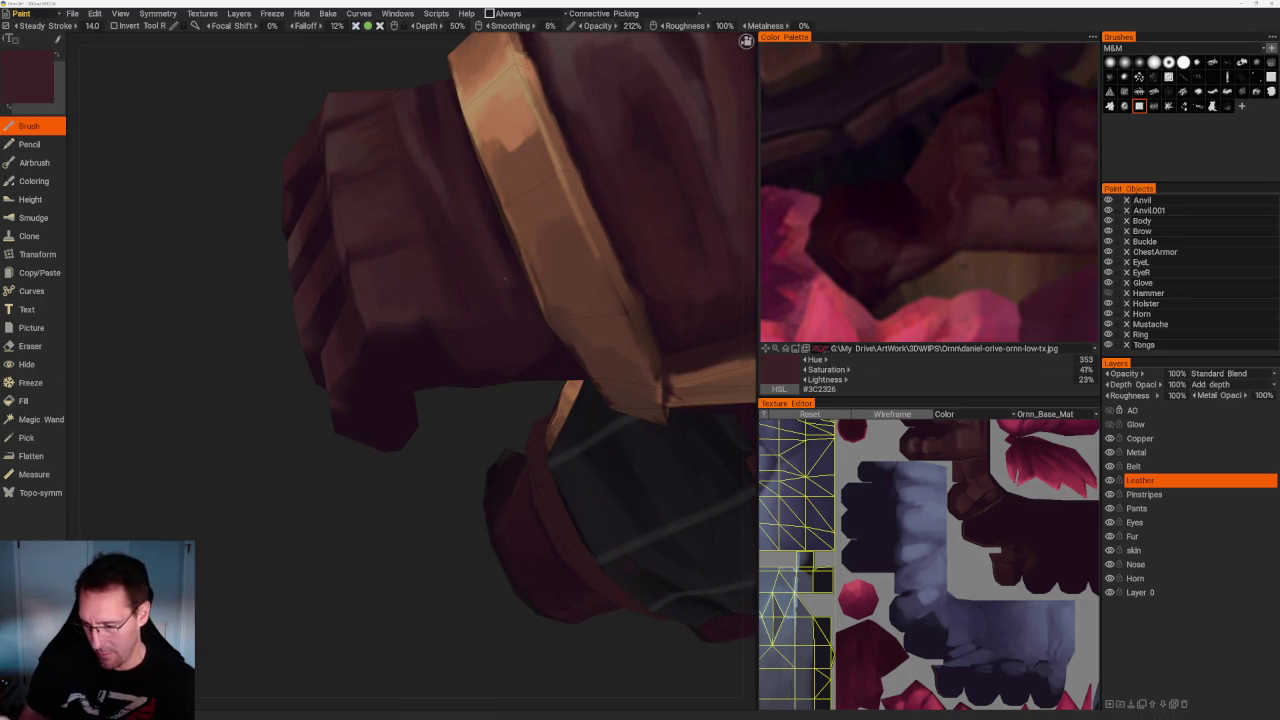
key("v")
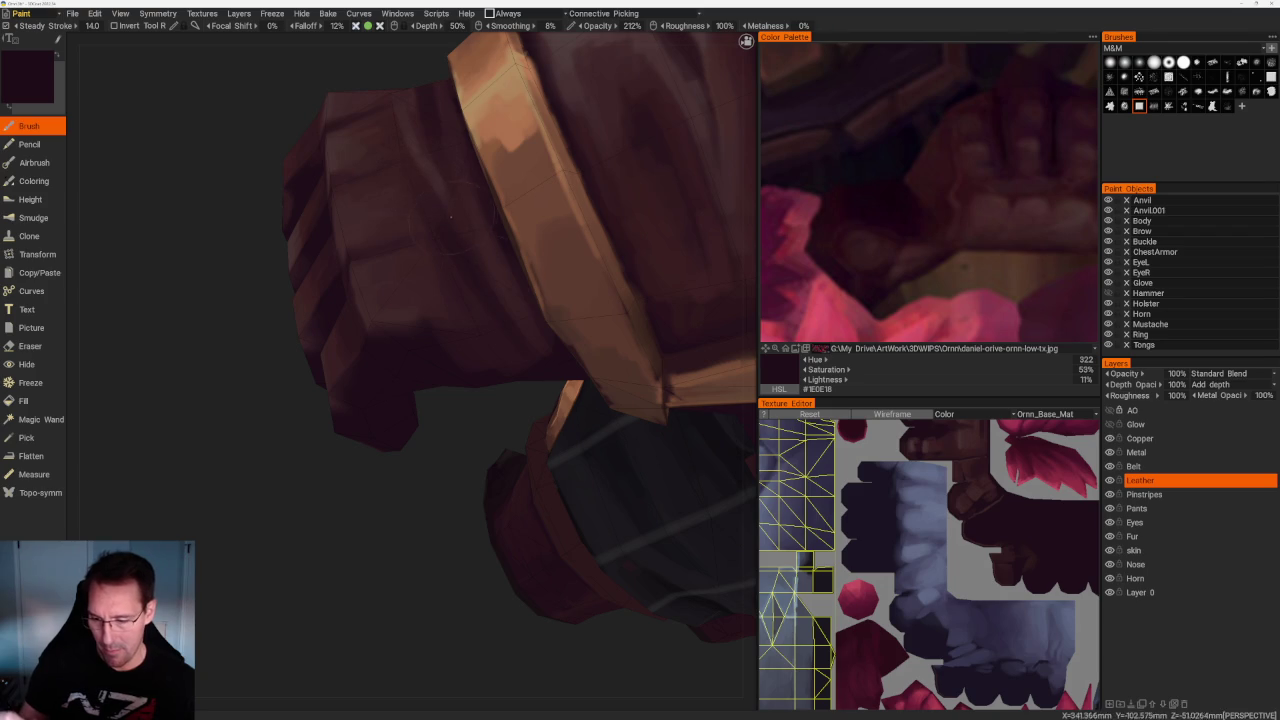
key("v")
key("v")
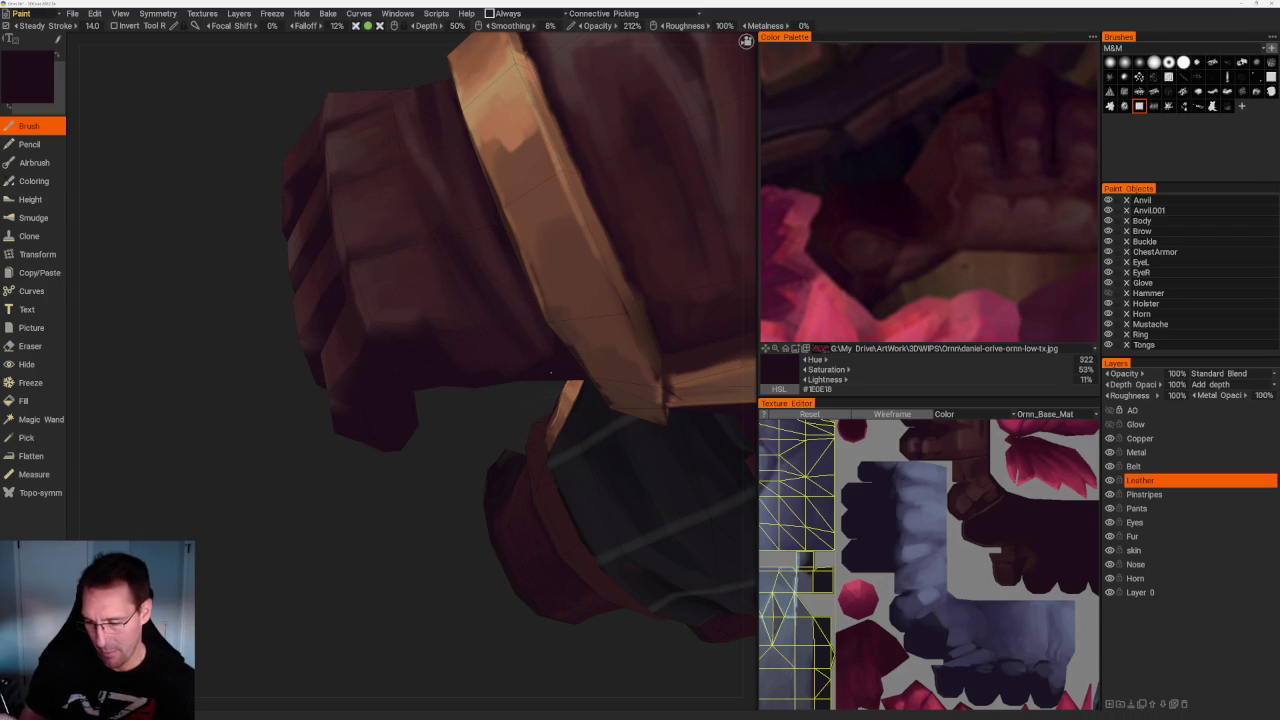
key("v")
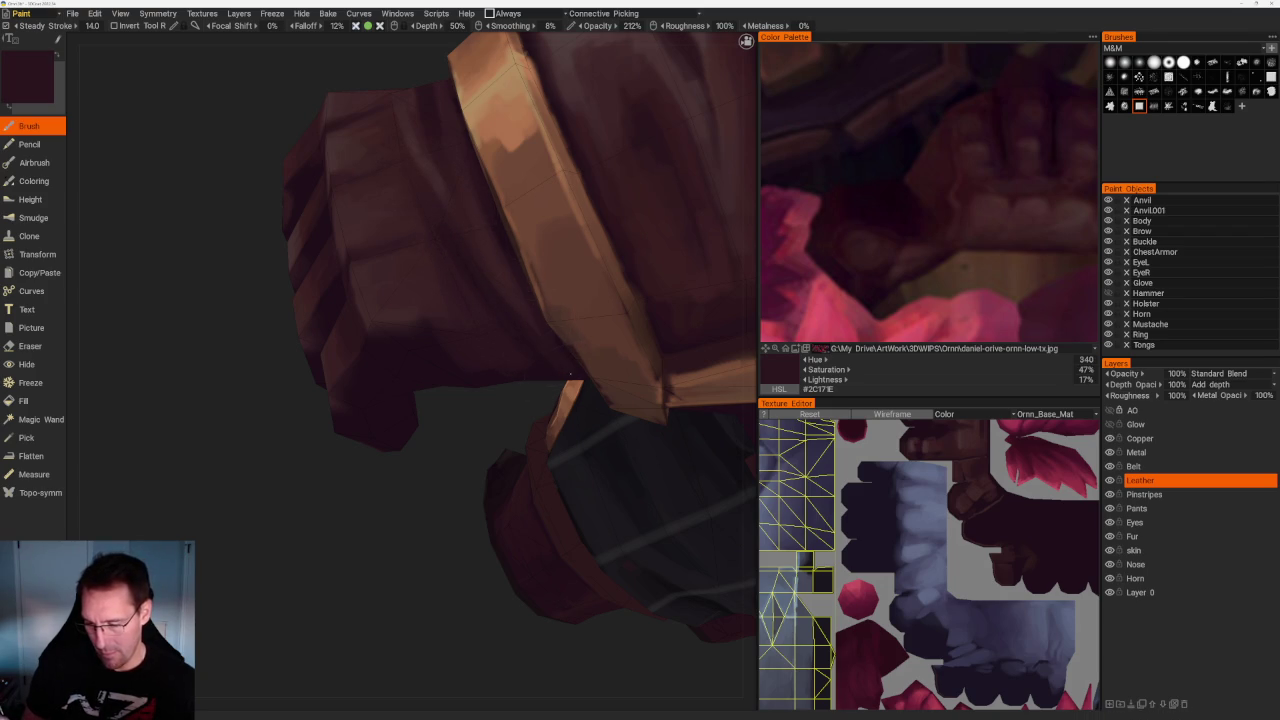
Sample dark red and maroon tones from the glove, settling on a light warm brown
scroll(567, 370, "down", 2)
scroll(540, 430, "down", 5)
left_click_drag(509, 486, 461, 541)
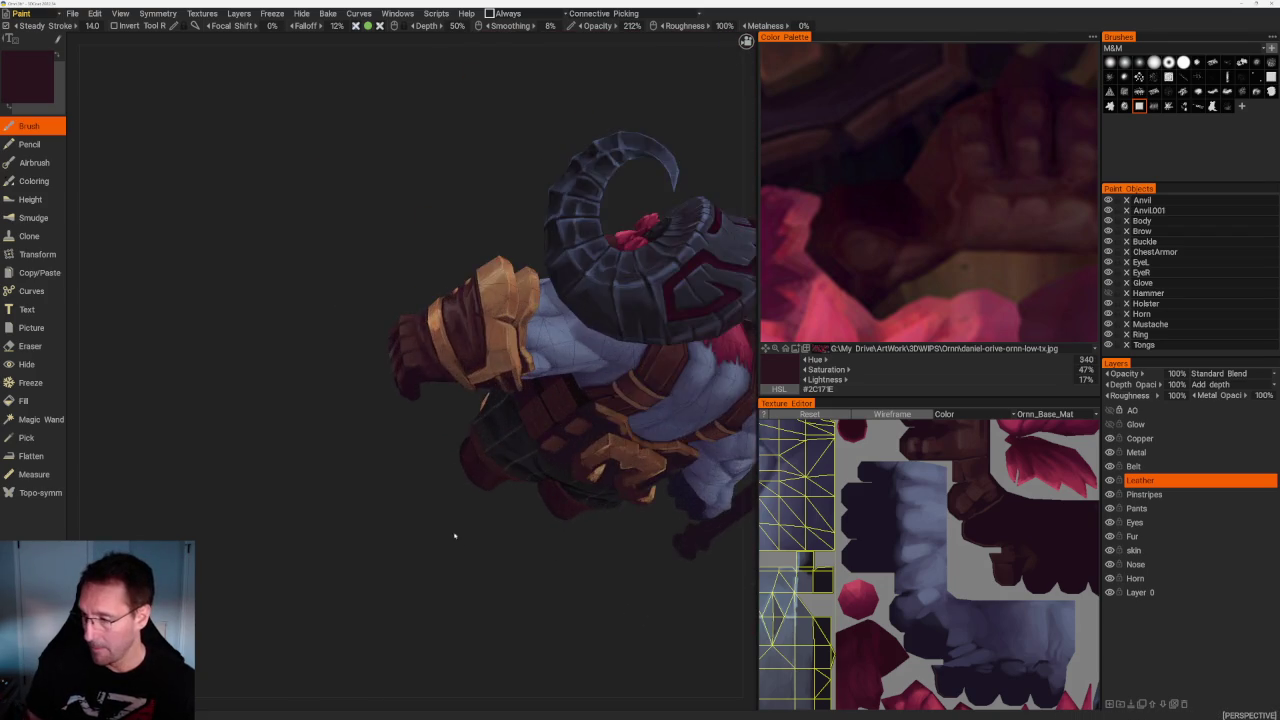
scroll(455, 542, "up", 3)
scroll(434, 411, "up", 3)
scroll(463, 437, "up", 2)
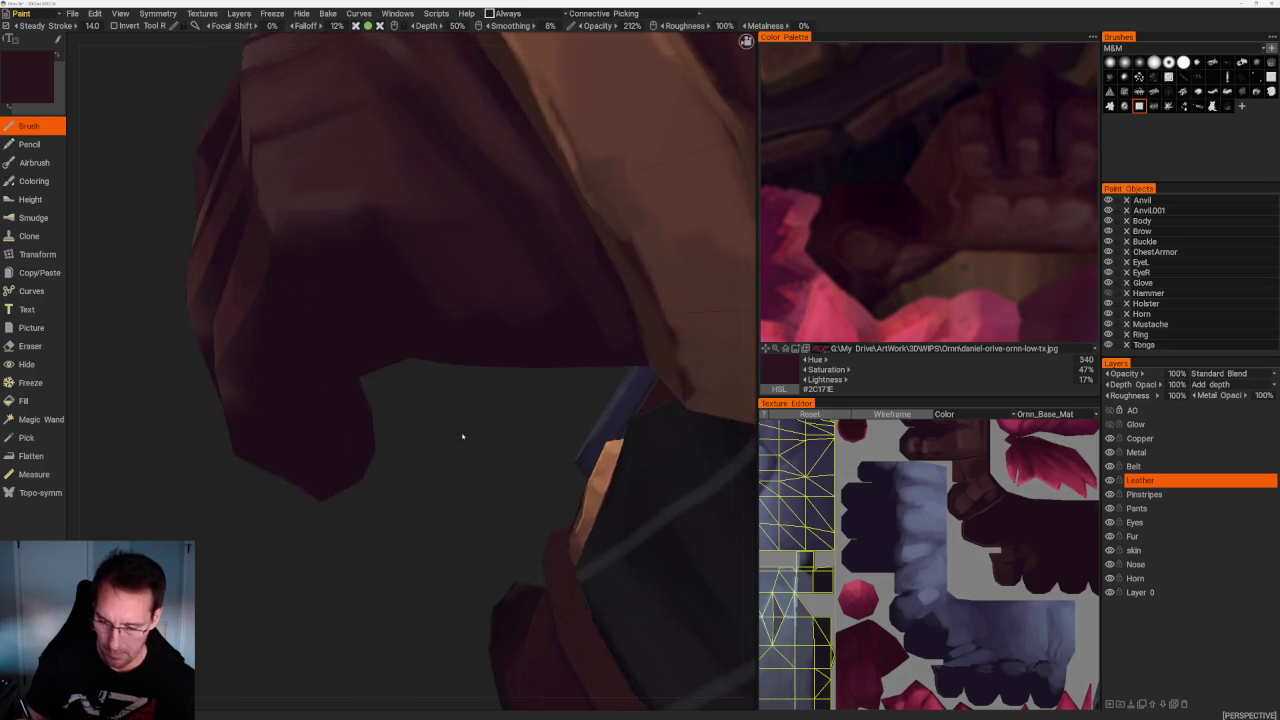
scroll(433, 289, "down", 1)
key("v")
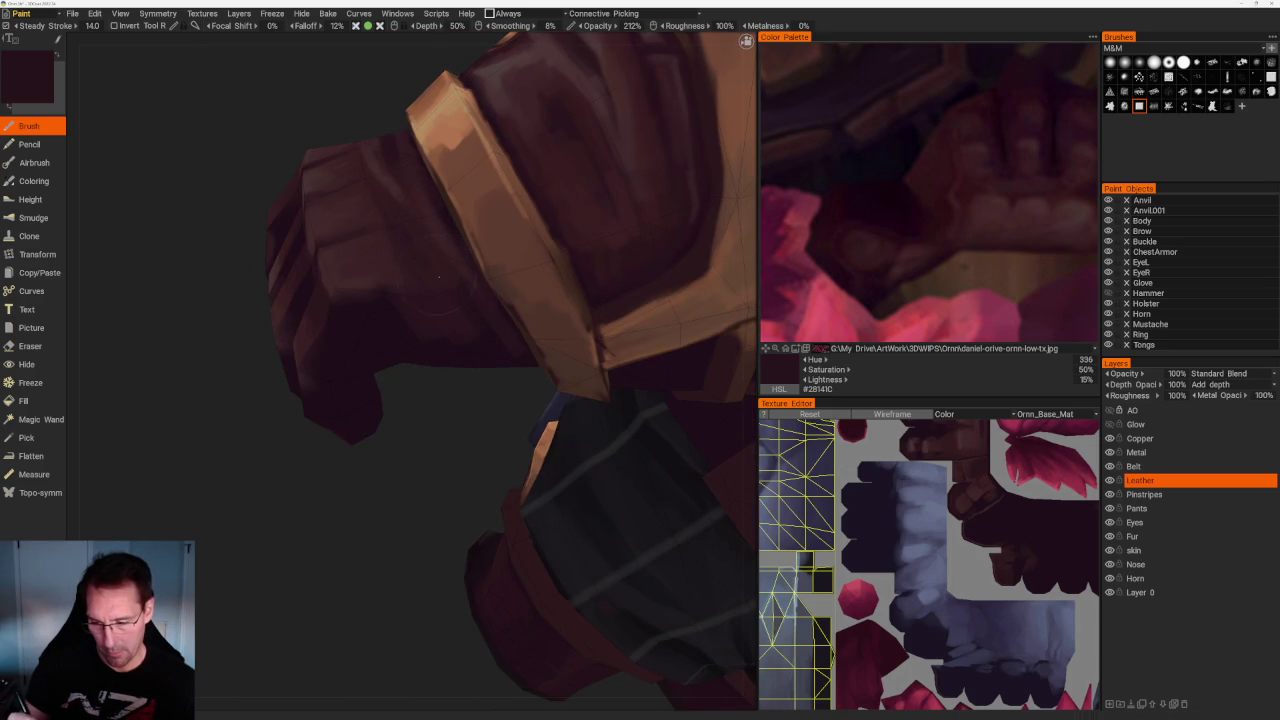
key("v")
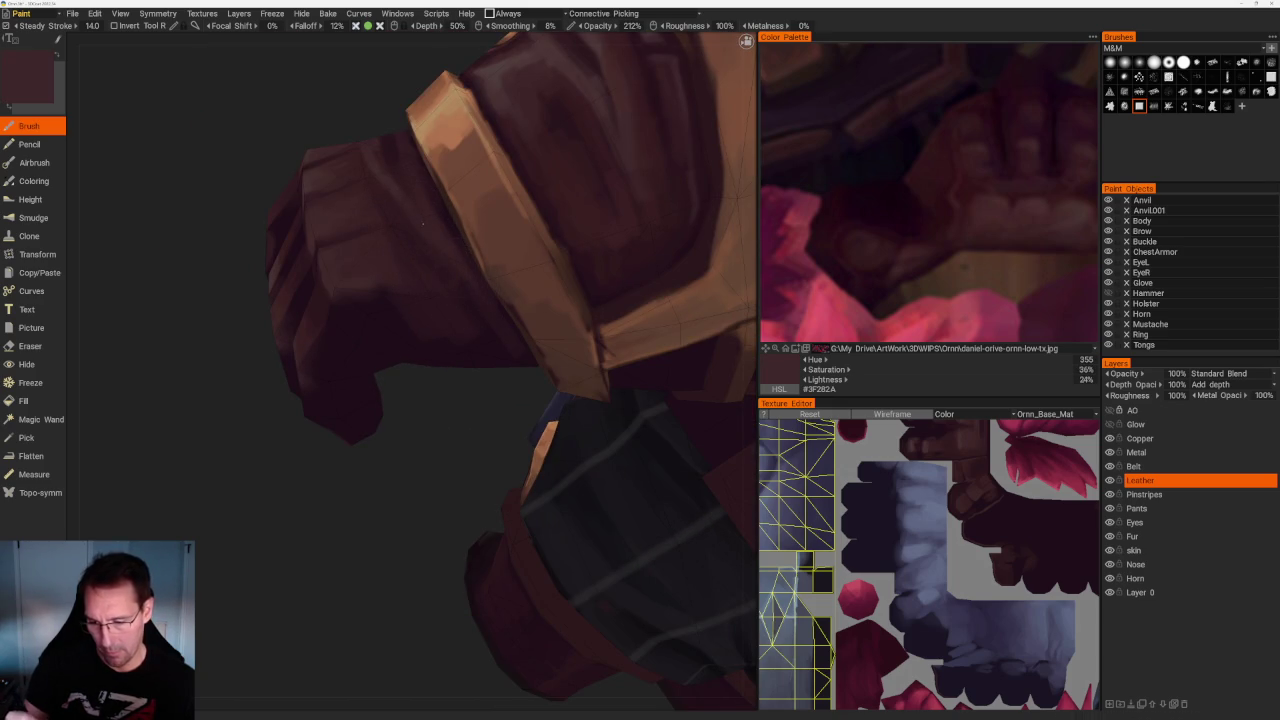
key("v")
middle_click_drag(453, 234, 486, 365)
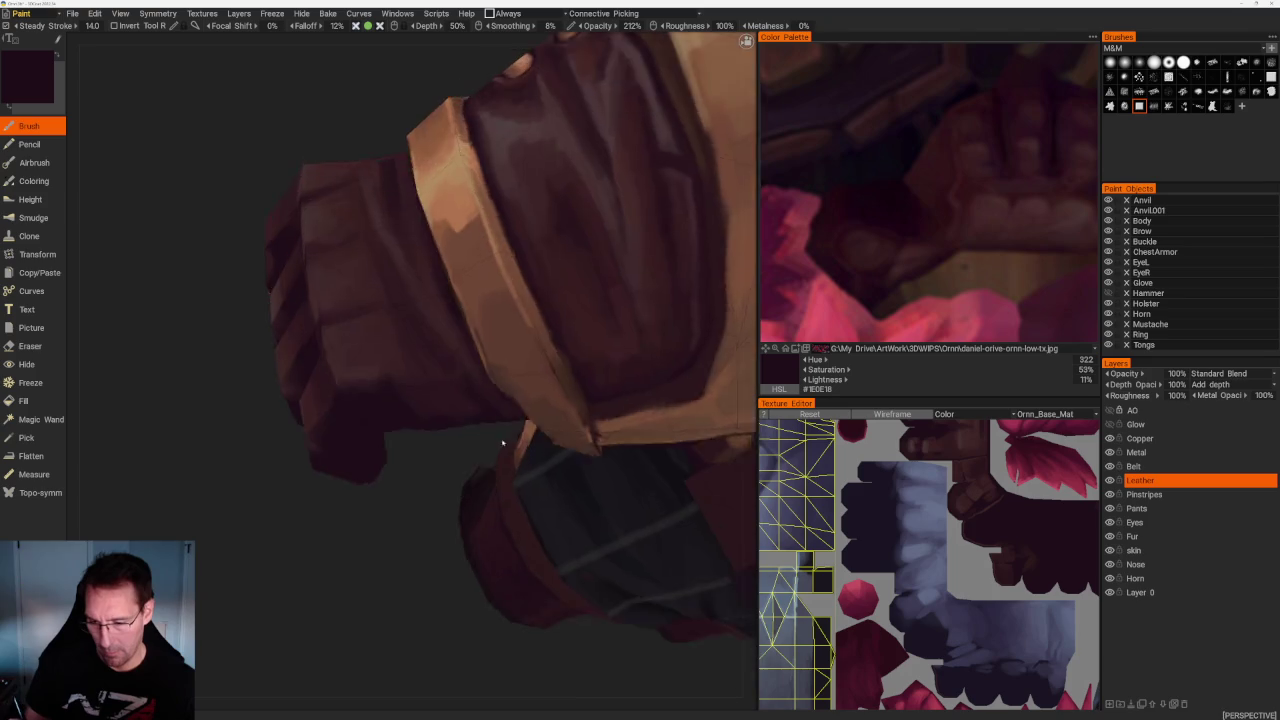
key("v")
Paint a thin light highlight down the glove's edge and around the fist
mouse_move(346, 186)
middle_mouse_down()
mouse_move(430, 551)
mouse_move(389, 543)
middle_mouse_up()
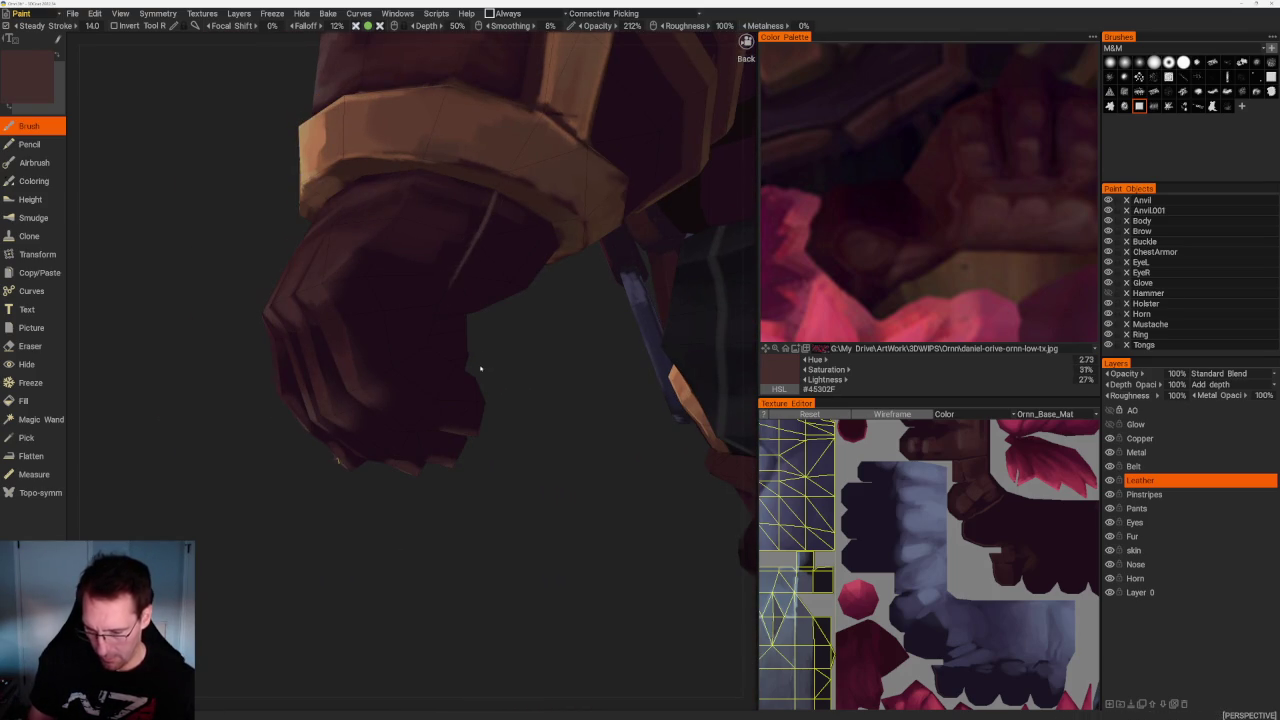
middle_click_drag(483, 370, 477, 360)
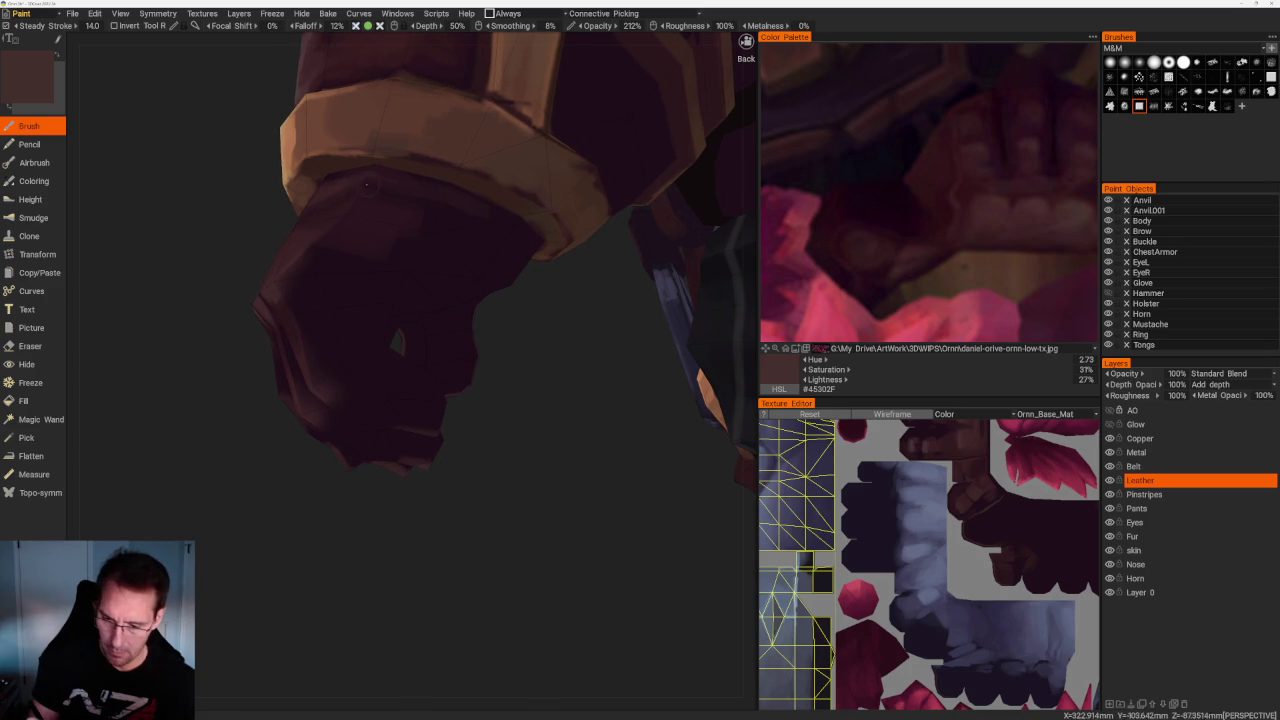
left_click_drag(376, 170, 338, 240)
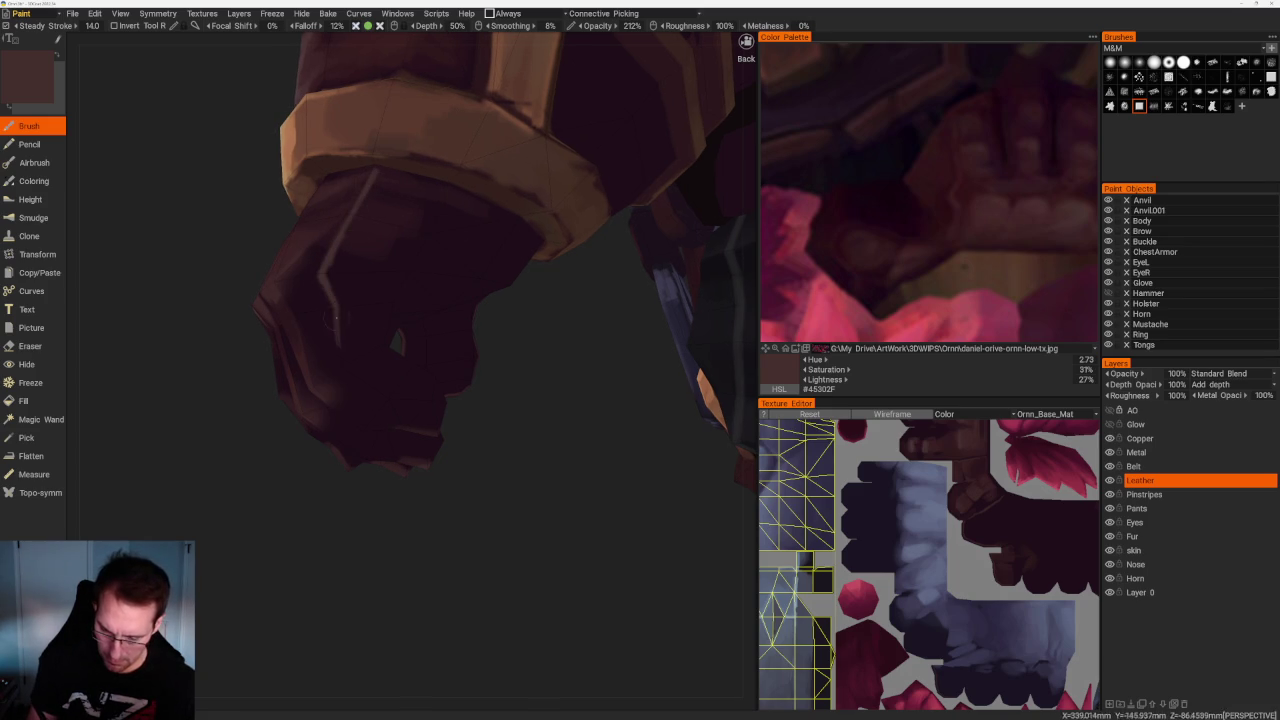
left_click_drag(344, 361, 395, 397)
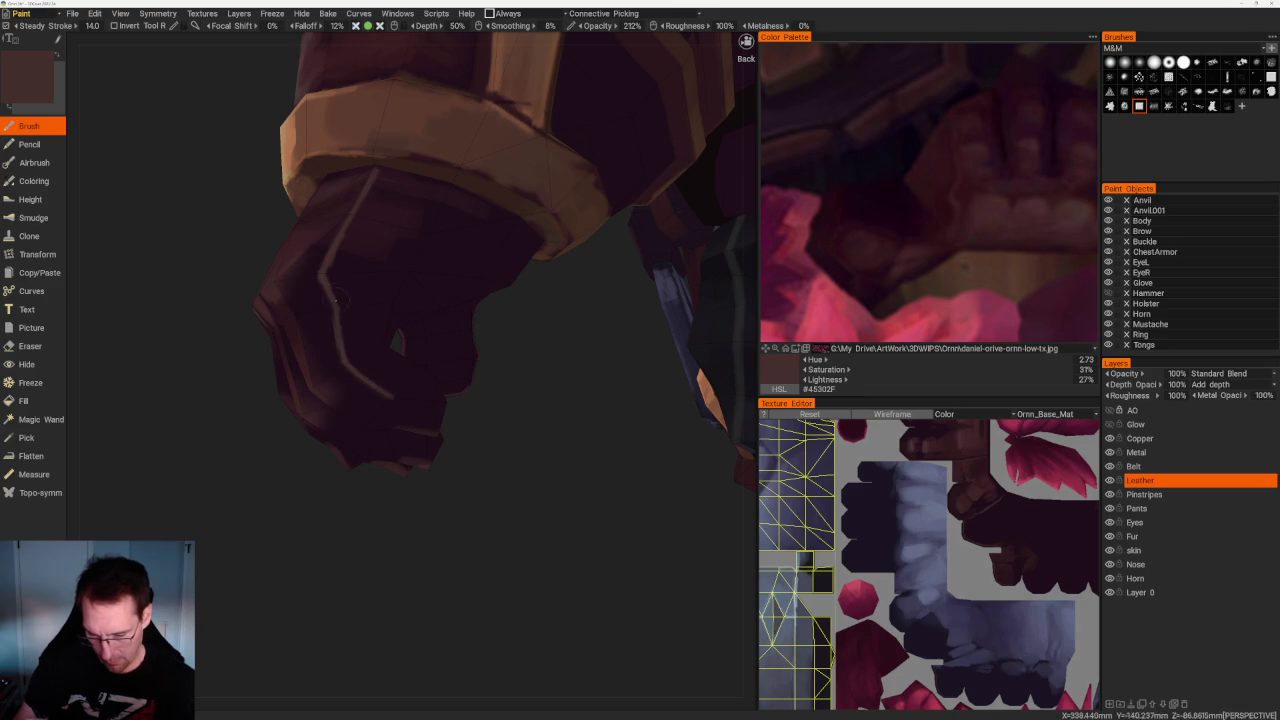
mouse_move(332, 295)
right_mouse_down()
mouse_move(335, 461)
mouse_move(394, 520)
right_mouse_up()
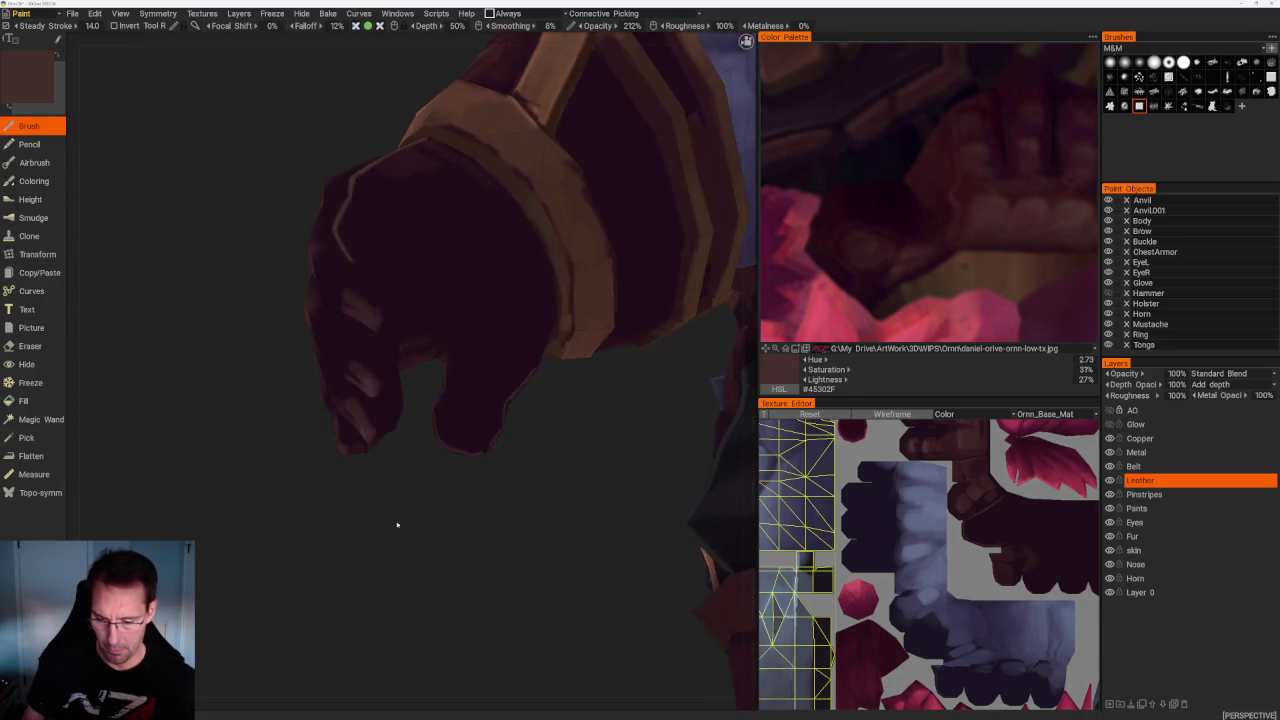
right_click_drag(394, 520, 390, 580)
mouse_move(179, 333)
left_mouse_down()
mouse_move(279, 406)
mouse_move(320, 466)
left_mouse_up()
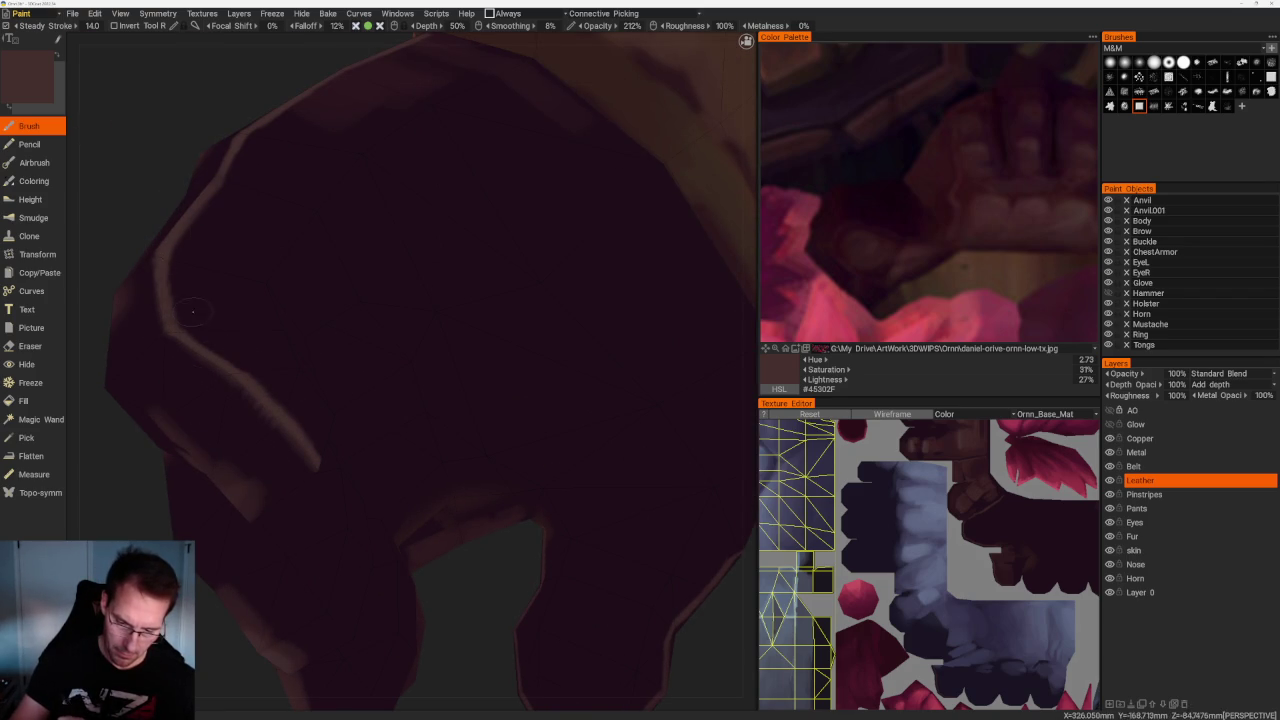
Resample a lighter brown highlight colour (#442F2E) and view the glove's UV islands and bracer
key("v")
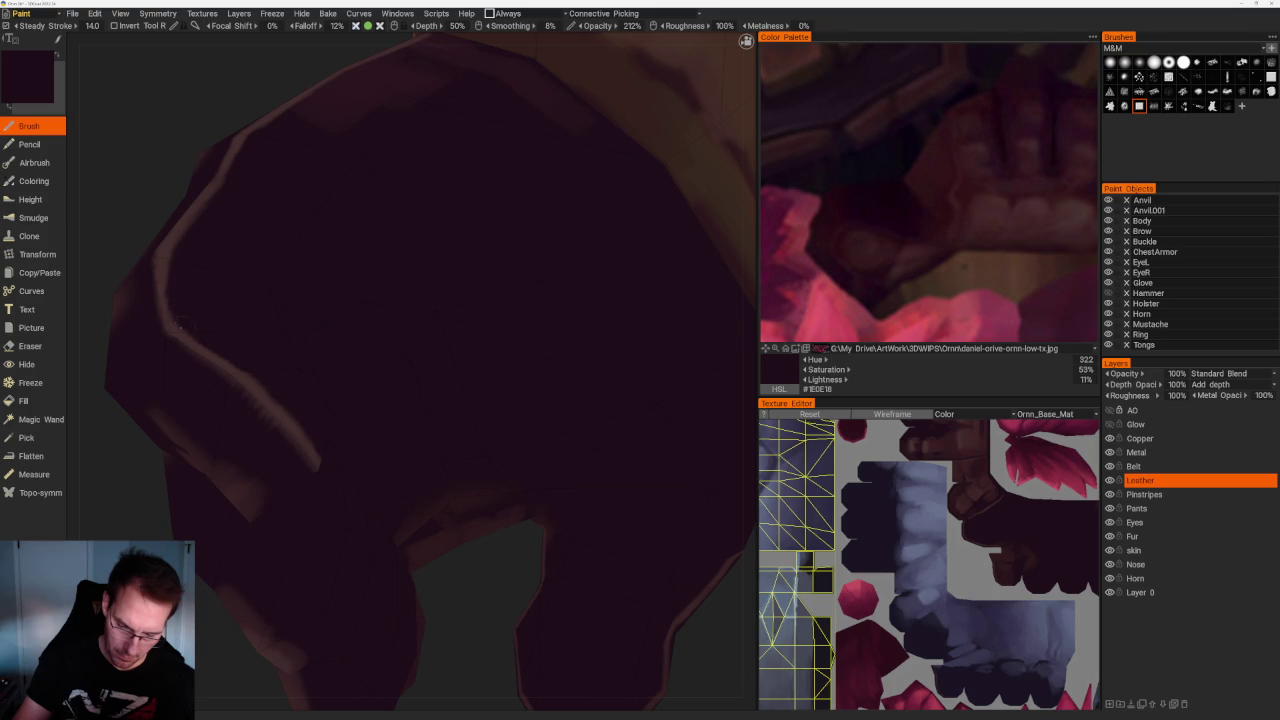
key("v")
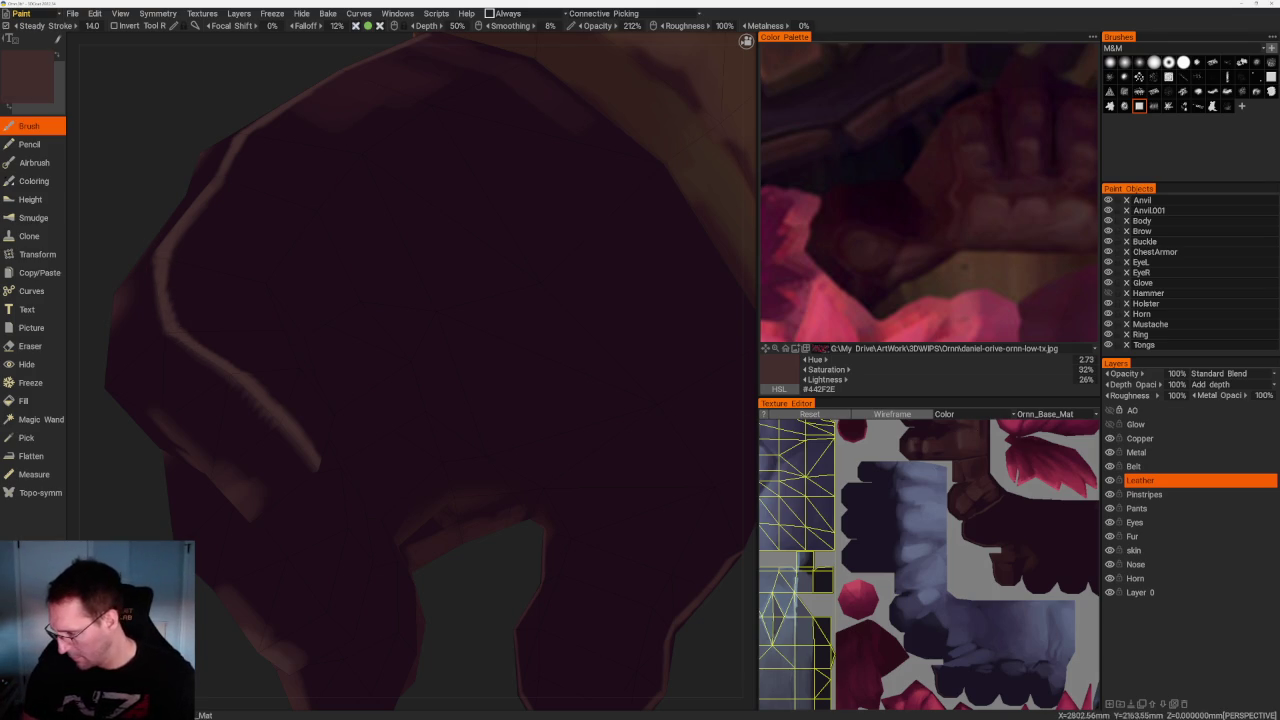
scroll(929, 563, "up", 3)
mouse_move(1060, 630)
middle_mouse_down()
mouse_move(926, 504)
mouse_move(944, 506)
middle_mouse_up()
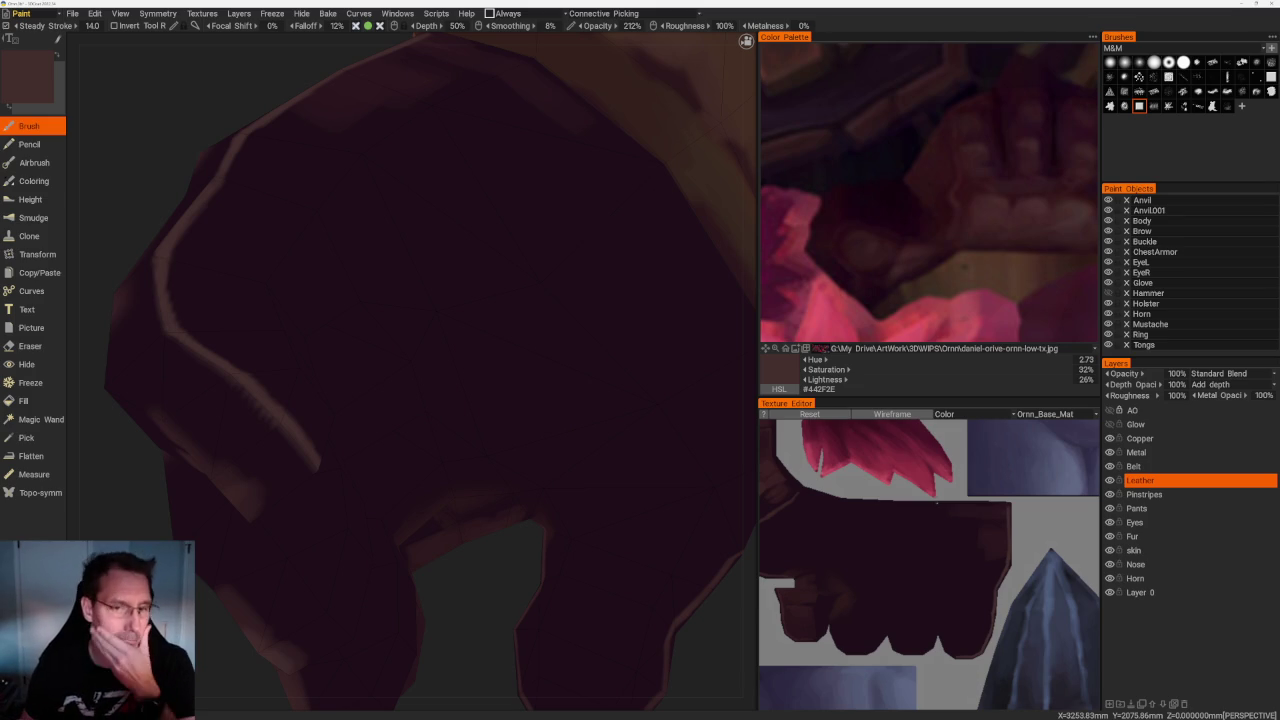
scroll(364, 263, "down", 3)
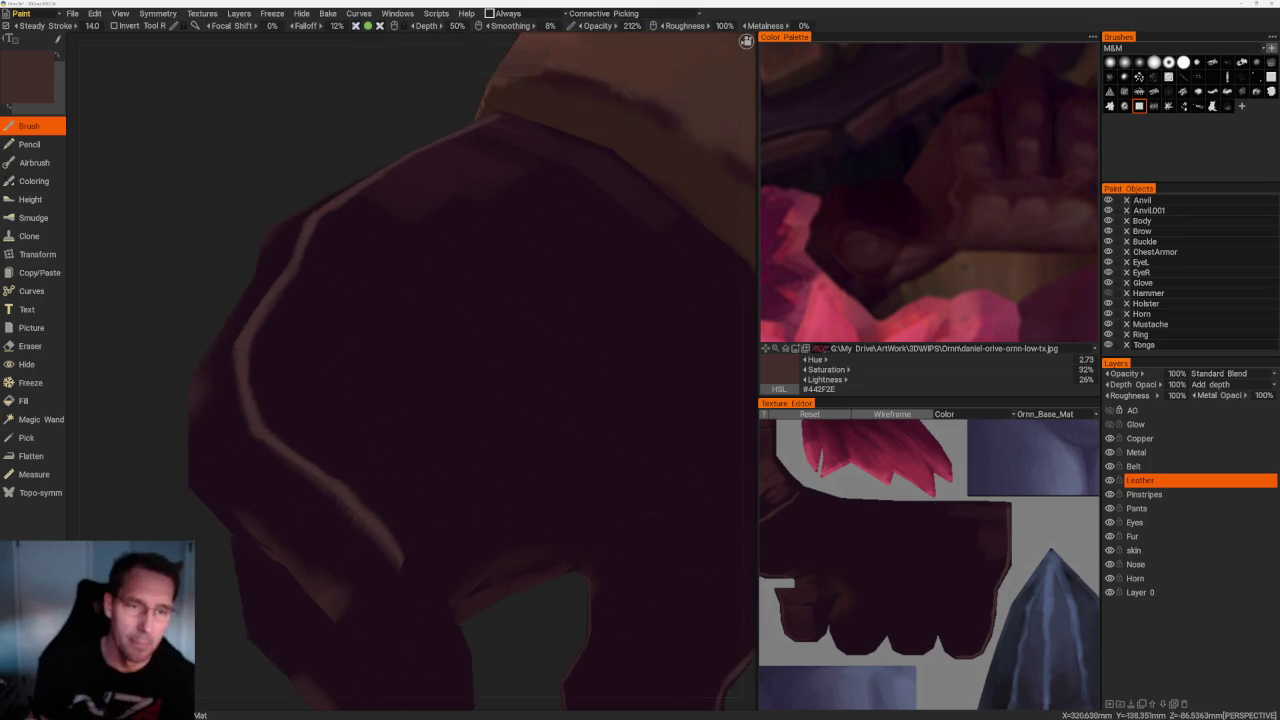
scroll(364, 263, "down", 3)
left_click_drag(437, 534, 477, 569)
scroll(449, 531, "up", 3)
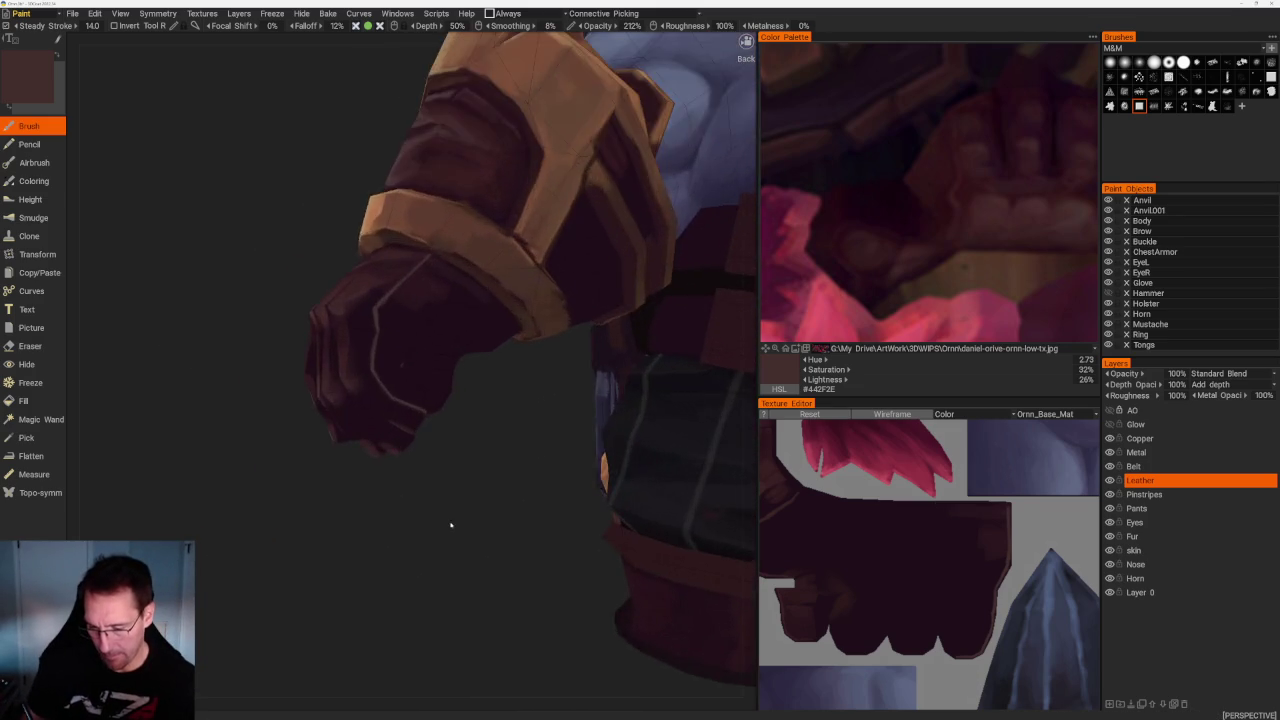
Sample dark maroon glove tones, settling on hue 344, 44% saturation, 19% lightness
scroll(464, 546, "up", 2)
scroll(464, 546, "up", 1)
key("v")
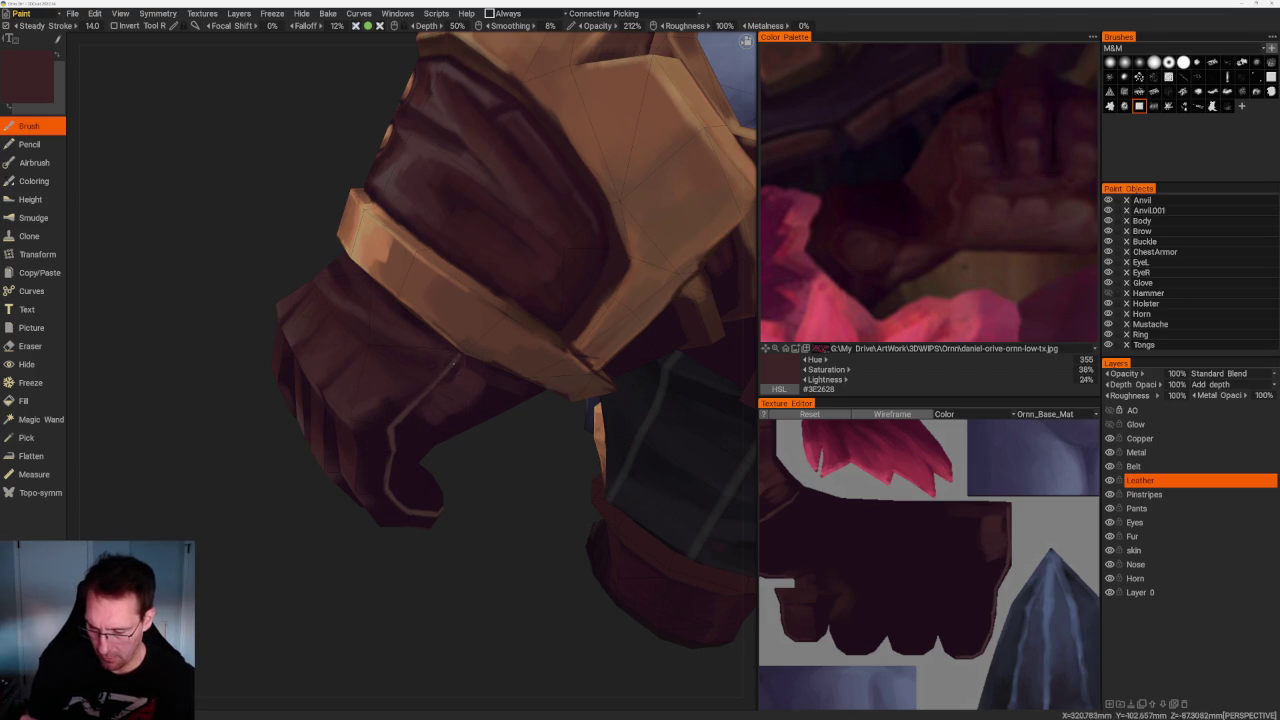
key("v")
scroll(480, 491, "up", 2)
scroll(500, 491, "up", 2)
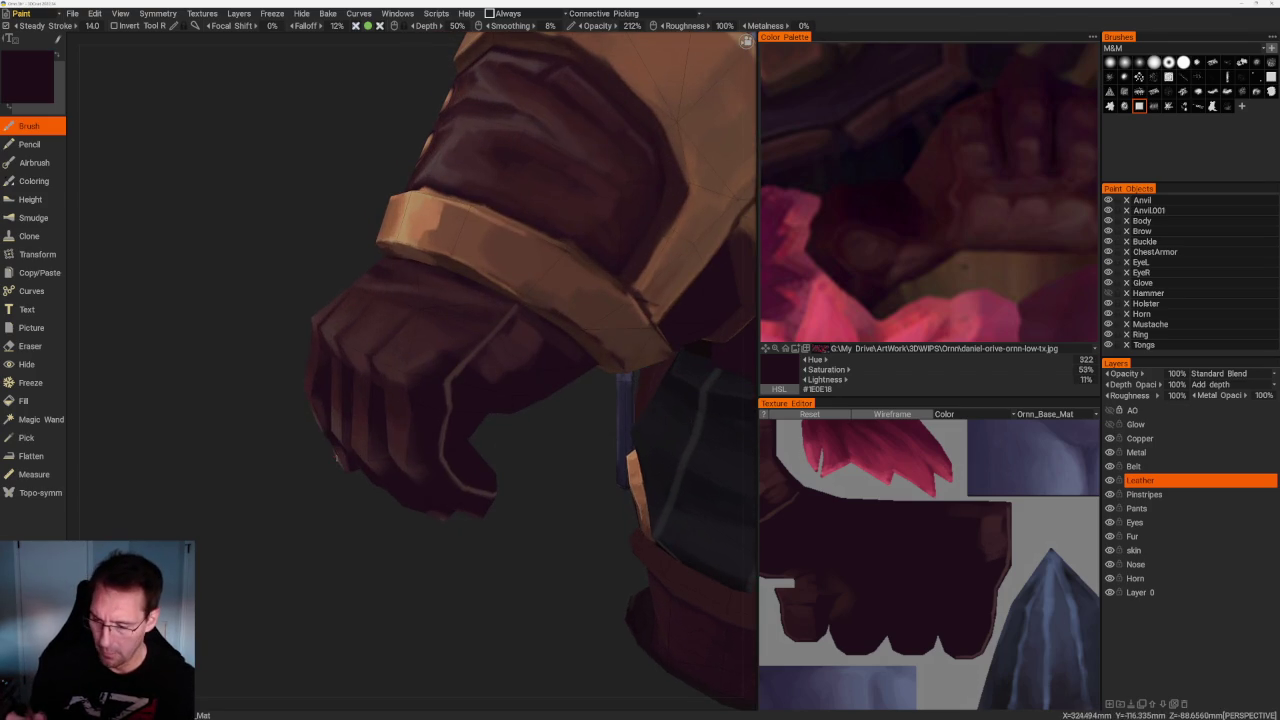
scroll(480, 490, "up", 2)
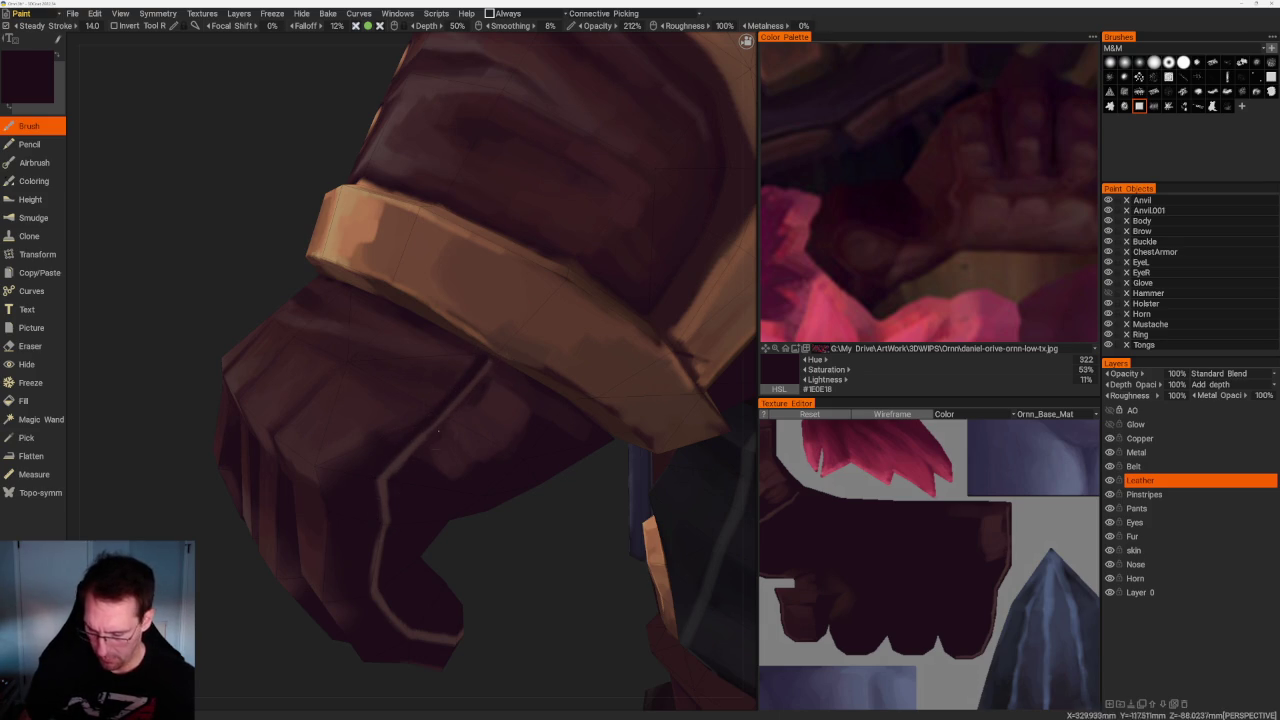
key("v")
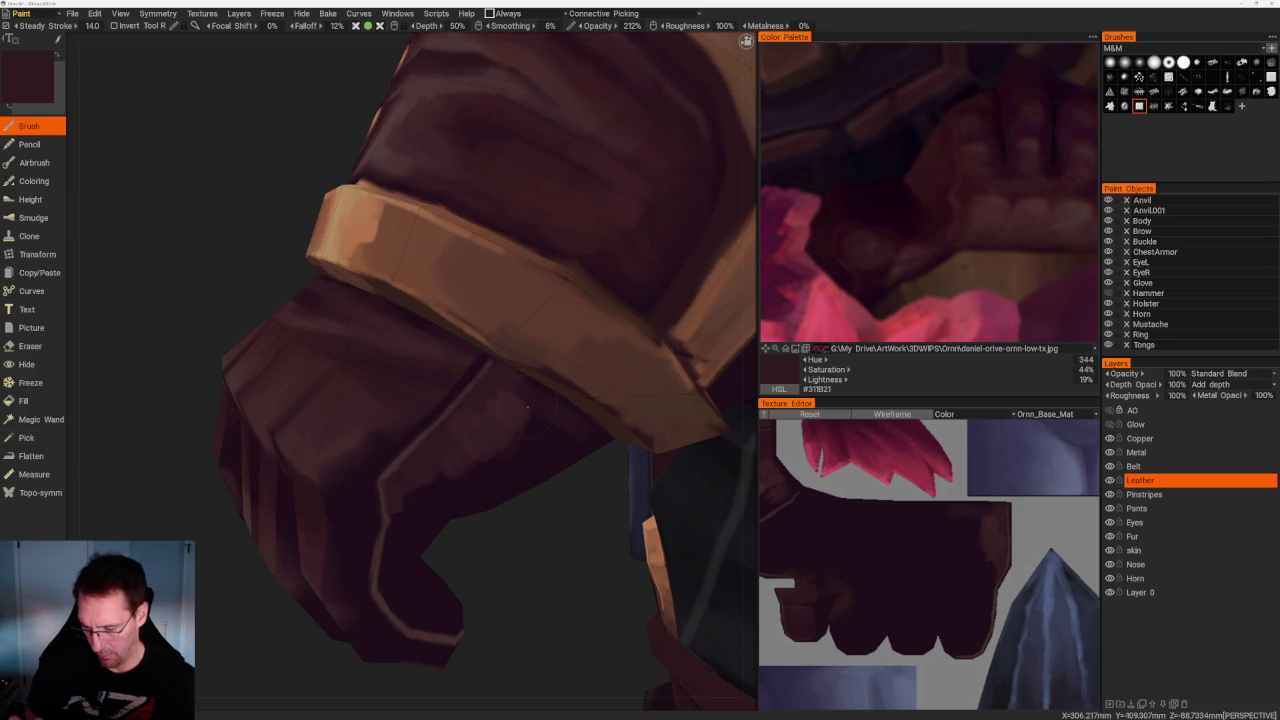
scroll(524, 400, "down", 5)
middle_click_drag(403, 474, 396, 492)
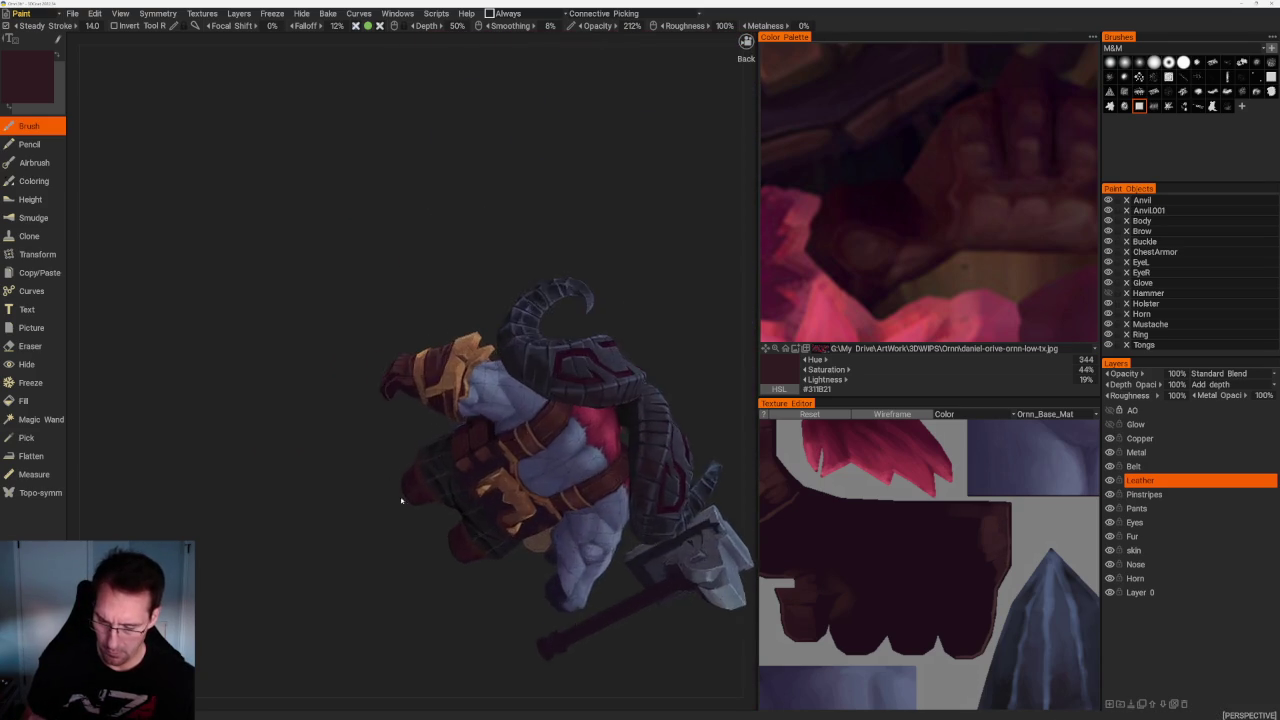
Sample a deep red (hue 342, 53% saturation, 16% lightness) and orbit to inspect the glove
scroll(396, 492, "up", 3)
scroll(440, 520, "up", 3)
scroll(513, 403, "up", 2)
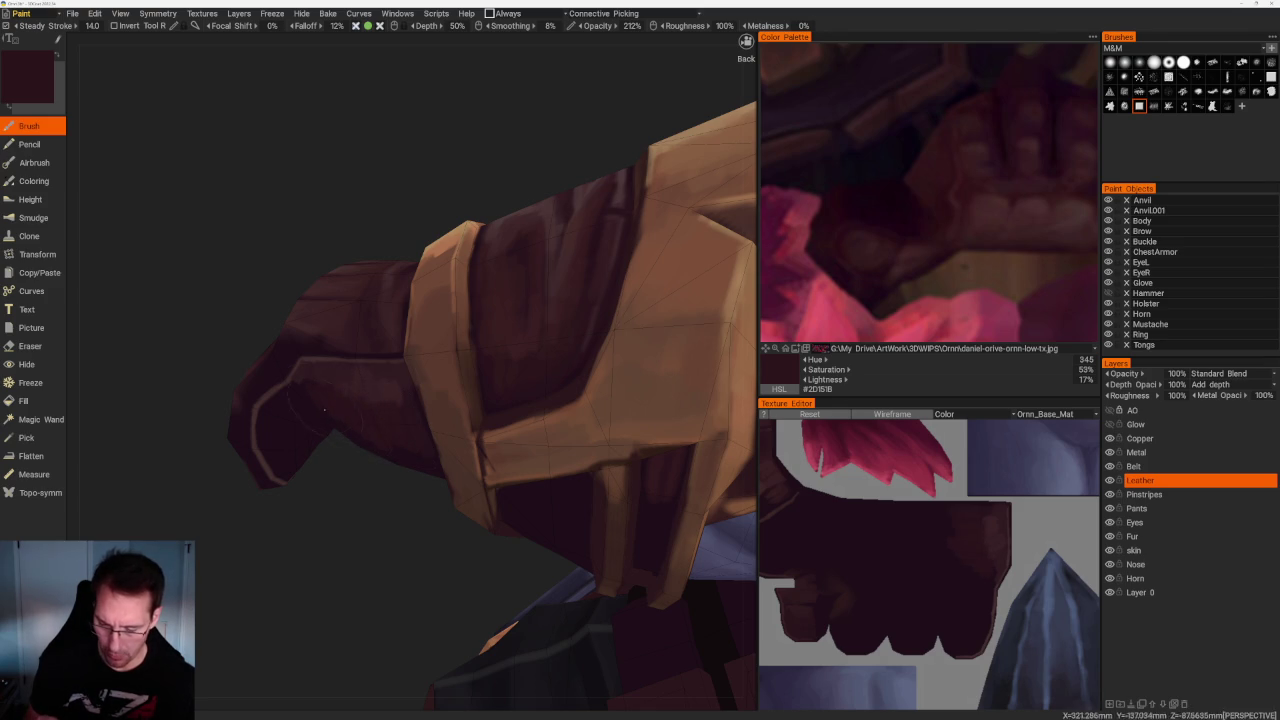
key("v")
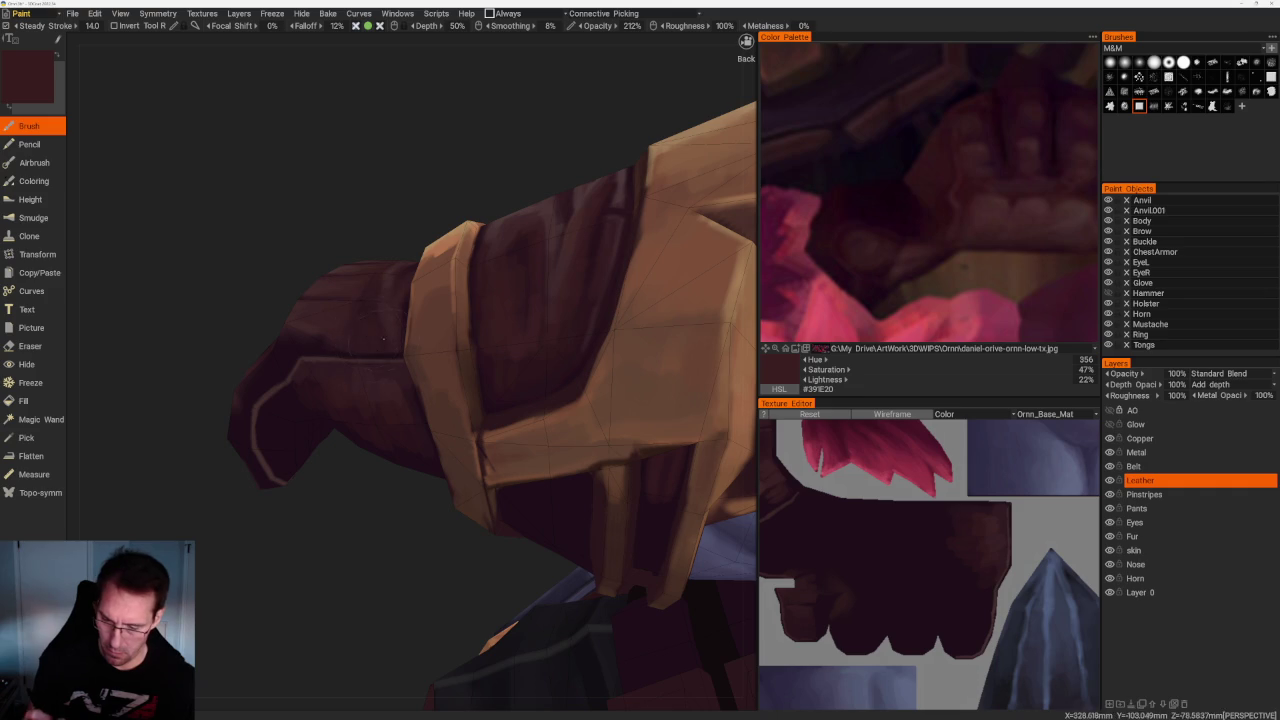
right_click_drag(384, 332, 357, 194)
mouse_move(357, 194)
left_mouse_down()
mouse_move(383, 174)
mouse_move(369, 181)
left_mouse_up()
scroll(375, 185, "up", 5)
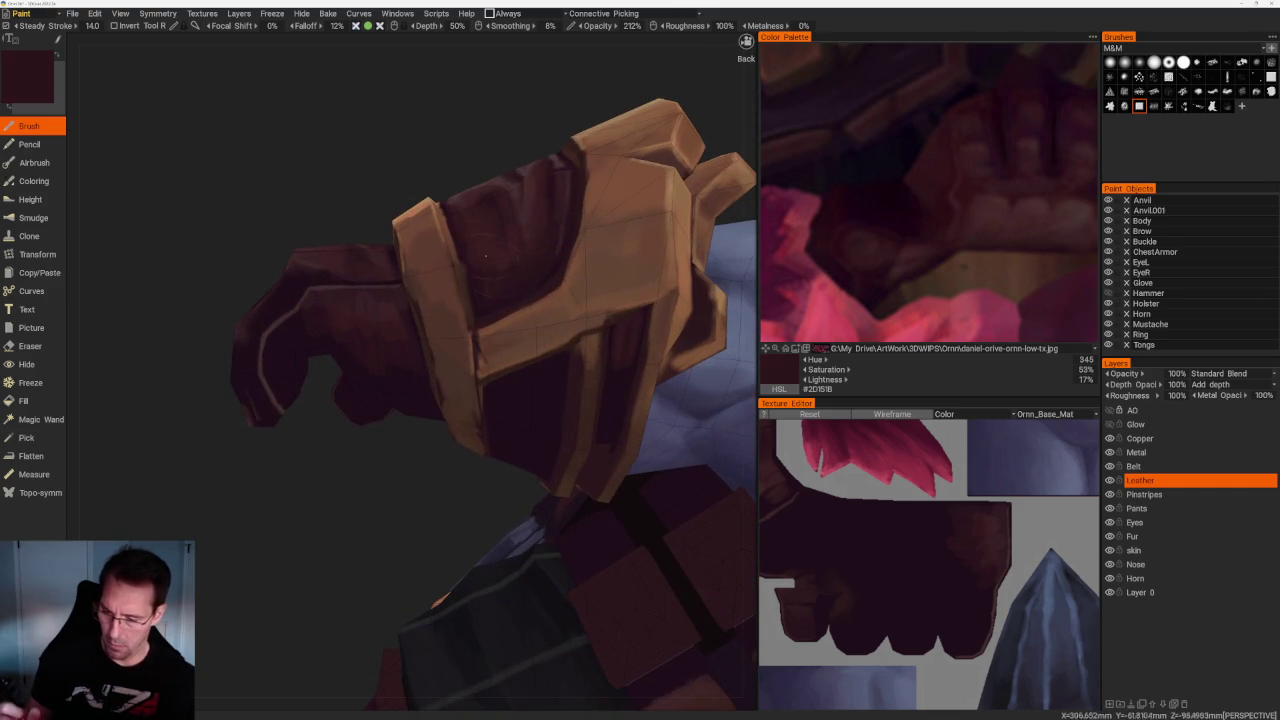
scroll(405, 194, "up", 2)
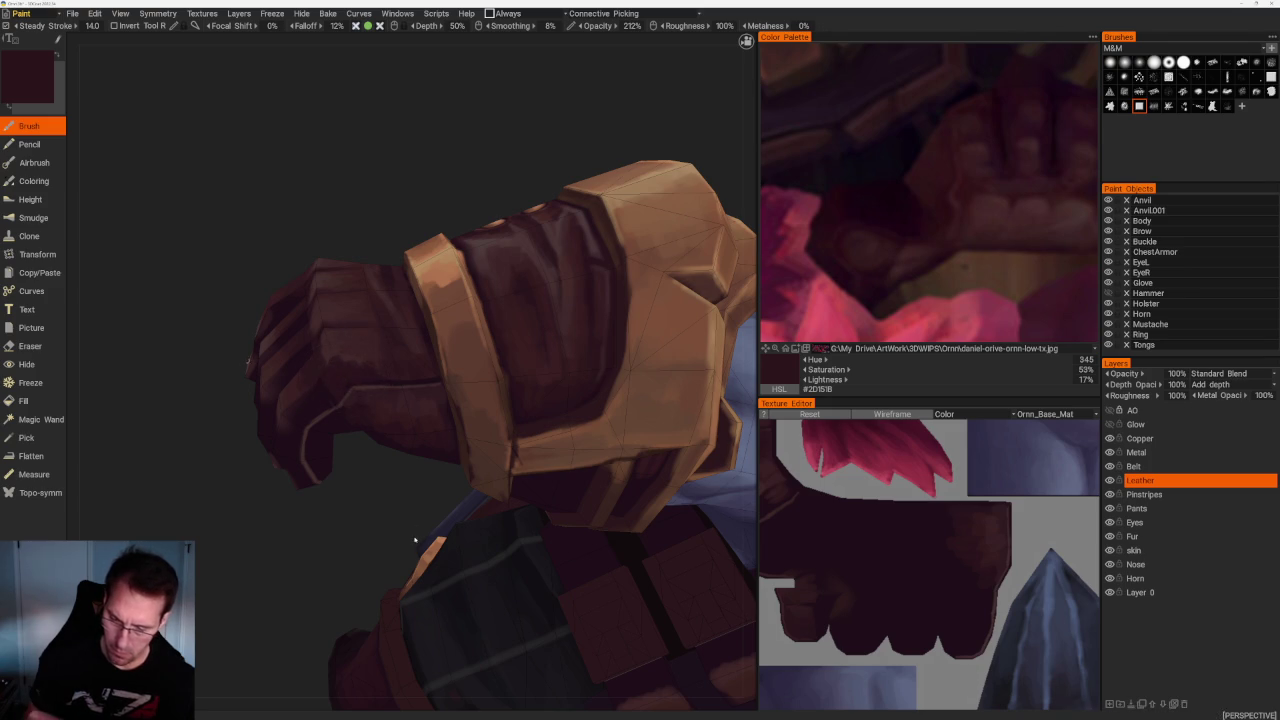
right_click_drag(414, 537, 380, 286)
mouse_move(380, 286)
left_mouse_down()
mouse_move(560, 251)
mouse_move(363, 365)
mouse_move(491, 354)
mouse_move(526, 394)
left_mouse_up()
scroll(526, 394, "up", 5)
scroll(465, 405, "up", 5)
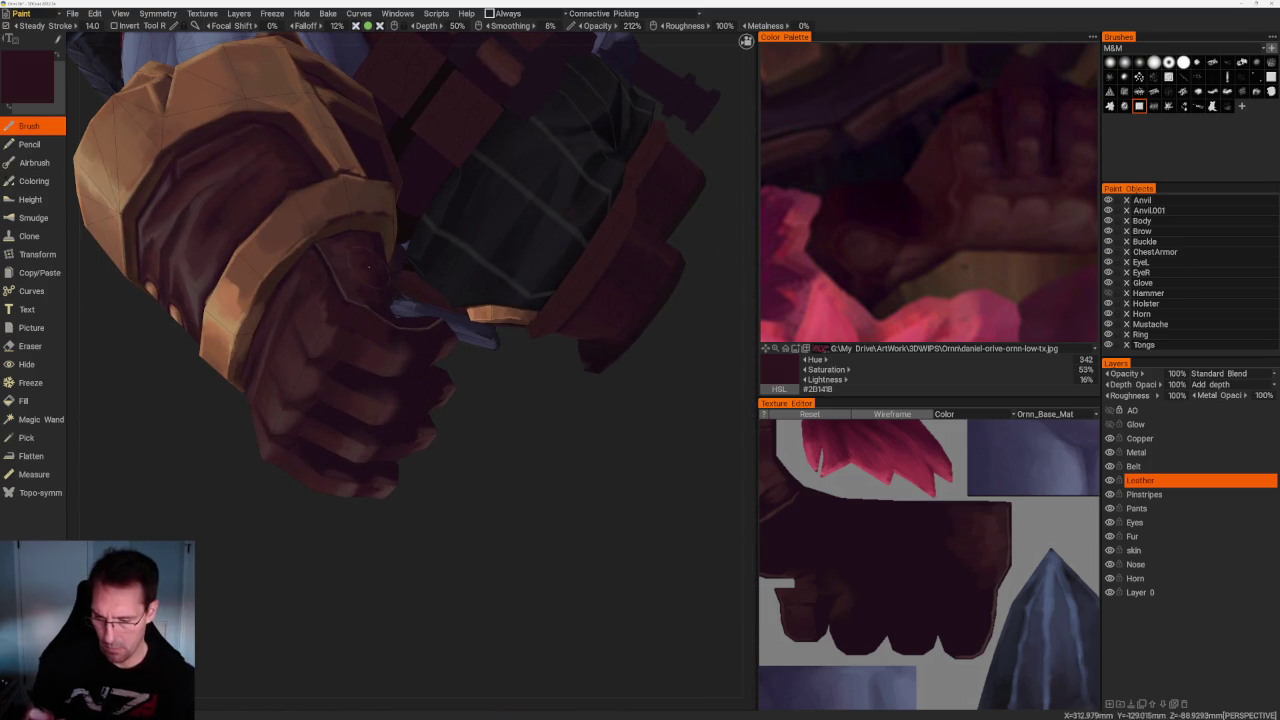
left_click_drag(499, 404, 474, 417)
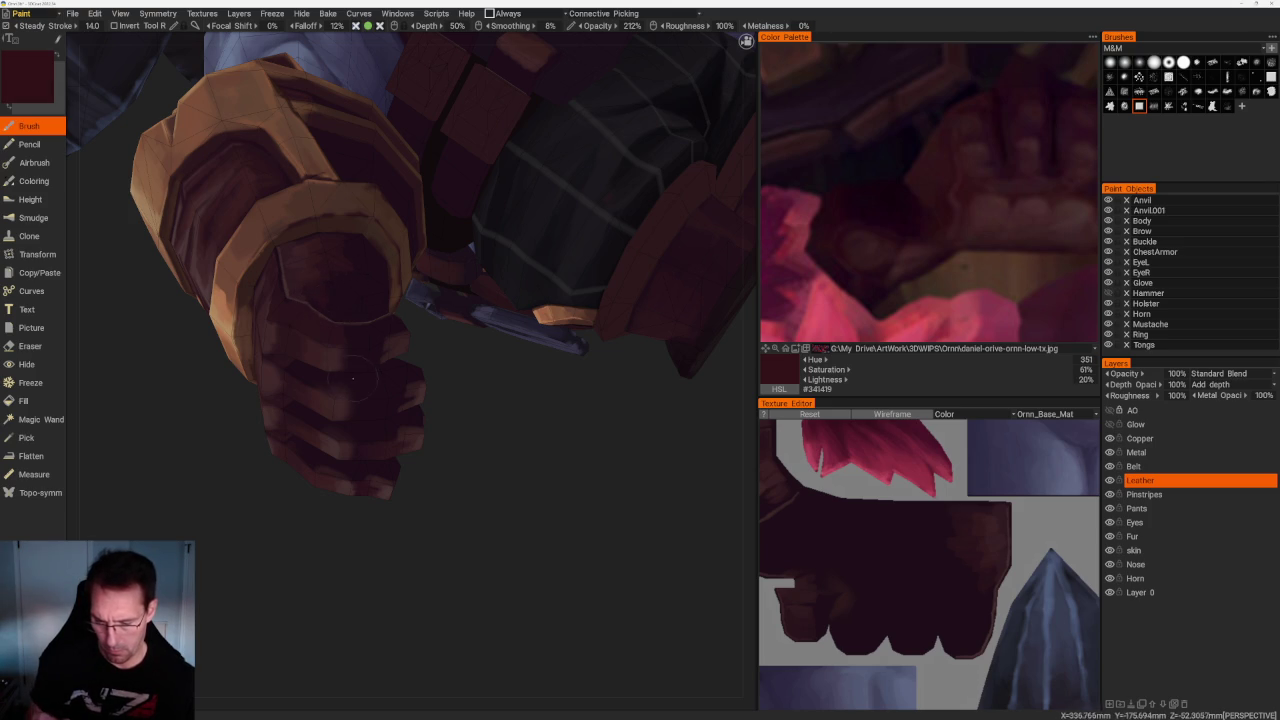
left_click_drag(352, 378, 333, 364, "alt")
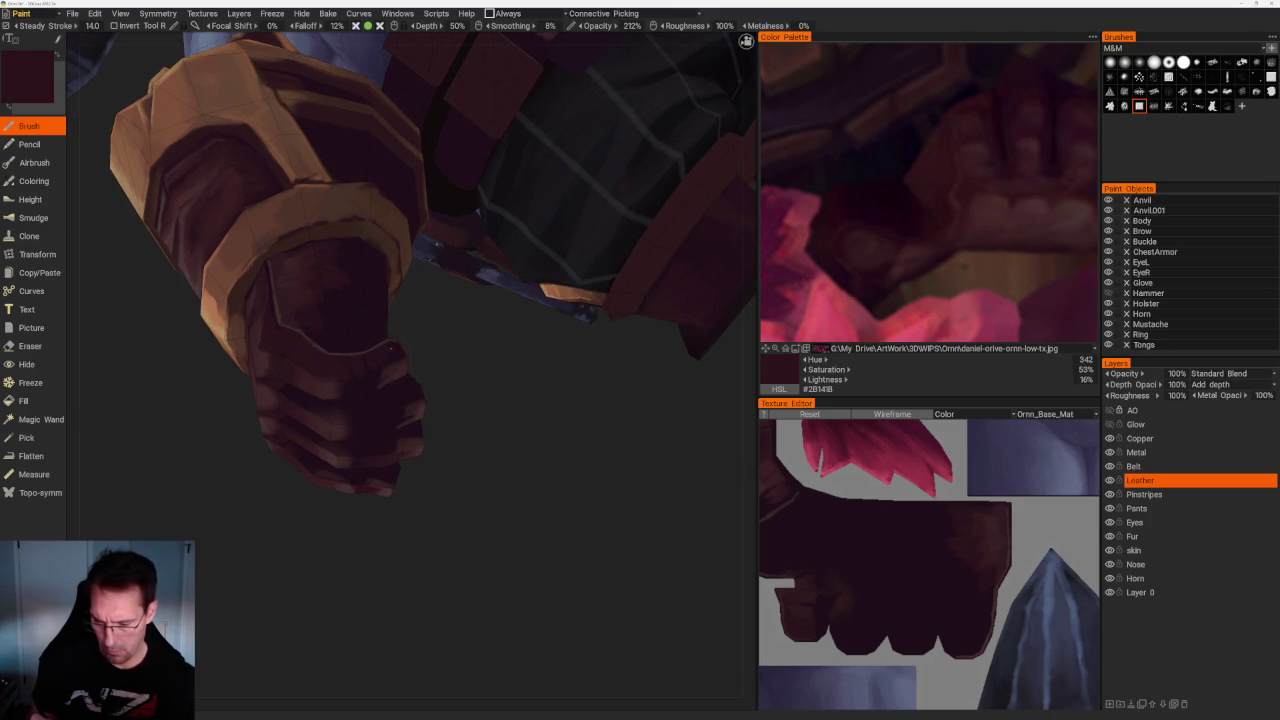
mouse_move(388, 345)
left_mouse_down("alt")
mouse_move(557, 363)
mouse_move(523, 323)
mouse_move(514, 277)
mouse_move(519, 331)
left_mouse_up("alt")
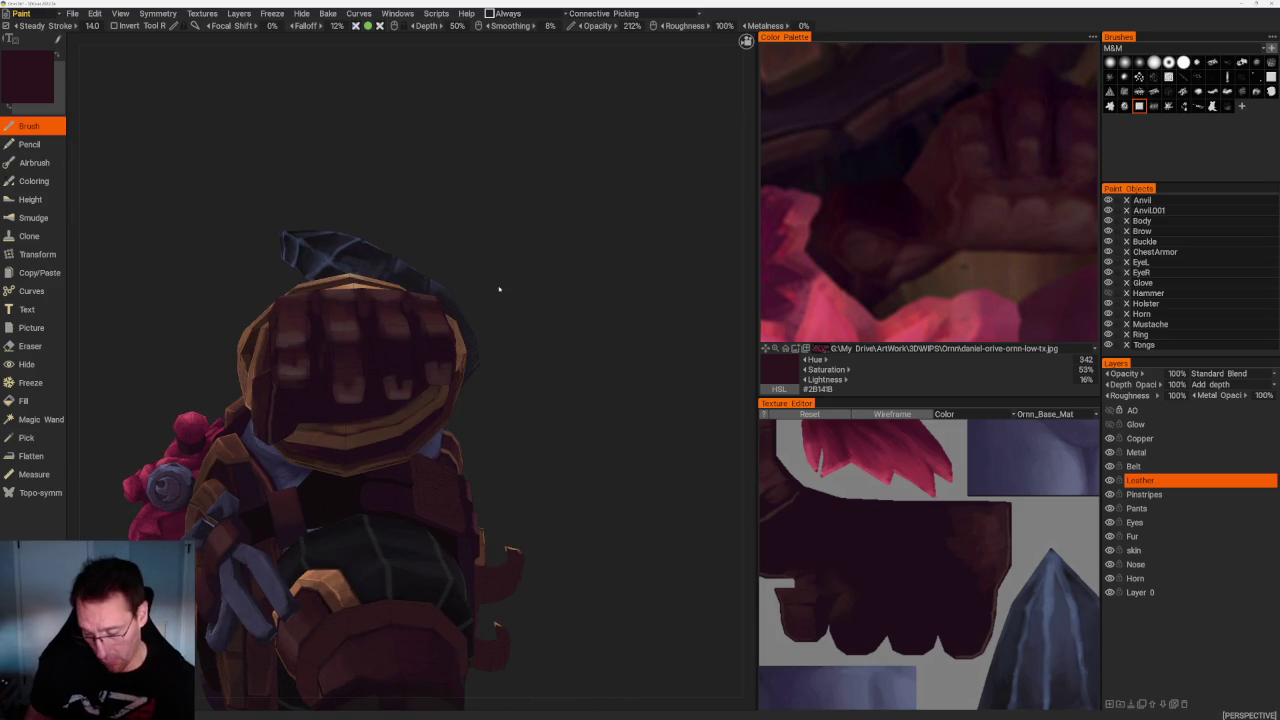
scroll(357, 278, "up", 5)
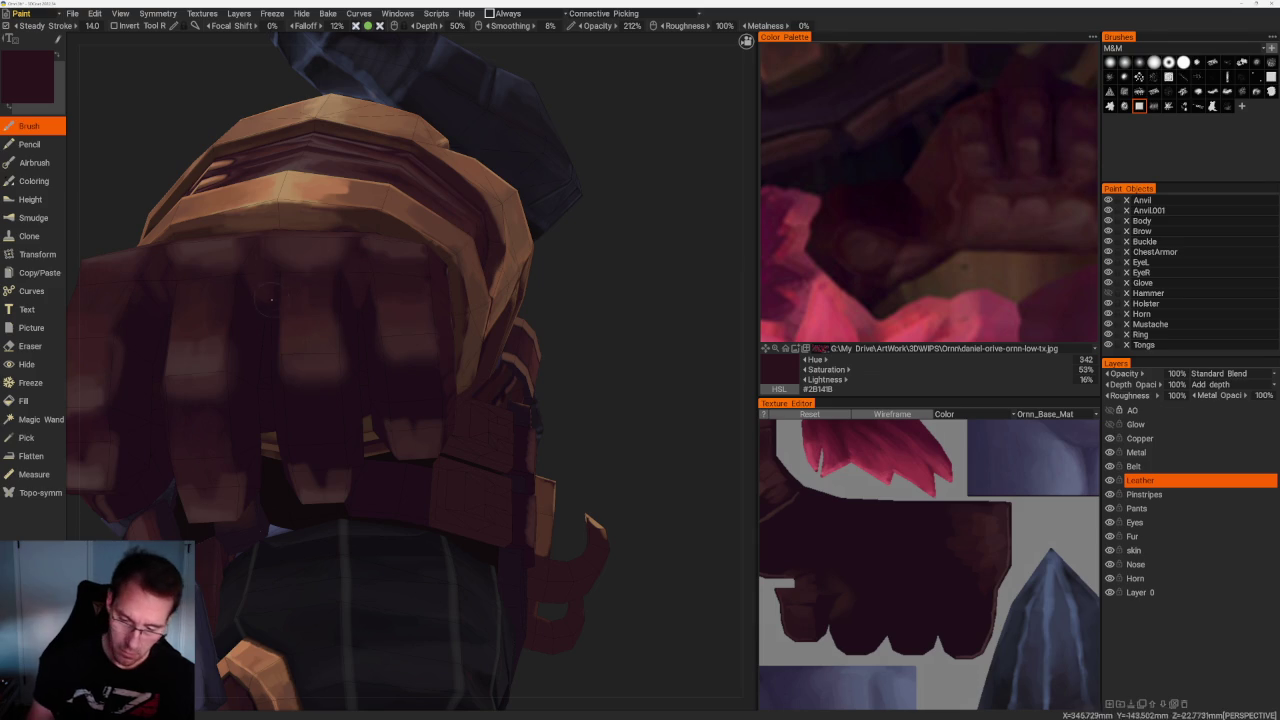
mouse_move(260, 297)
middle_mouse_down()
mouse_move(255, 227)
mouse_move(215, 235)
middle_mouse_up()
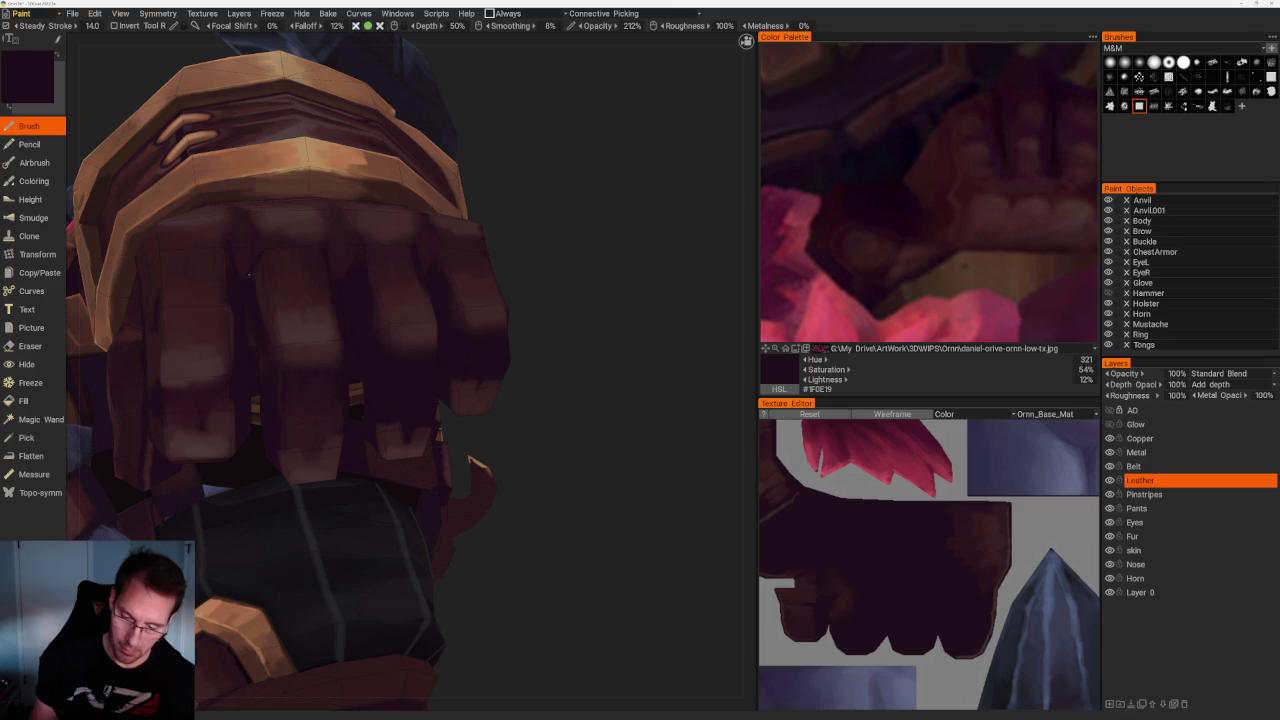
scroll(580, 314, "down", 1)
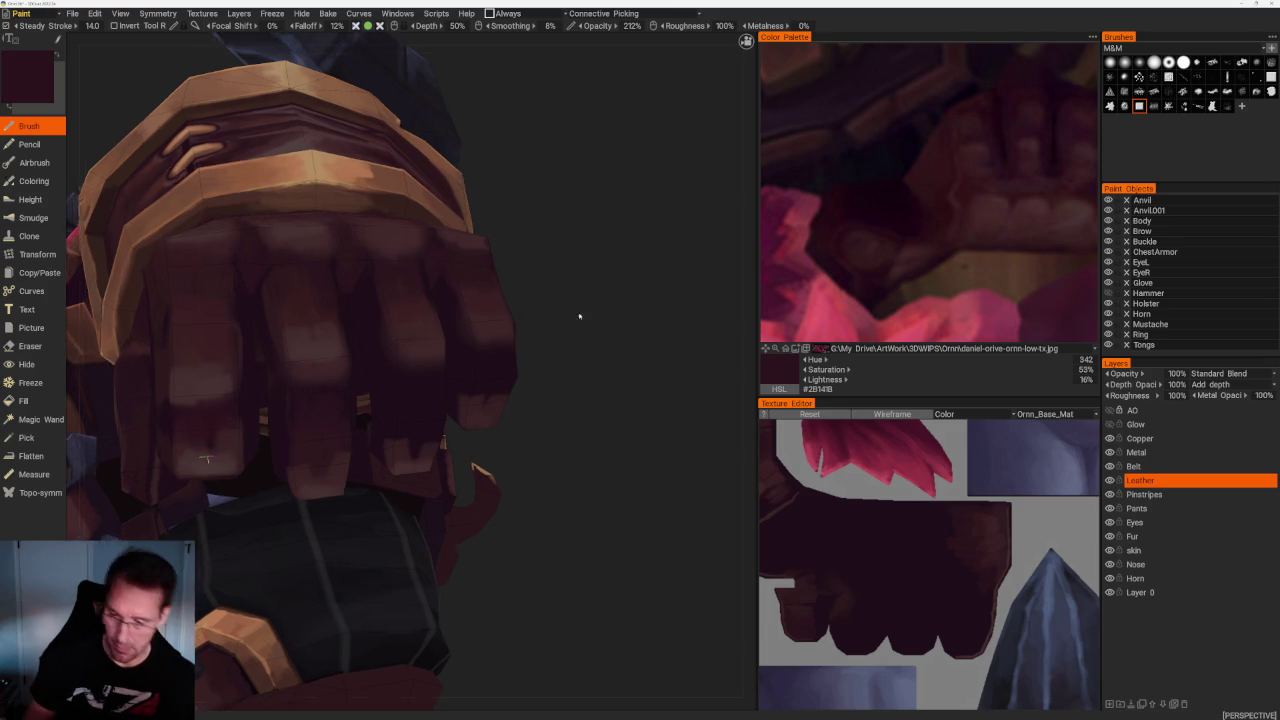
scroll(570, 300, "down", 5)
left_click_drag(554, 308, 514, 357)
scroll(531, 377, "up", 2)
scroll(556, 374, "up", 2)
scroll(556, 374, "up", 1)
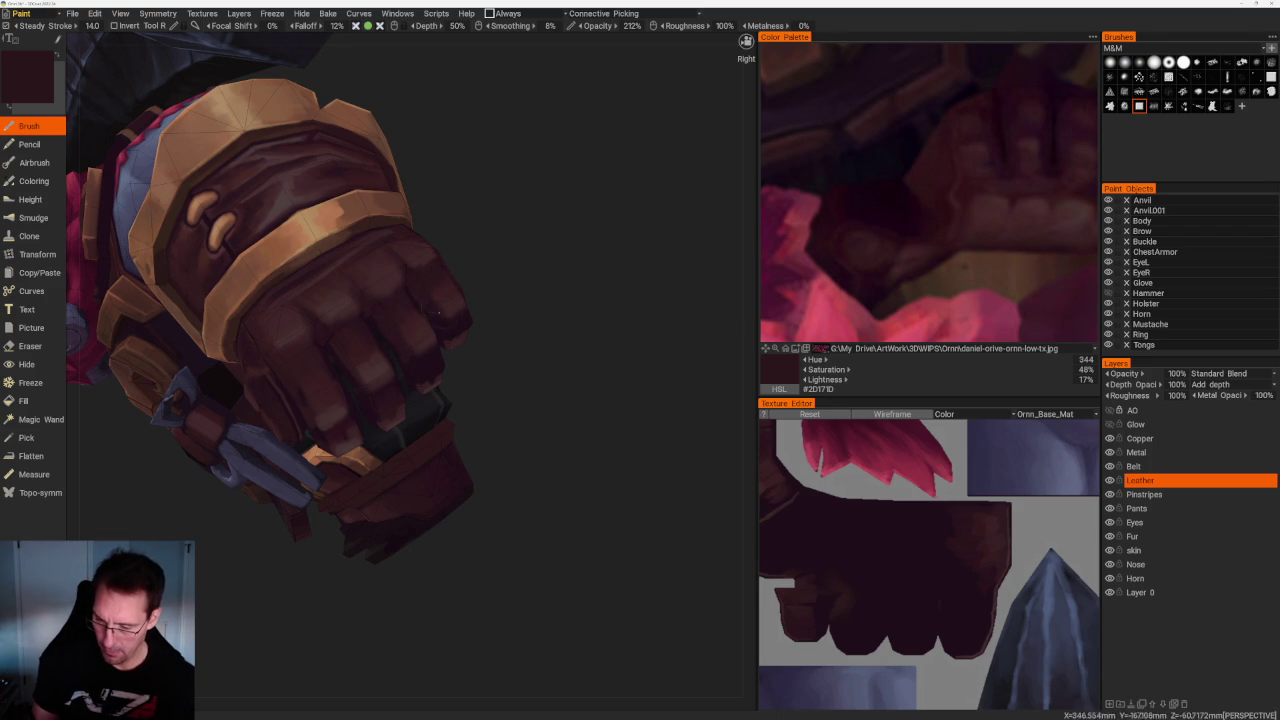
Orbit around the glove, arm and torso, and pick a lighter leather colour
scroll(546, 351, "down", 3)
mouse_move(546, 351)
left_mouse_down()
mouse_move(480, 314)
mouse_move(554, 303)
mouse_move(515, 308)
left_mouse_up()
scroll(498, 344, "up", 5)
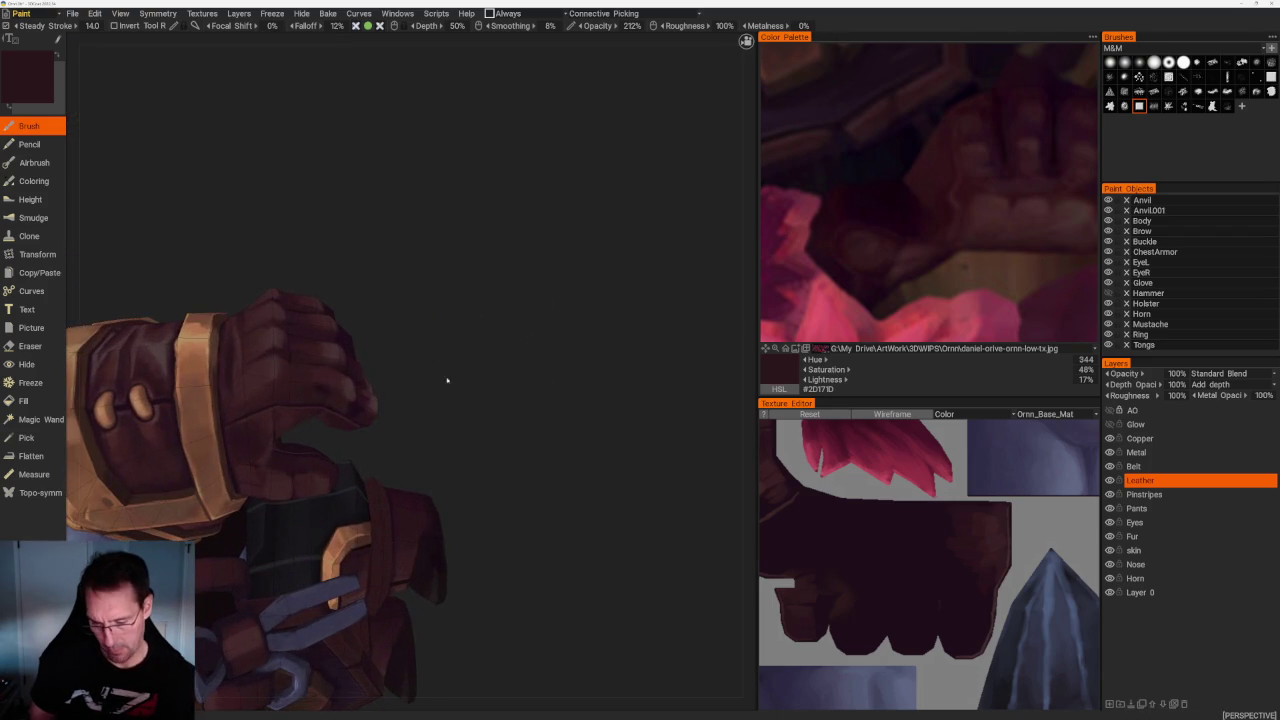
mouse_move(323, 389)
left_mouse_down()
mouse_move(431, 391)
mouse_move(356, 405)
left_mouse_up()
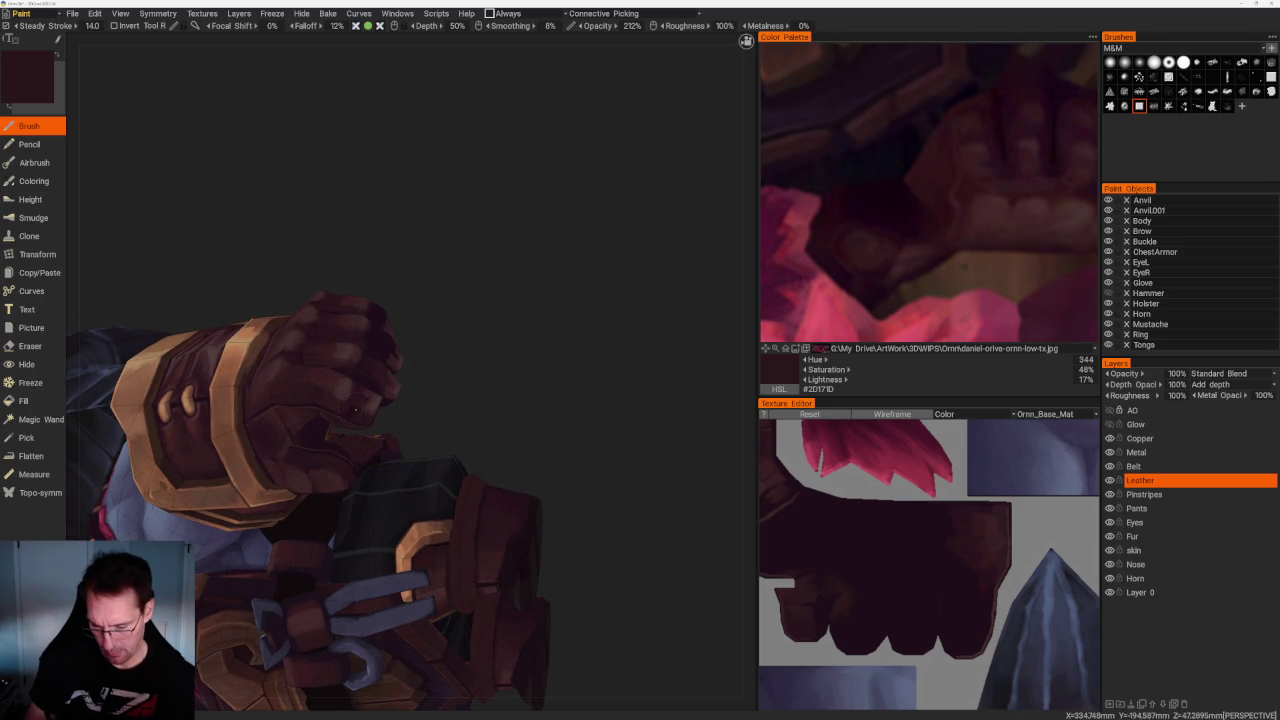
scroll(503, 354, "down", 5)
mouse_move(480, 257)
left_mouse_down()
mouse_move(443, 314)
mouse_move(598, 336)
left_mouse_up()
scroll(598, 336, "up", 2)
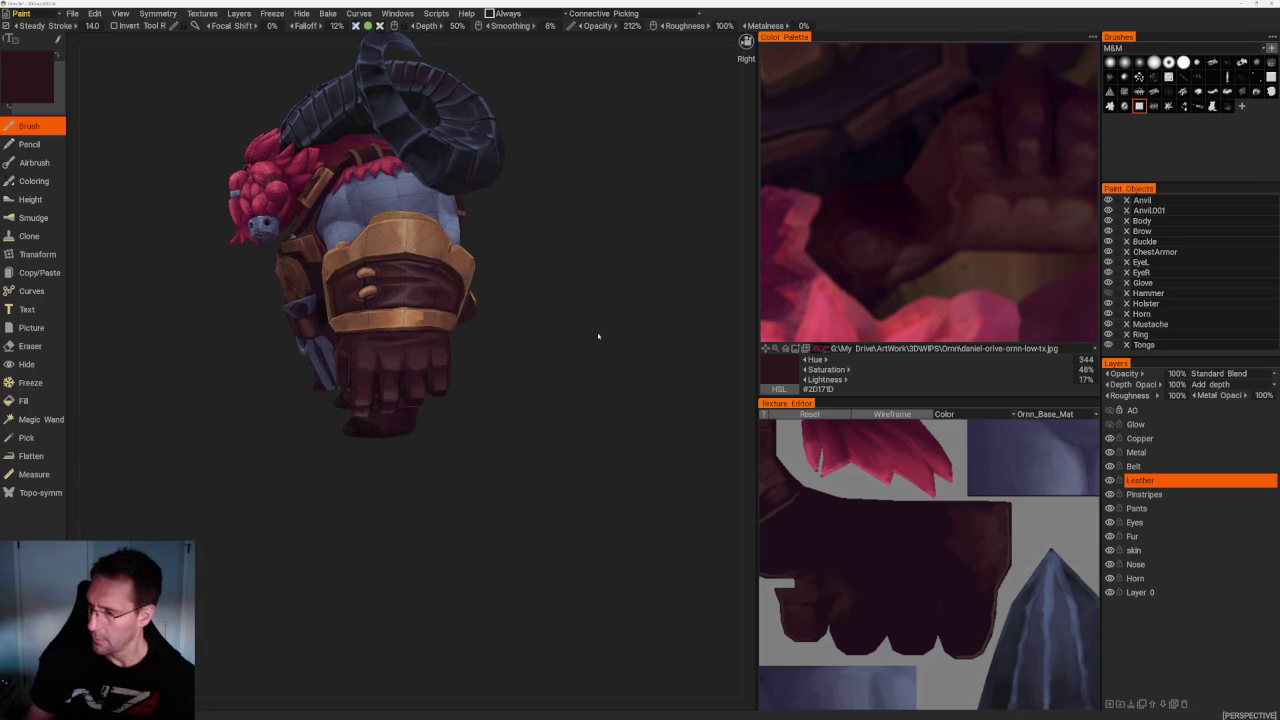
left_click(975, 180)
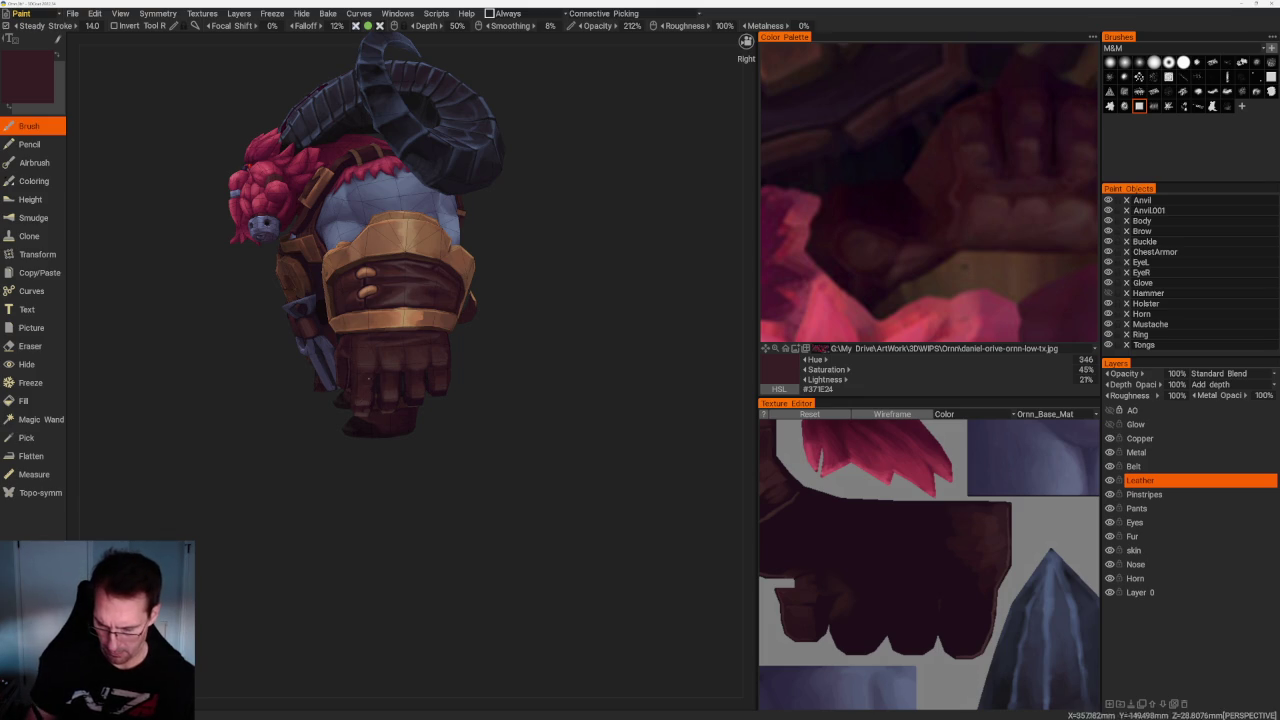
Sample a softer brown from the glove leather, giving #3D262A (hue 350, 37%, 23%)
left_click_drag(395, 470, 385, 453)
scroll(385, 453, "up", 2)
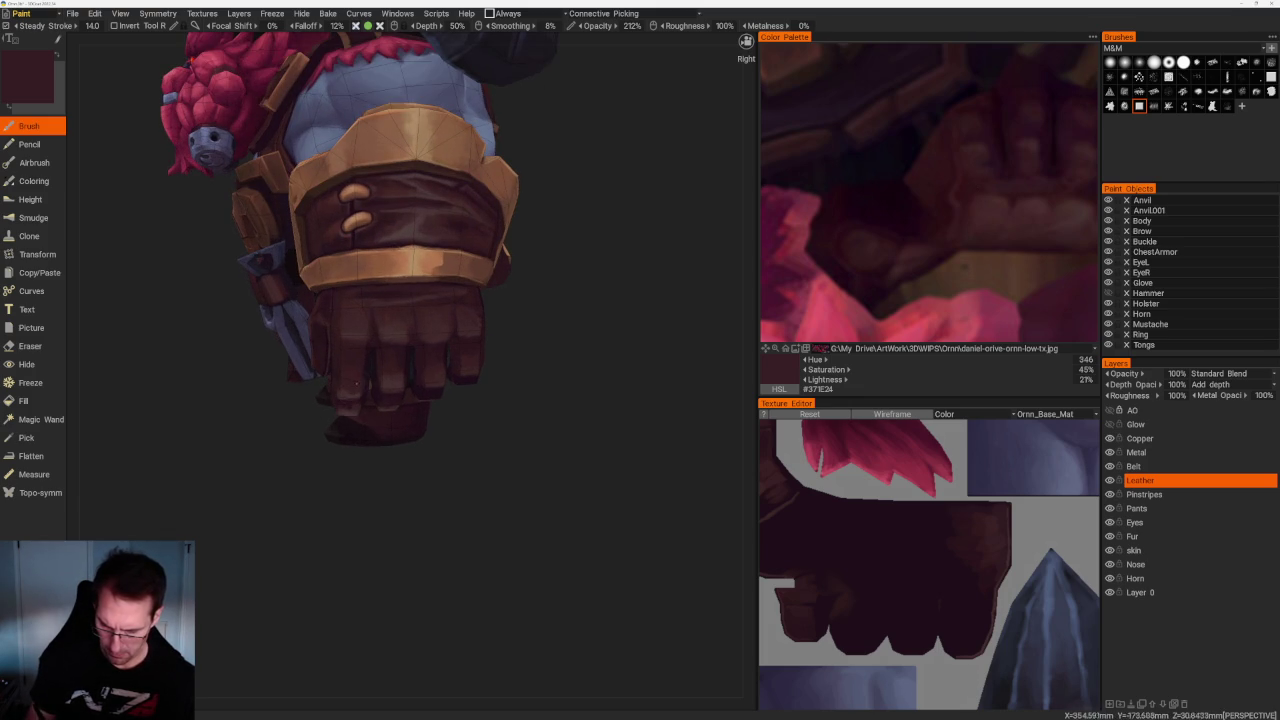
key("v")
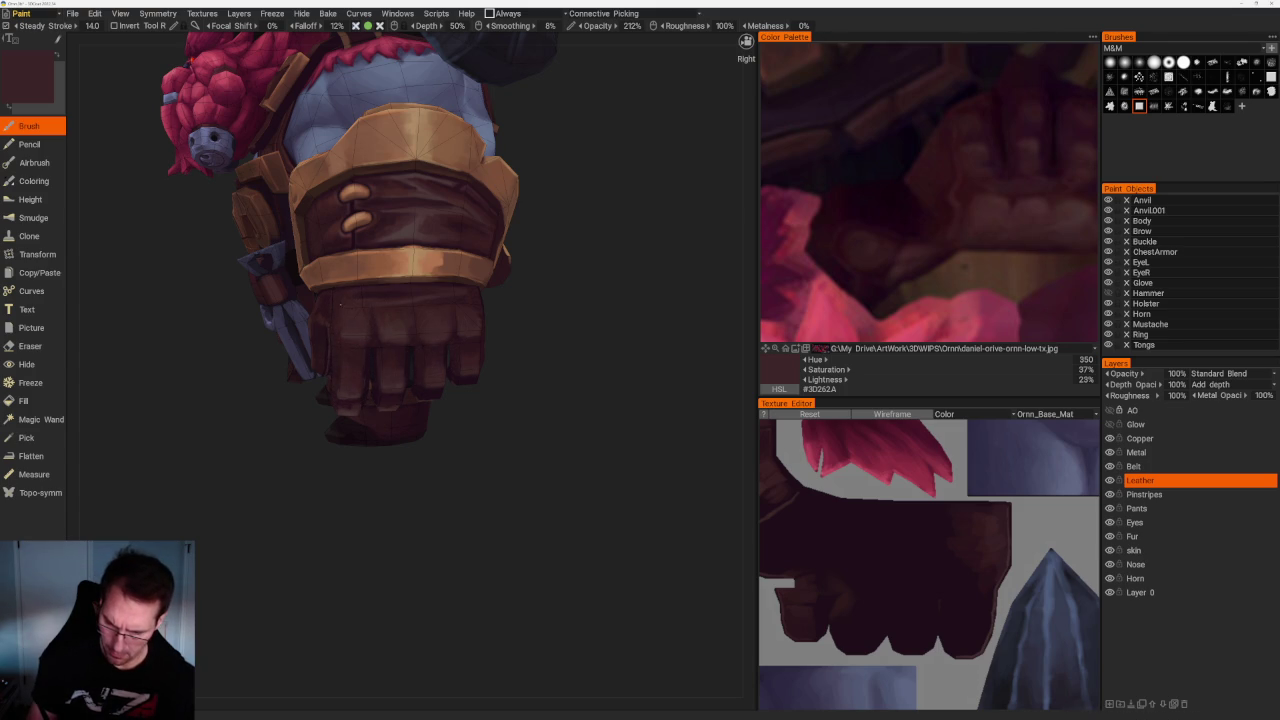
scroll(440, 383, "up", 3)
scroll(563, 420, "up", 2)
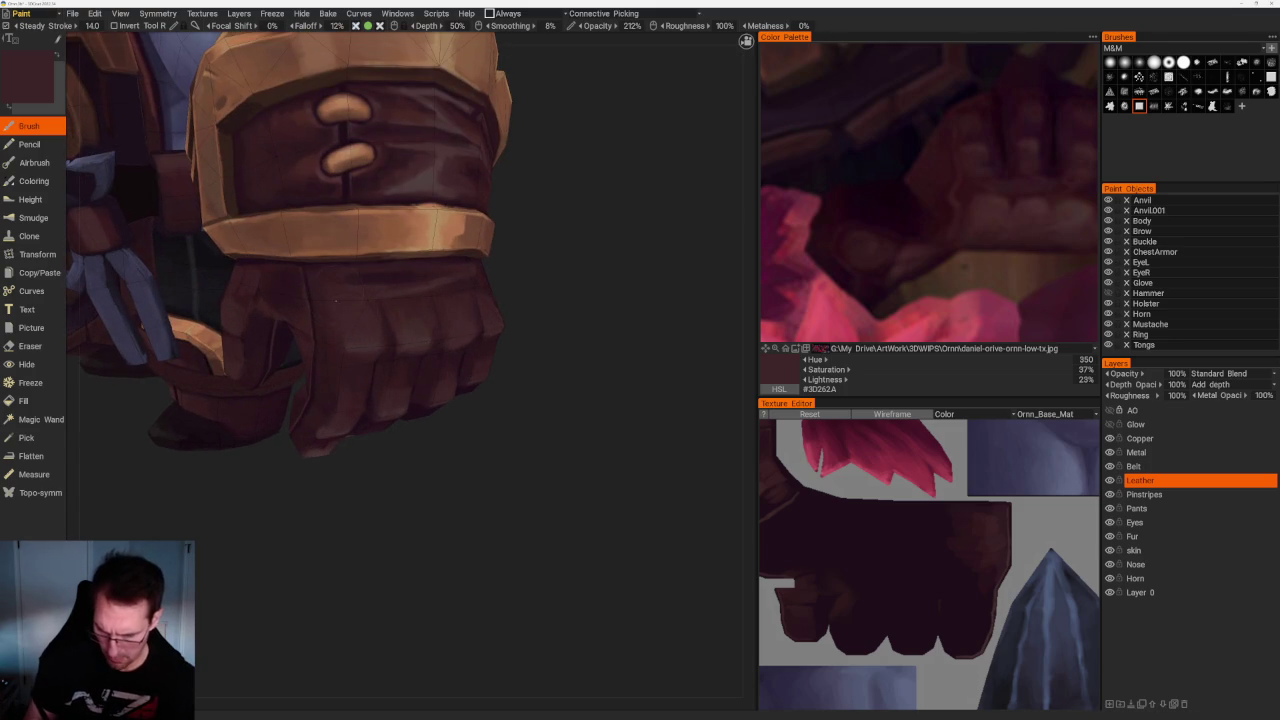
right_click_drag(335, 325, 525, 425)
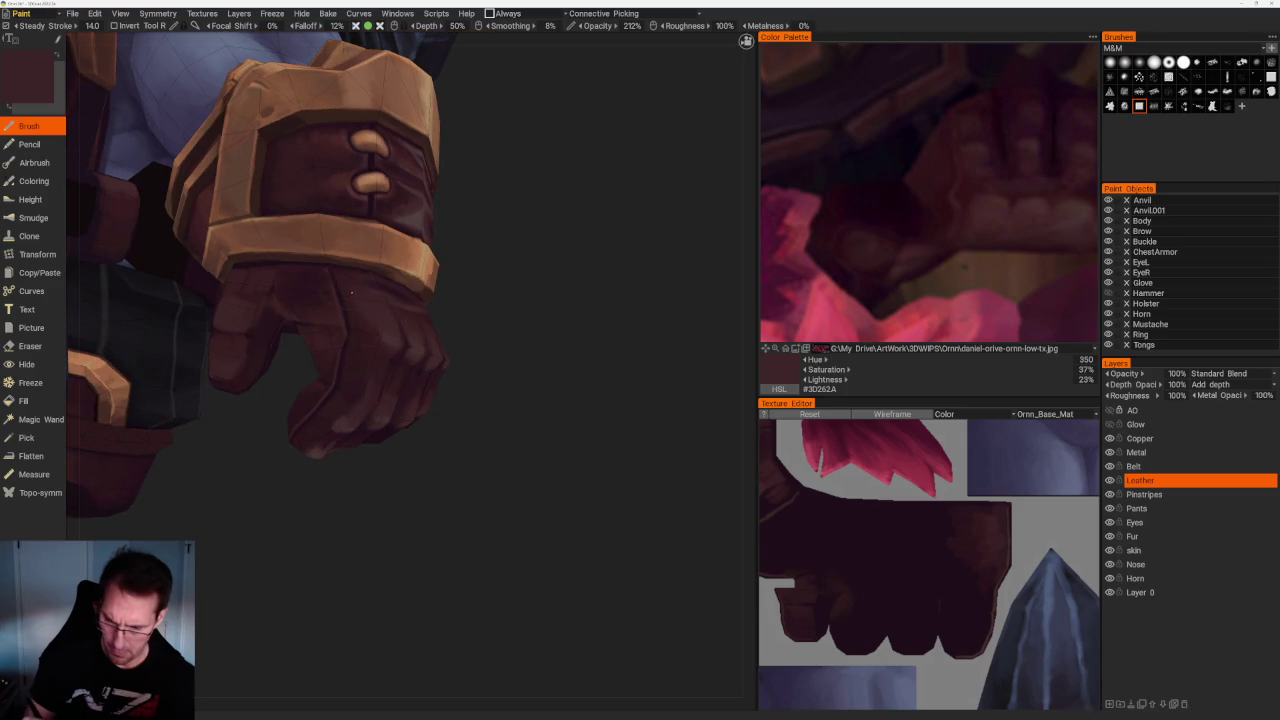
mouse_move(408, 345)
right_mouse_down()
mouse_move(563, 371)
mouse_move(563, 403)
mouse_move(494, 346)
mouse_move(578, 364)
mouse_move(560, 370)
right_mouse_up()
scroll(546, 373, "up", 2)
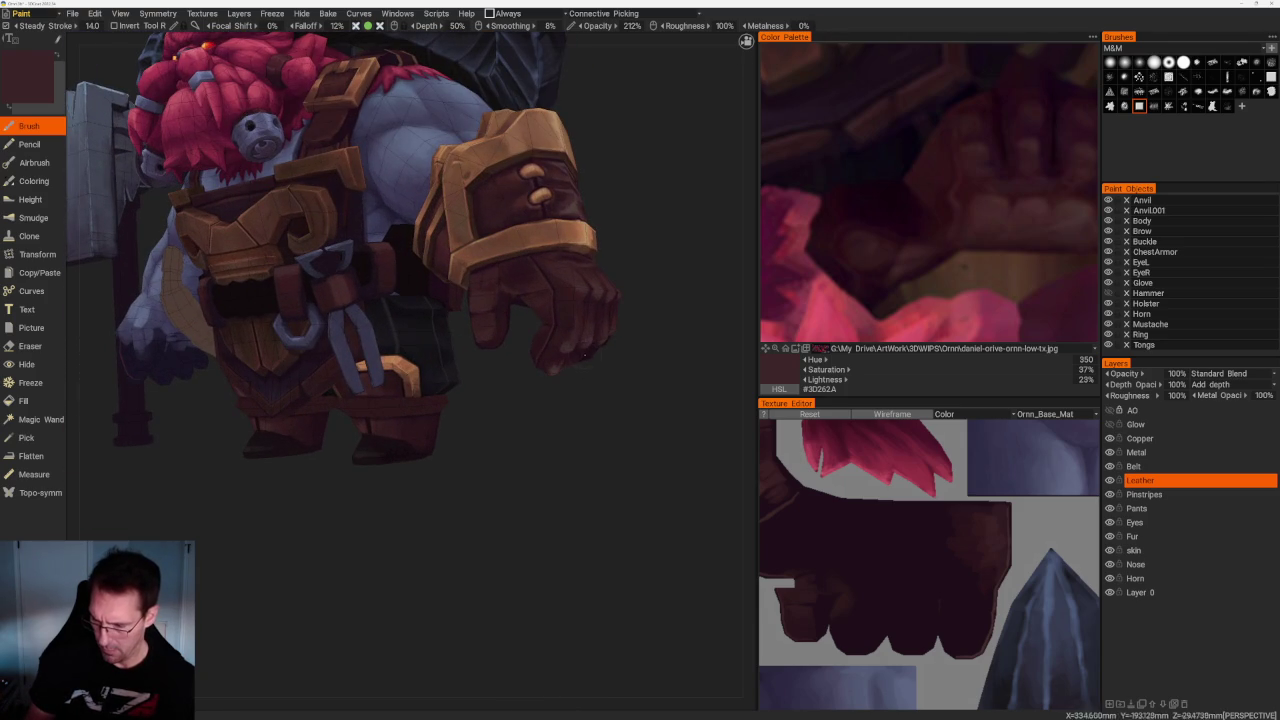
Alternate darker and lighter glove browns between orbits, ending on deep maroon #29141A
key("v")
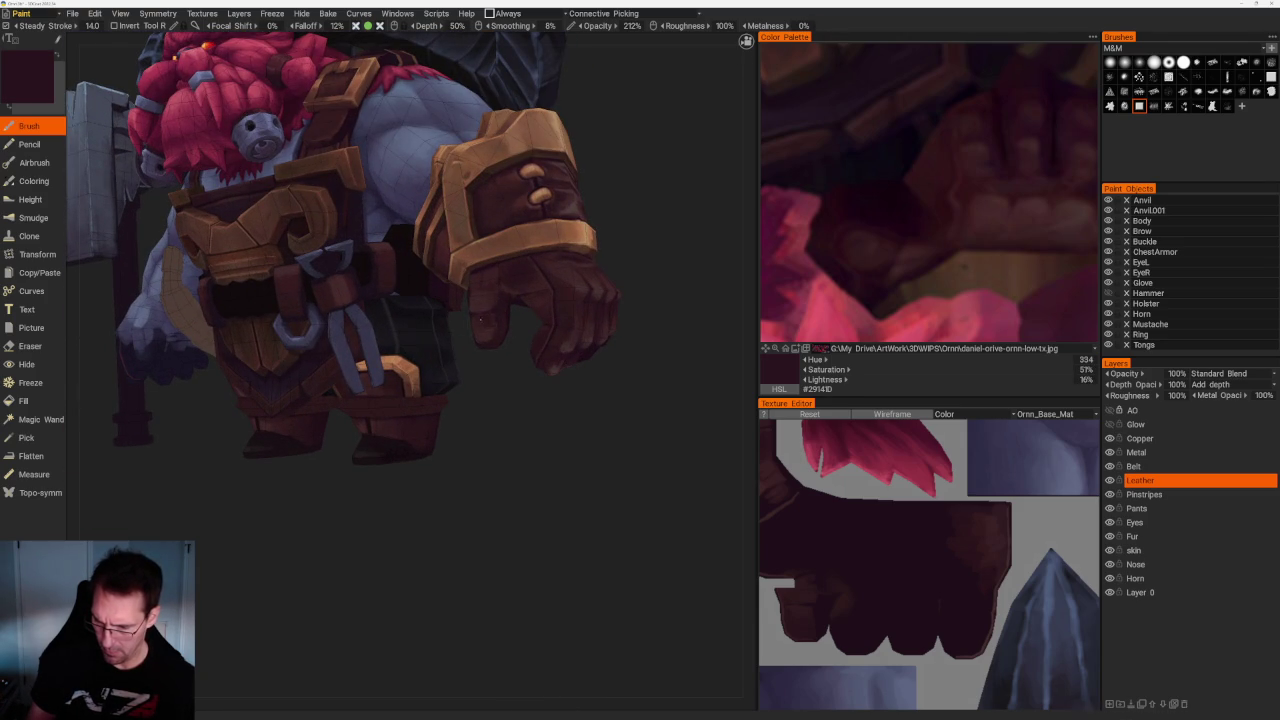
right_click_drag(476, 336, 526, 325)
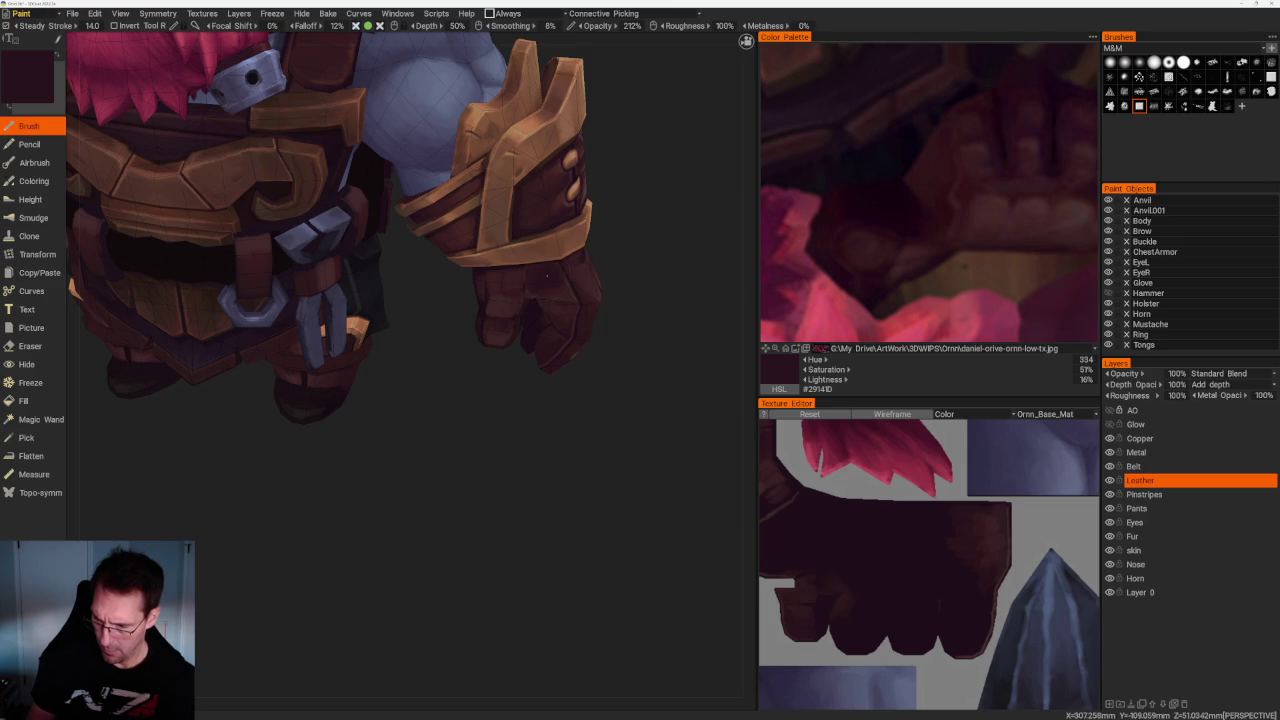
key("v")
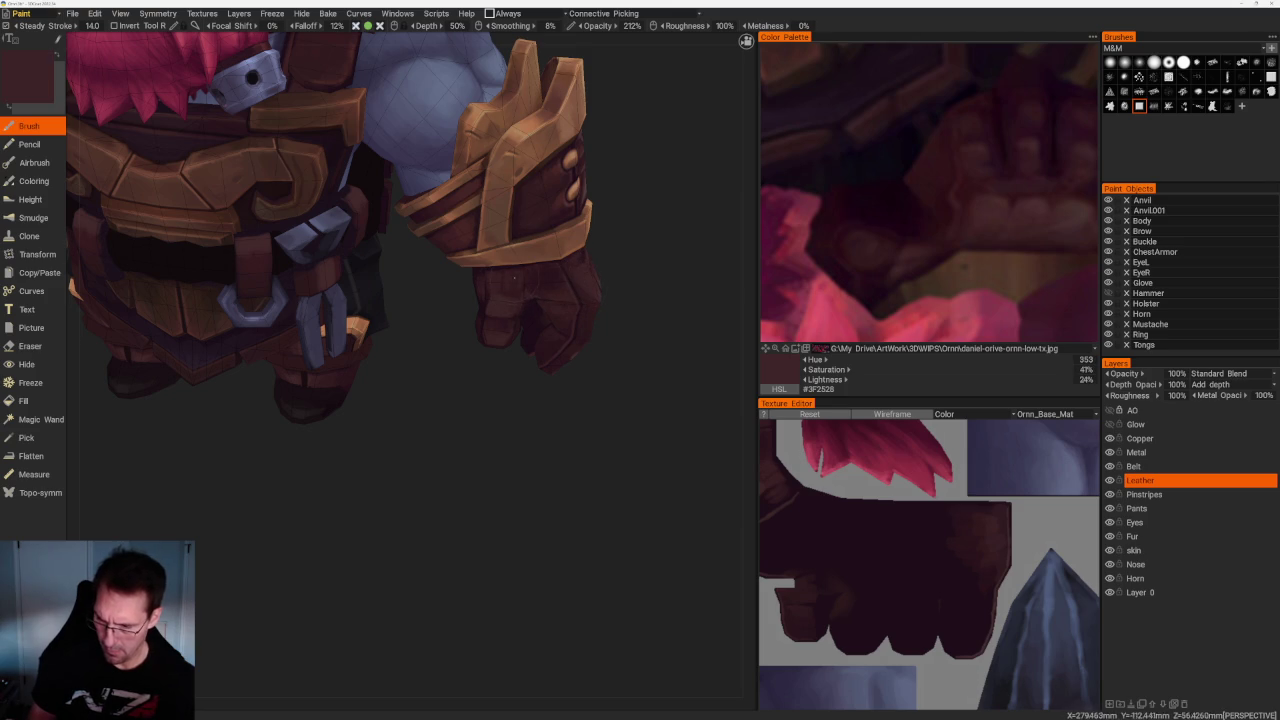
mouse_move(530, 419)
right_mouse_down()
mouse_move(557, 391)
mouse_move(473, 338)
mouse_move(591, 297)
mouse_move(547, 323)
right_mouse_up()
key("v")
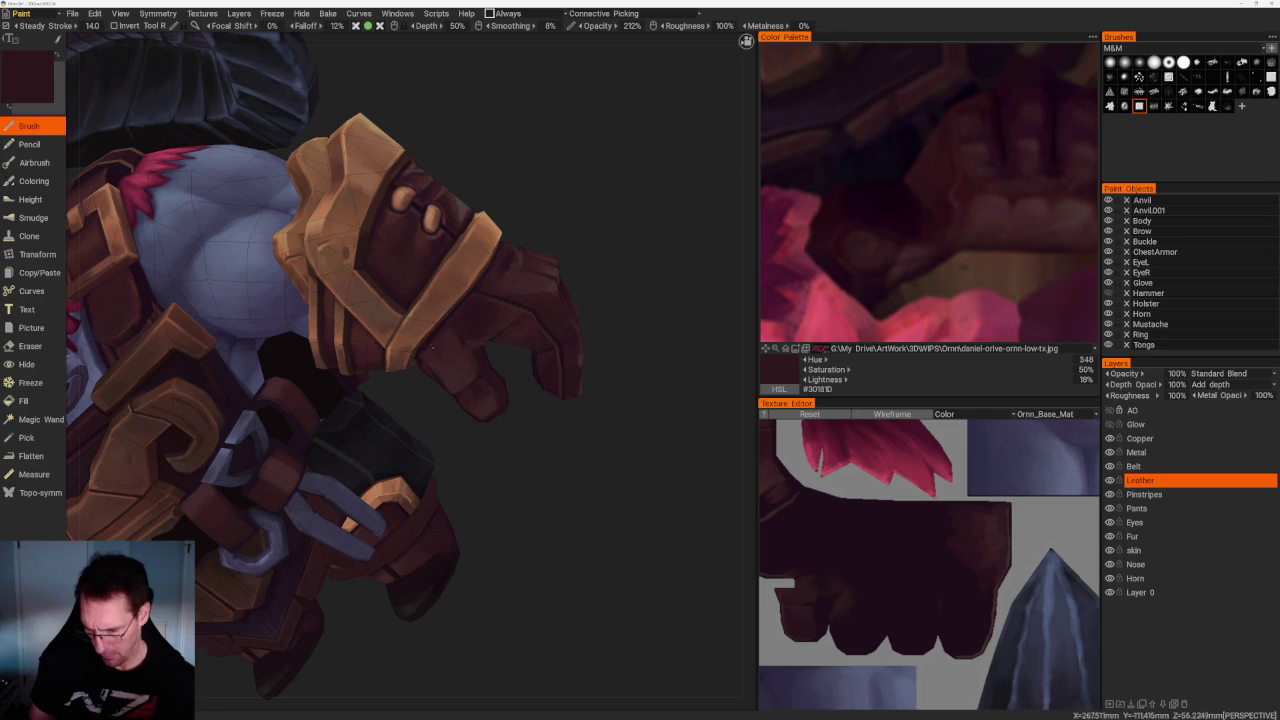
mouse_move(435, 352)
right_mouse_down()
mouse_move(603, 434)
mouse_move(497, 298)
right_mouse_up()
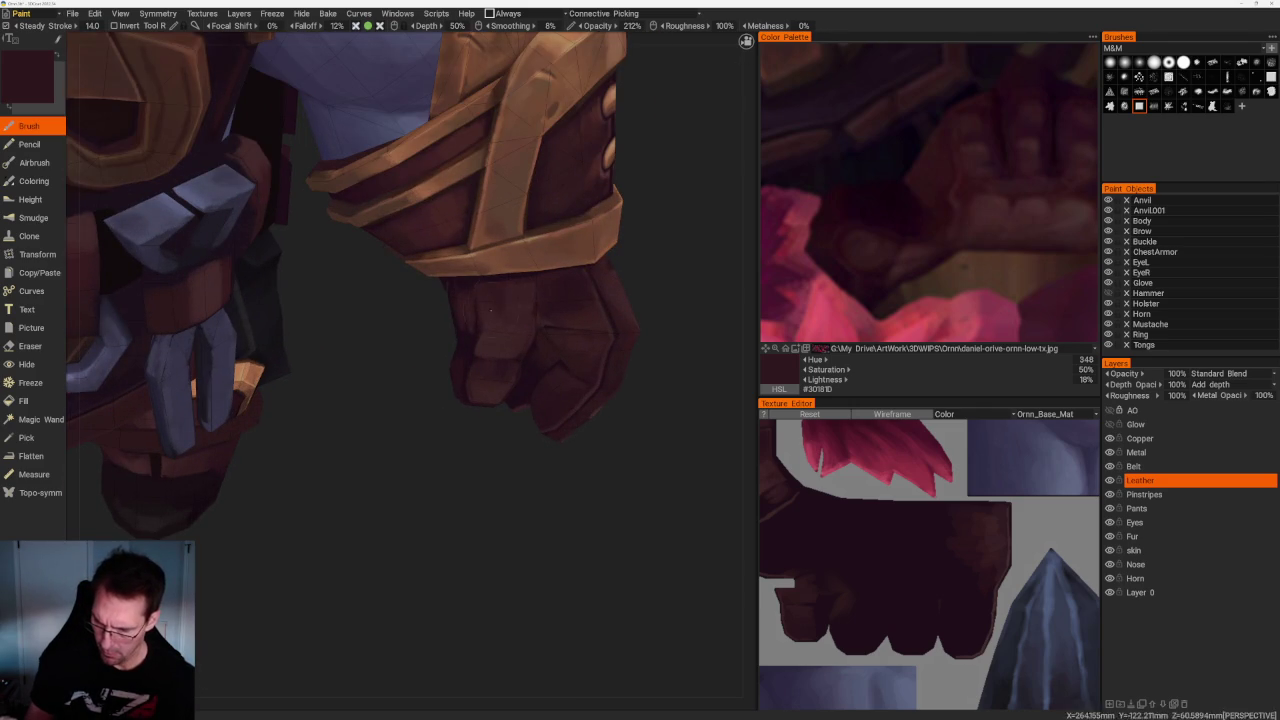
key("v")
key("v")
mouse_move(502, 316)
right_mouse_down()
mouse_move(533, 278)
mouse_move(700, 257)
mouse_move(660, 277)
mouse_move(593, 268)
right_mouse_up()
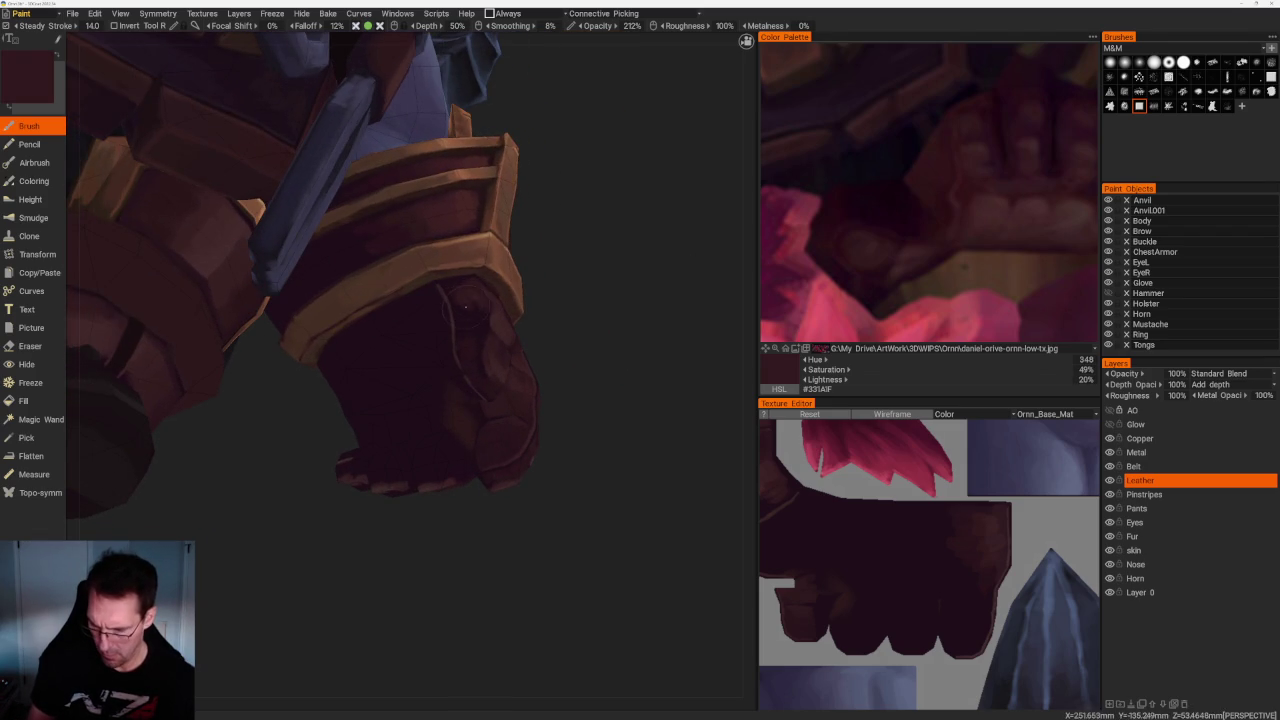
key("v")
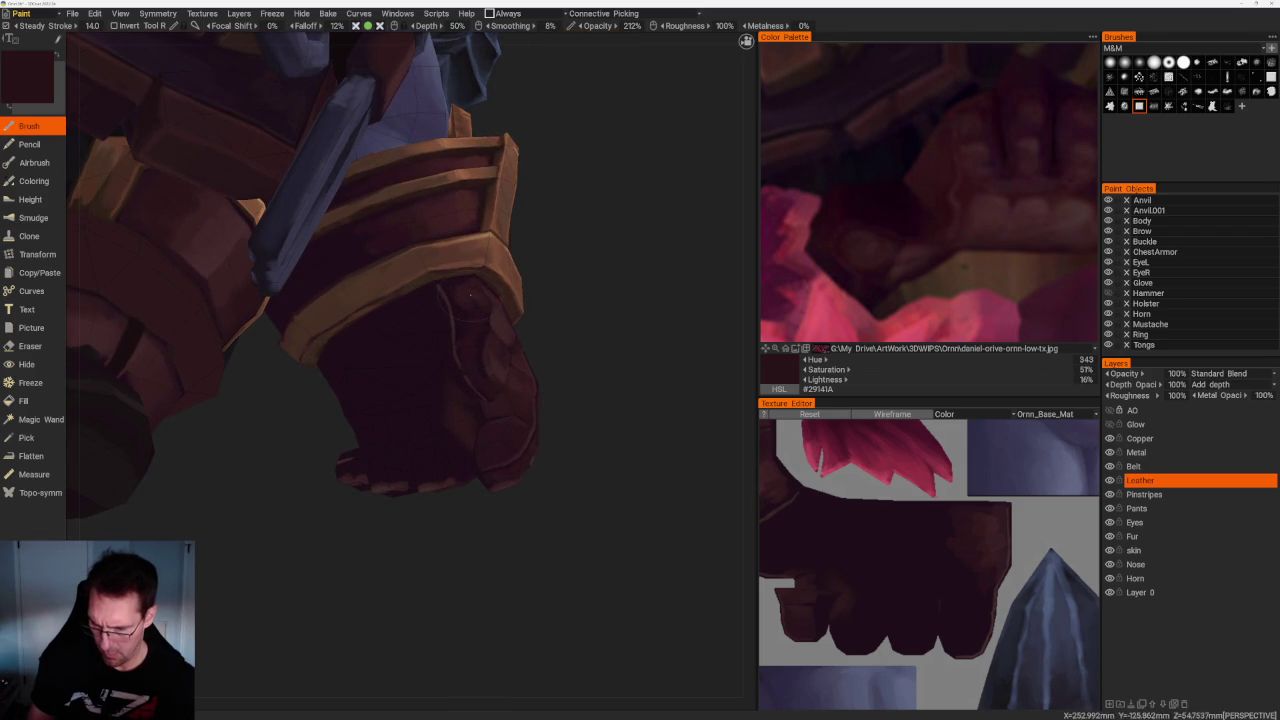
mouse_move(467, 310)
right_mouse_down()
mouse_move(626, 385)
mouse_move(603, 377)
mouse_move(597, 343)
right_mouse_up()
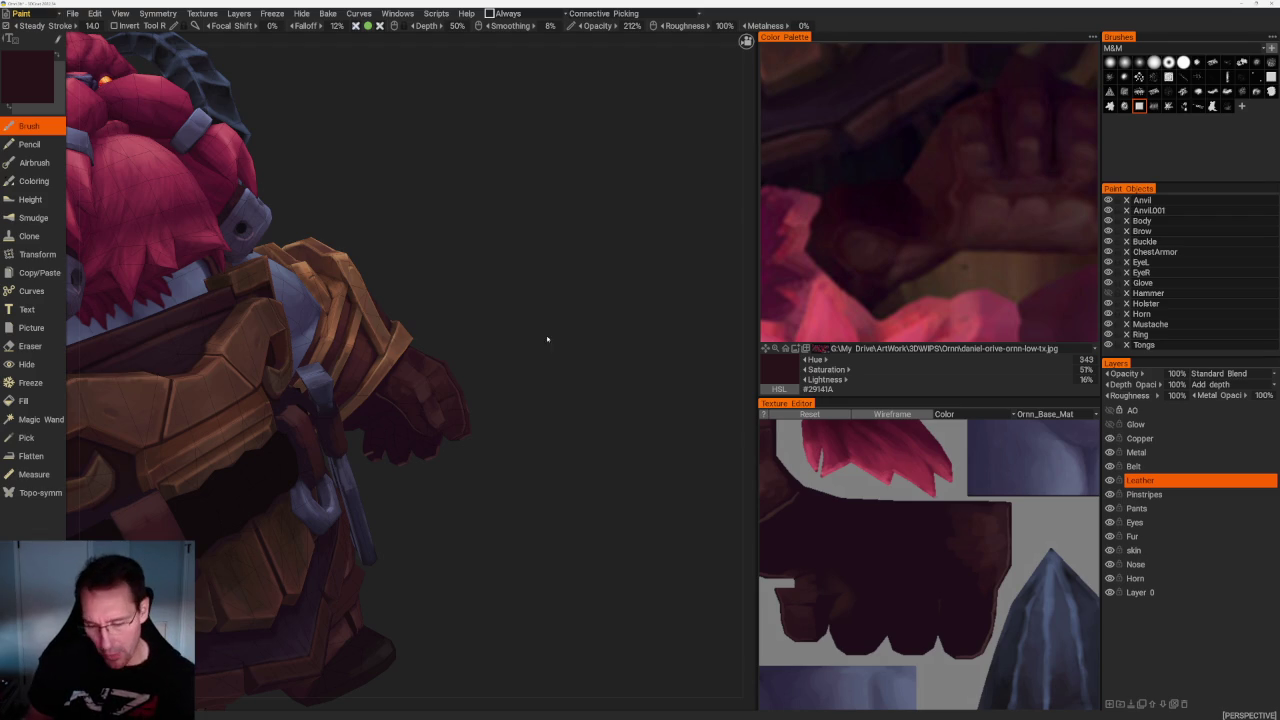
scroll(528, 285, "down", 5)
scroll(552, 294, "up", 3)
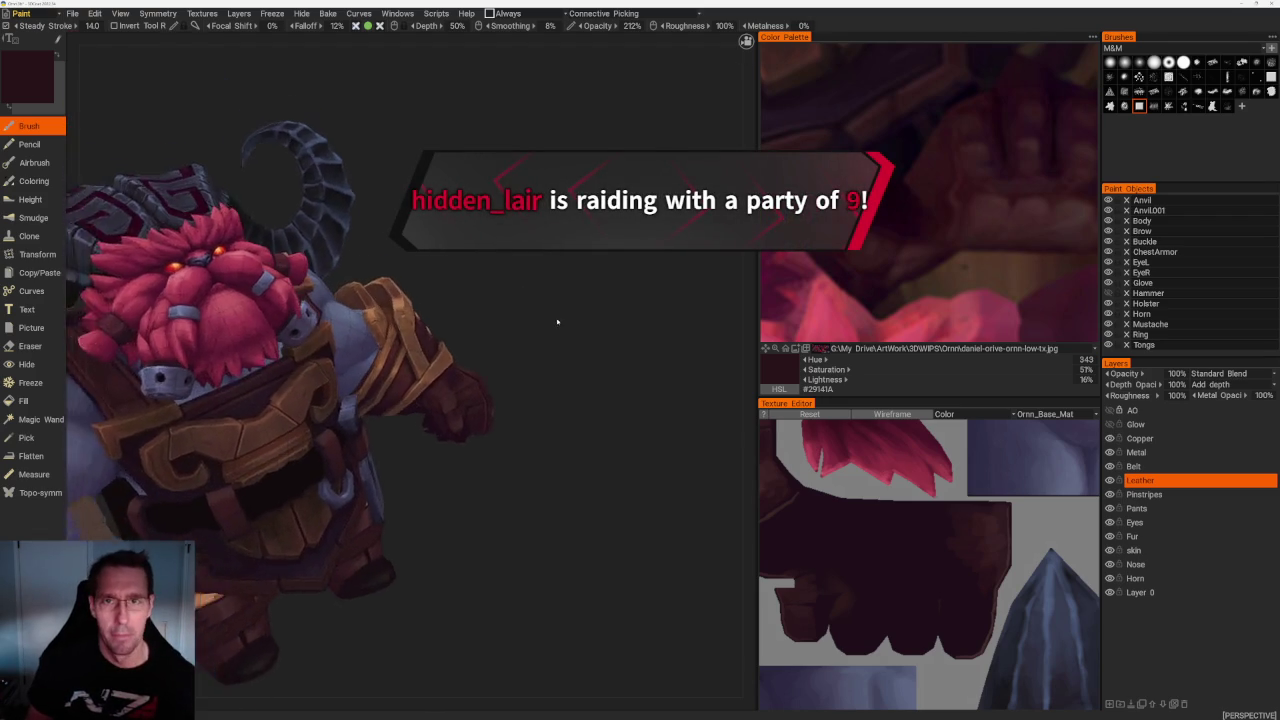
scroll(552, 294, "up", 2)
scroll(547, 310, "down", 4)
scroll(565, 320, "up", 2)
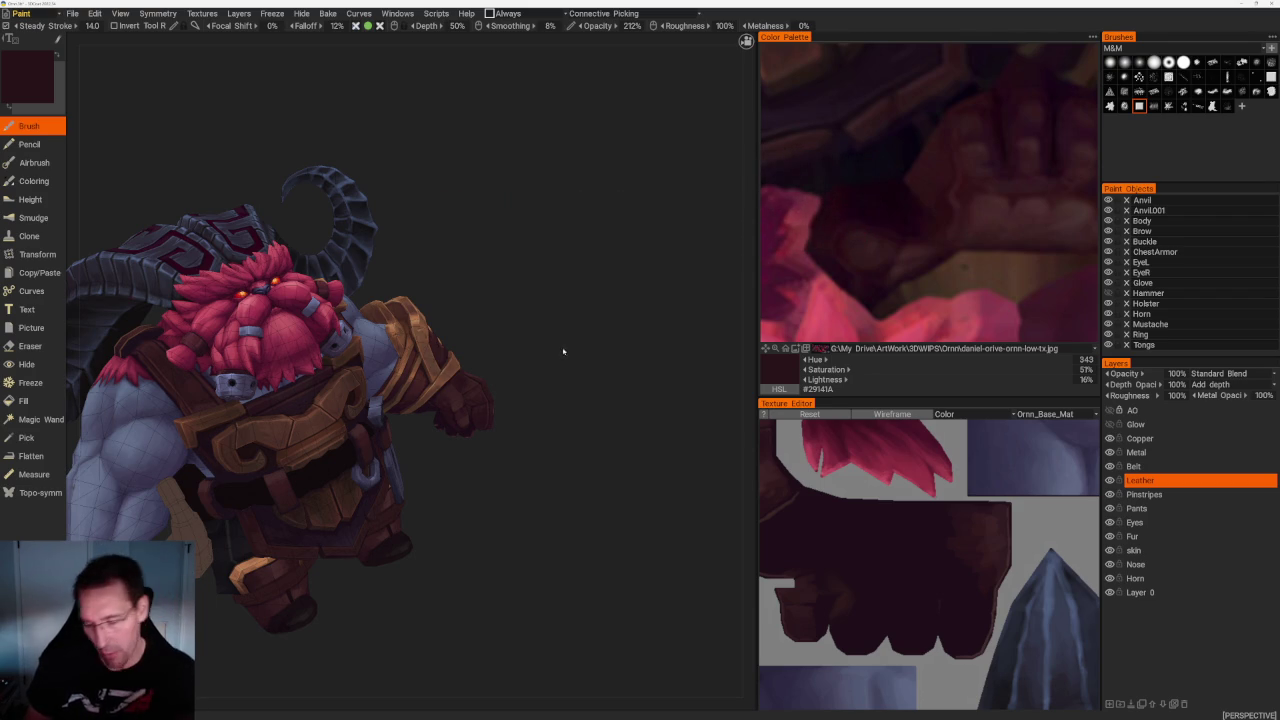
mouse_move(563, 355)
right_mouse_down()
mouse_move(559, 365)
mouse_move(626, 296)
right_mouse_up()
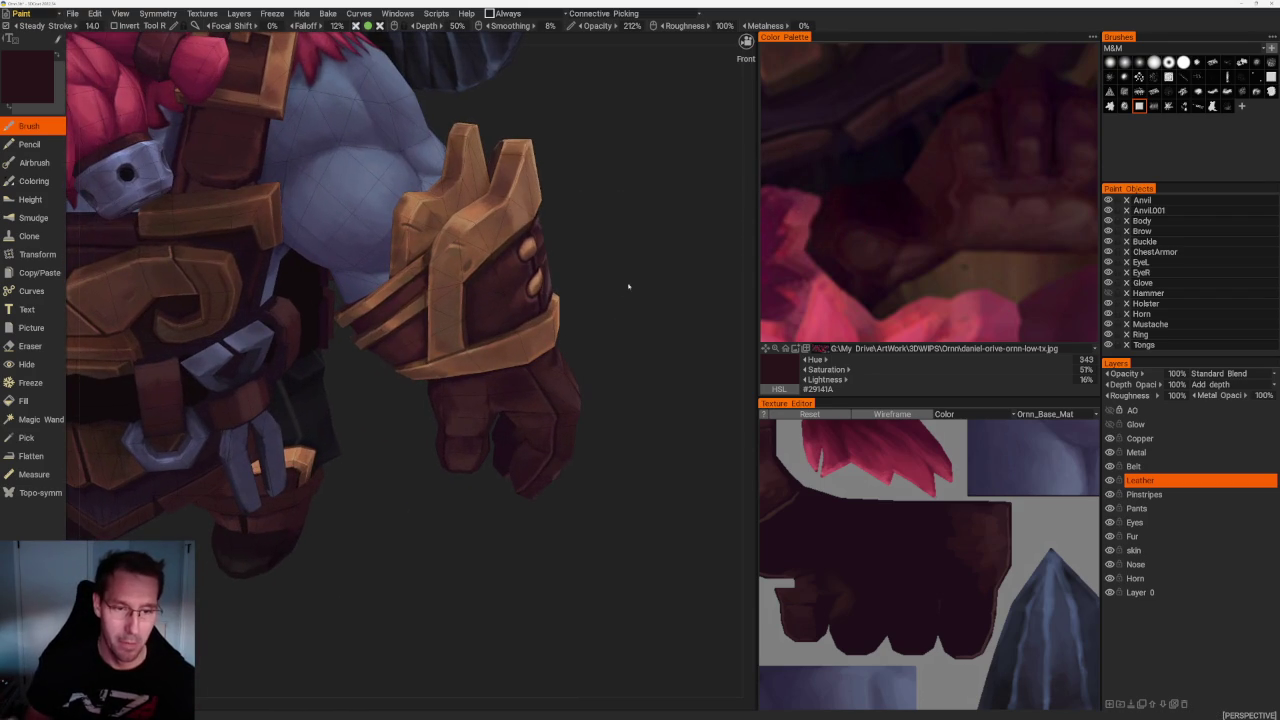
scroll(600, 330, "down", 5)
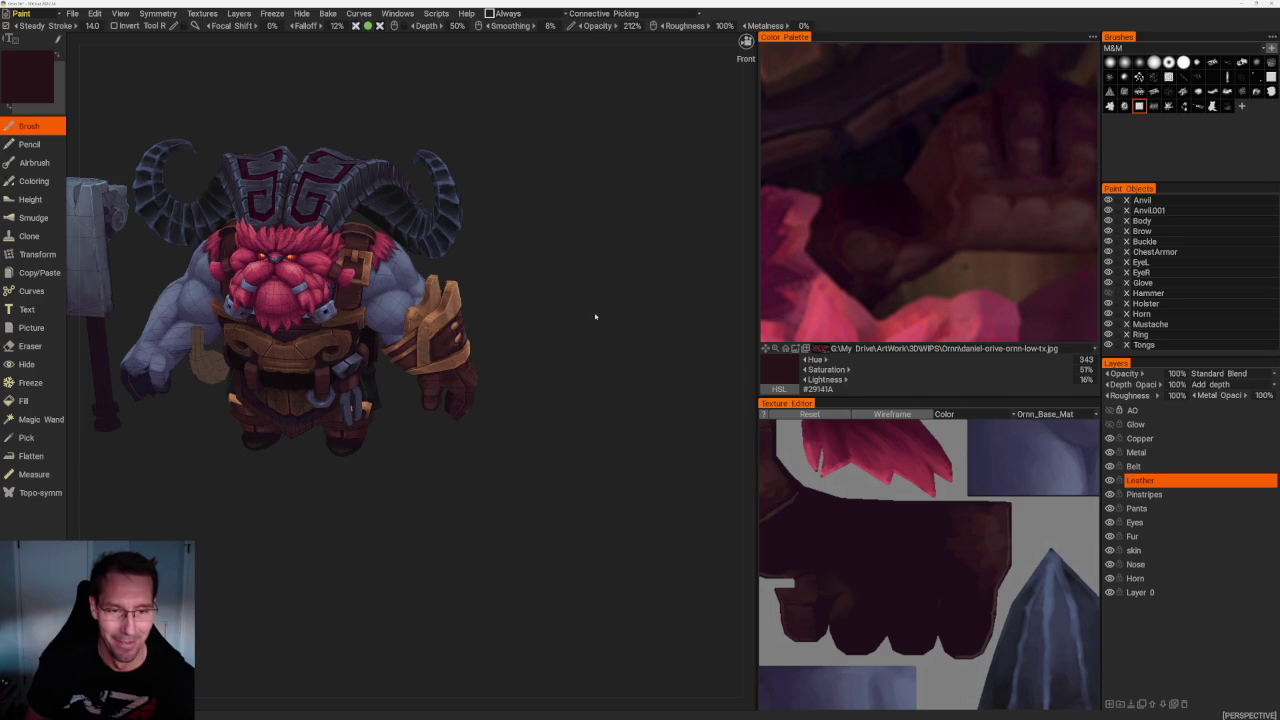
right_click_drag(596, 315, 604, 346)
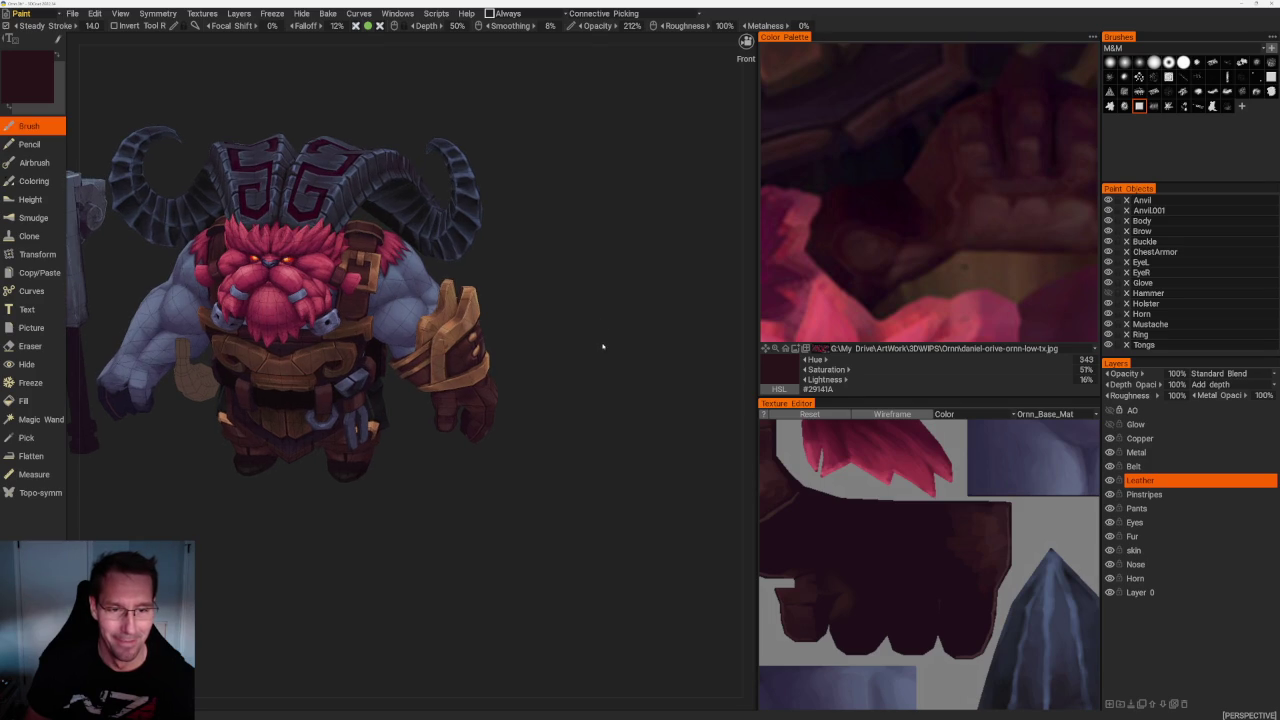
left_click_drag(596, 335, 600, 346)
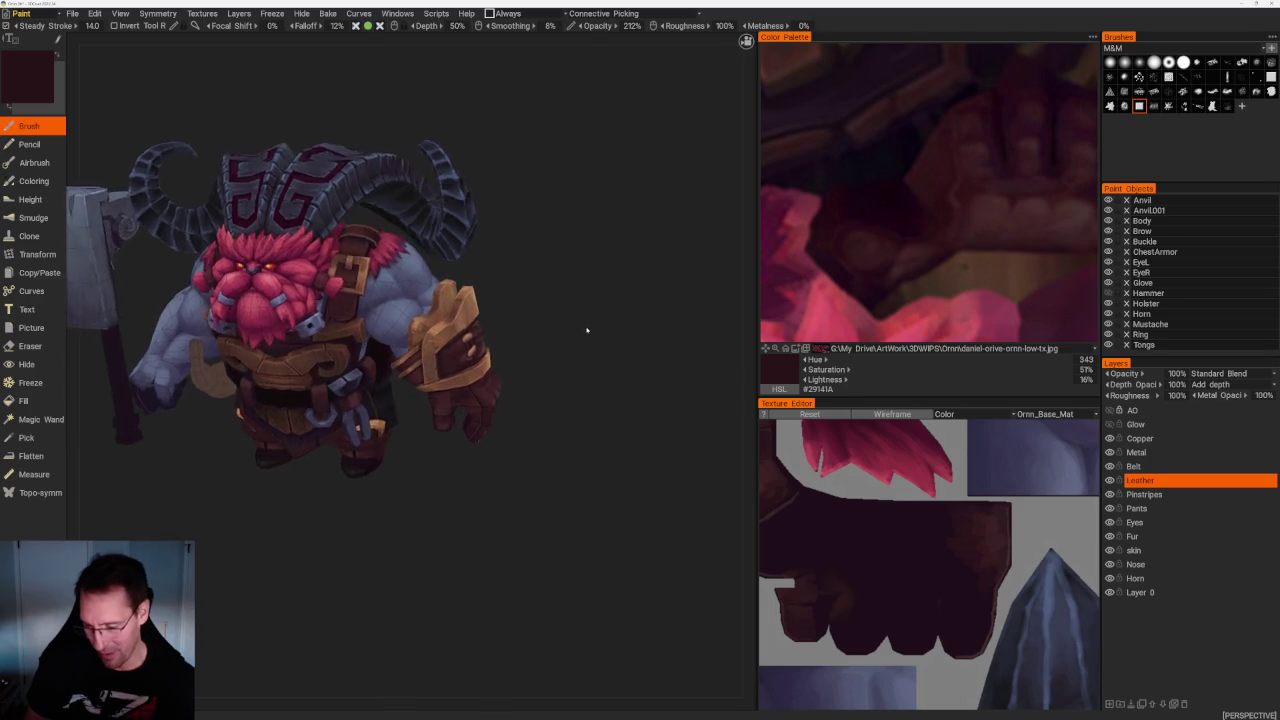
Zoom in on the belt and right arm and sample a dark brown from the glove
right_click_drag(600, 346, 624, 346)
left_click_drag(624, 346, 623, 314)
scroll(623, 314, "up", 2)
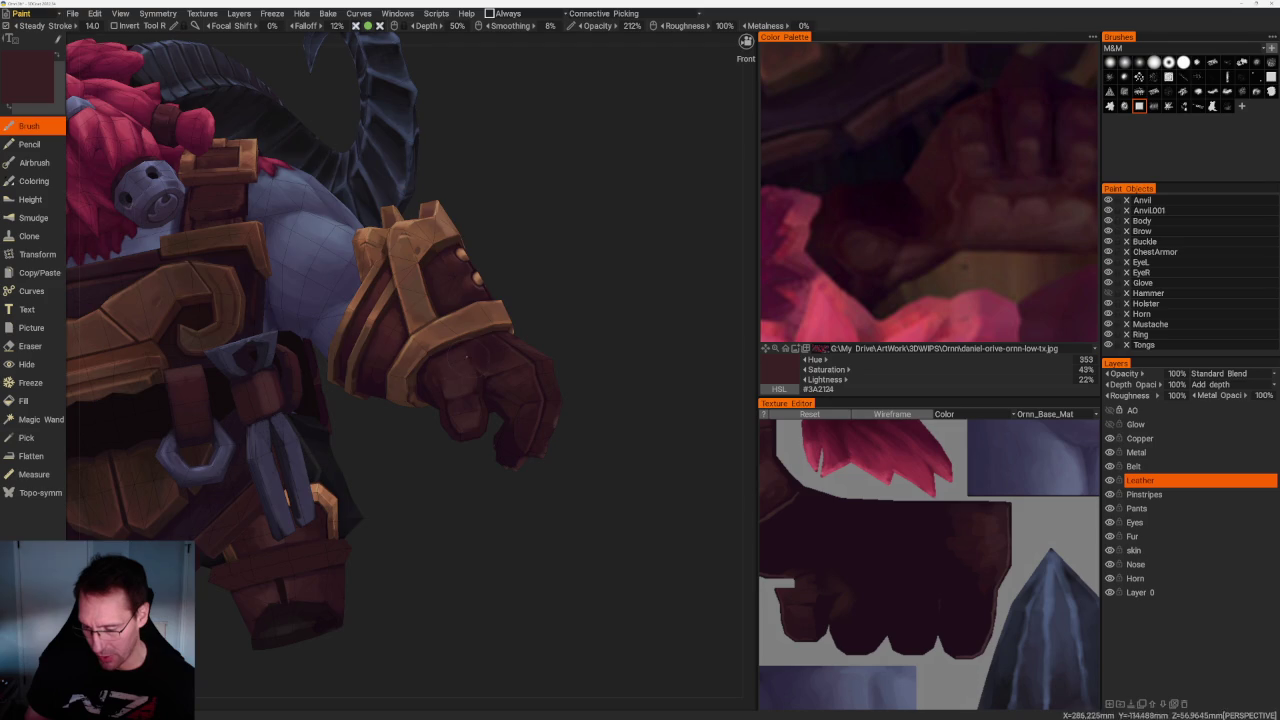
left_click_drag(466, 371, 506, 358)
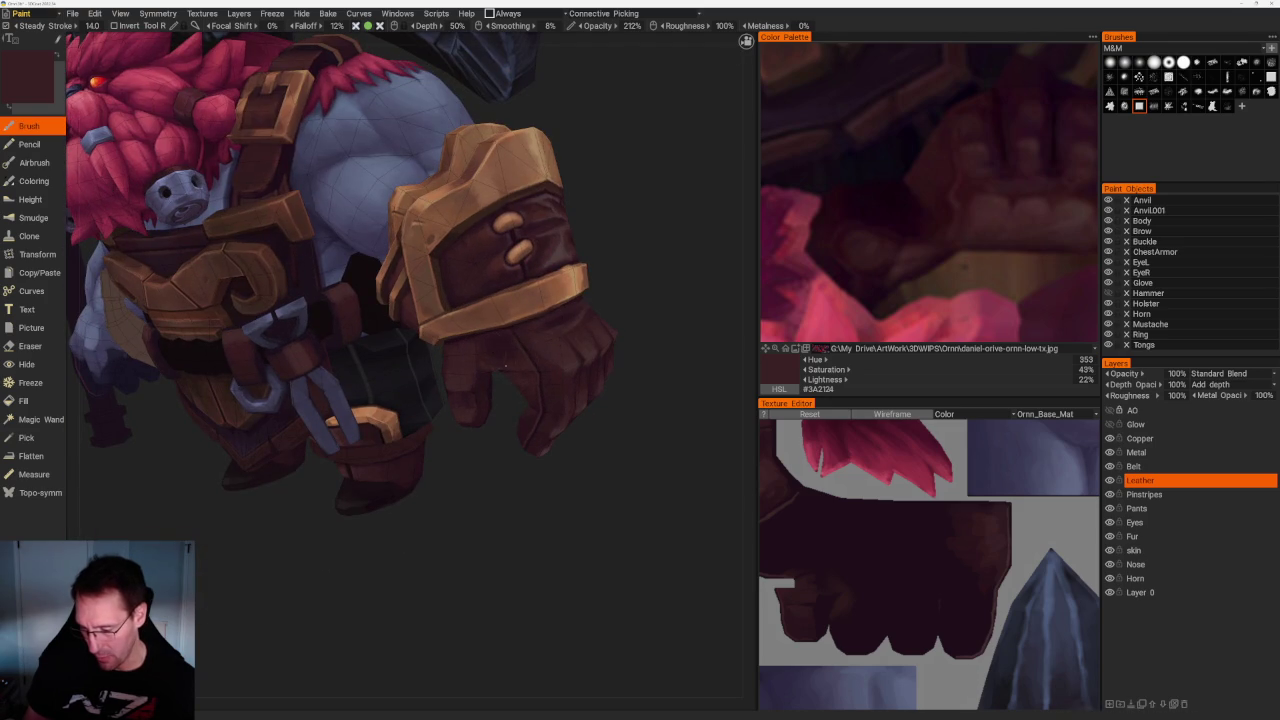
key("v")
Zoom far in on the fist and paint with leather and darker shades sampled from it
scroll(523, 367, "down", 3)
mouse_move(626, 323)
left_mouse_down()
mouse_move(647, 363)
mouse_move(643, 337)
mouse_move(577, 334)
mouse_move(577, 347)
left_mouse_up()
scroll(614, 357, "up", 2)
scroll(620, 339, "up", 2)
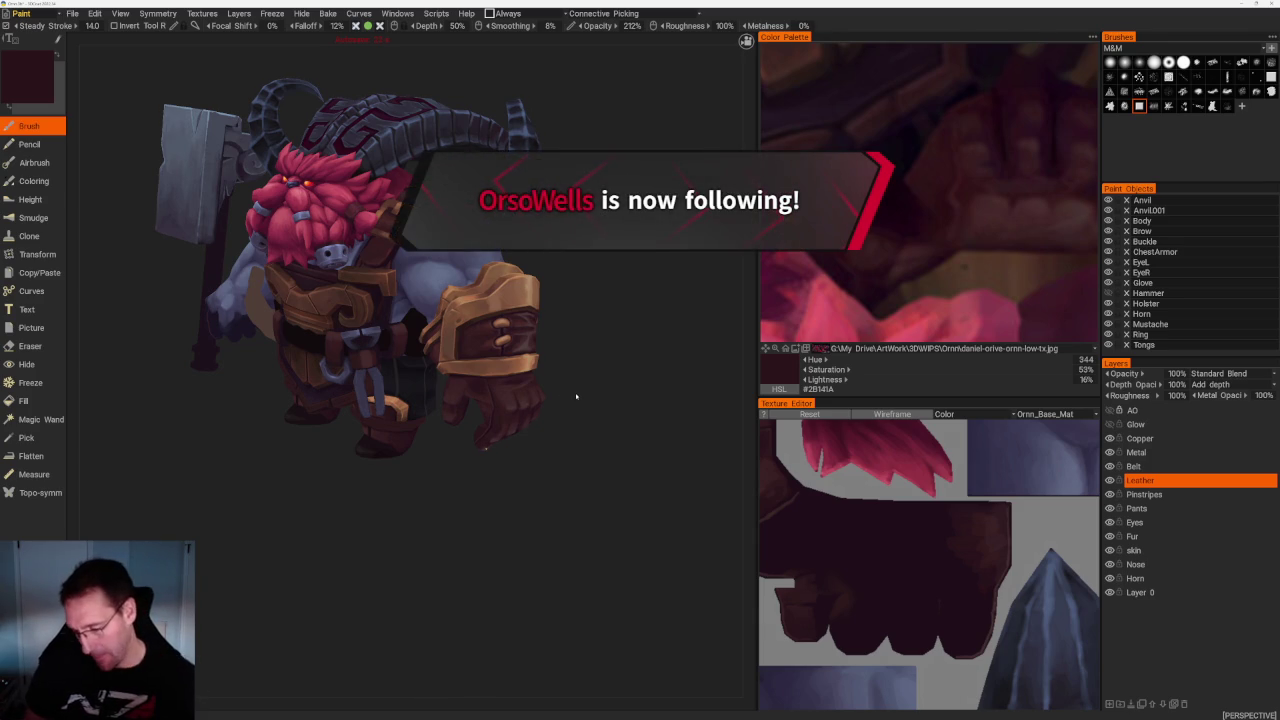
left_click_drag(577, 391, 577, 377)
scroll(480, 467, "up", 5)
left_click_drag(480, 467, 484, 315)
key("v")
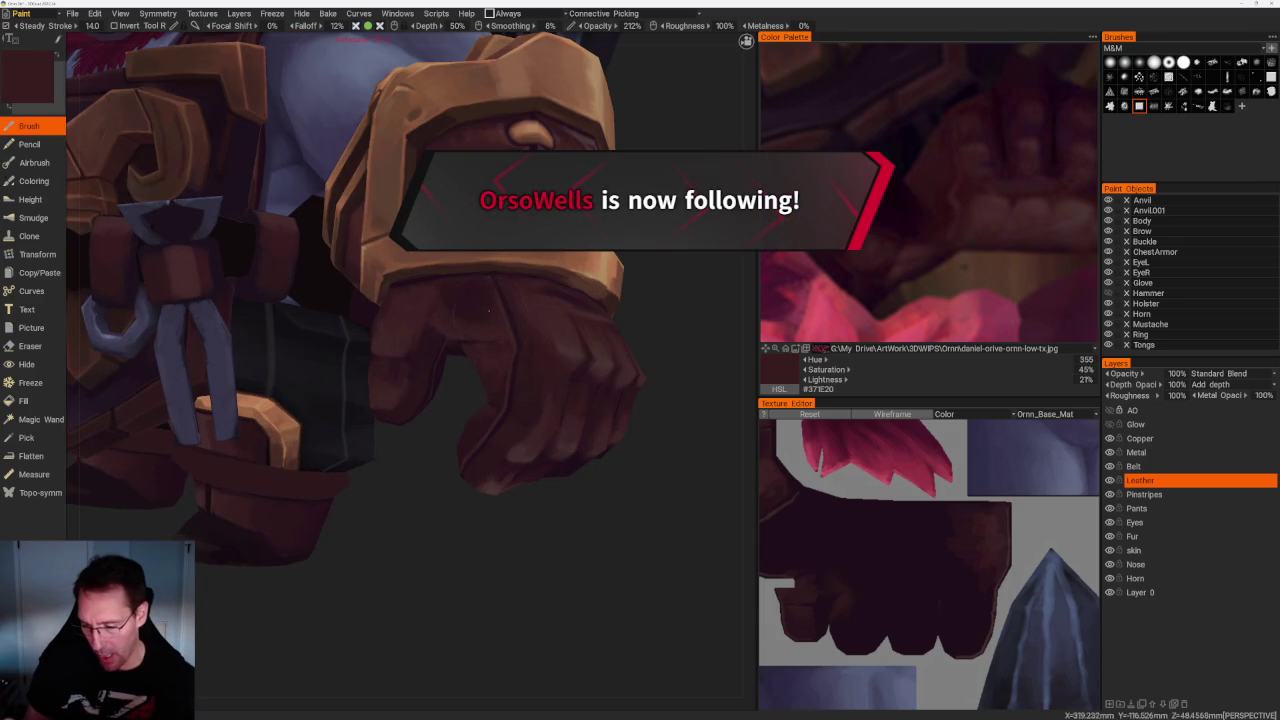
key("v")
key("v")
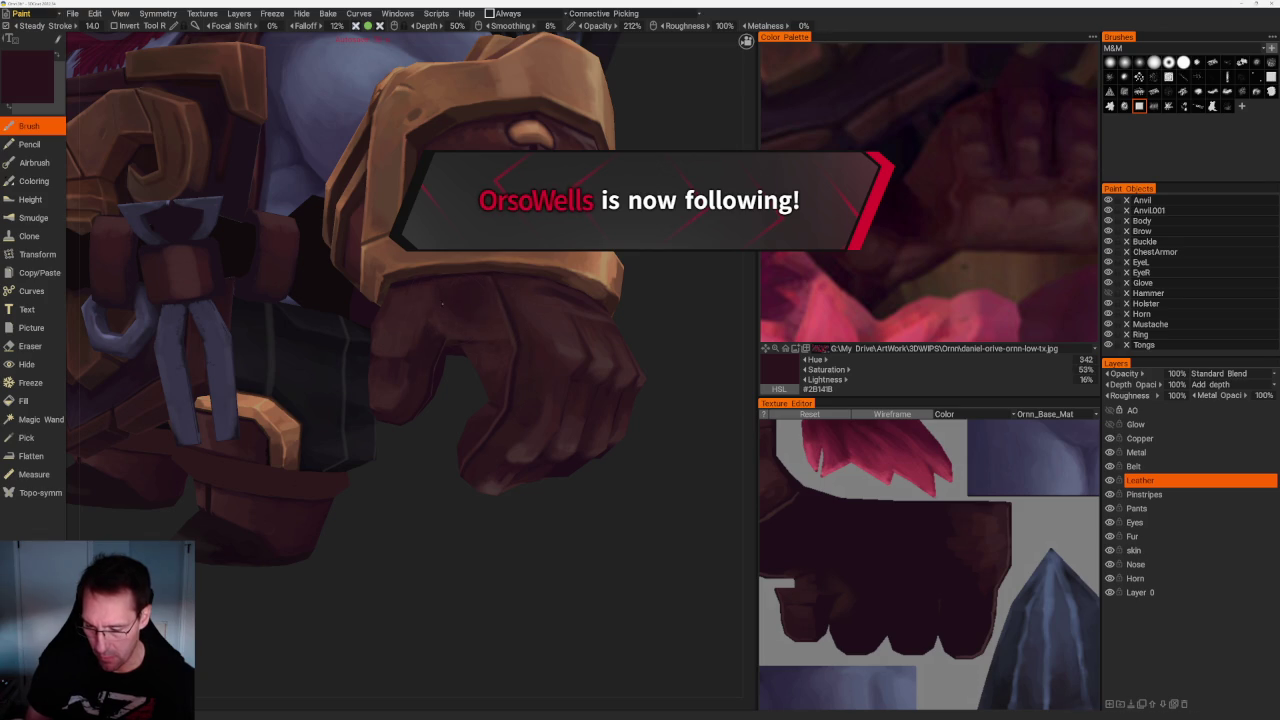
From a side view of the character, paint the fist with a lighter brown sampled from it
scroll(634, 320, "down", 5)
mouse_move(594, 280)
left_mouse_down()
mouse_move(560, 297)
mouse_move(595, 411)
left_mouse_up()
scroll(595, 411, "up", 3)
scroll(623, 457, "up", 3)
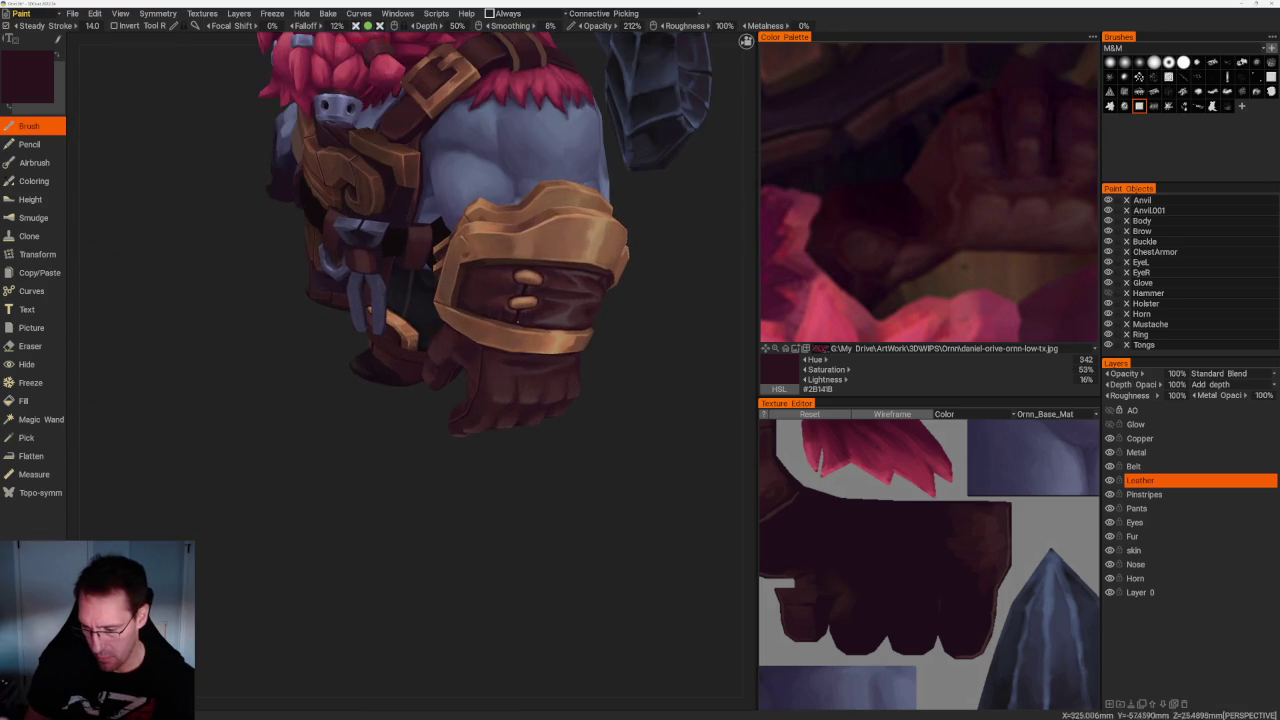
key("v")
key("v")
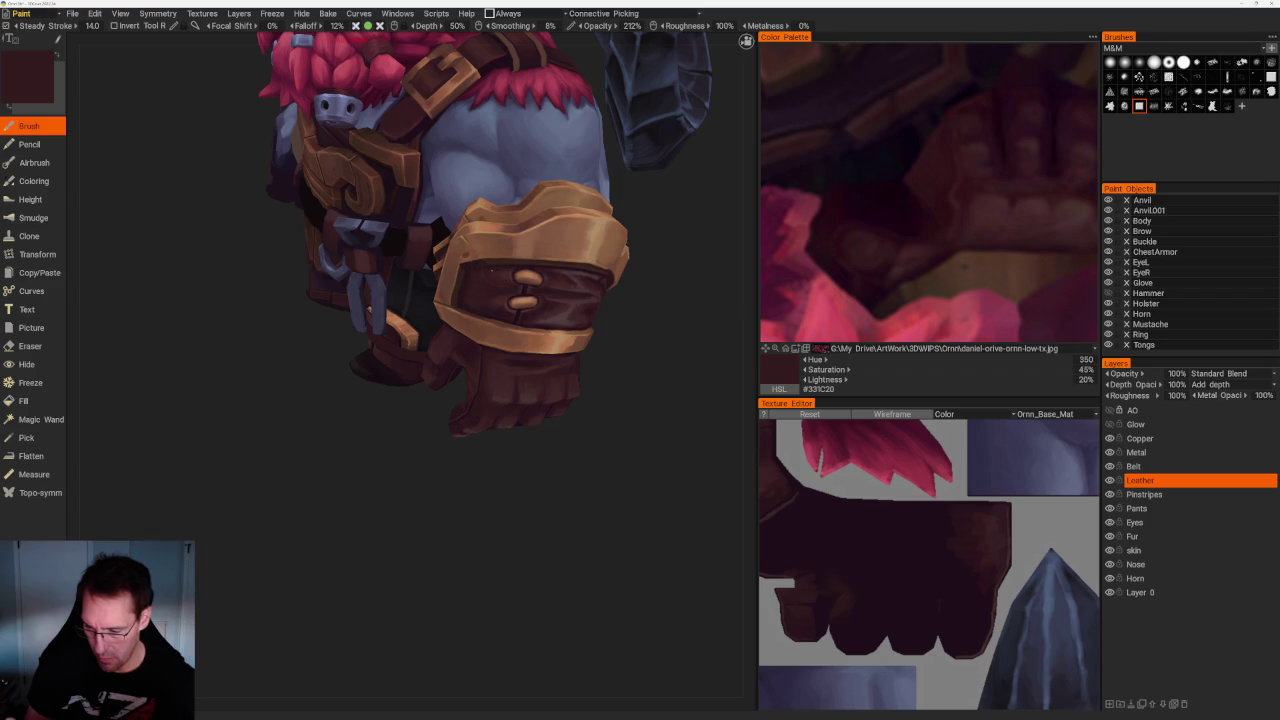
From a front three-quarter view, shade the glove with sampled lighter, darker and mid browns
mouse_move(620, 300)
left_mouse_down()
mouse_move(609, 283)
mouse_move(511, 303)
mouse_move(546, 362)
left_mouse_up()
key("v")
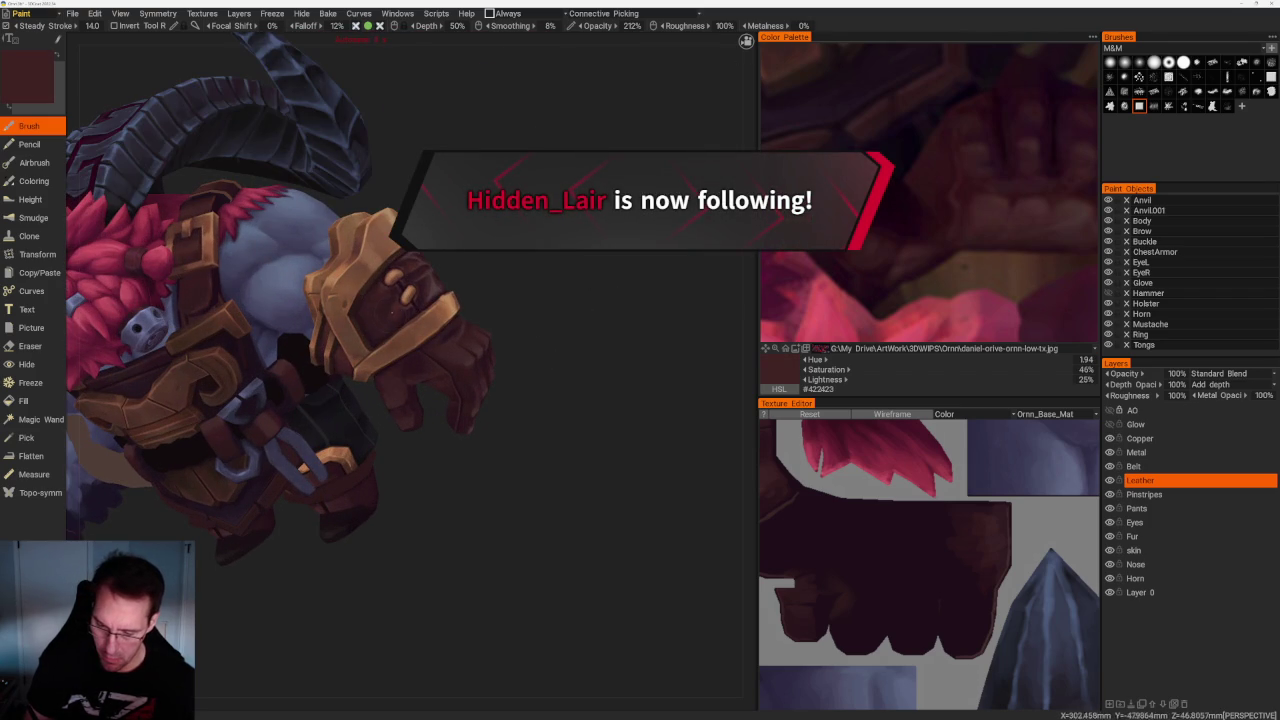
key("v")
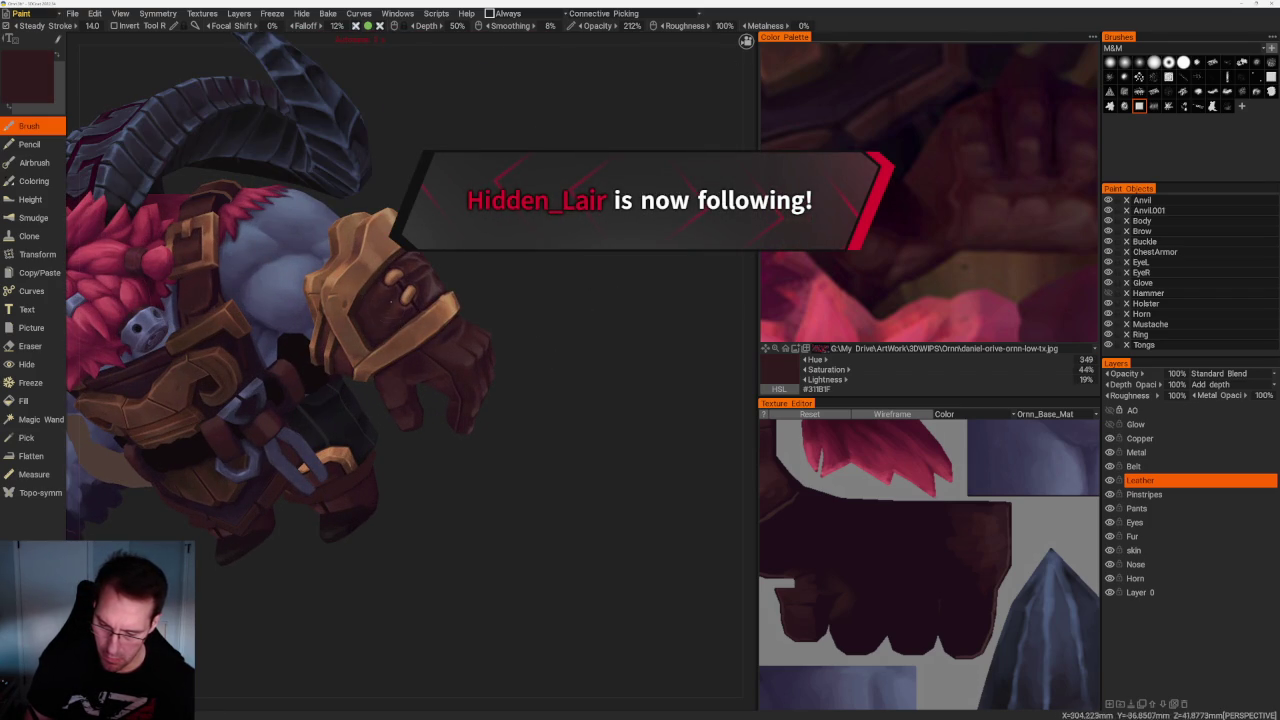
key("v")
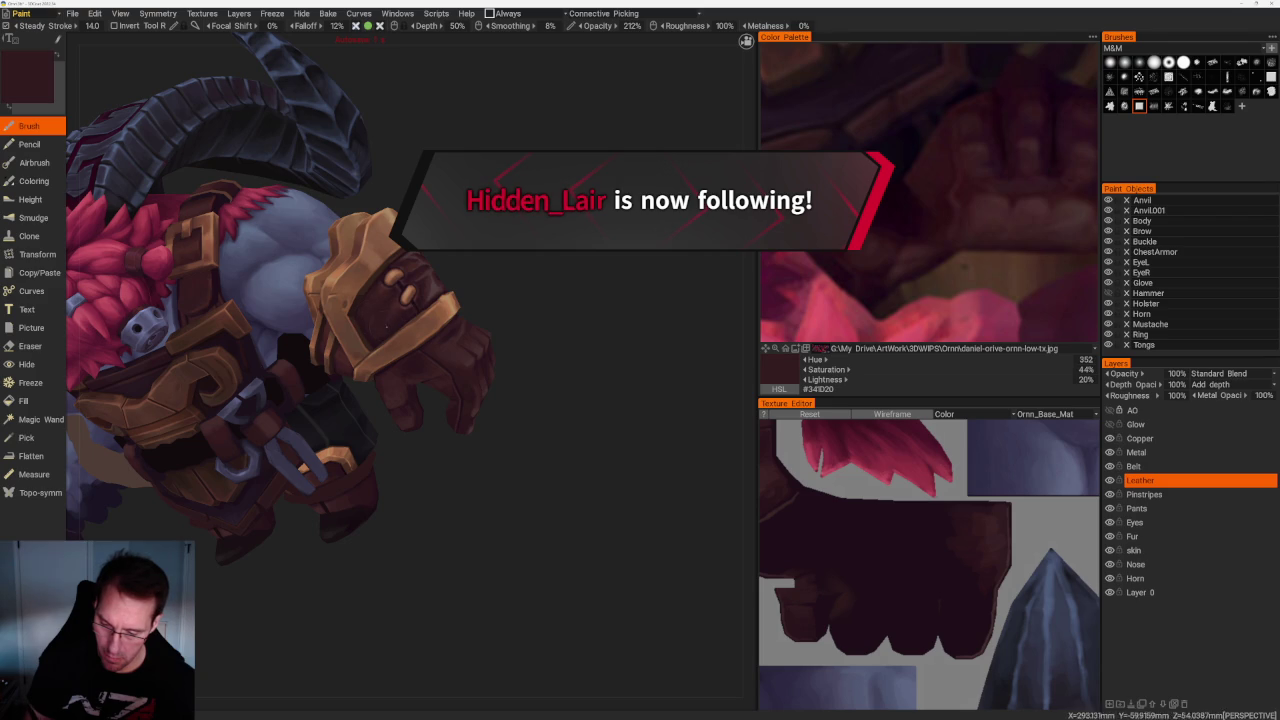
key("v")
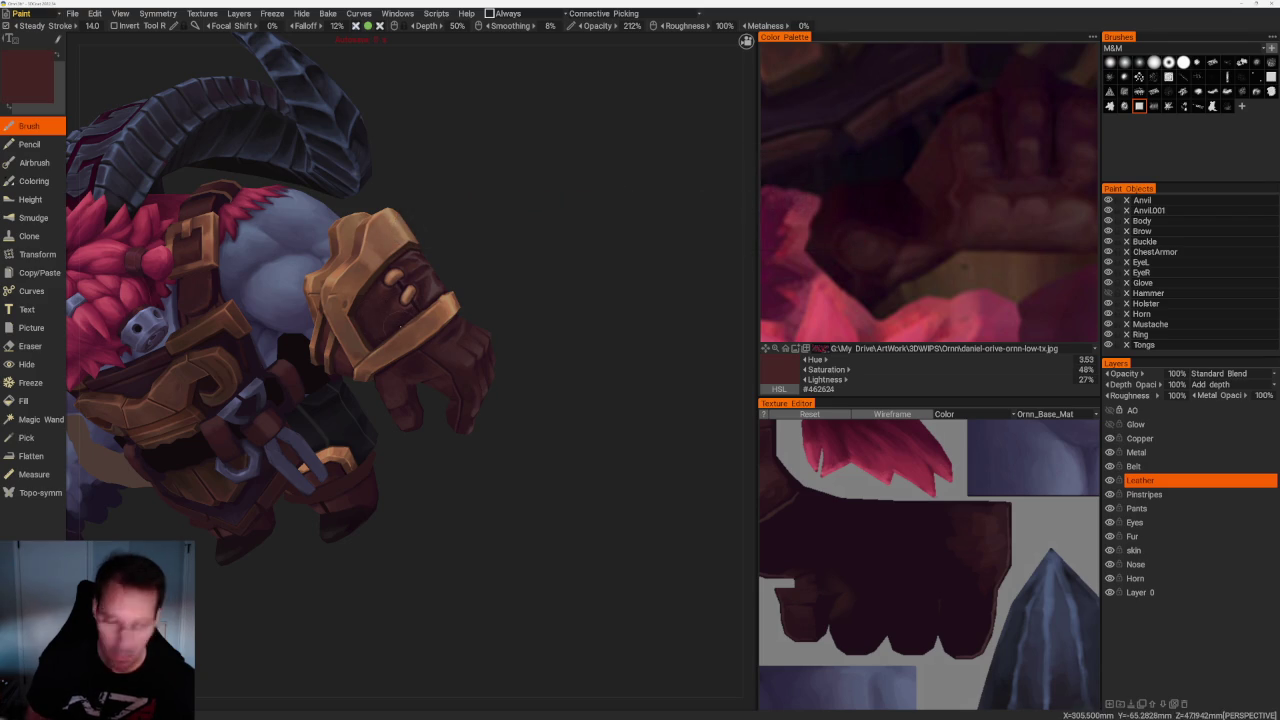
Move closer to another side of the glove and paint very dark and darker leather shades
right_click_drag(540, 297, 566, 272)
mouse_move(566, 272)
left_mouse_down()
mouse_move(577, 306)
mouse_move(594, 266)
mouse_move(600, 289)
mouse_move(608, 276)
mouse_move(608, 303)
mouse_move(620, 263)
mouse_move(607, 261)
mouse_move(597, 289)
mouse_move(540, 291)
mouse_move(544, 278)
left_mouse_up()
key("v")
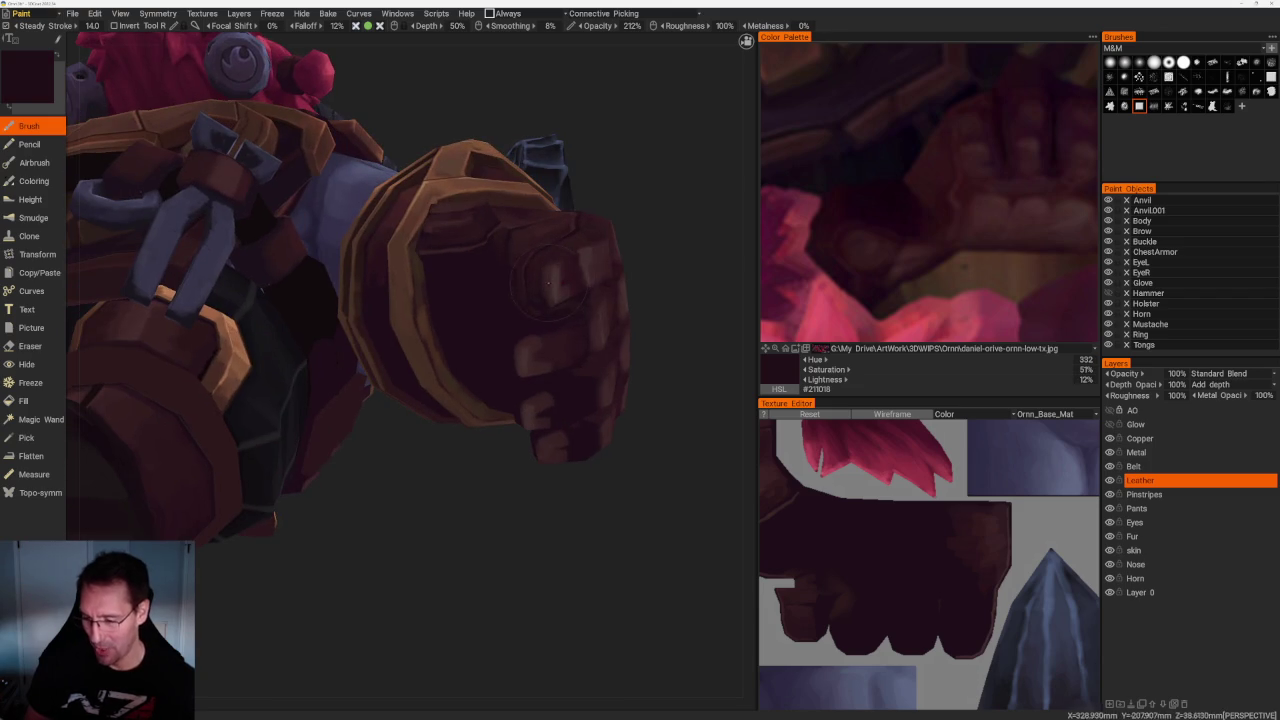
key("v")
key("v")
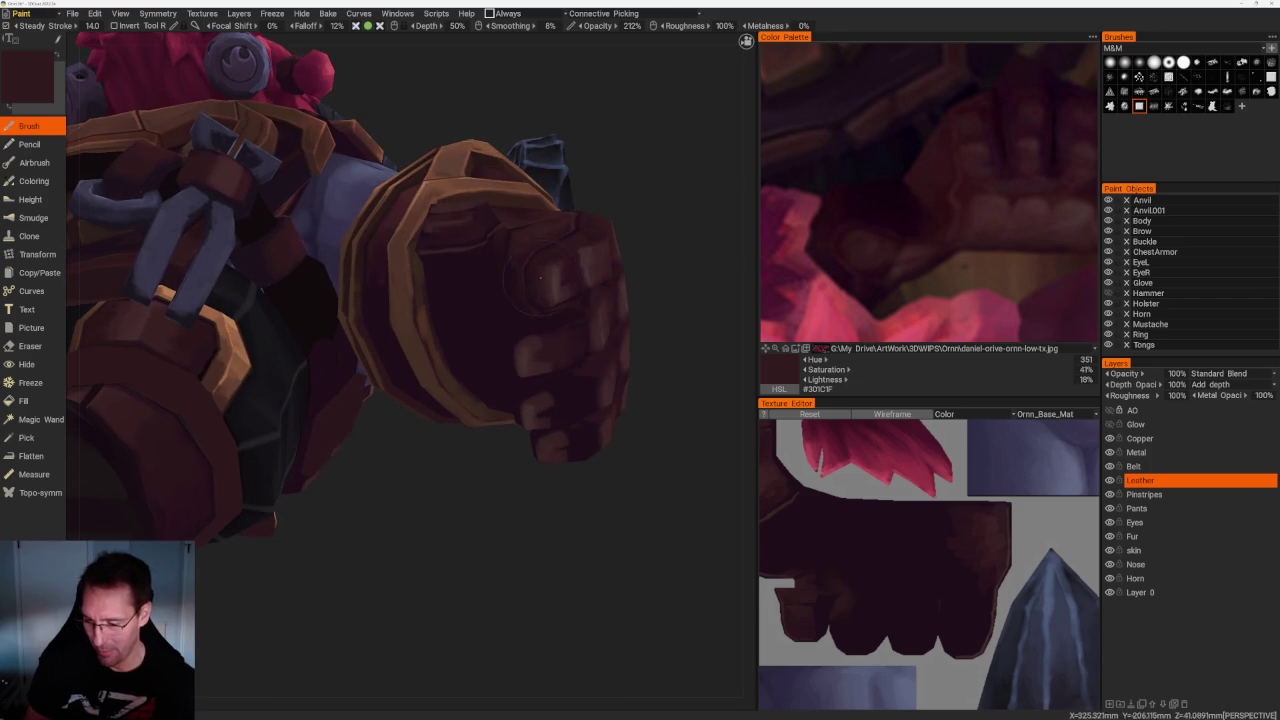
key("v")
key("v")
Shade the glove near the belt straps with mid and very dark leather tones
left_click_drag(548, 300, 668, 322)
scroll(617, 328, "down", 3)
scroll(617, 328, "up", 5)
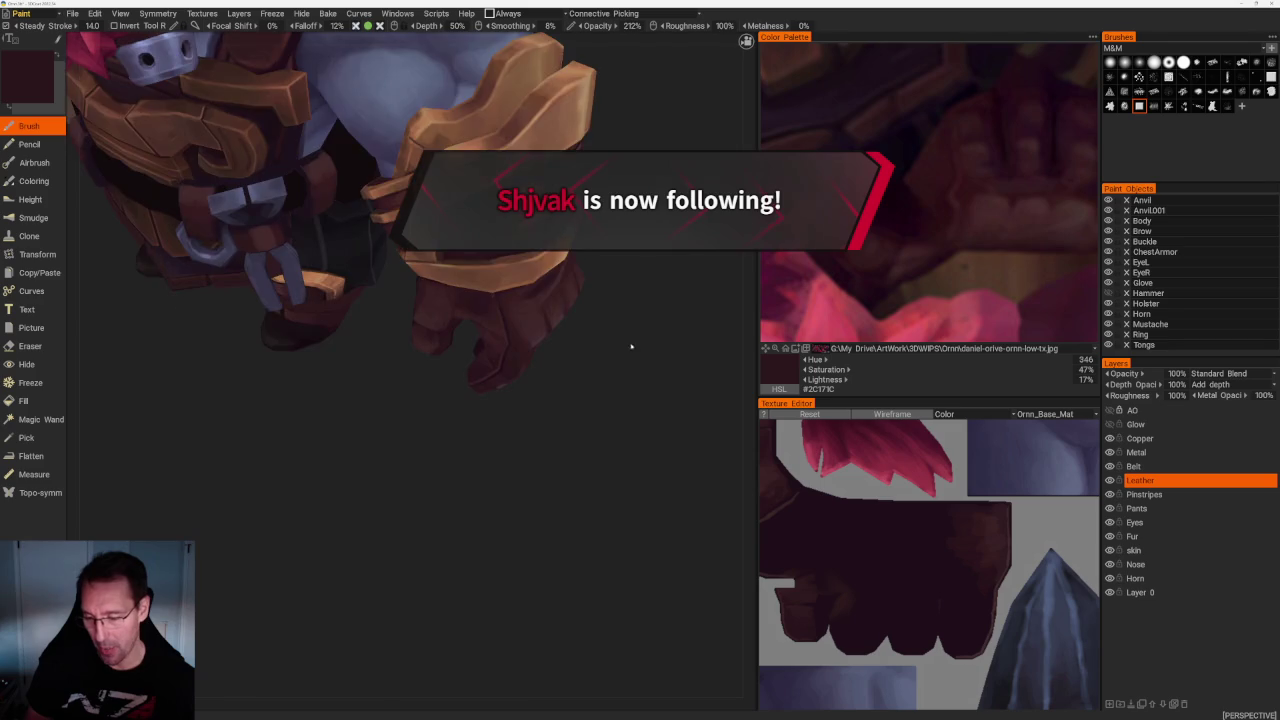
key("v")
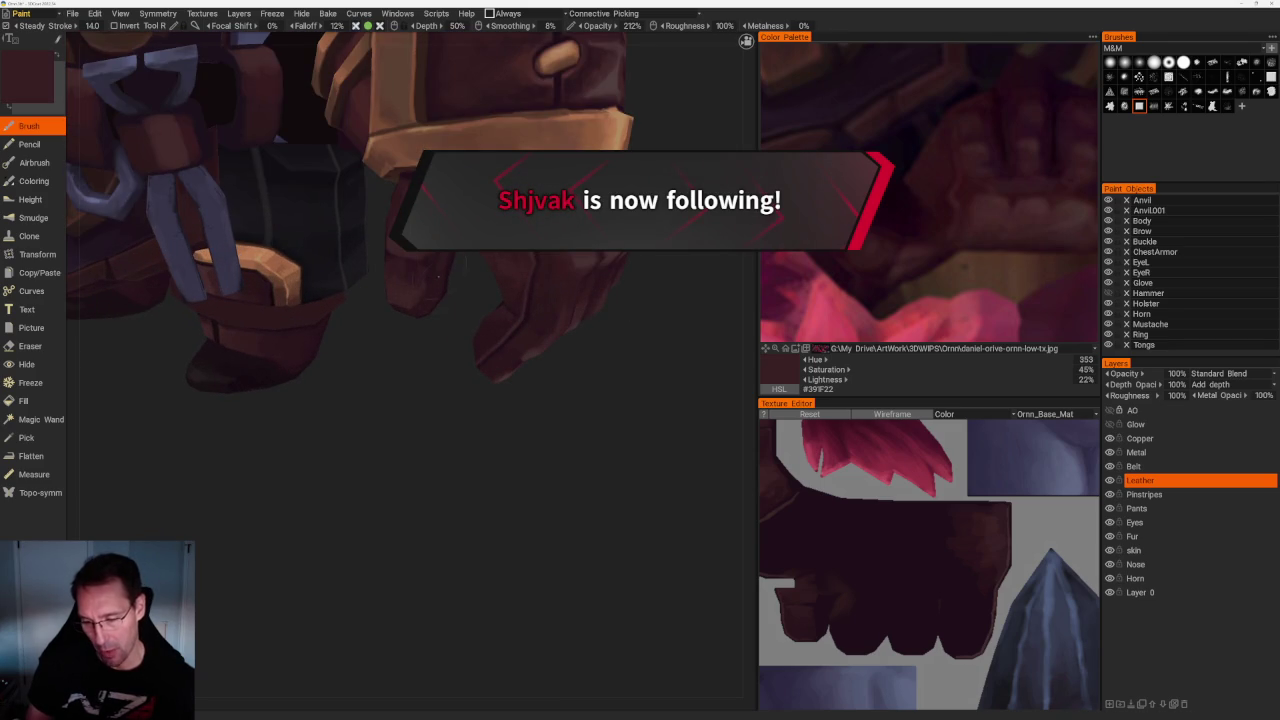
left_click_drag(444, 252, 460, 283)
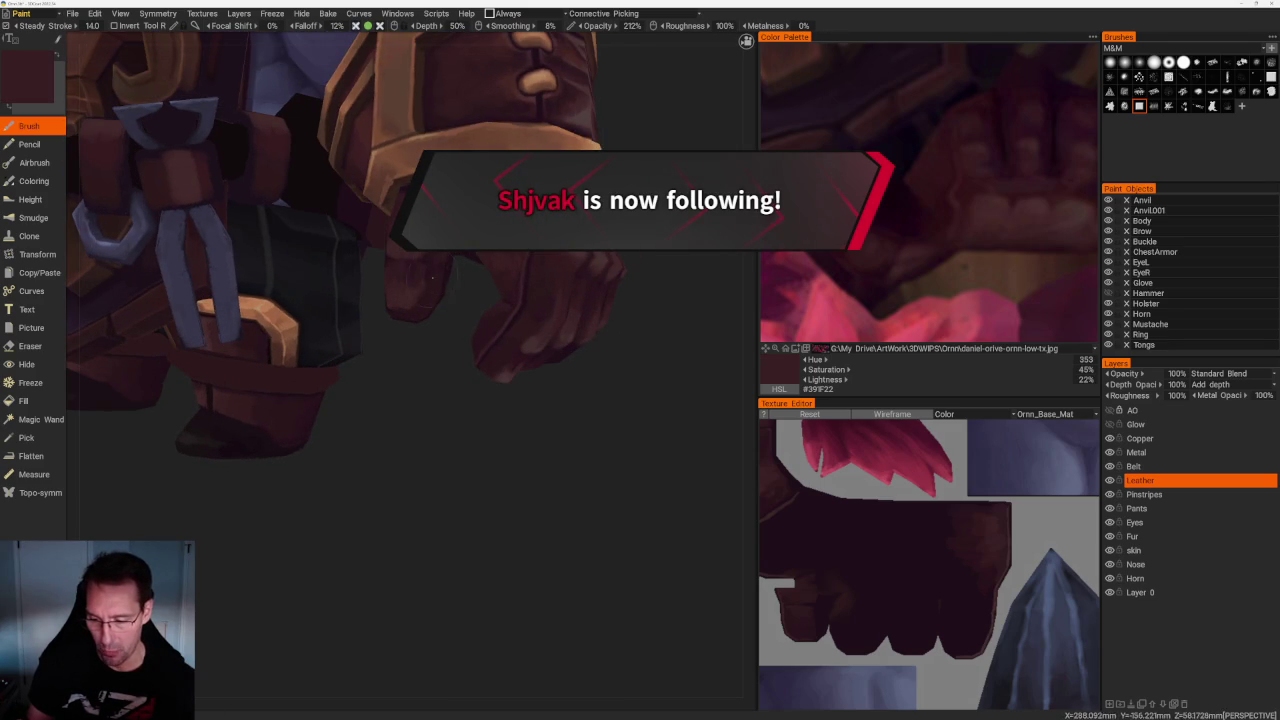
left_click_drag(448, 383, 431, 285)
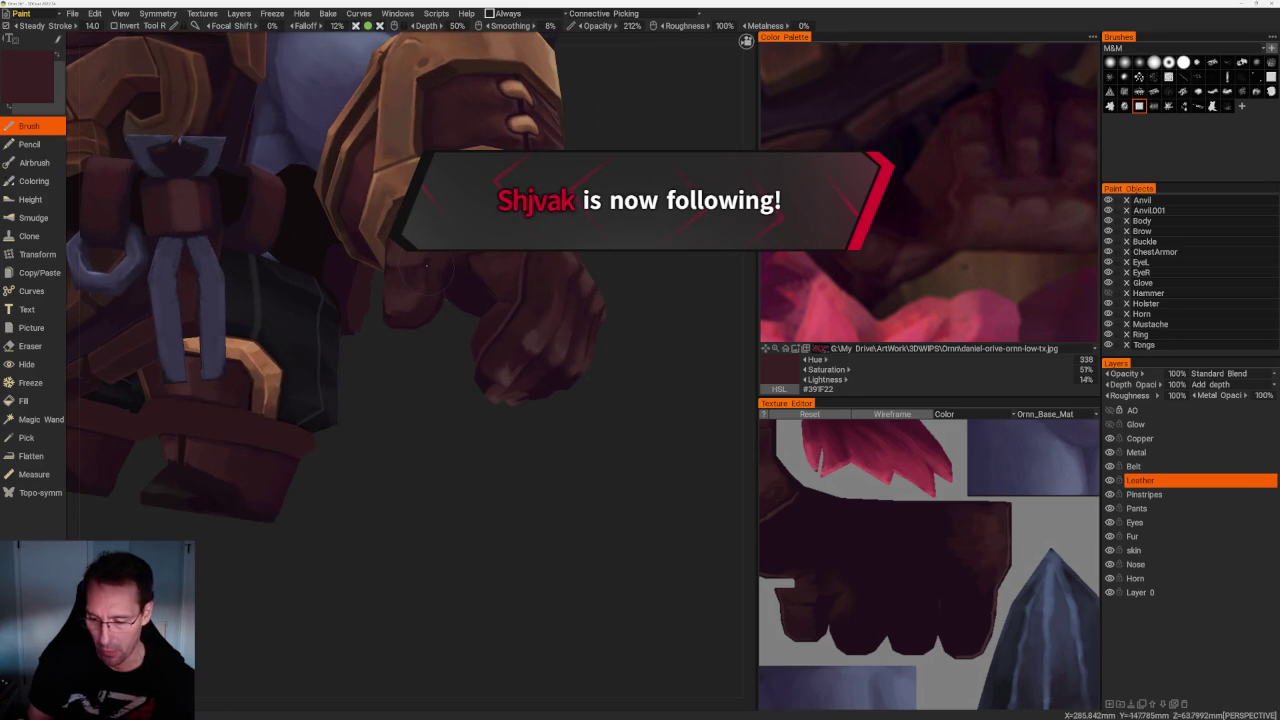
key("v")
Paint lighter leather tones around the glove, settling on hue 358, 38% saturation, 24% lightness
left_click_drag(450, 379, 410, 261)
key("v")
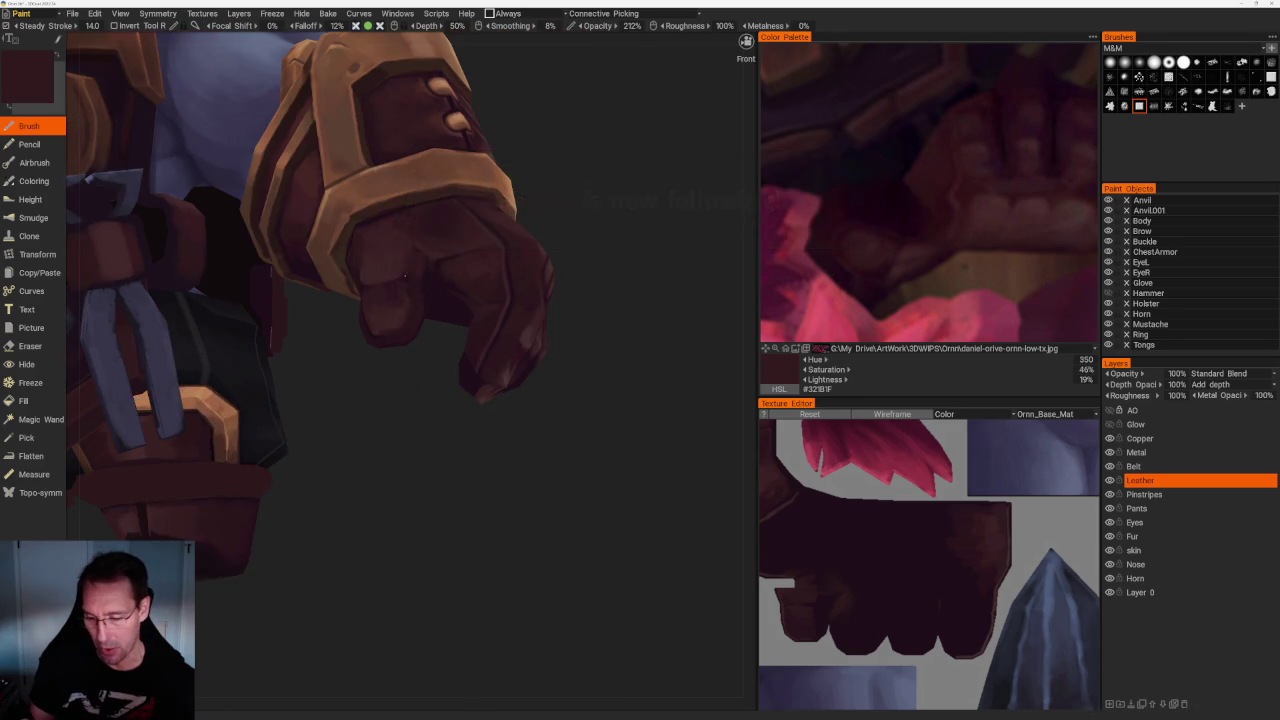
key("v")
mouse_move(415, 270)
left_mouse_down()
mouse_move(419, 430)
mouse_move(410, 260)
mouse_move(466, 428)
mouse_move(585, 247)
left_mouse_up()
key("v")
scroll(585, 247, "down", 5)
left_click_drag(586, 200, 614, 263)
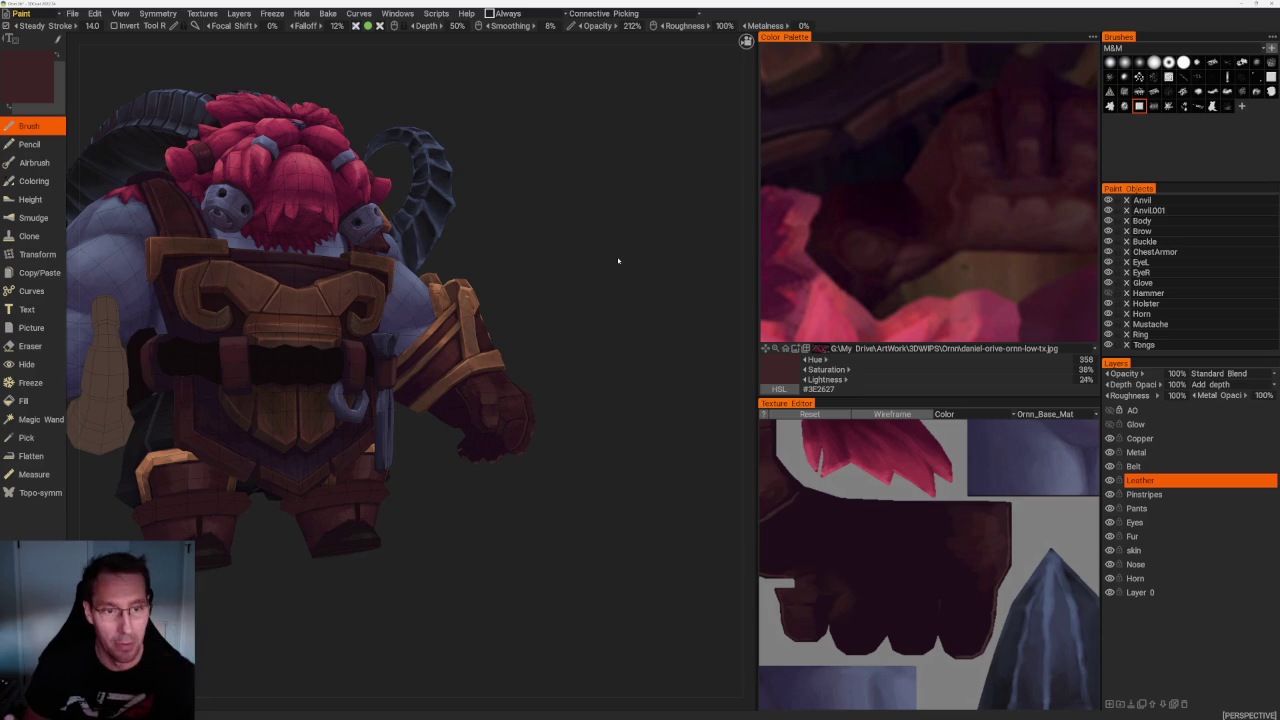
Shade the glove front and wrist band with sampled darker and lighter leather tones
mouse_move(562, 277)
left_mouse_down()
mouse_move(557, 286)
mouse_move(571, 280)
left_mouse_up()
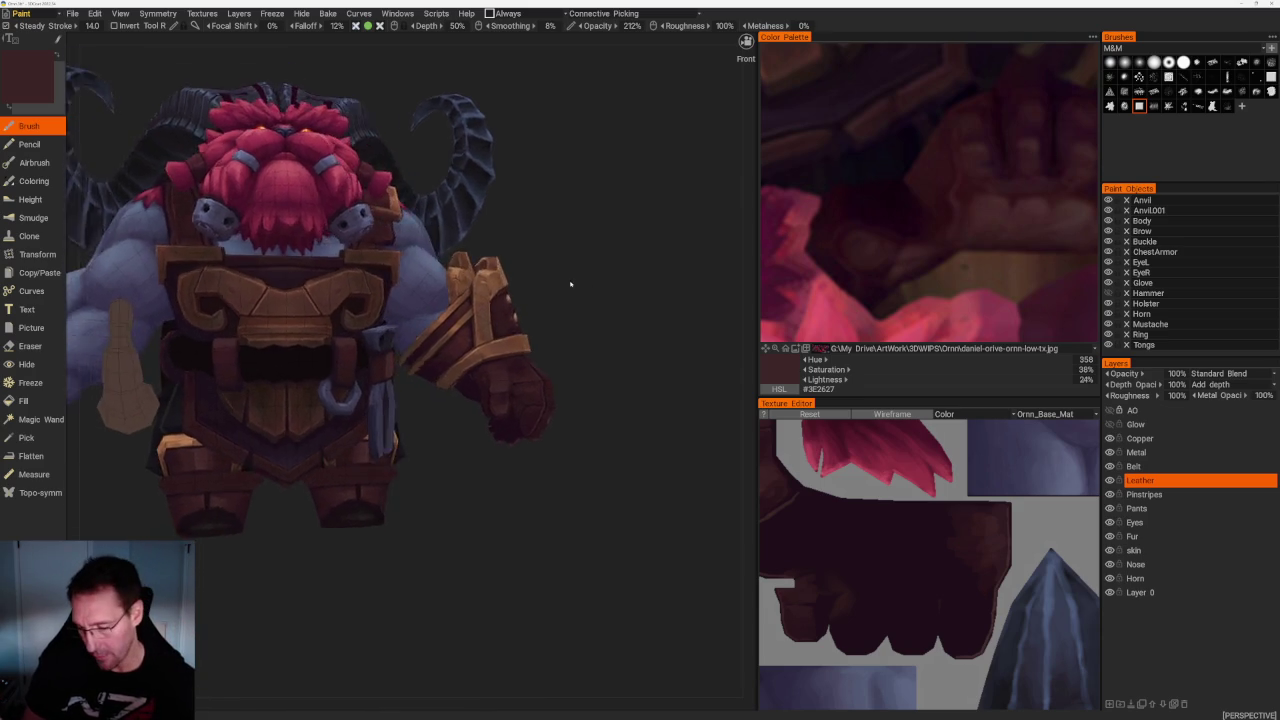
scroll(575, 288, "up", 5)
scroll(581, 297, "up", 3)
key("v")
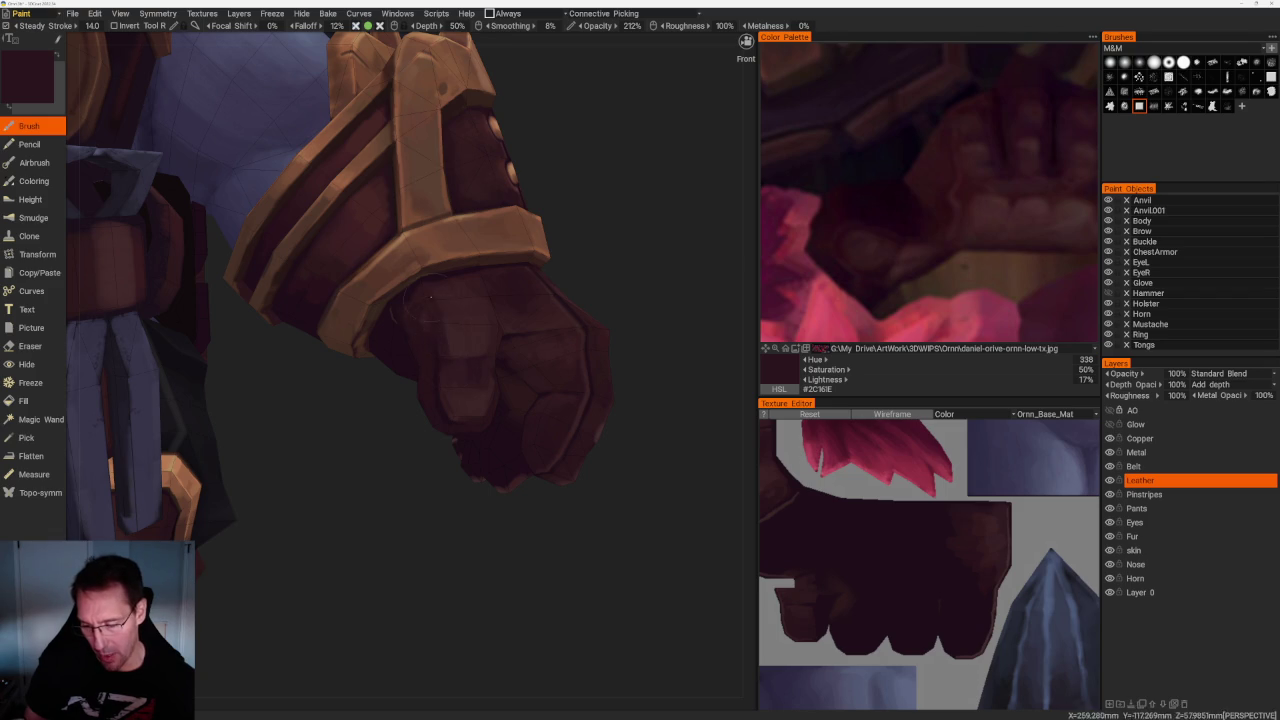
left_click_drag(489, 272, 505, 268)
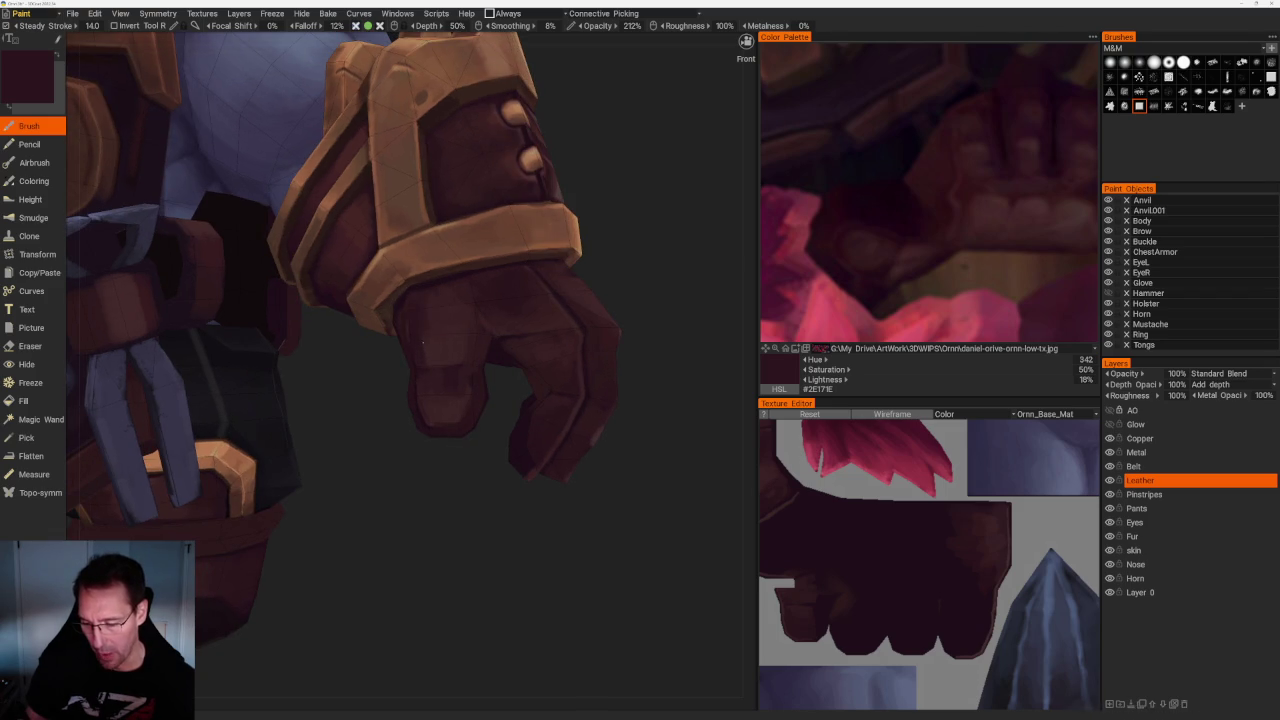
key("v")
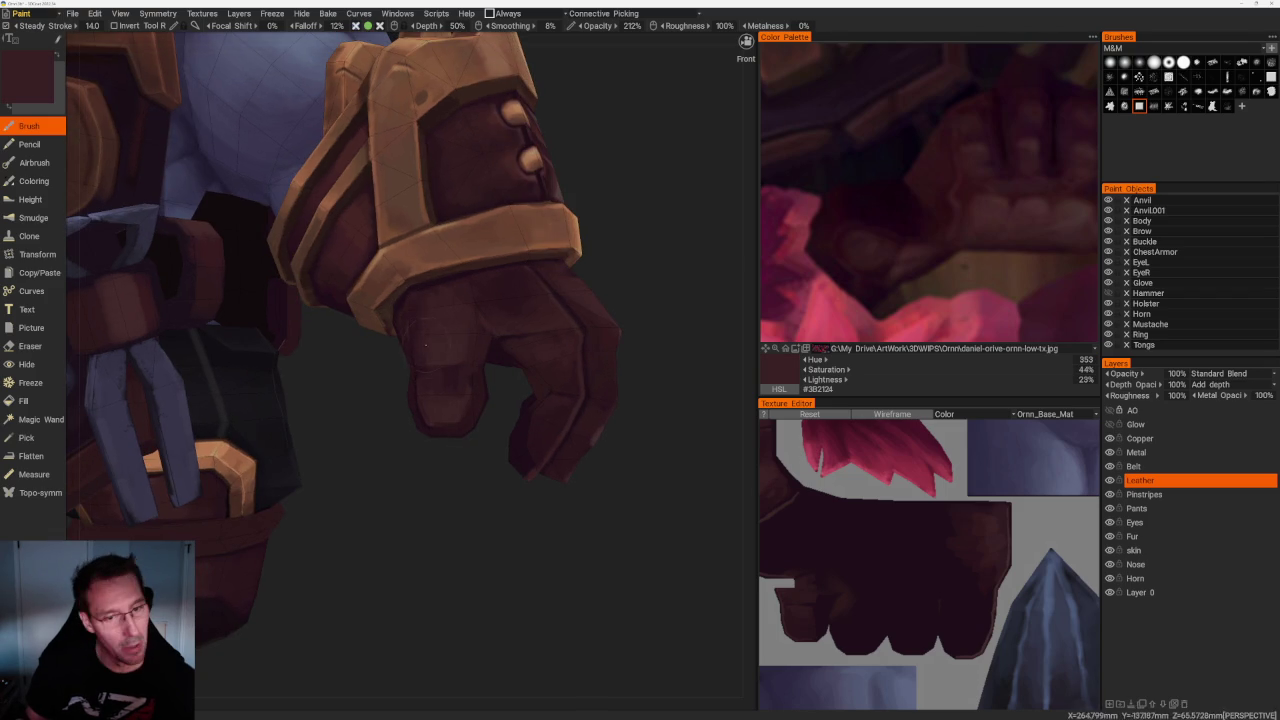
Paint the fist from side and front views with darker shade and leather surface colours
scroll(515, 291, "down", 5)
mouse_move(640, 266)
left_mouse_down()
mouse_move(598, 304)
mouse_move(614, 331)
mouse_move(586, 314)
mouse_move(609, 357)
mouse_move(581, 316)
mouse_move(552, 306)
left_mouse_up()
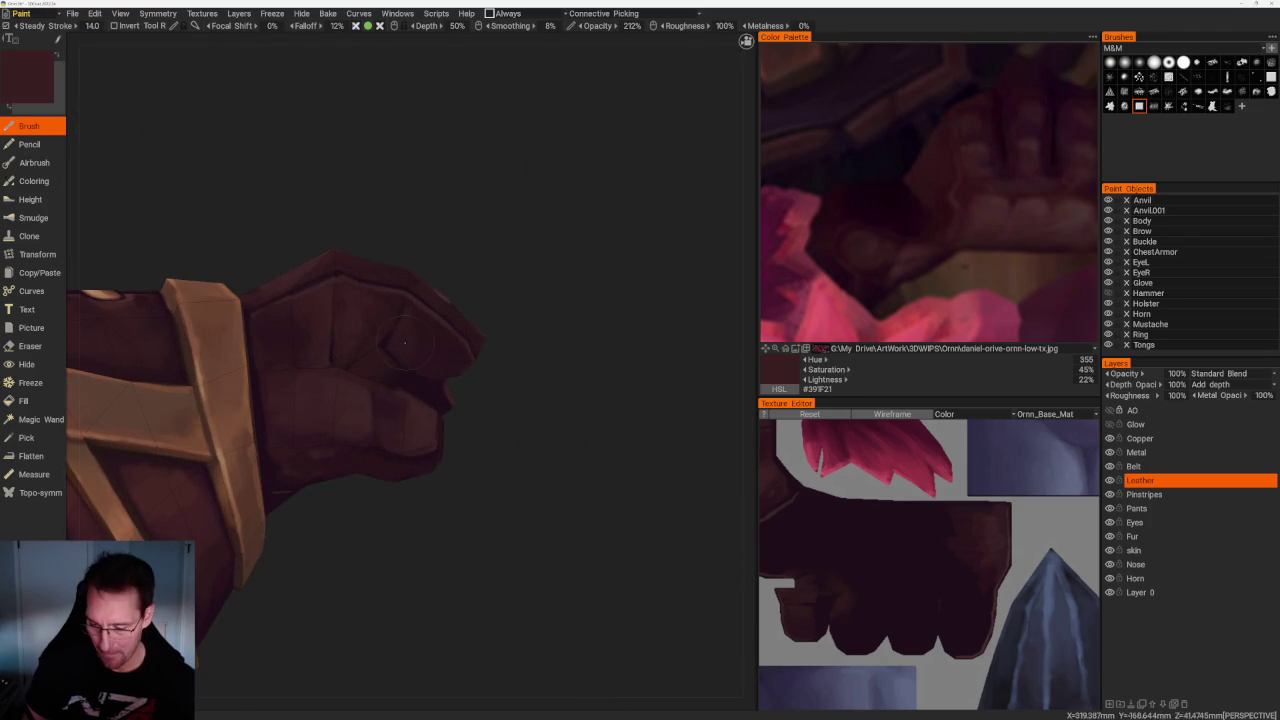
key("v")
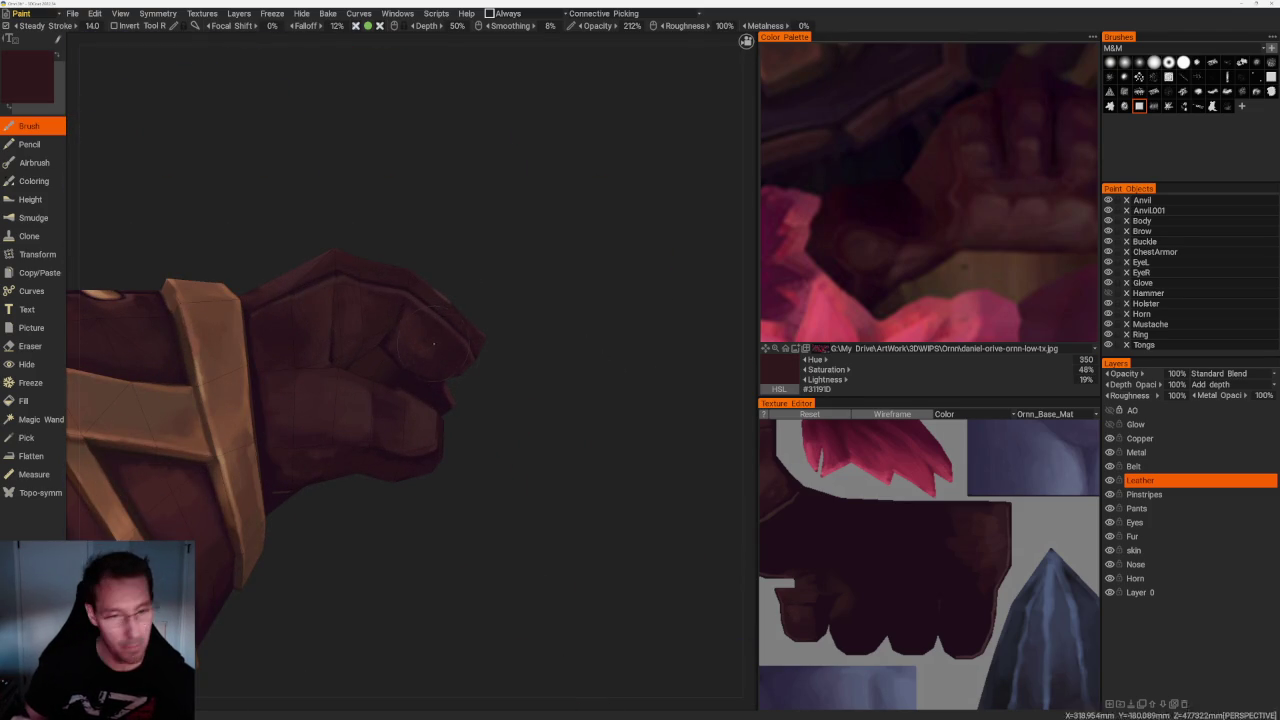
mouse_move(470, 325)
left_mouse_down()
mouse_move(506, 291)
mouse_move(491, 300)
mouse_move(509, 271)
mouse_move(489, 273)
left_mouse_up()
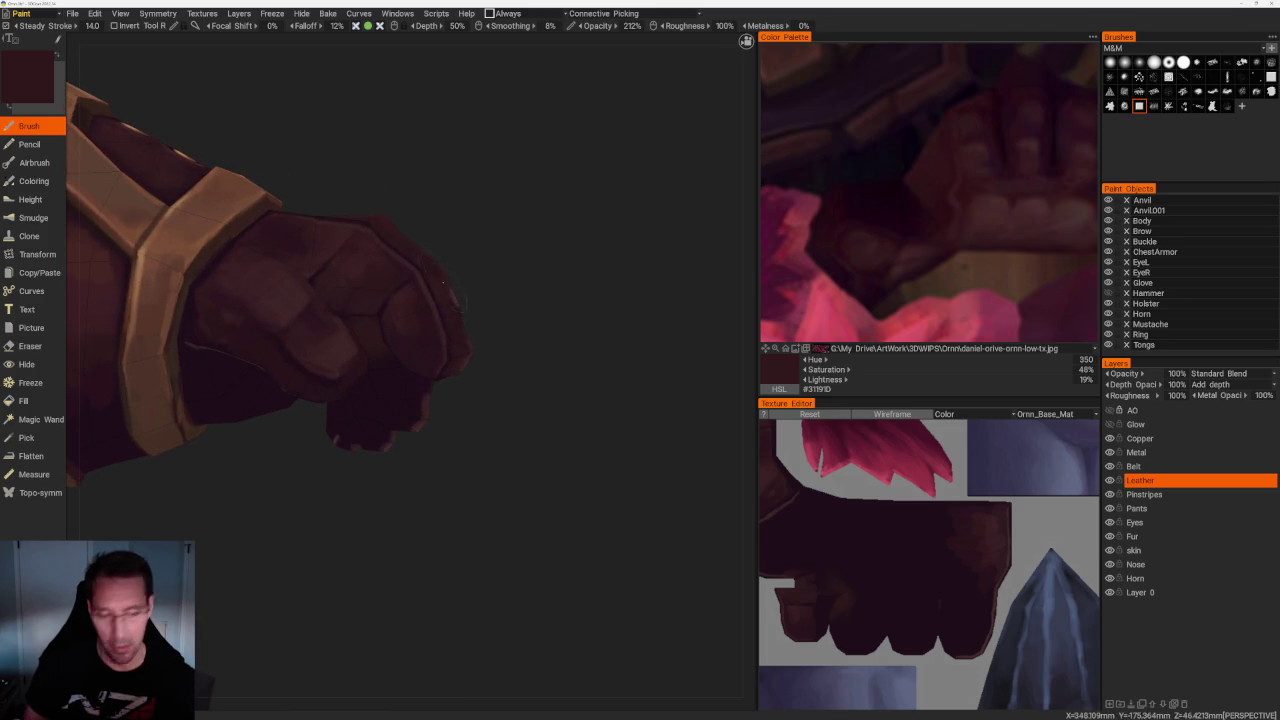
key("v")
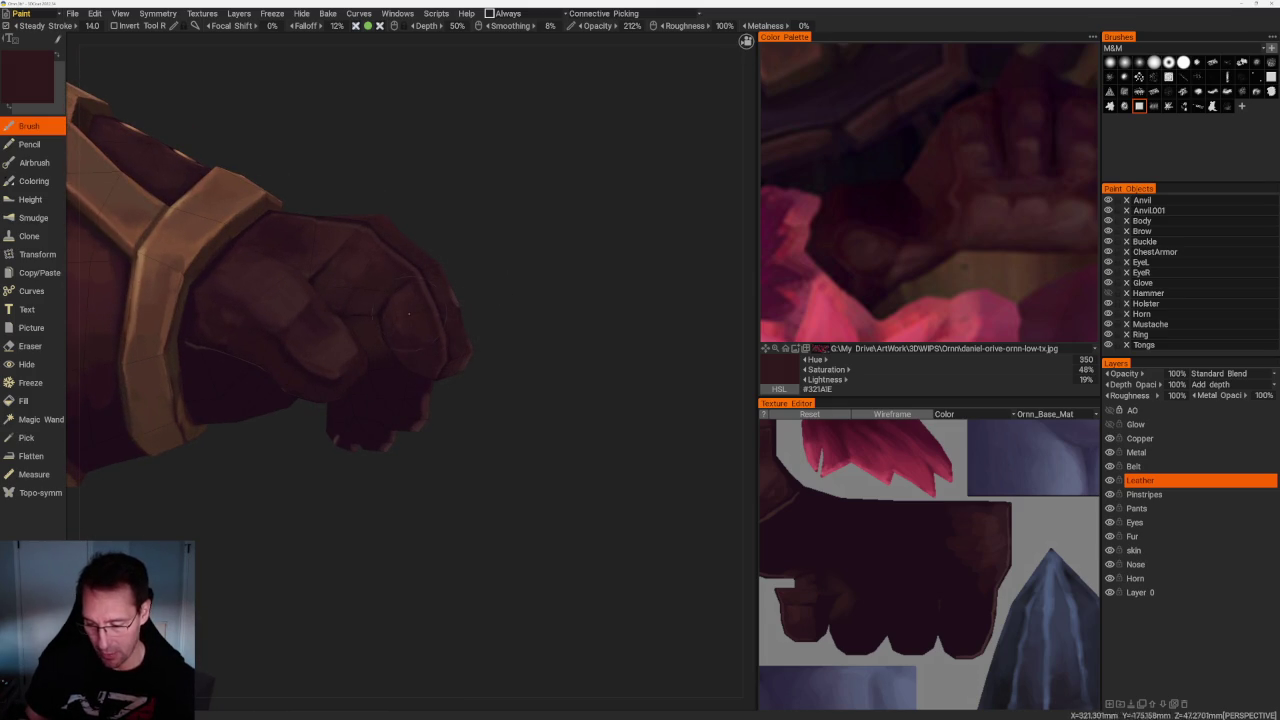
Add deep dark creases and light highlights, ending on deep maroon #29141A for the fingers
left_click_drag(470, 335, 494, 350)
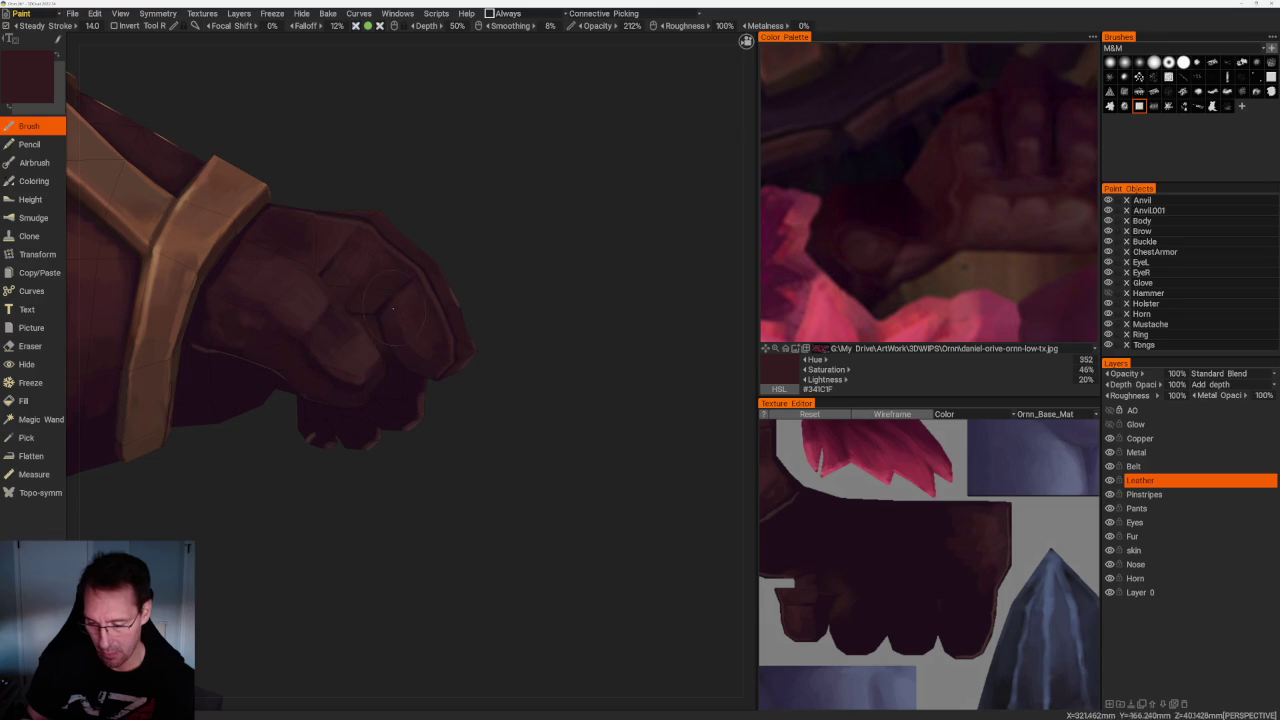
left_click_drag(509, 286, 469, 283)
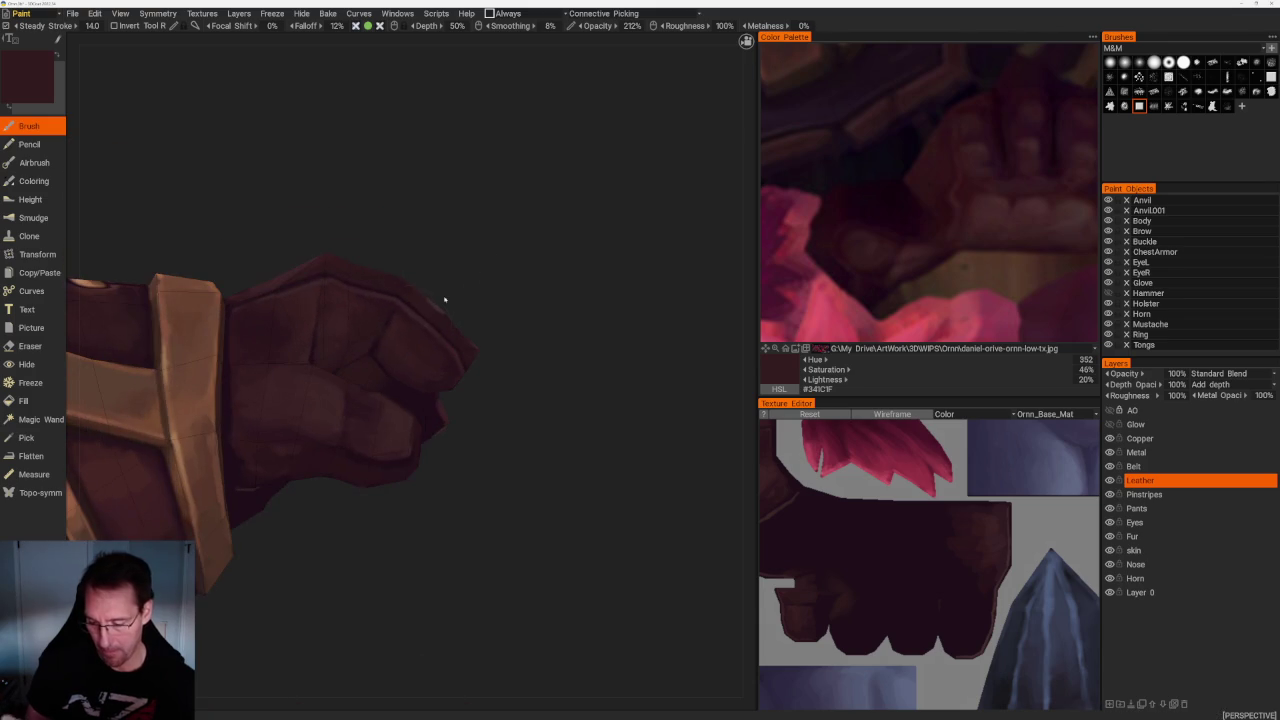
key("v")
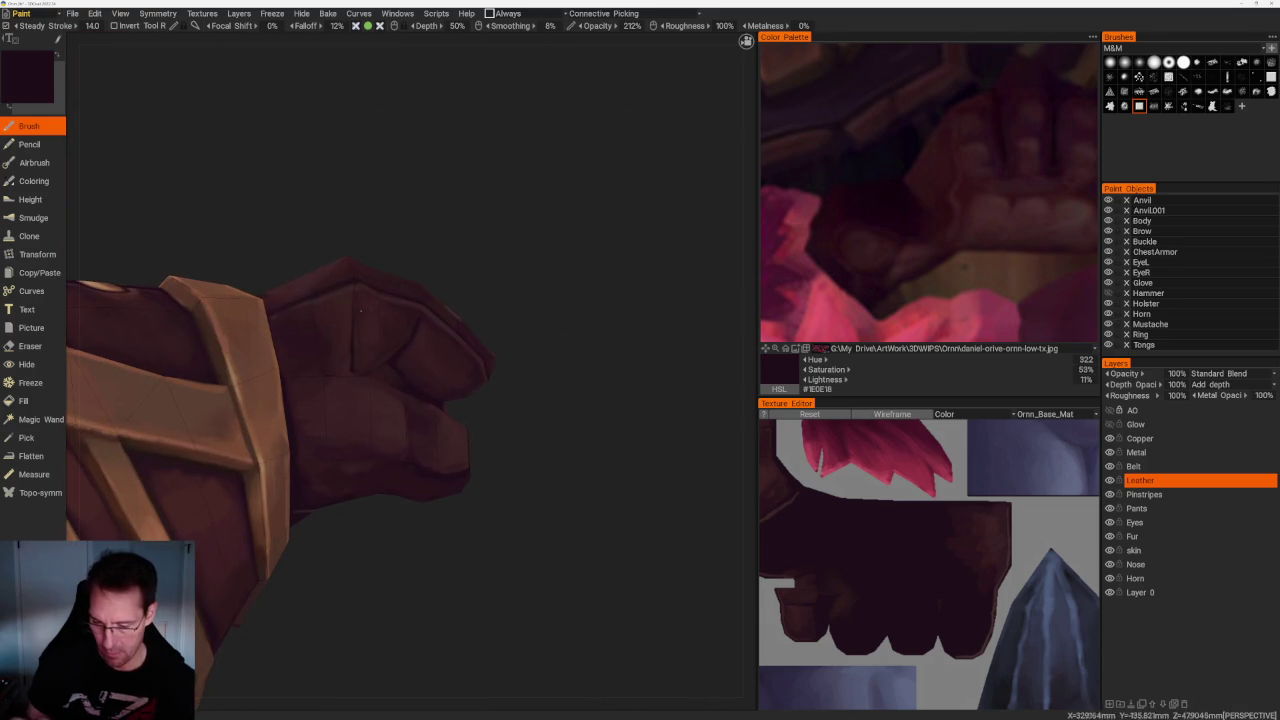
key("v")
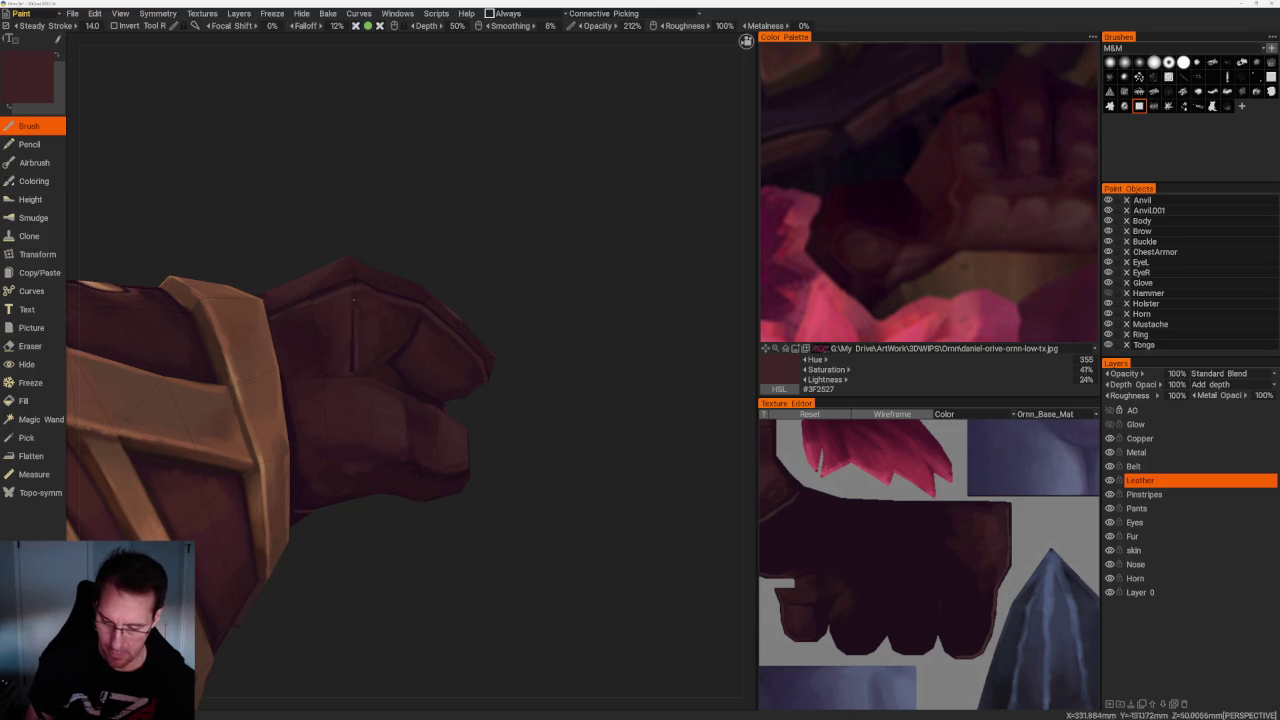
mouse_move(461, 220)
left_mouse_down()
mouse_move(594, 243)
mouse_move(529, 257)
mouse_move(554, 353)
mouse_move(631, 339)
mouse_move(609, 289)
mouse_move(680, 274)
mouse_move(607, 297)
left_mouse_up()
key("v")
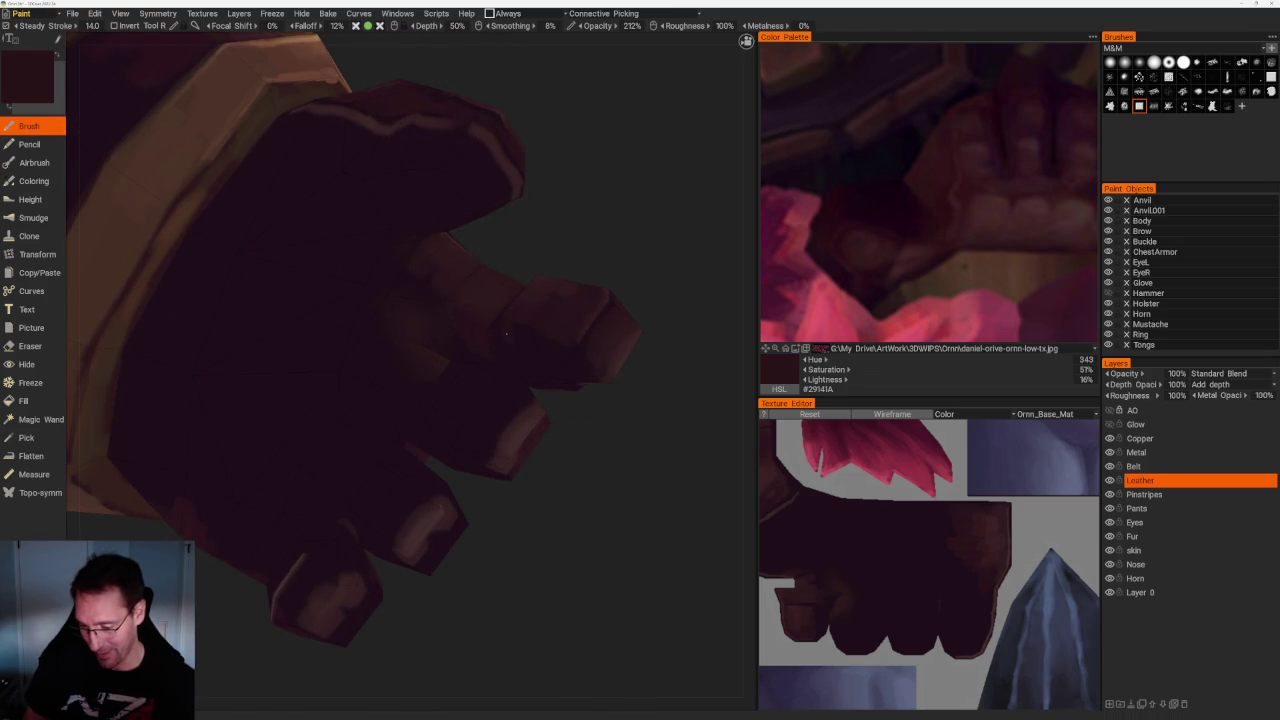
Paint the fist's underside and cuff band with a lighter leather tone sampled from the glove
mouse_move(557, 355)
left_mouse_down()
mouse_move(628, 434)
mouse_move(637, 420)
mouse_move(620, 381)
left_mouse_up()
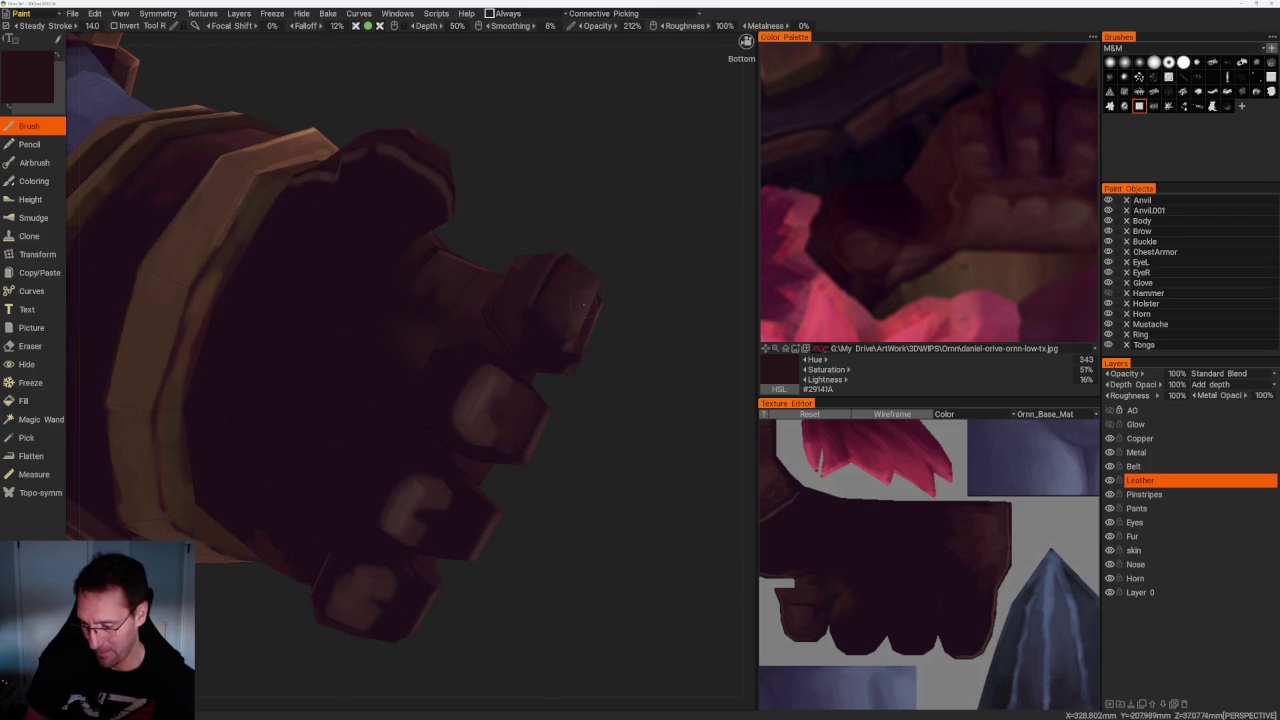
key("v")
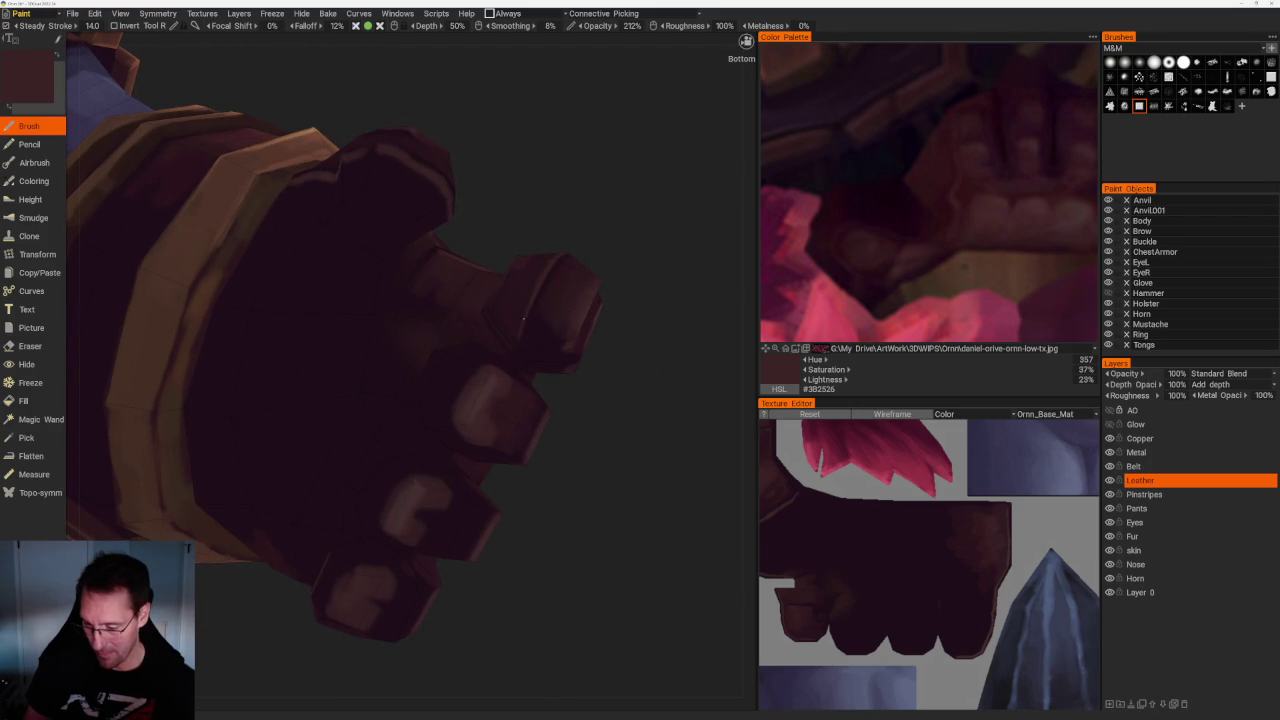
mouse_move(575, 323)
left_mouse_down()
mouse_move(634, 380)
mouse_move(486, 384)
left_mouse_up()
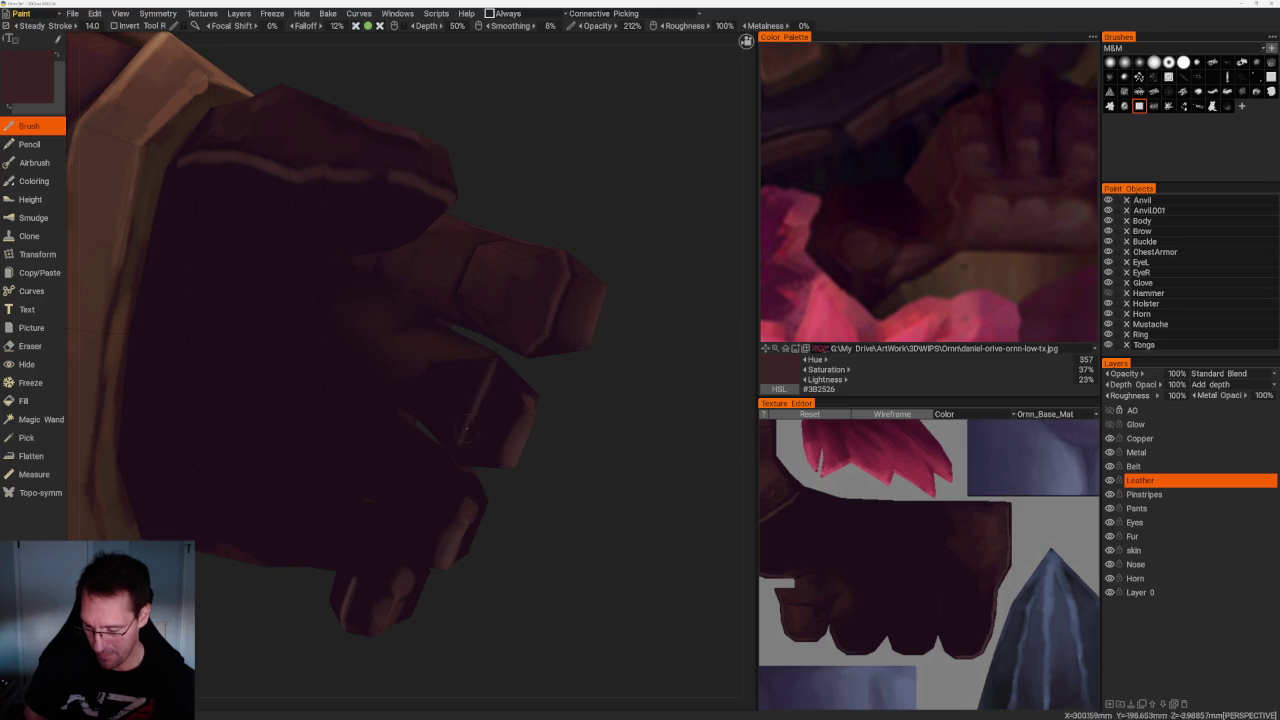
left_click_drag(555, 423, 540, 400)
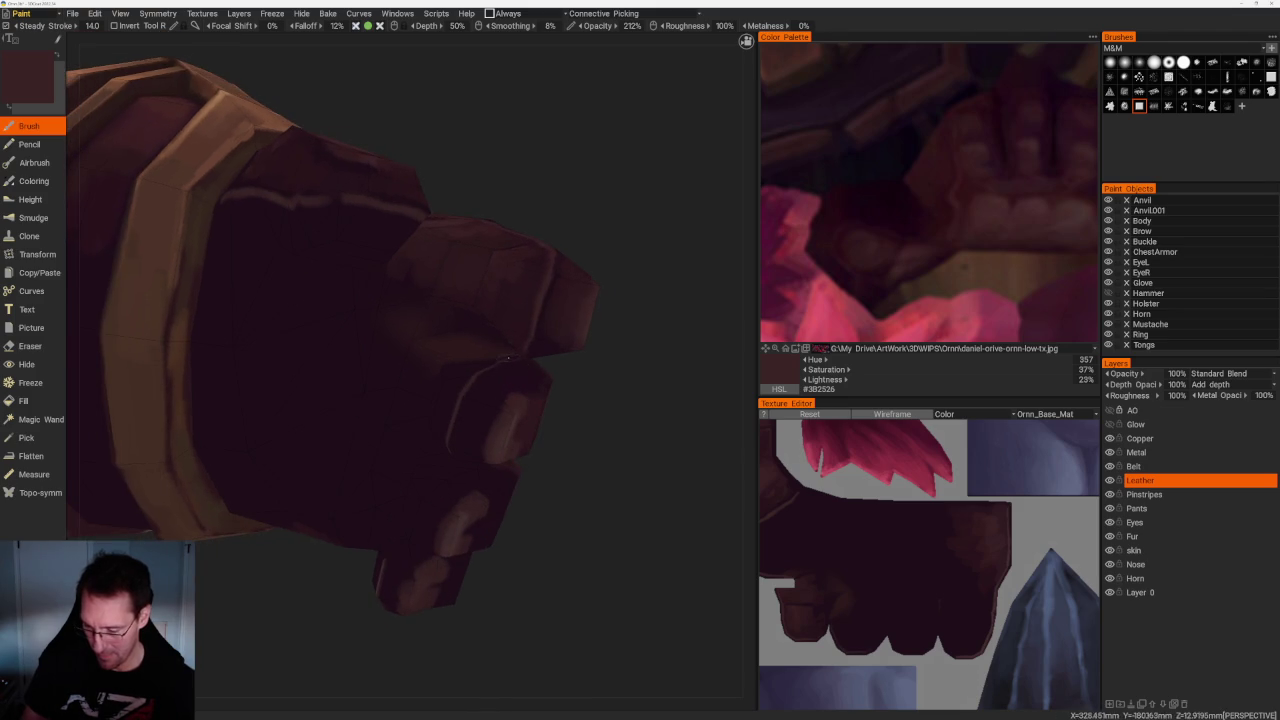
left_click_drag(509, 355, 592, 420)
Zoom in on the fist and cuff and shade with a deep dark purple from the glove
scroll(848, 537, "up", 3)
scroll(848, 537, "up", 3)
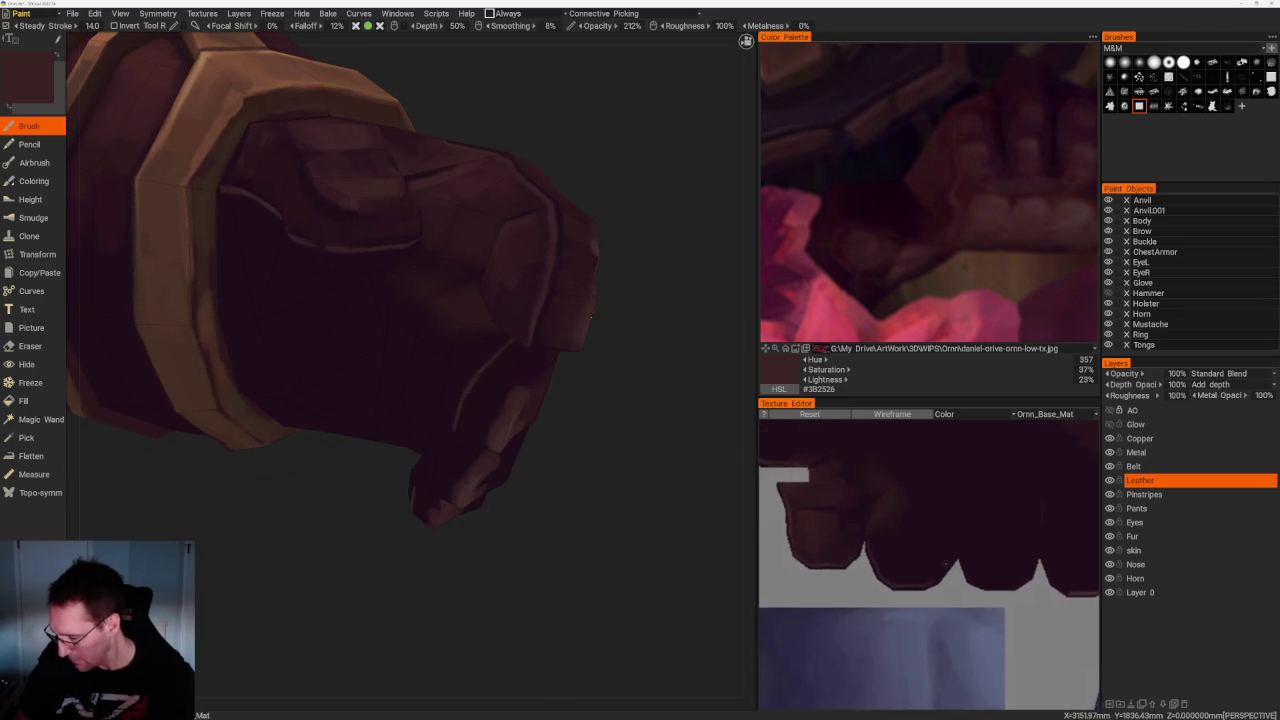
scroll(588, 486, "up", 2)
scroll(620, 425, "up", 2)
mouse_move(620, 425)
left_mouse_down()
mouse_move(617, 389)
mouse_move(611, 400)
mouse_move(589, 369)
mouse_move(495, 322)
left_mouse_up()
key("v")
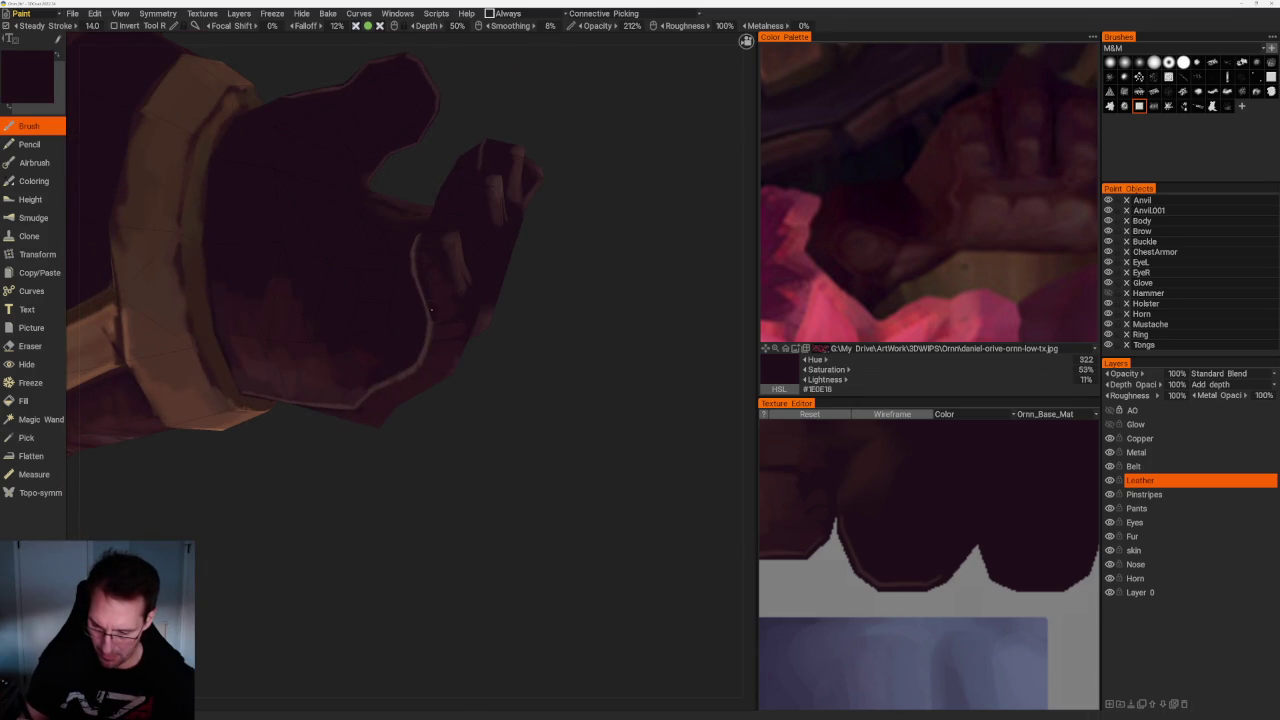
Paint the knuckles with a leather colour sampled from the fist
mouse_move(422, 366)
left_mouse_down()
mouse_move(503, 386)
mouse_move(540, 360)
mouse_move(528, 338)
left_mouse_up()
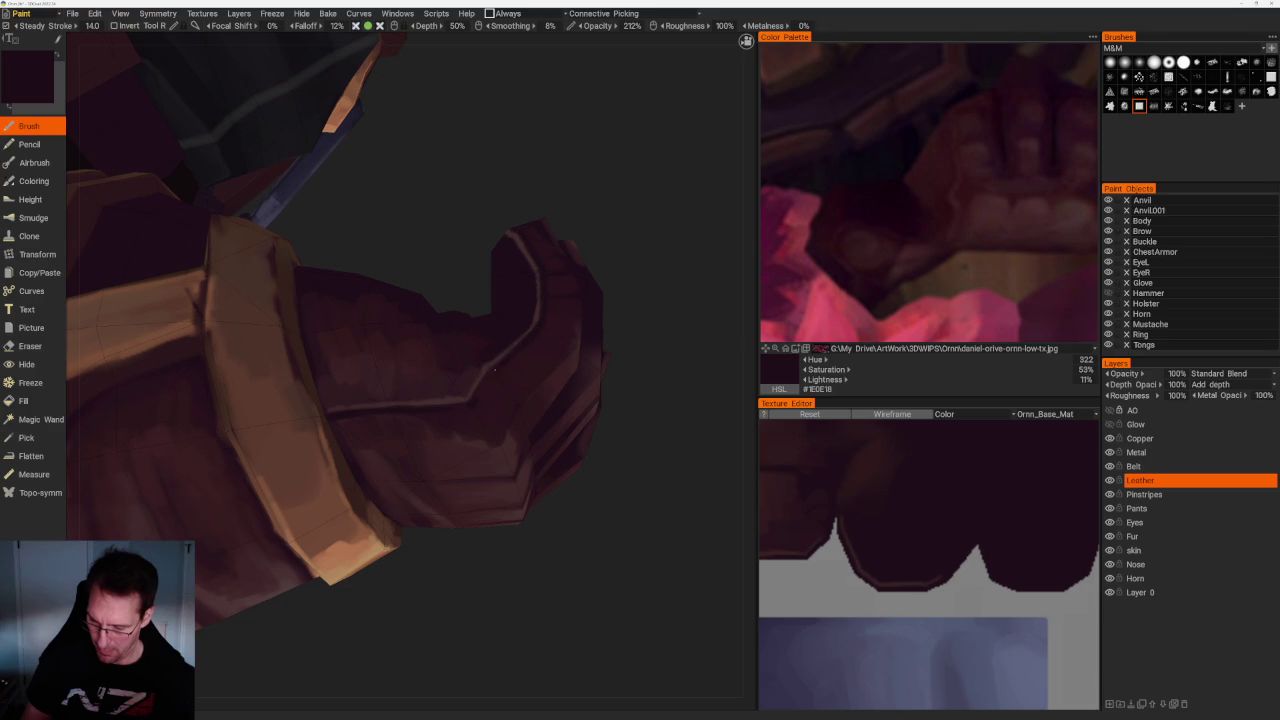
mouse_move(486, 381)
left_mouse_down()
mouse_move(577, 266)
mouse_move(370, 378)
mouse_move(266, 231)
mouse_move(329, 223)
mouse_move(377, 197)
mouse_move(403, 206)
mouse_move(394, 199)
left_mouse_up()
mouse_move(201, 408)
left_mouse_down()
mouse_move(217, 366)
mouse_move(183, 420)
mouse_move(454, 328)
left_mouse_up()
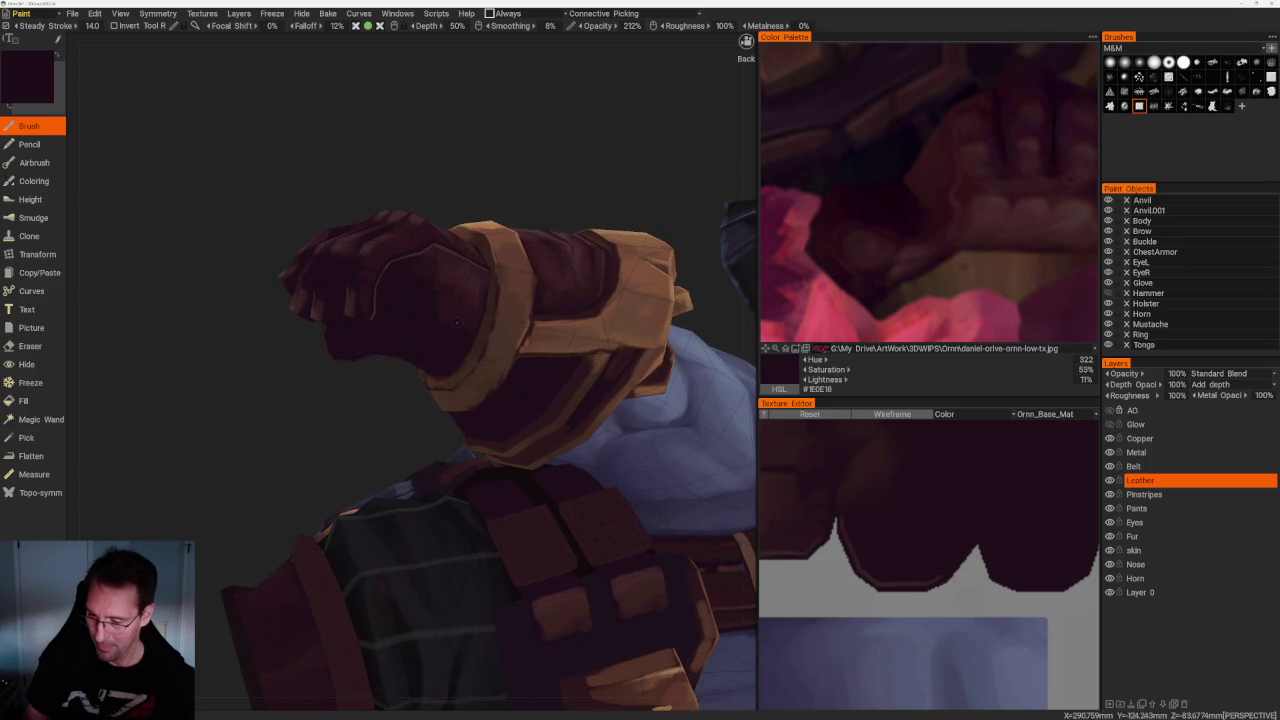
key("v")
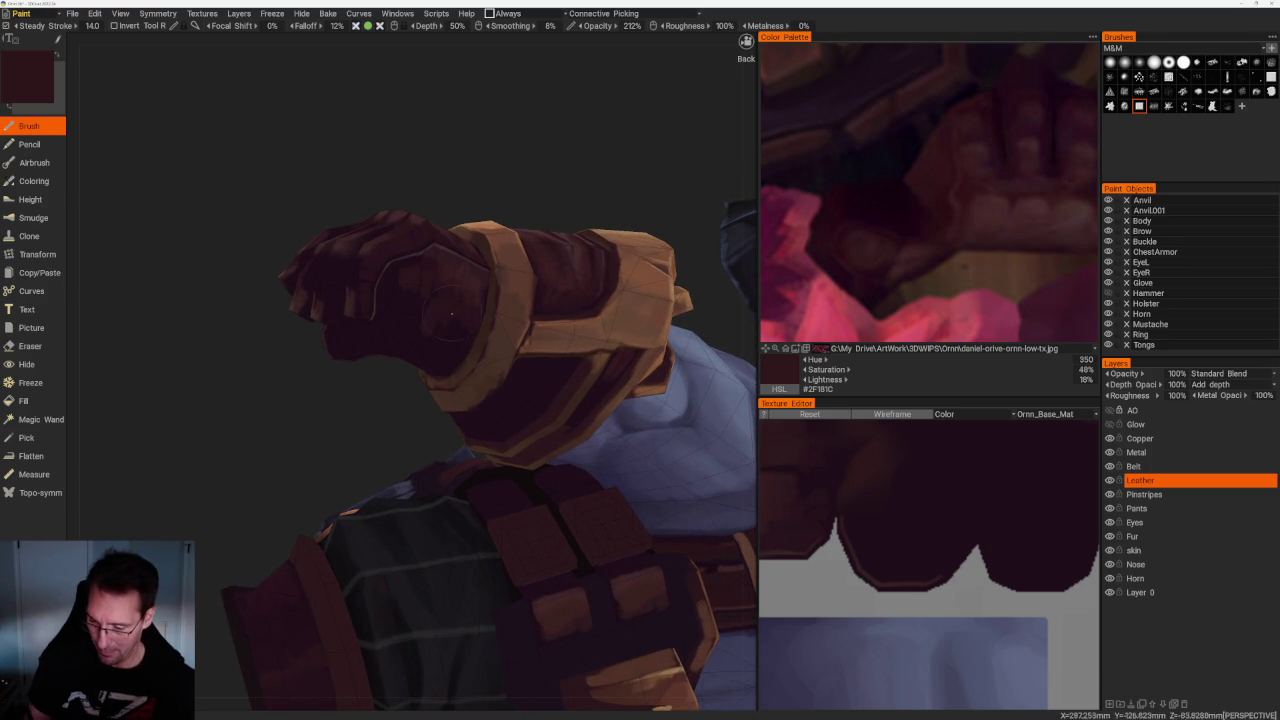
middle_click_drag(449, 341, 601, 140)
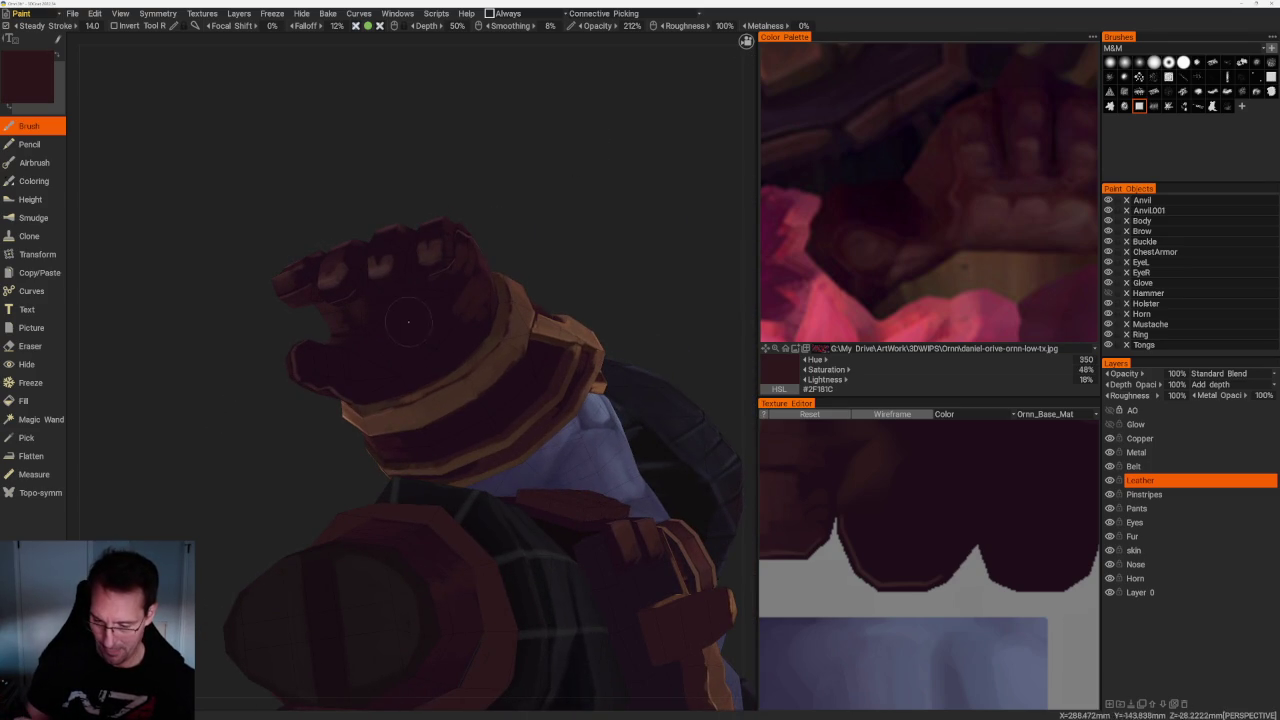
middle_click_drag(396, 314, 571, 206)
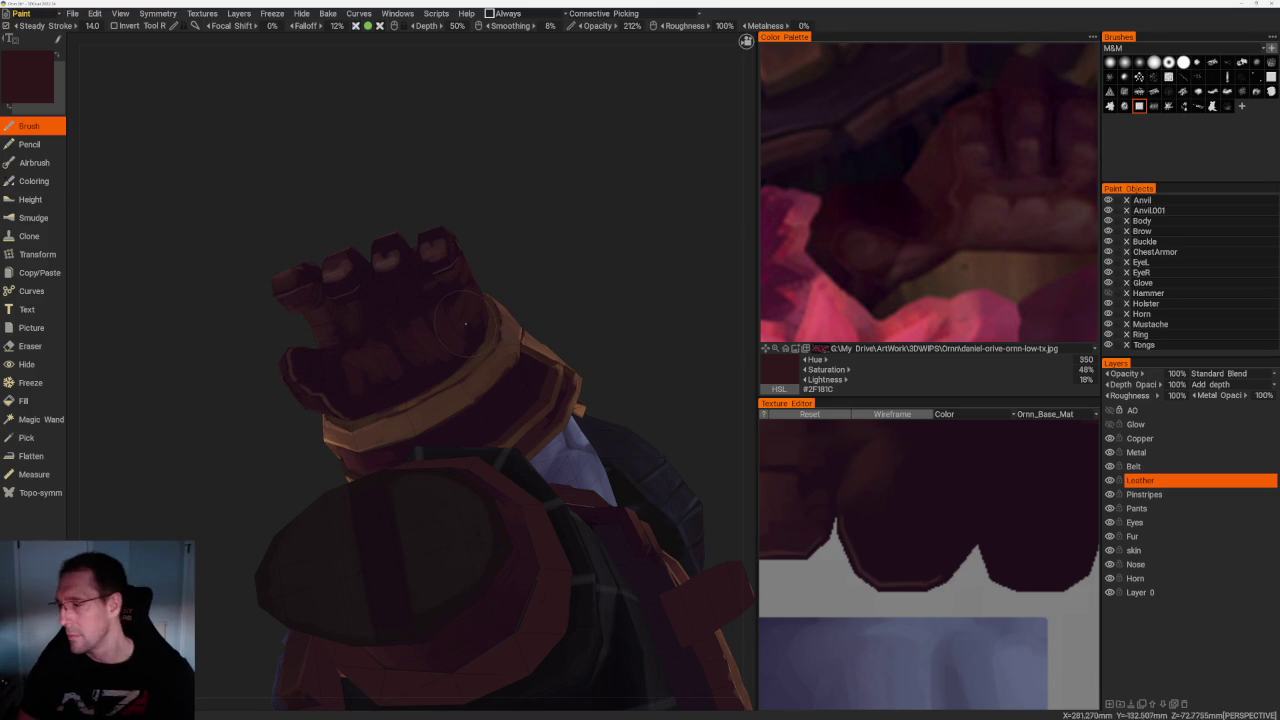
Shade with a darker plum from the reference and the glove's own leather colour
scroll(923, 191, "down", 3)
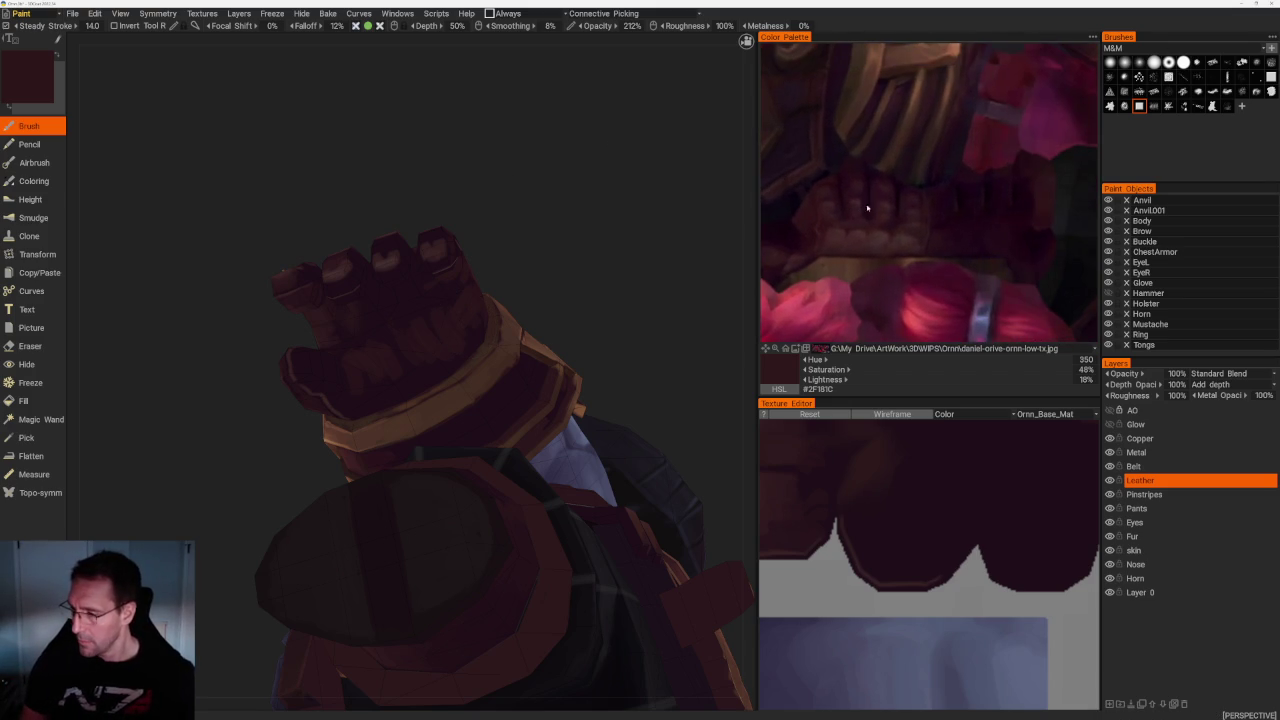
left_click(943, 234)
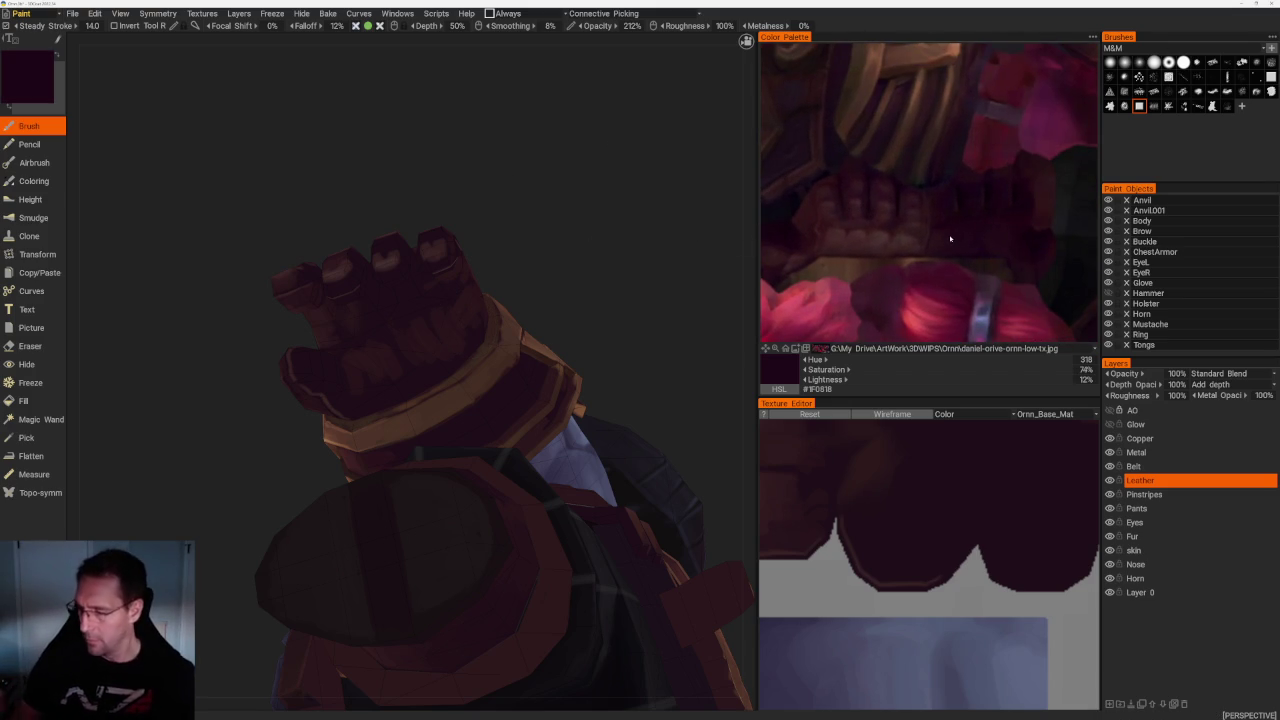
left_click_drag(574, 243, 575, 233)
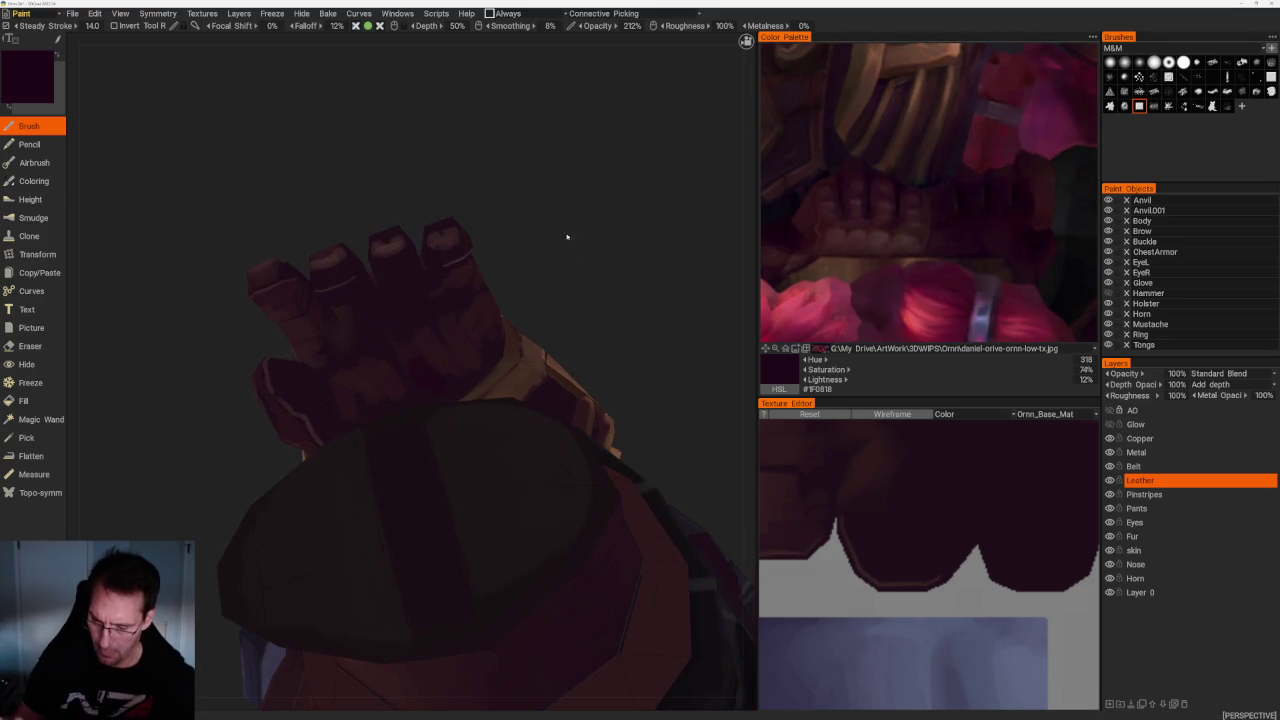
key("v")
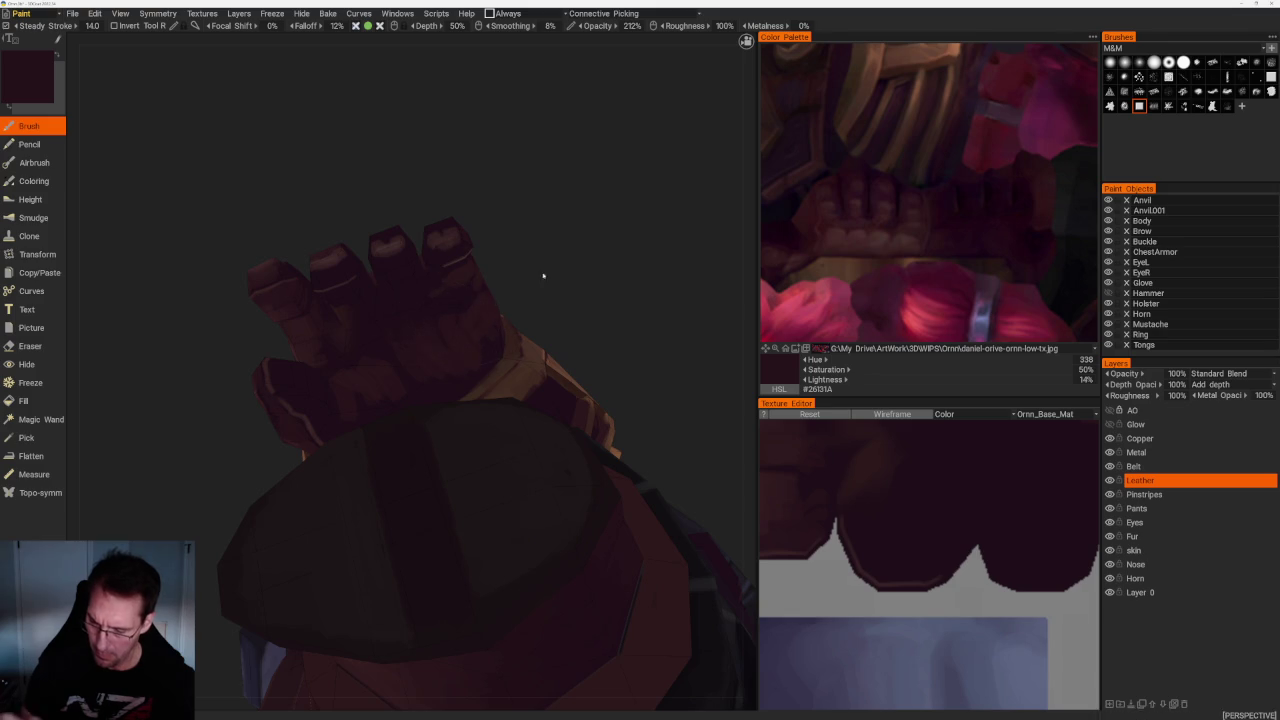
Darken the knuckles with lighter and darker leather tones, ending at hue 333, 48% saturation, 14% lightness
left_click_drag(497, 308, 488, 345)
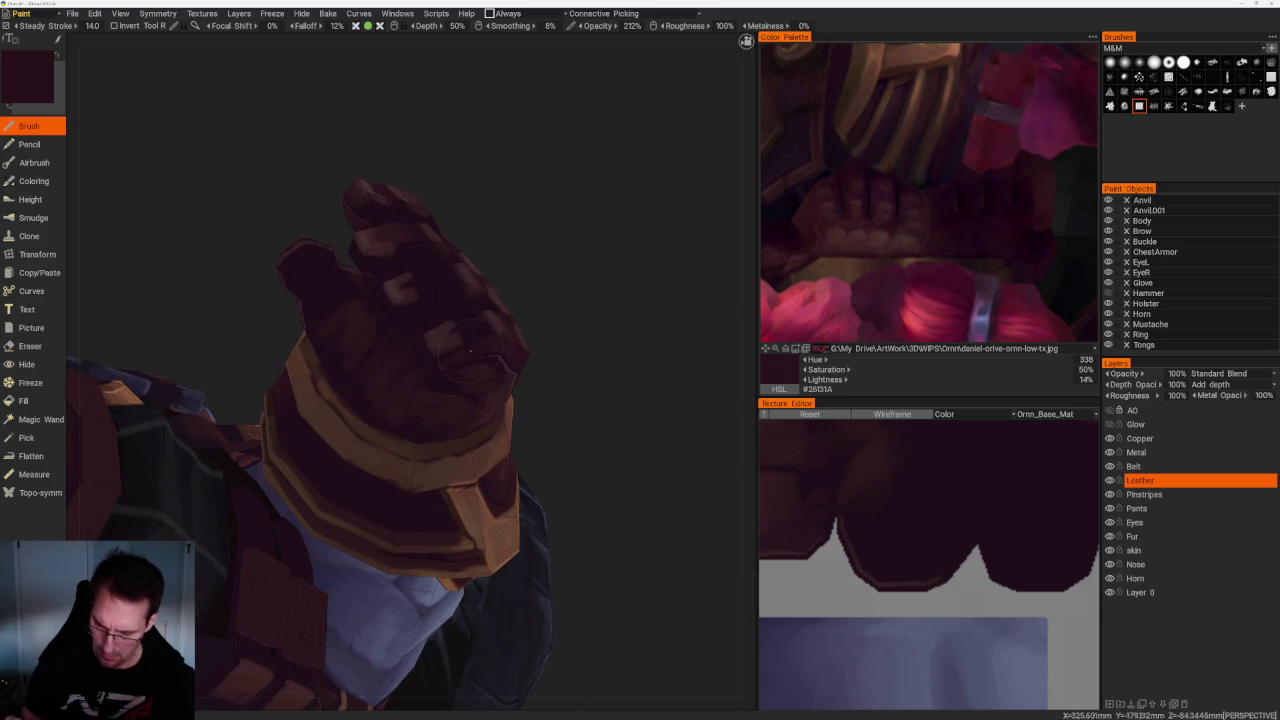
mouse_move(408, 354)
left_mouse_down()
mouse_move(571, 363)
mouse_move(500, 240)
mouse_move(382, 311)
left_mouse_up()
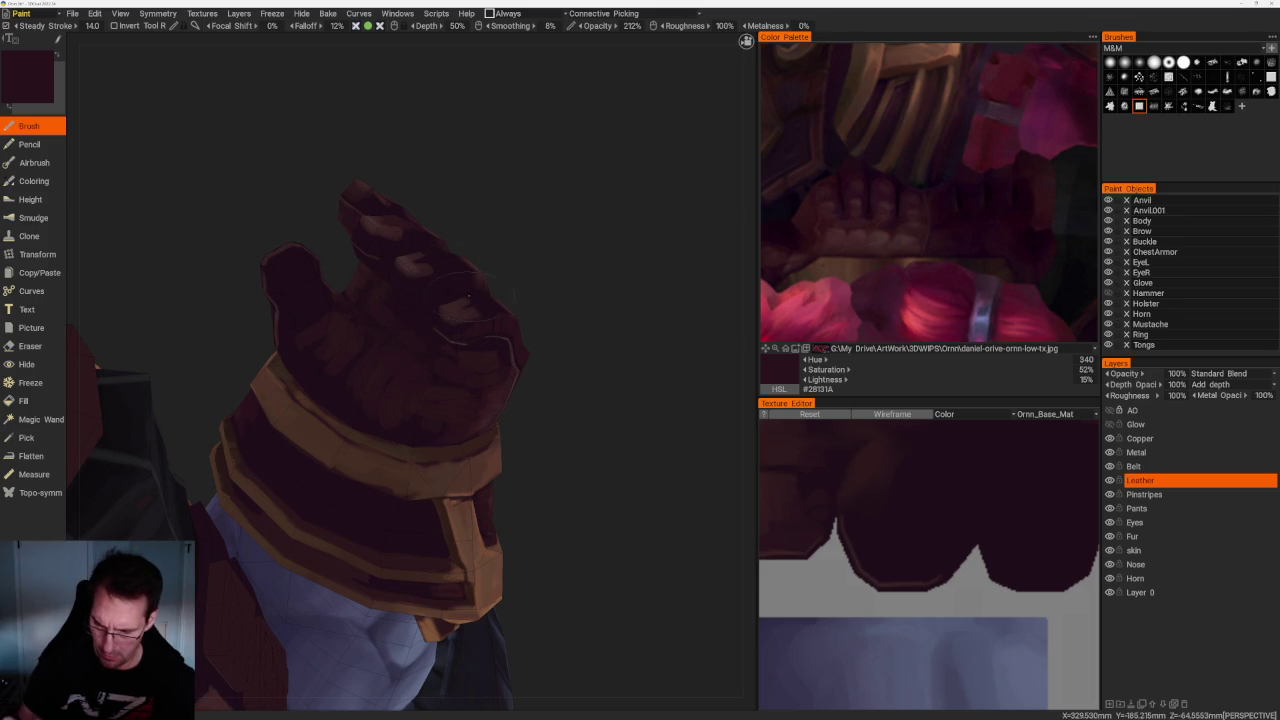
key("v")
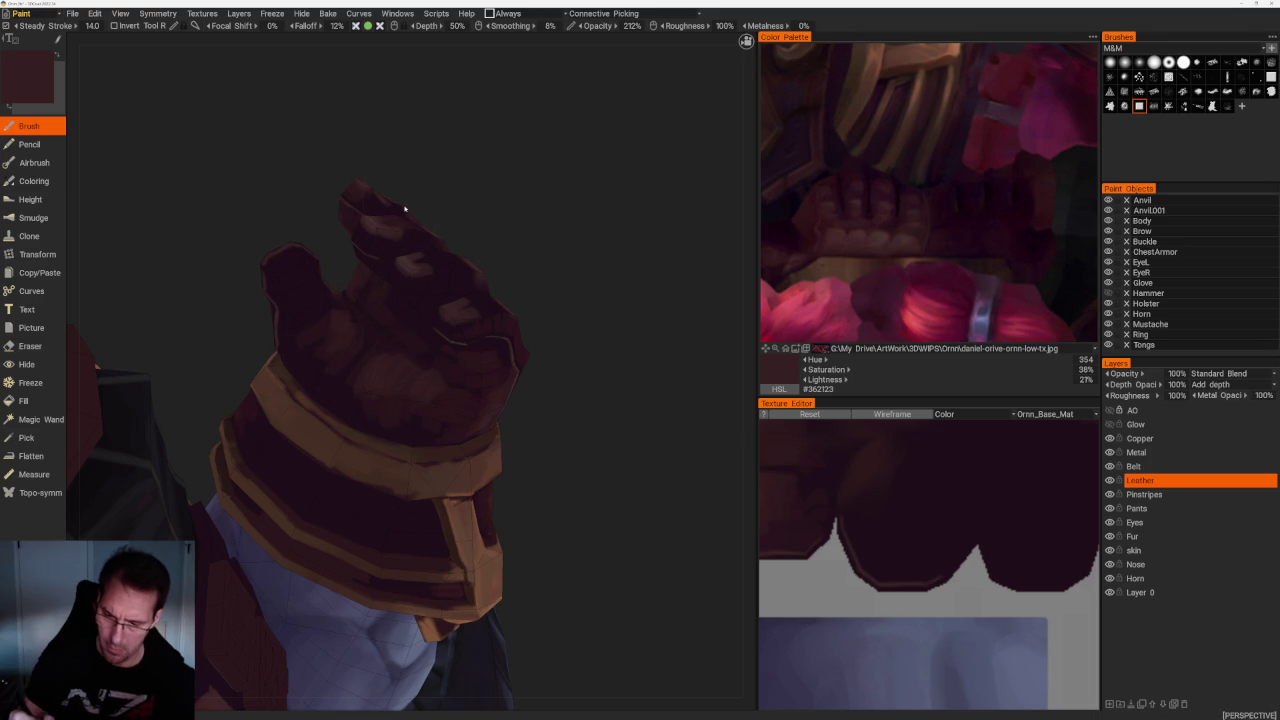
key("v")
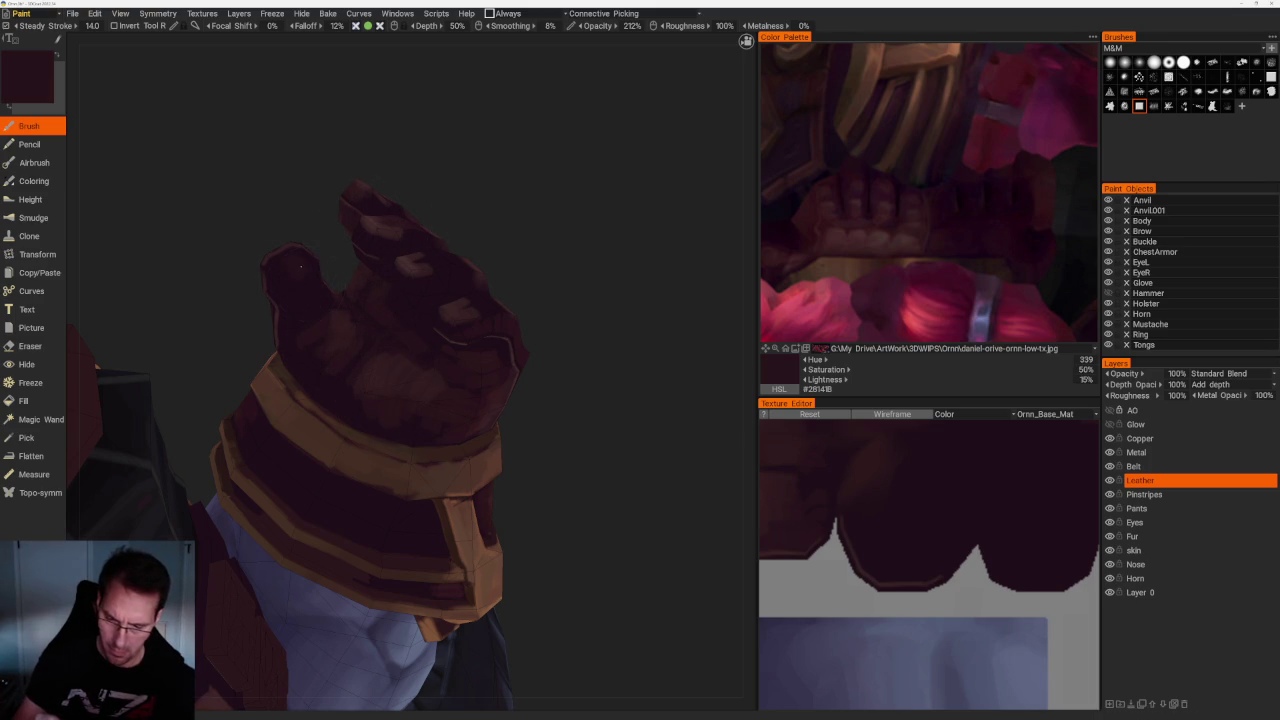
mouse_move(329, 137)
left_mouse_down()
mouse_move(300, 180)
mouse_move(354, 171)
left_mouse_up()
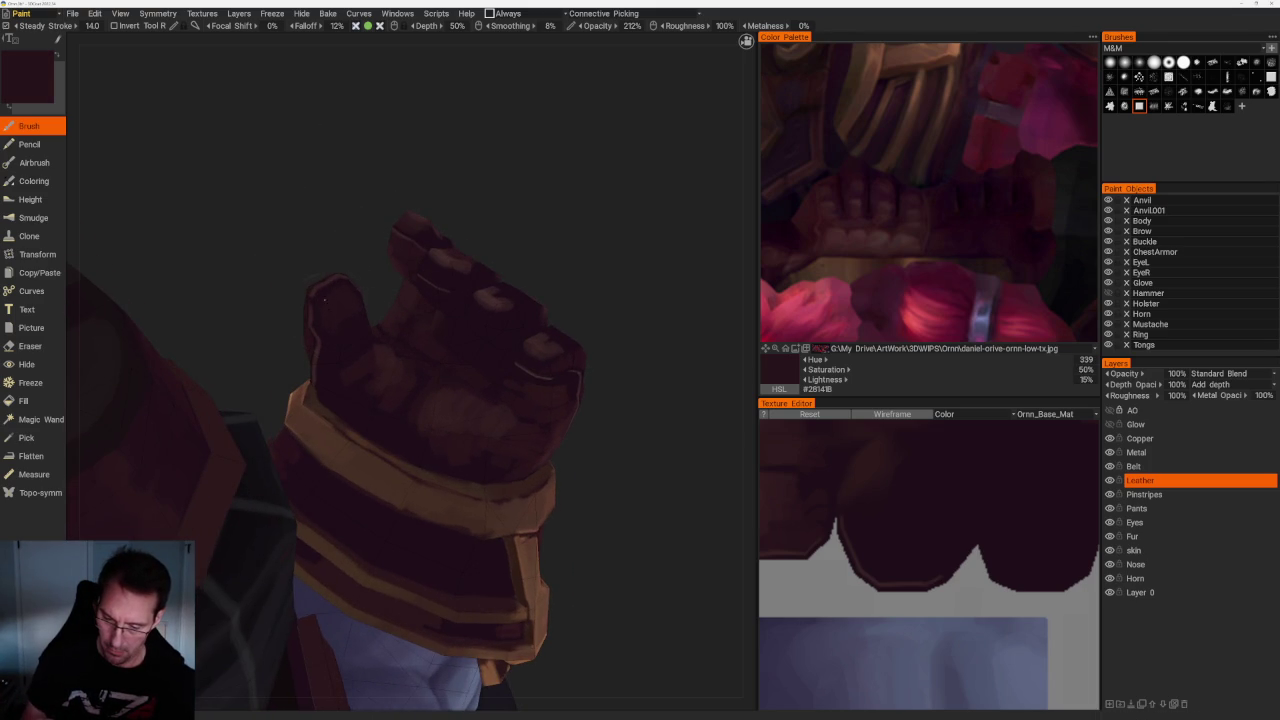
mouse_move(389, 224)
left_mouse_down()
mouse_move(451, 251)
mouse_move(400, 252)
mouse_move(353, 293)
mouse_move(392, 295)
left_mouse_up()
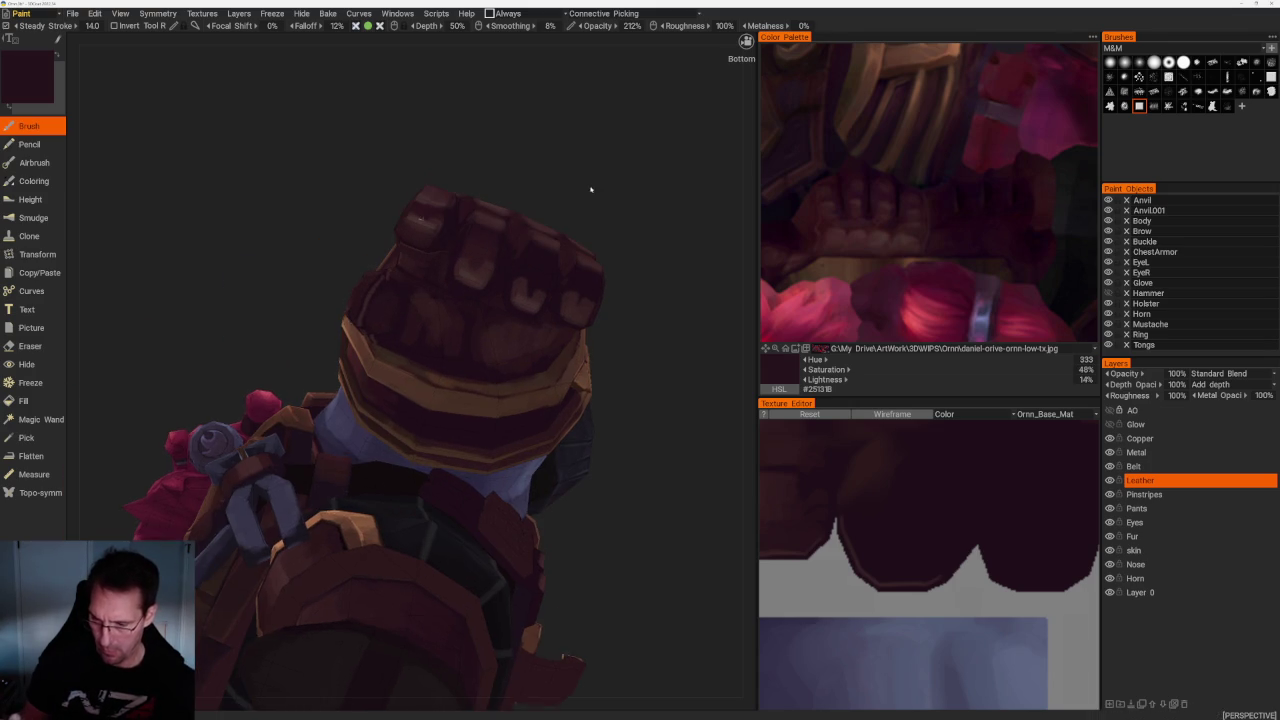
Shade the fist's underside and side, ending on reddish maroon #382226 (hue 353, 42%, 23%)
left_click_drag(591, 191, 468, 256)
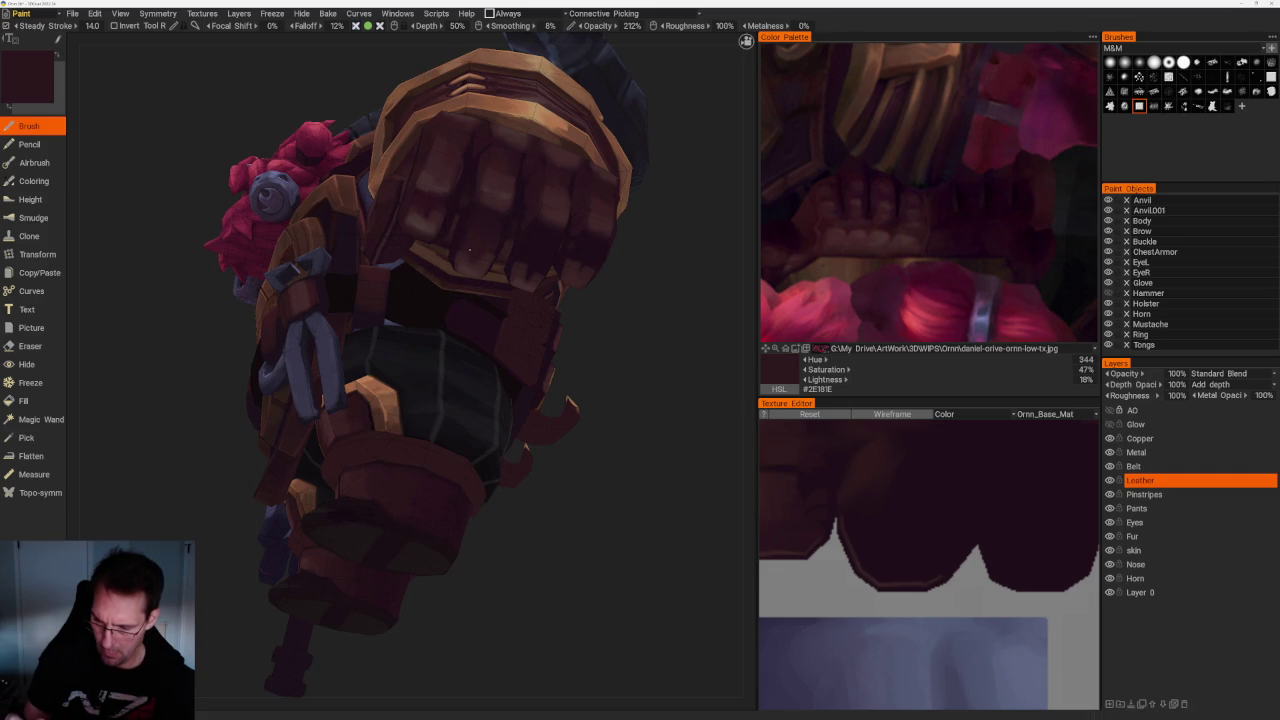
key("v")
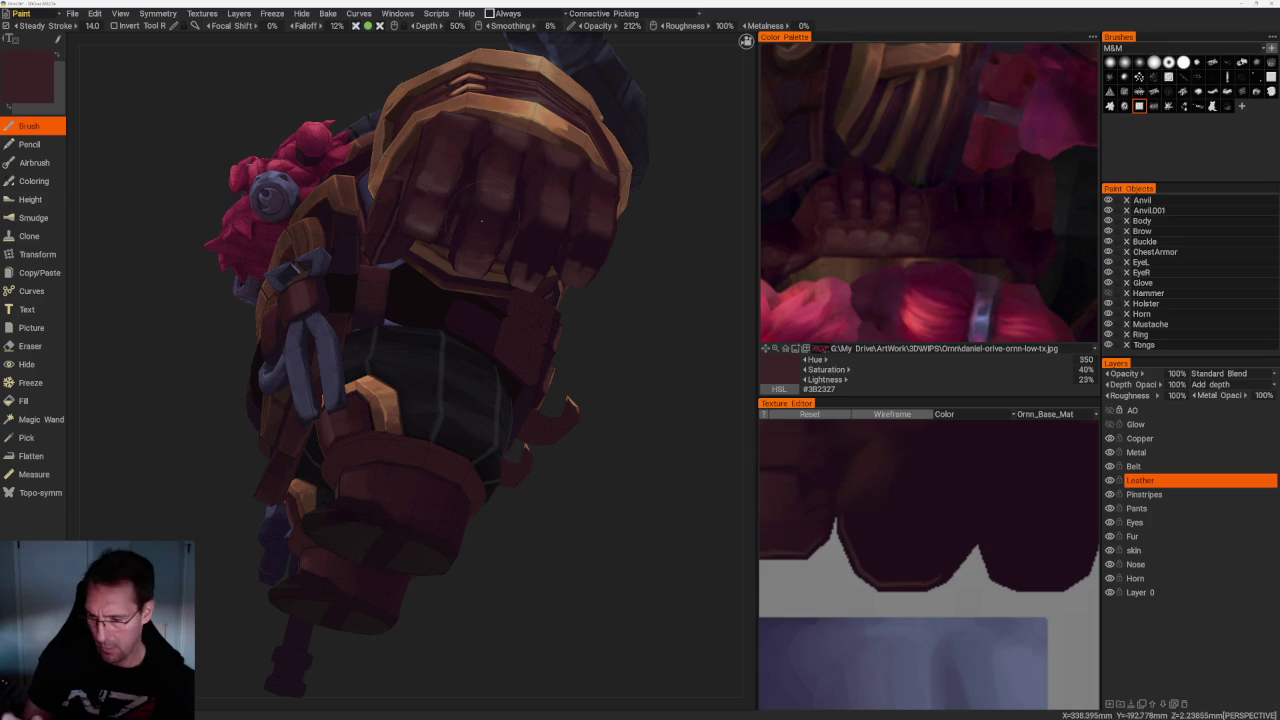
key("v")
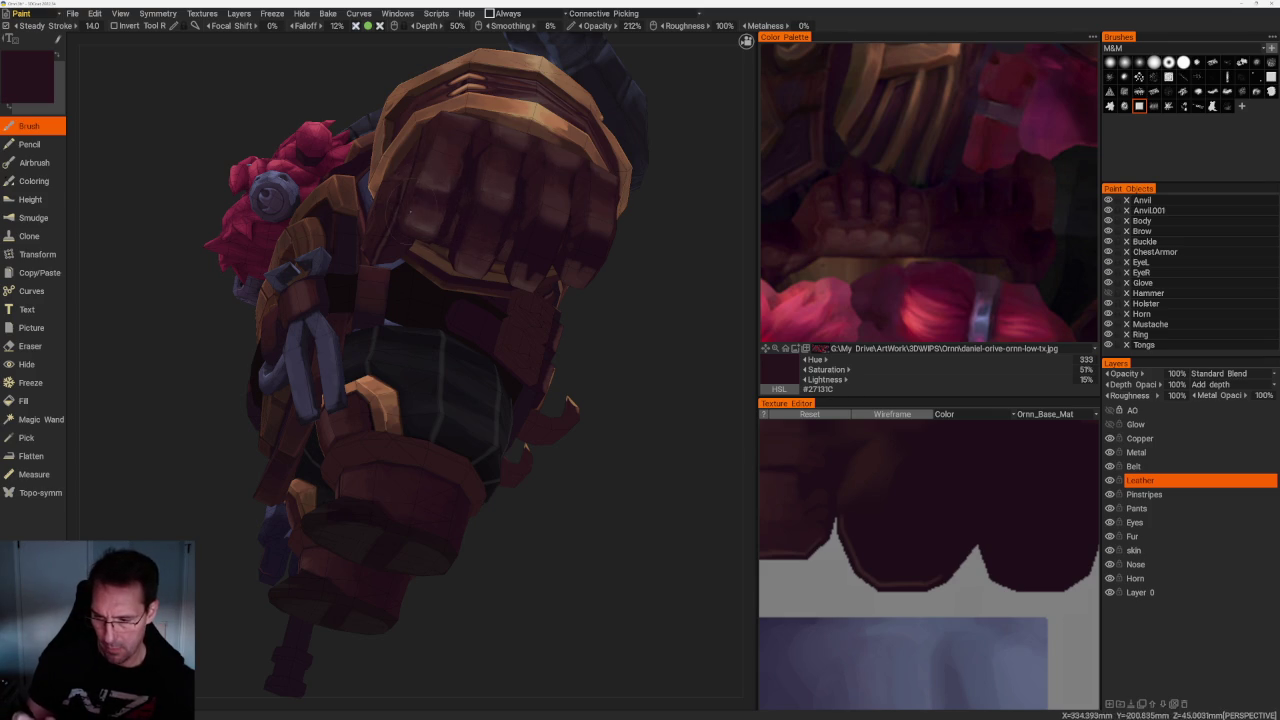
scroll(414, 197, "up", 3)
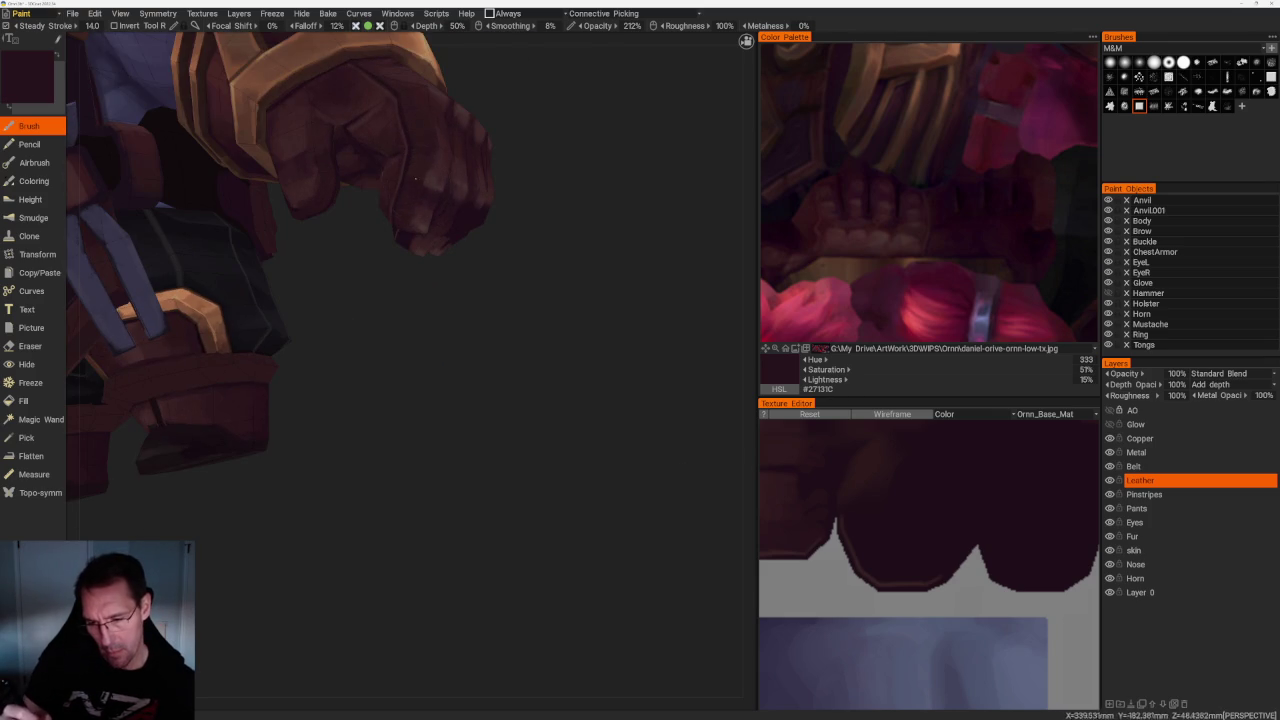
scroll(427, 180, "down", 2)
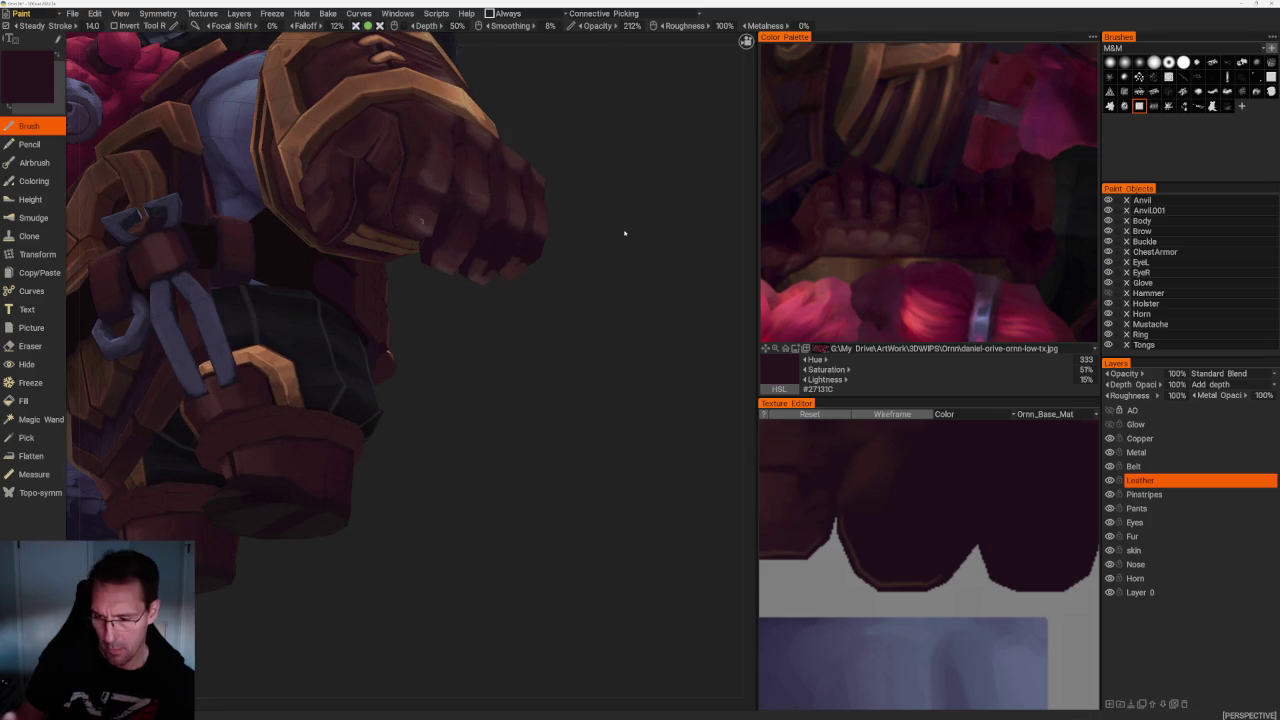
middle_click_drag(608, 211, 657, 320)
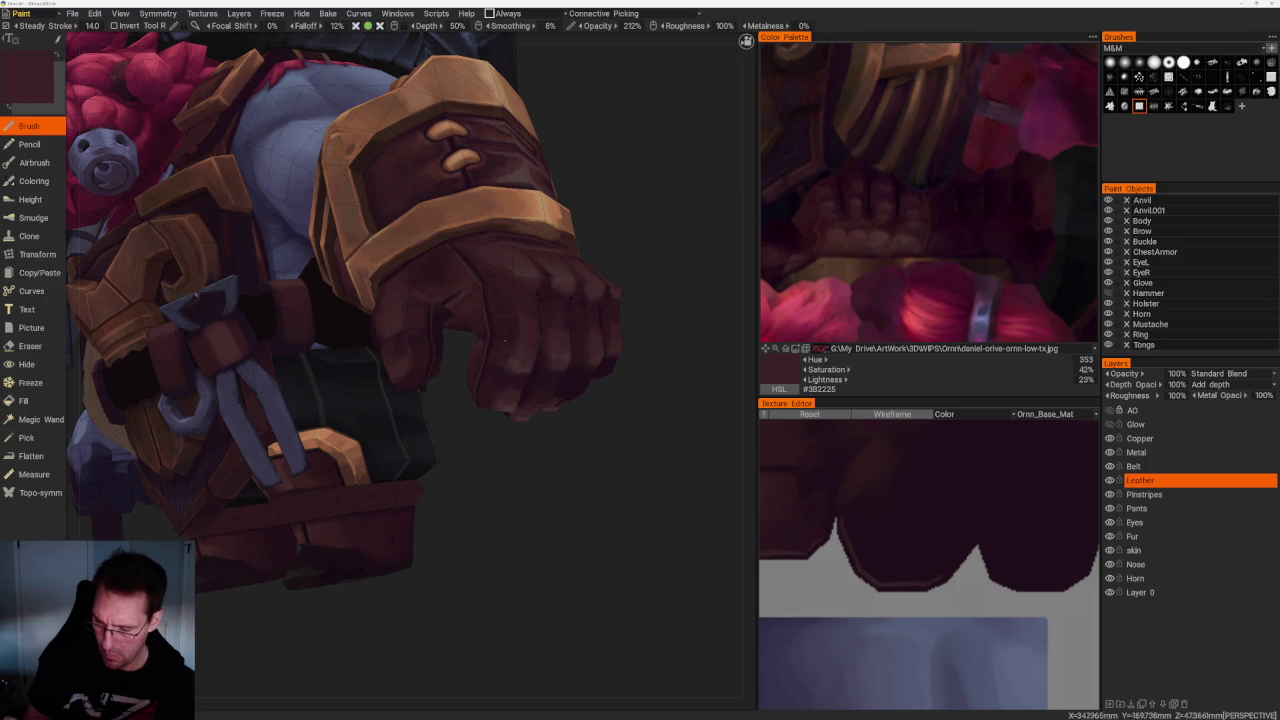
scroll(652, 274, "up", 3)
scroll(605, 240, "up", 3)
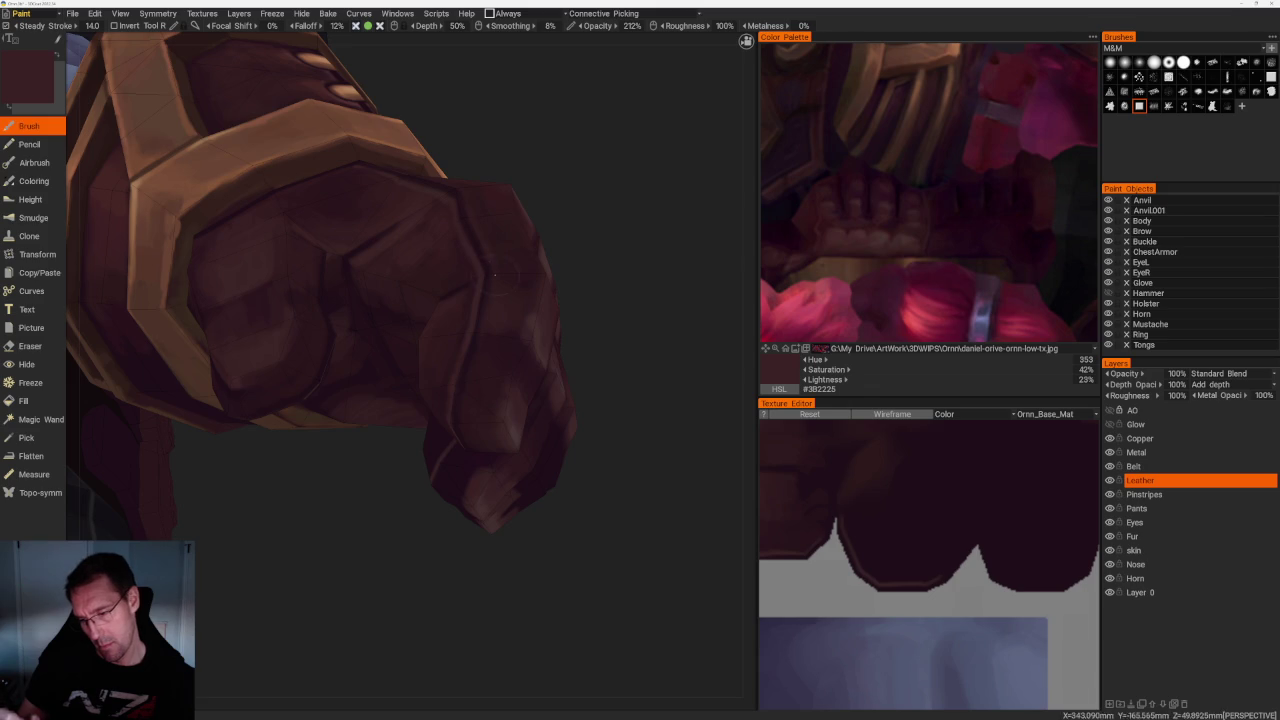
scroll(566, 314, "down", 10)
mouse_move(566, 314)
left_mouse_down()
mouse_move(577, 374)
mouse_move(563, 349)
left_mouse_up()
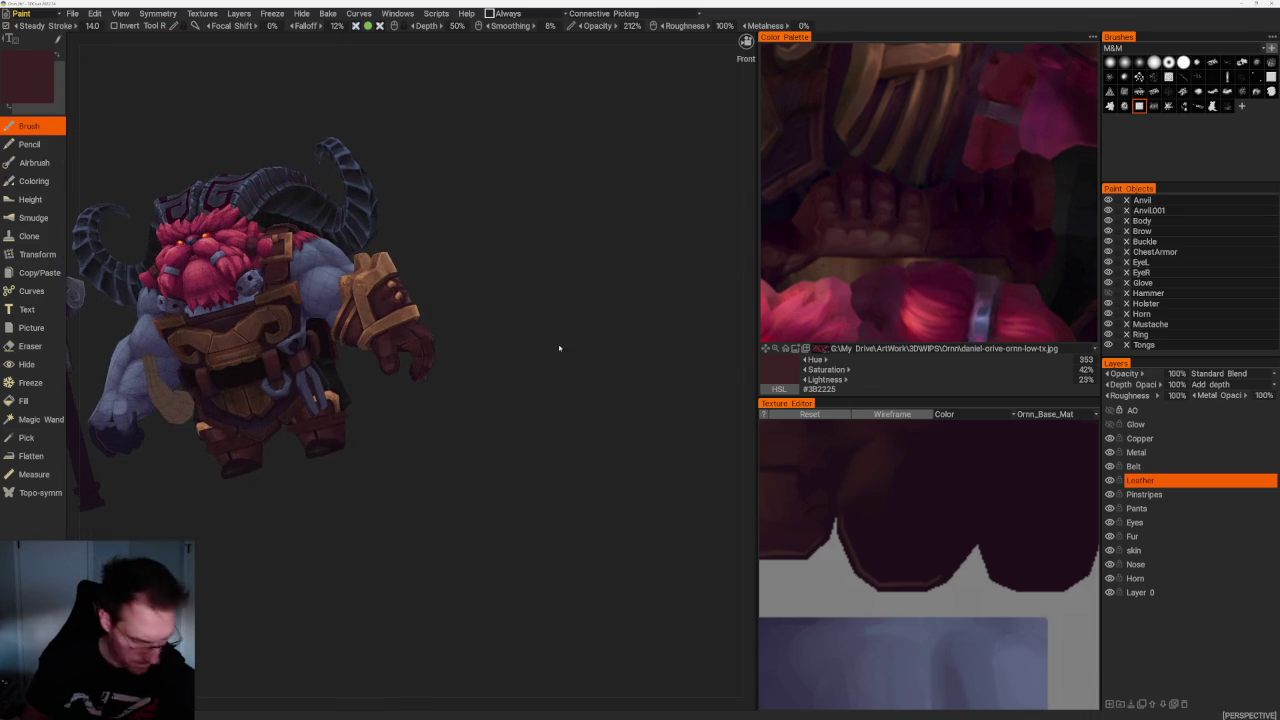
Return to the gauntlet and pick deeper maroon #30171D (hue 346, 52%, 18%) from the glove
left_click_drag(618, 447, 409, 466)
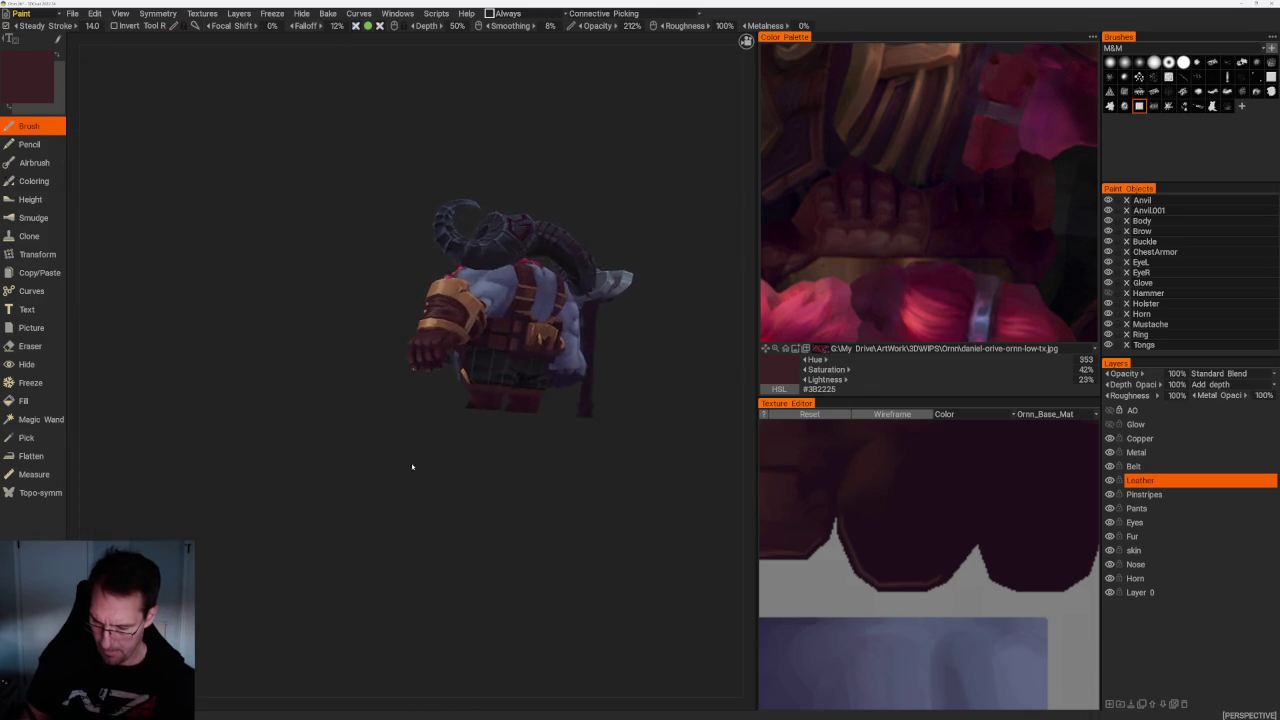
scroll(463, 528, "up", 5)
mouse_move(463, 528)
left_mouse_down()
mouse_move(457, 423)
mouse_move(414, 500)
left_mouse_up()
scroll(414, 500, "up", 3)
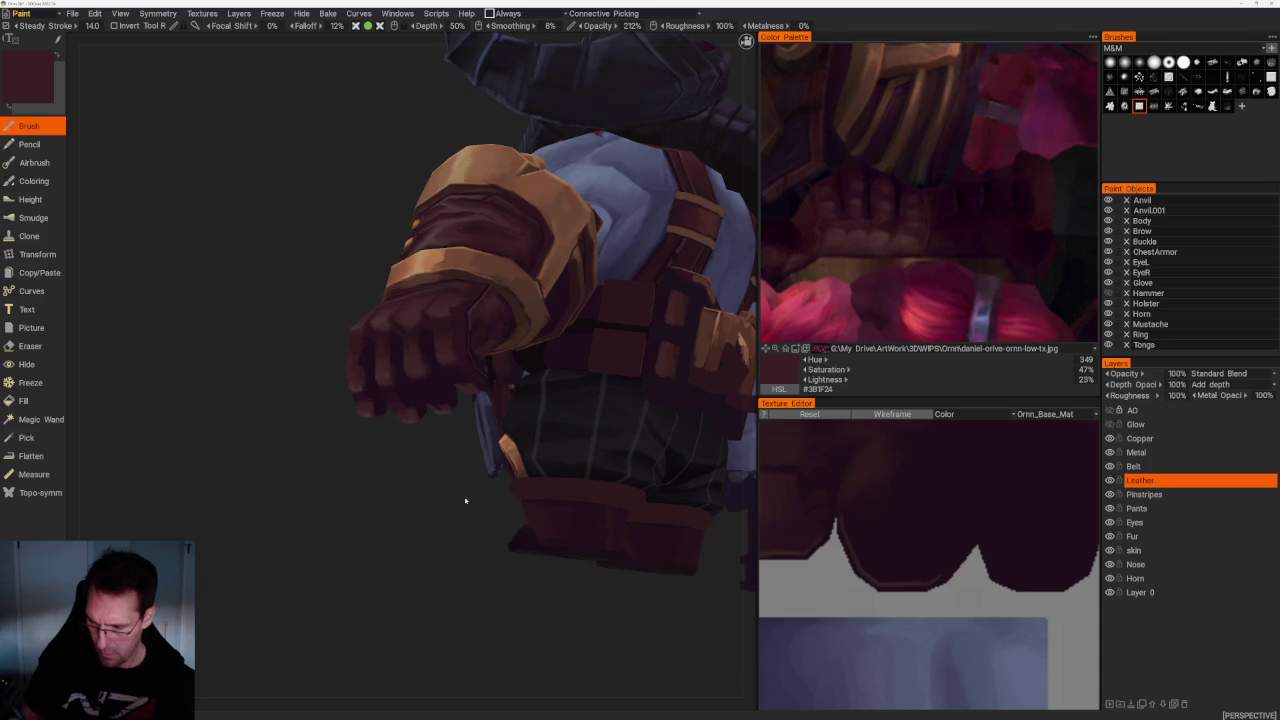
left_click_drag(471, 491, 409, 437)
scroll(409, 437, "up", 2)
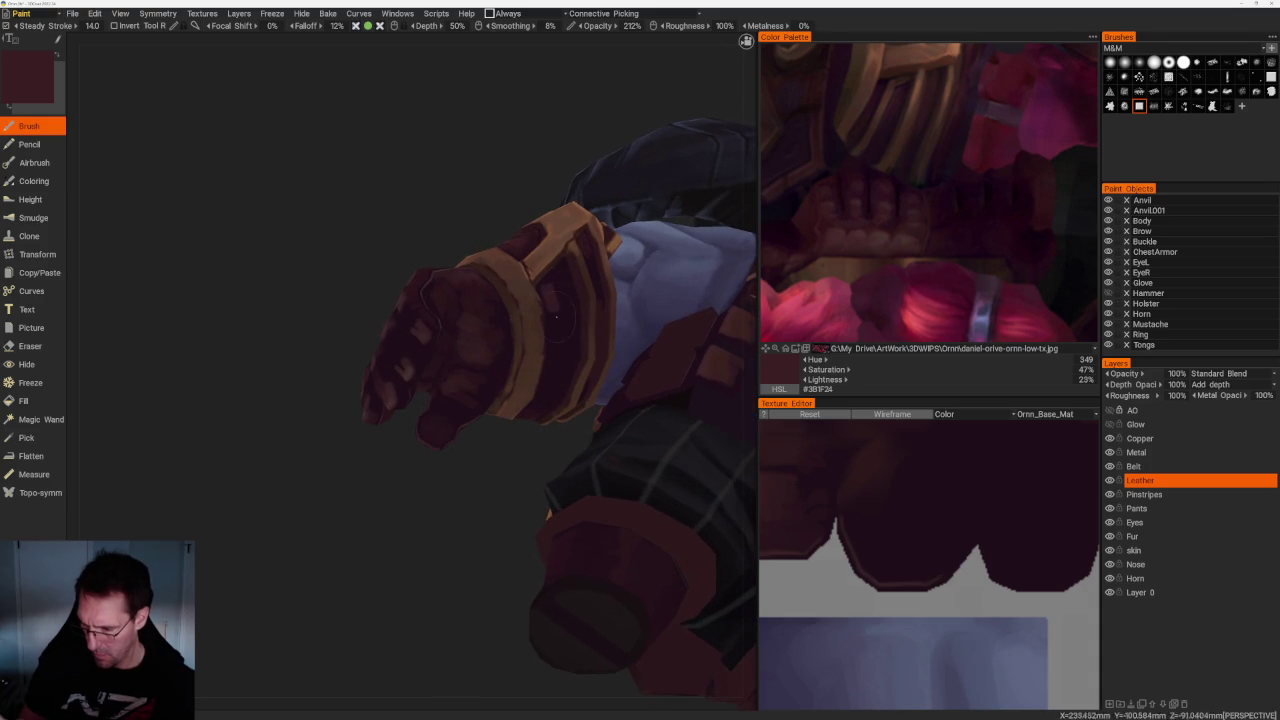
key("v")
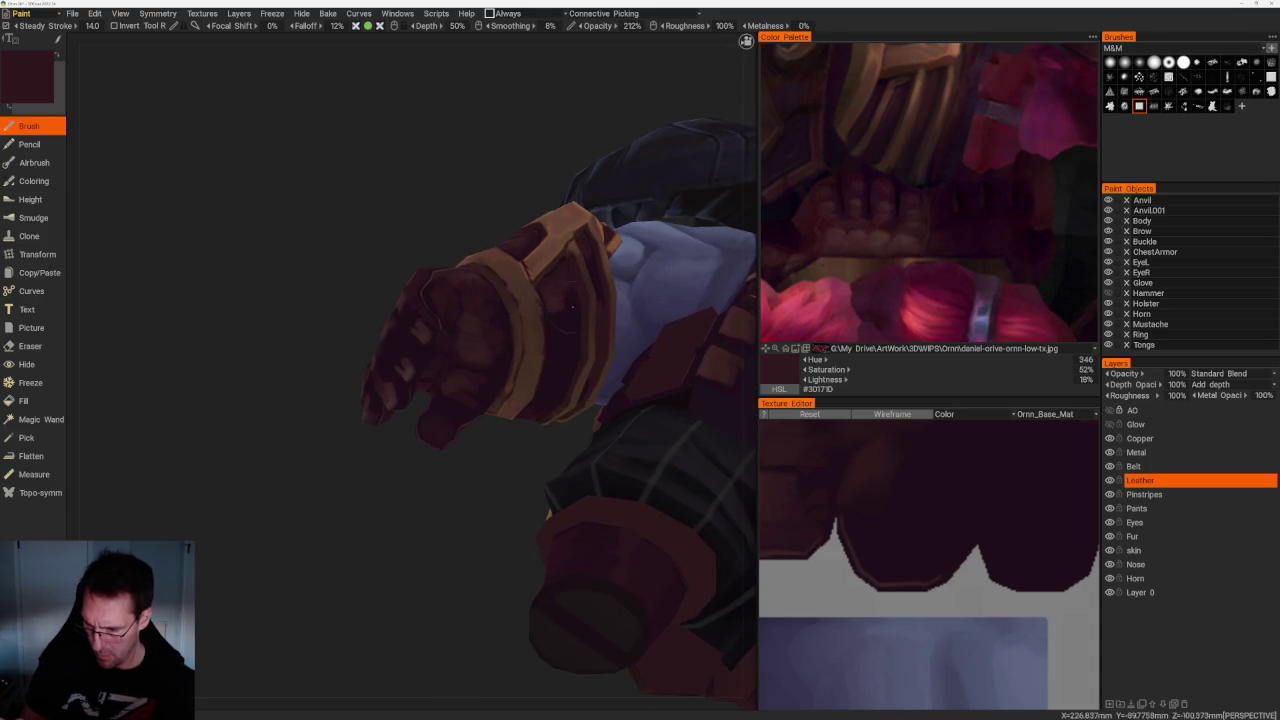
Paint the gauntlet with lighter and darker leather tones sampled from the glove
left_click_drag(487, 474, 458, 512)
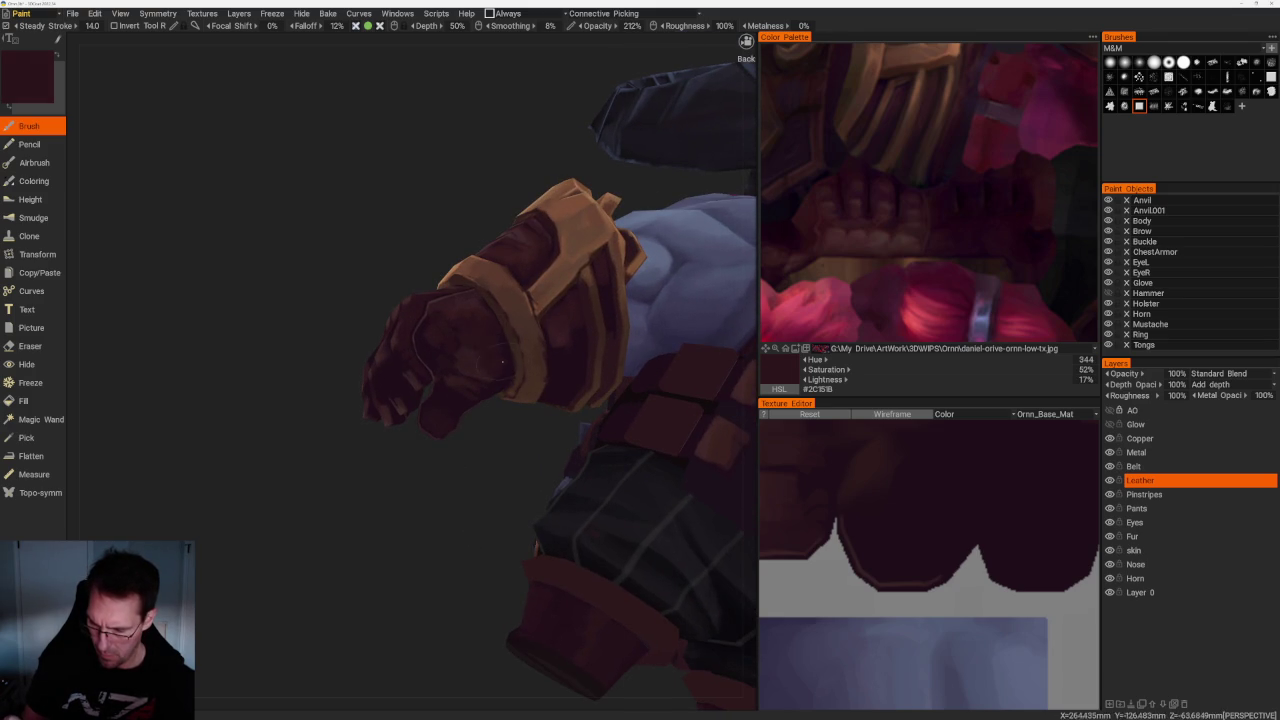
left_click_drag(447, 356, 415, 388)
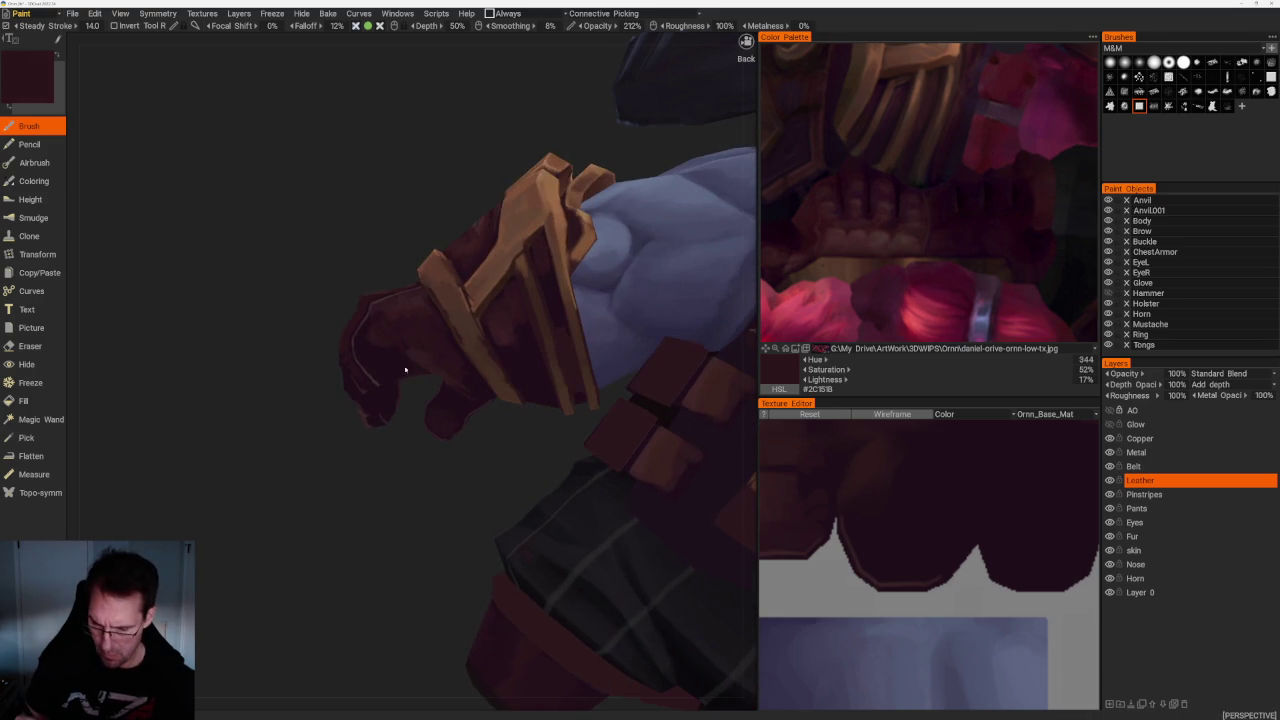
mouse_move(391, 469)
left_mouse_down()
mouse_move(386, 486)
mouse_move(422, 381)
left_mouse_up()
key("v")
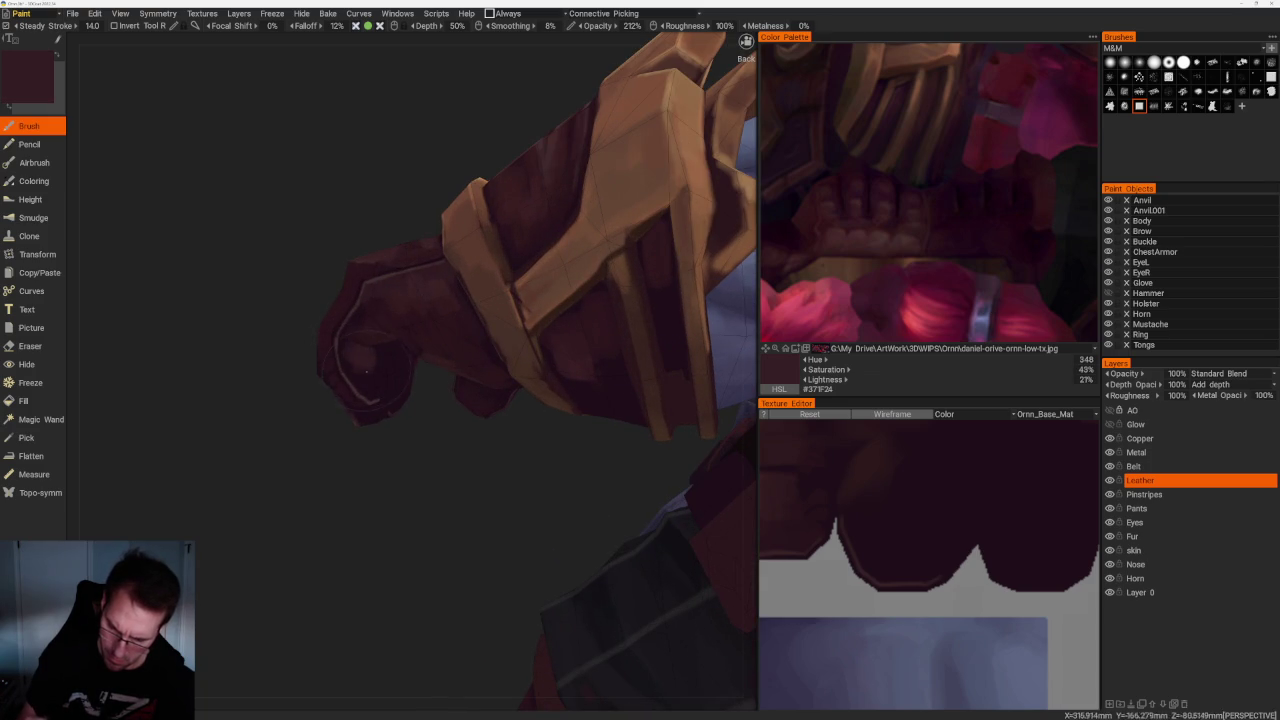
left_click_drag(443, 437, 300, 291)
key("v")
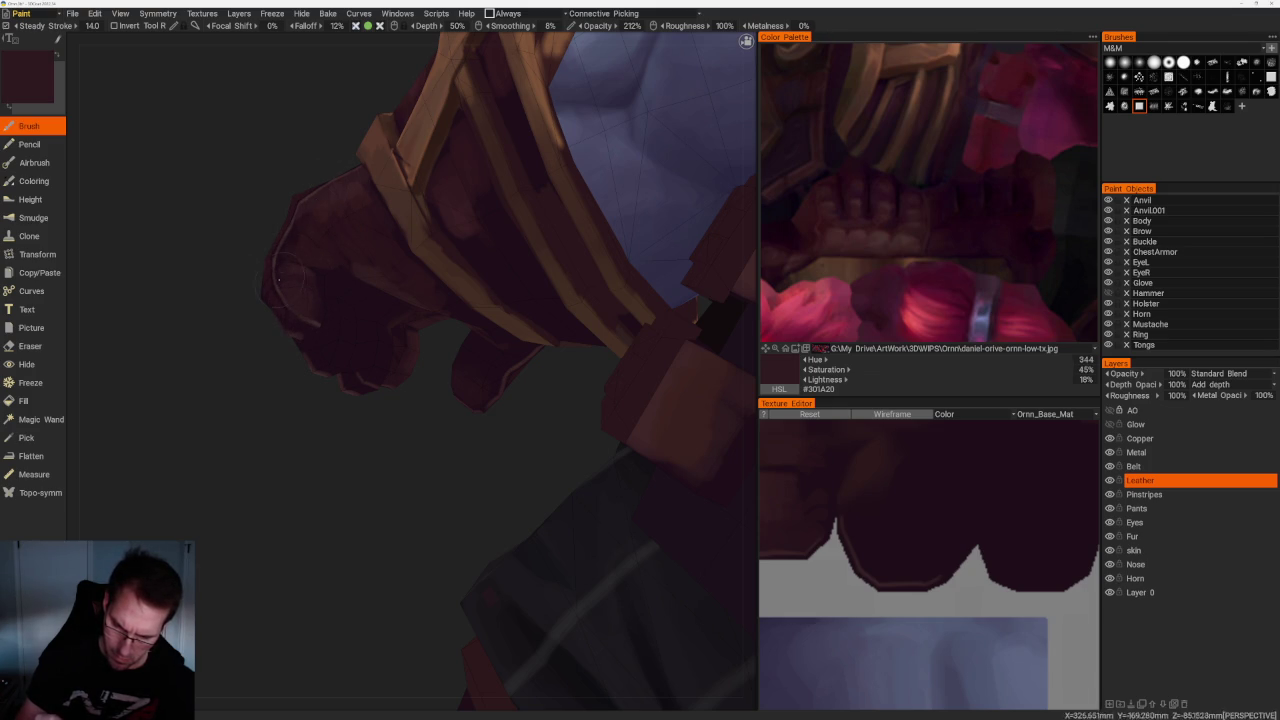
Shade the fist with purple and maroon tones, ending at hue 346, 48% saturation, 10% lightness
mouse_move(290, 305)
middle_mouse_down()
mouse_move(382, 456)
mouse_move(358, 357)
middle_mouse_up()
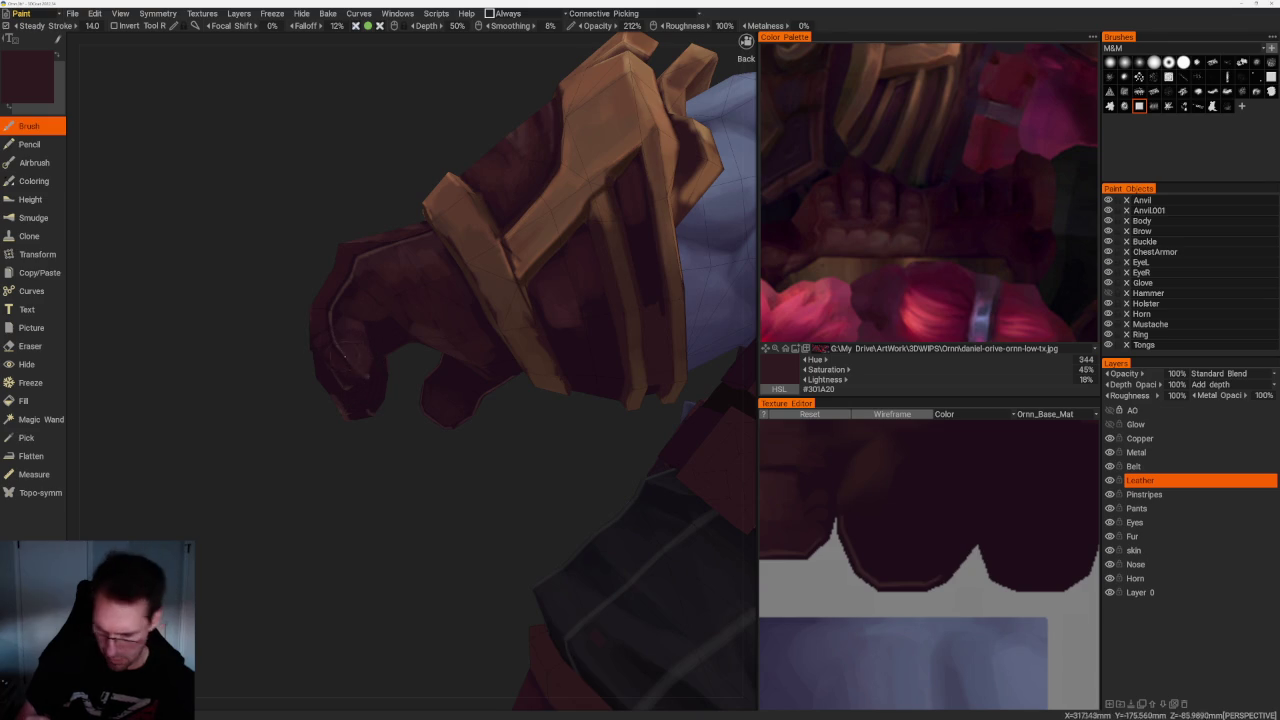
key("v")
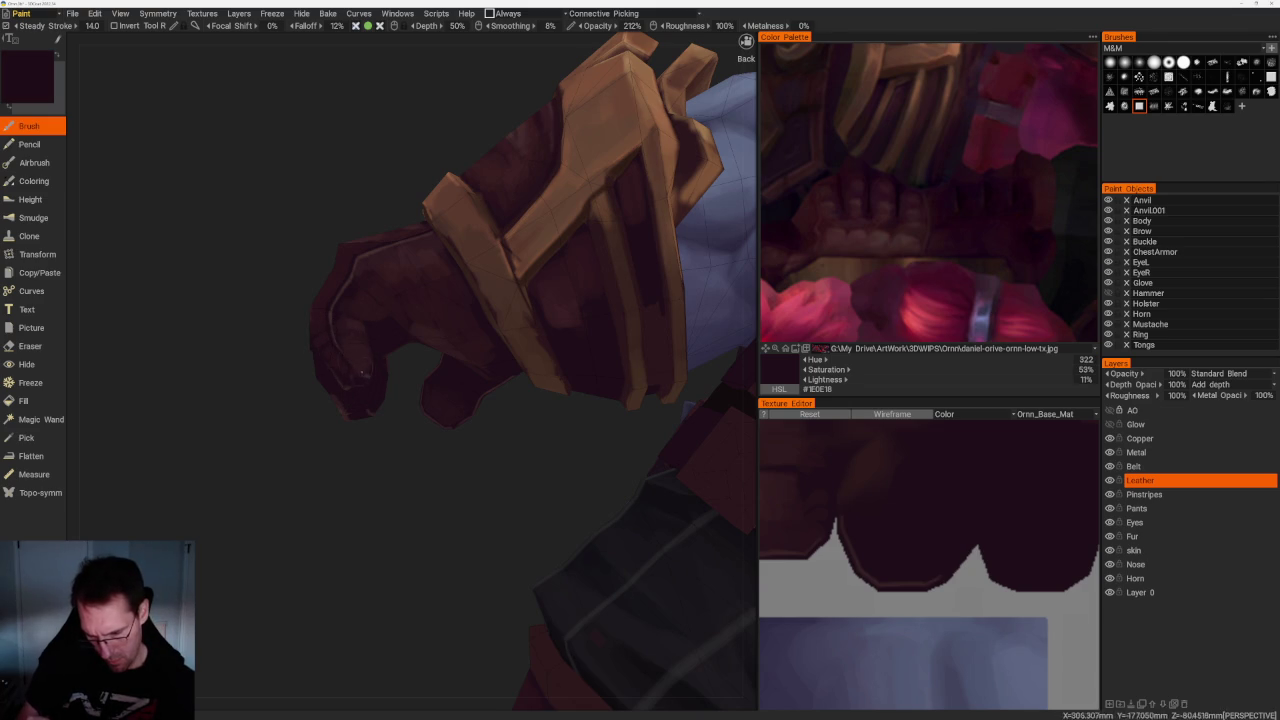
mouse_move(364, 375)
middle_mouse_down()
mouse_move(420, 449)
mouse_move(443, 454)
mouse_move(449, 391)
mouse_move(380, 303)
middle_mouse_up()
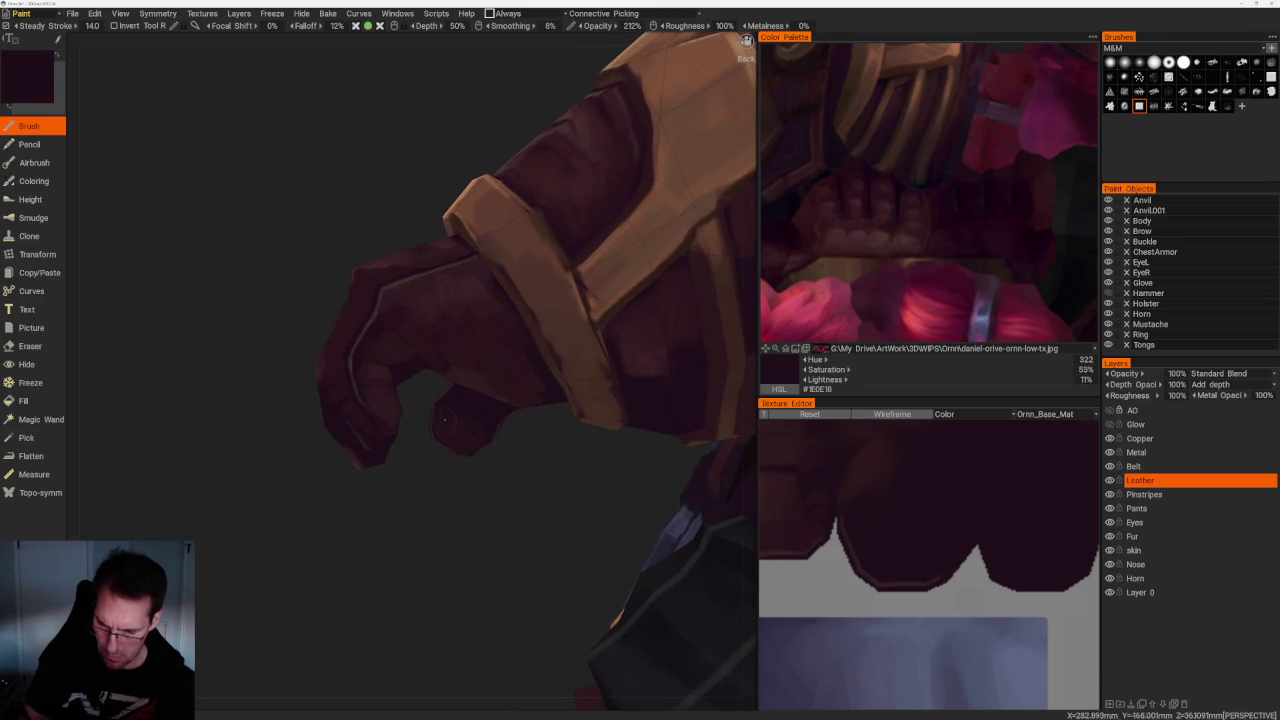
key("v")
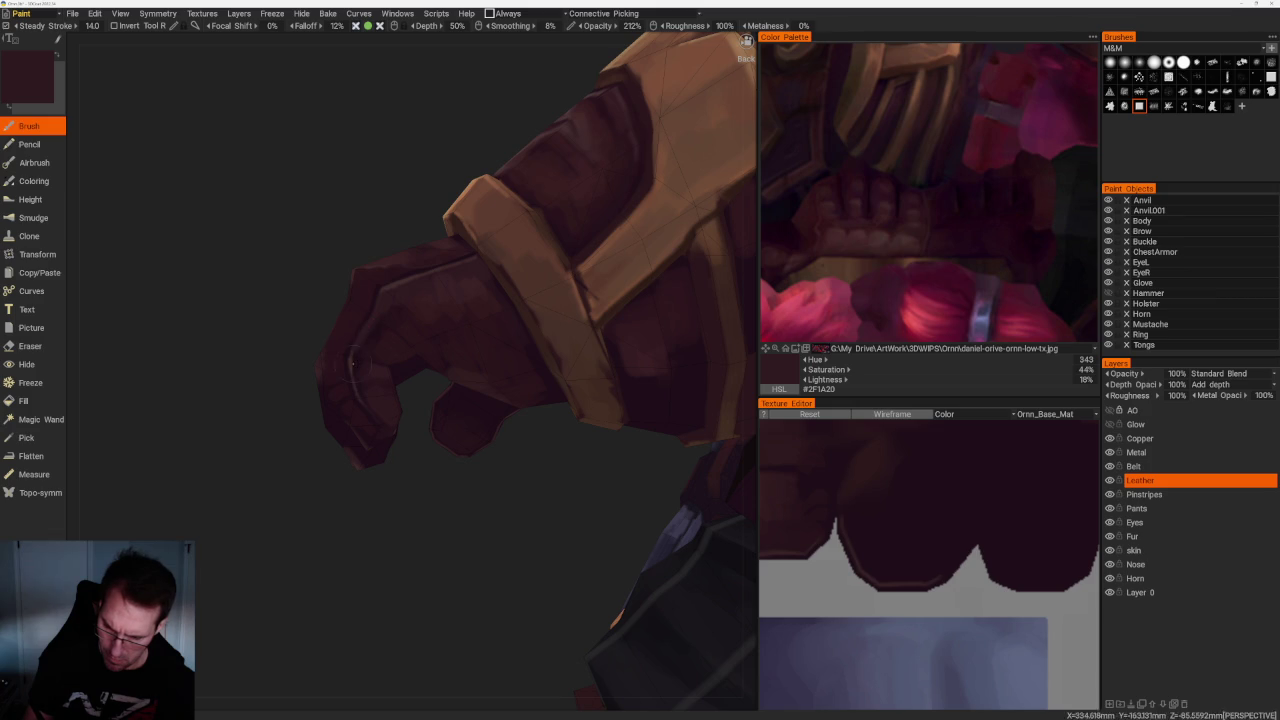
key("v")
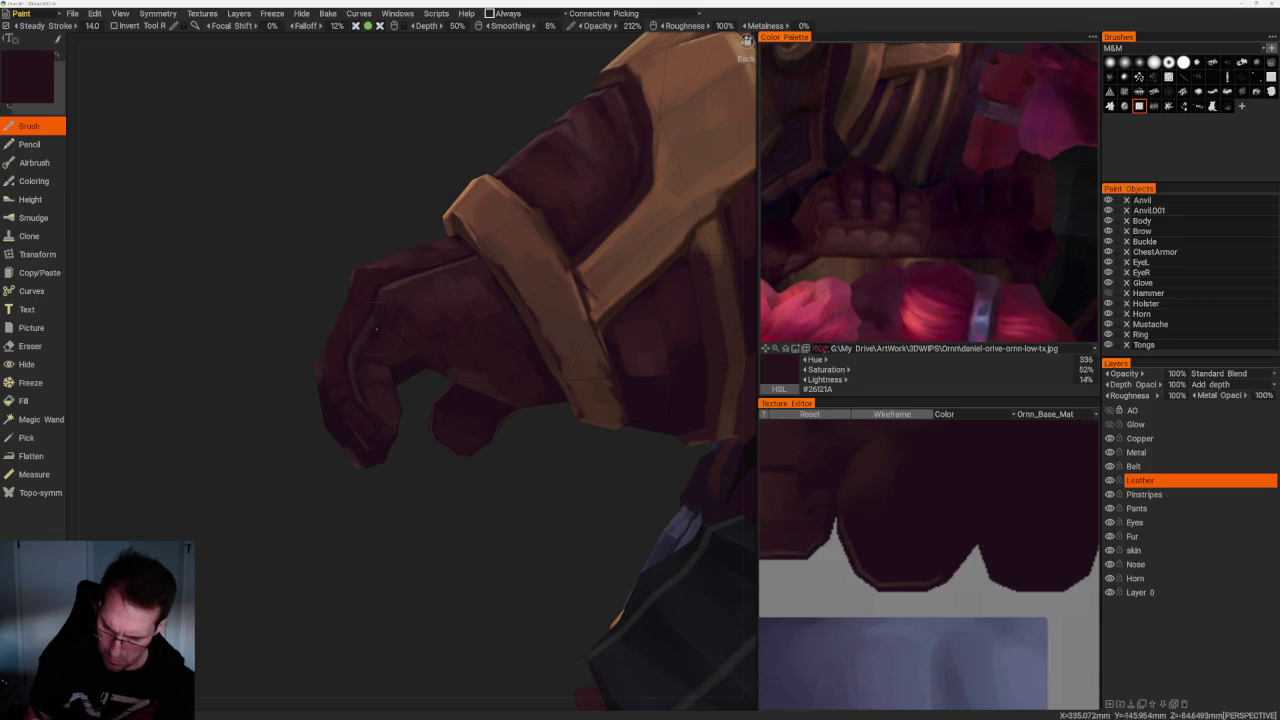
key("v")
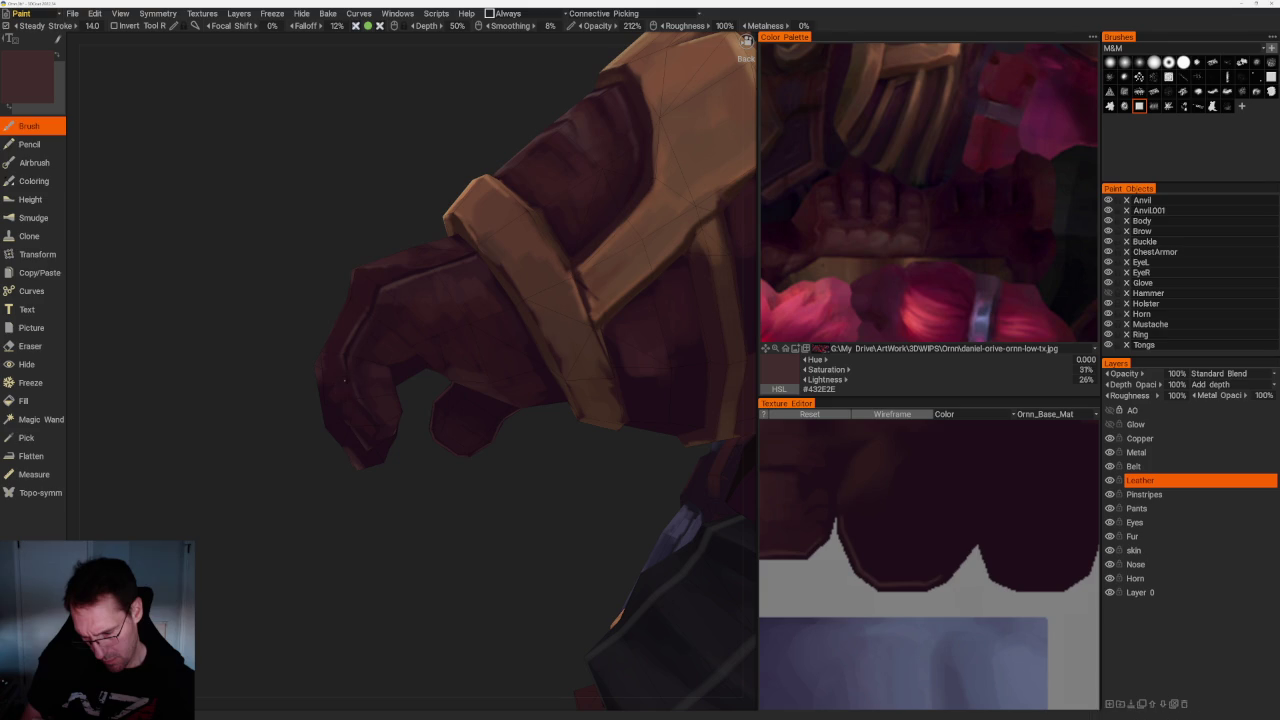
key("v")
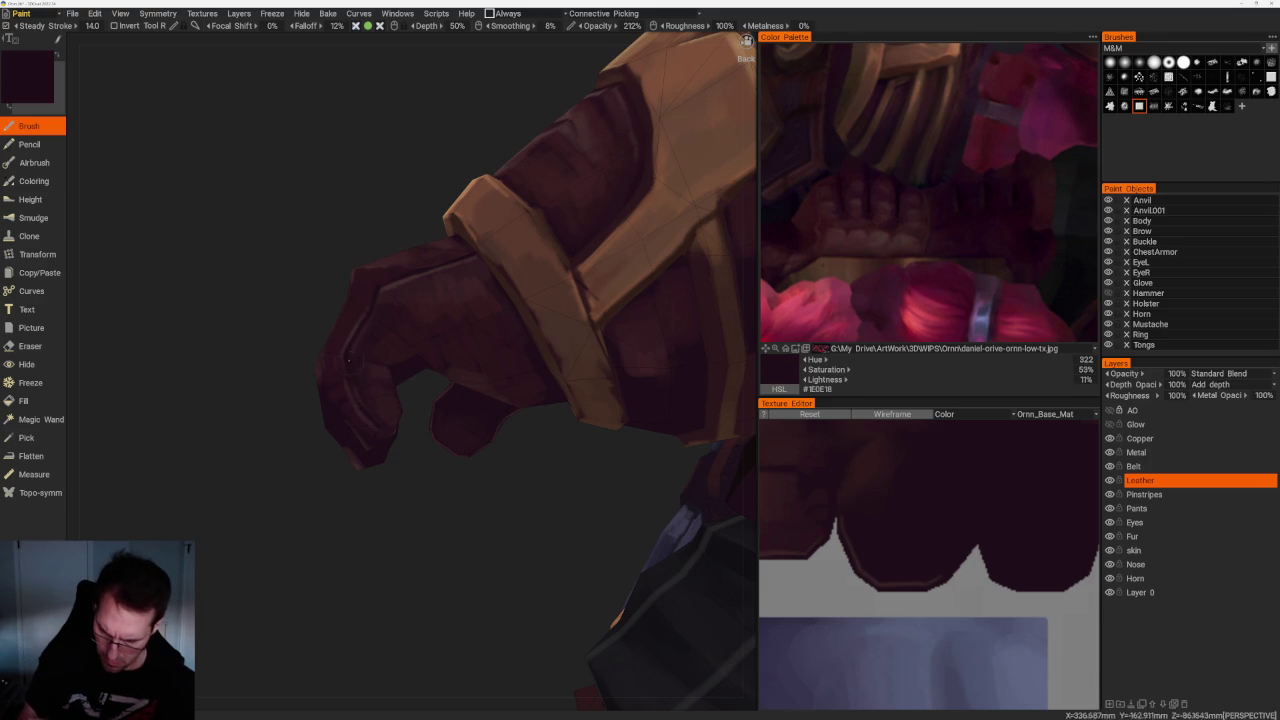
key("v")
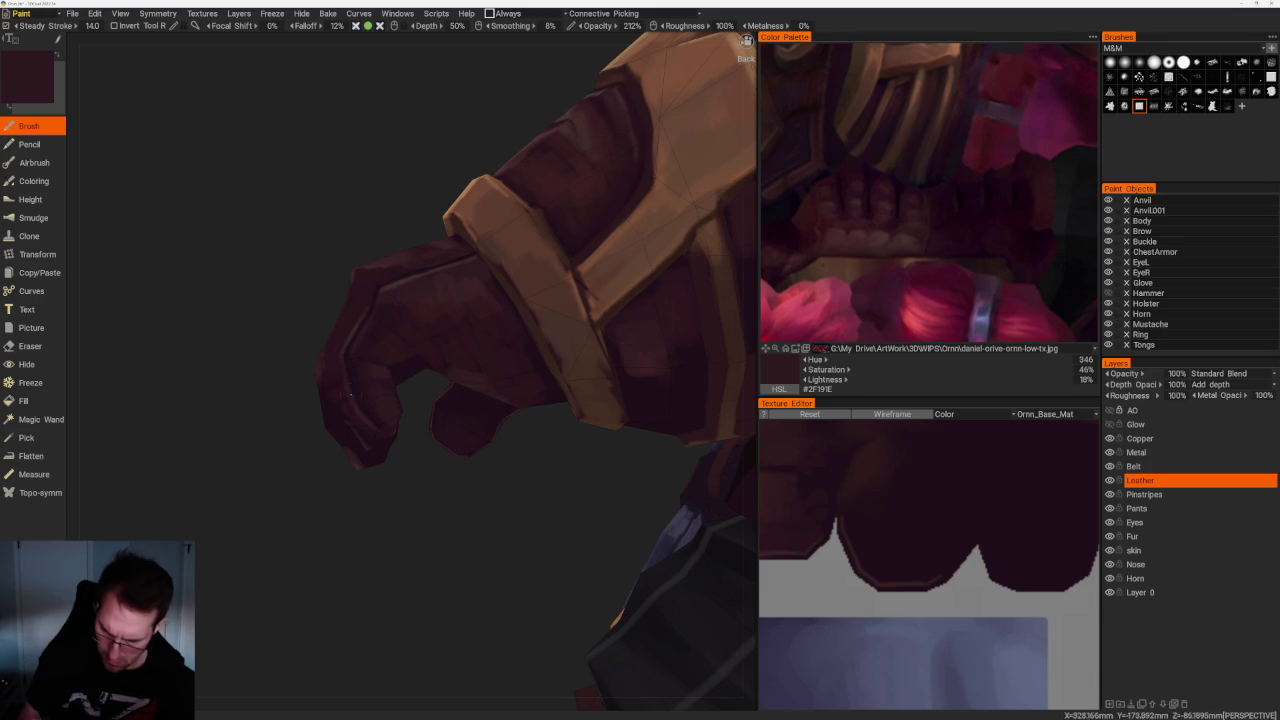
mouse_move(378, 432)
middle_mouse_down()
mouse_move(420, 449)
mouse_move(297, 313)
middle_mouse_up()
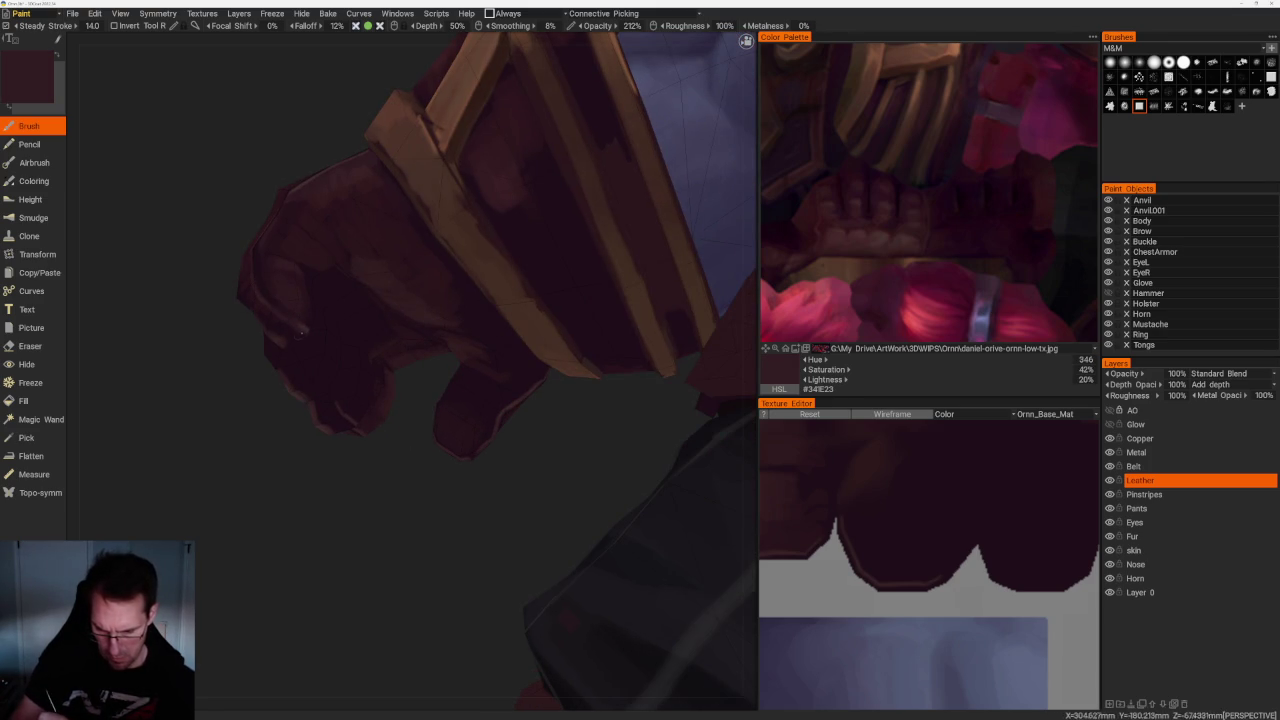
scroll(360, 406, "down", 5)
Shade the underside of the fist with a lighter colour sampled from it
middle_click_drag(400, 476, 391, 511)
scroll(466, 580, "up", 5)
scroll(486, 576, "up", 3)
mouse_move(486, 576)
middle_mouse_down()
mouse_move(480, 523)
mouse_move(371, 513)
mouse_move(423, 517)
mouse_move(451, 491)
mouse_move(399, 512)
mouse_move(409, 457)
mouse_move(429, 443)
mouse_move(436, 467)
mouse_move(500, 463)
mouse_move(390, 356)
middle_mouse_up()
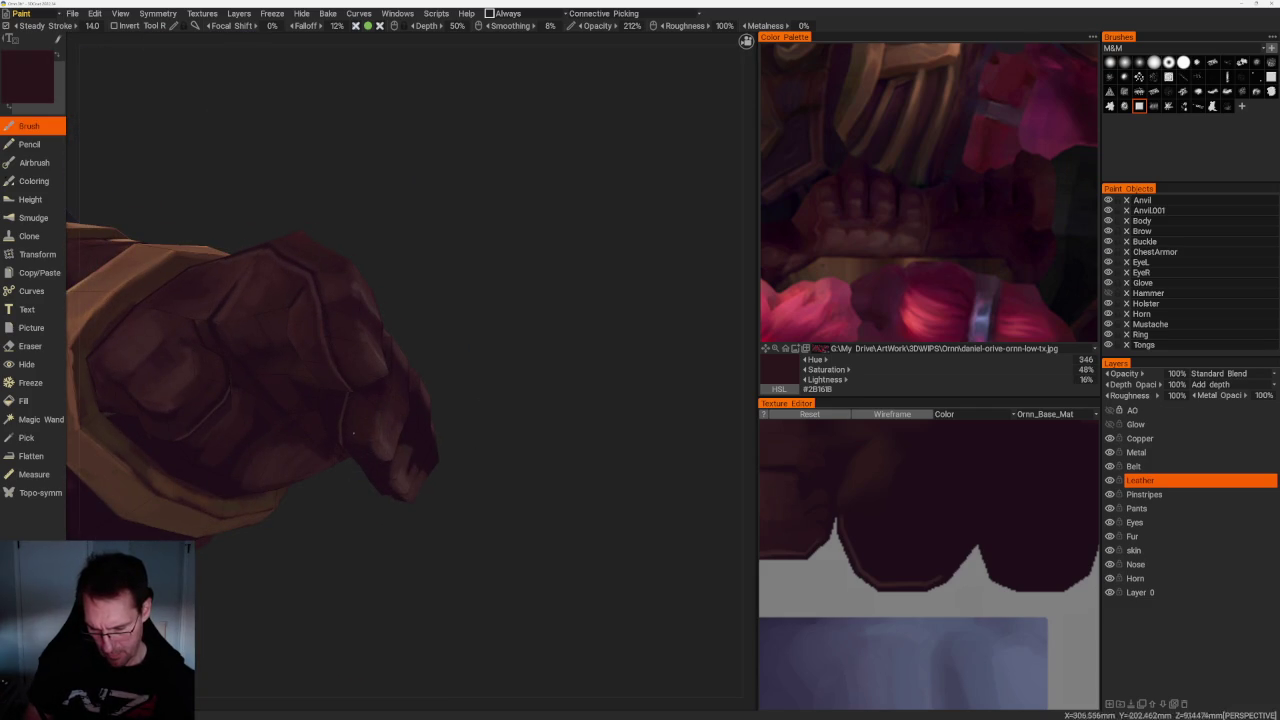
middle_click_drag(357, 370, 482, 387)
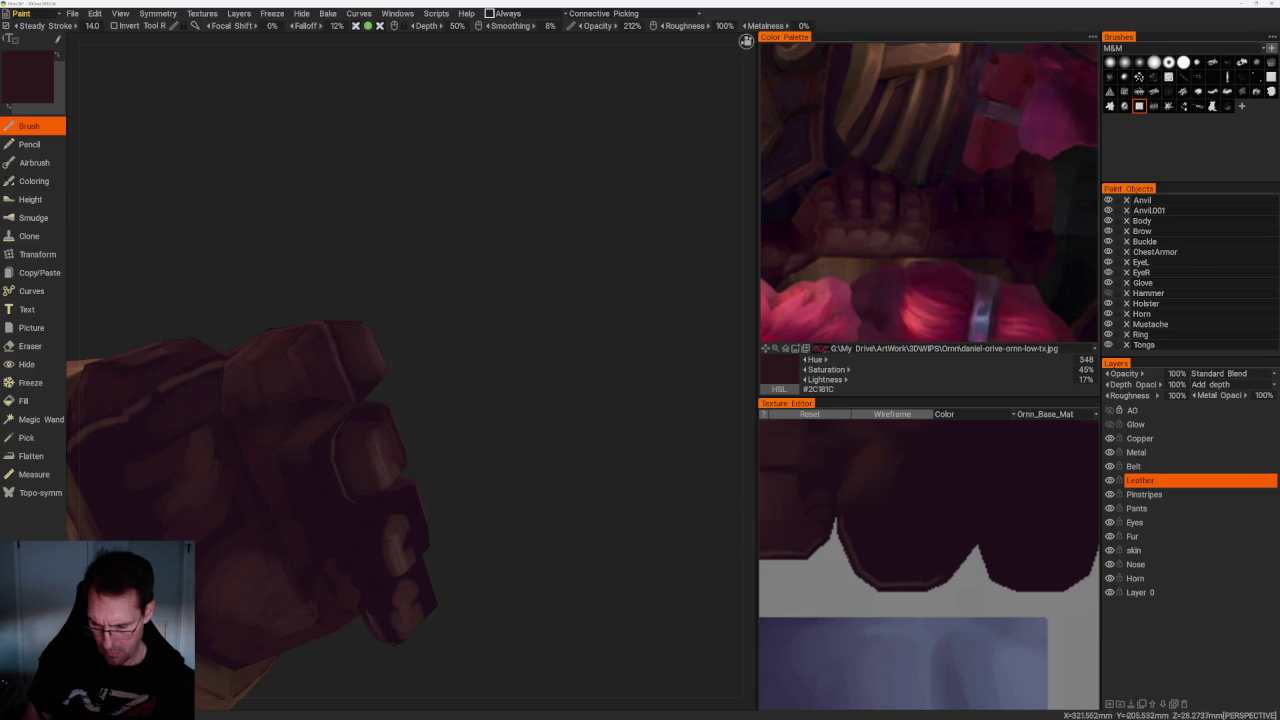
middle_click_drag(417, 383, 402, 348)
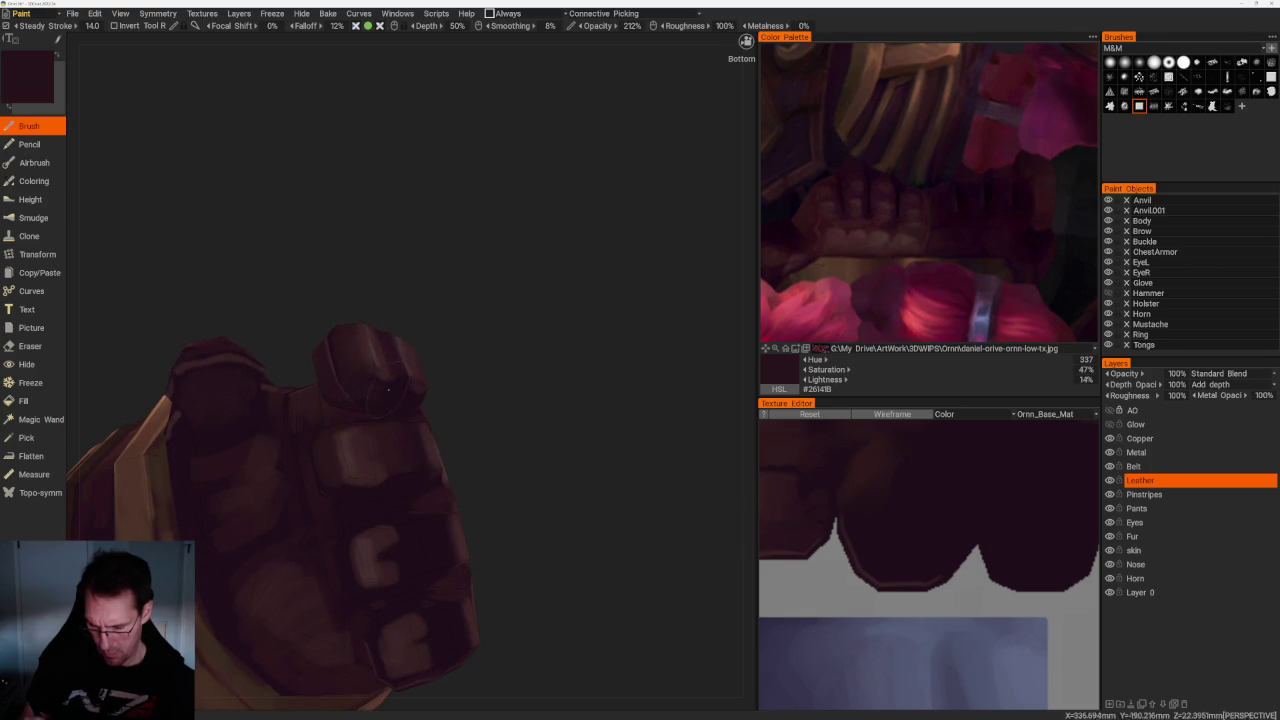
mouse_move(355, 393)
middle_mouse_down()
mouse_move(449, 337)
mouse_move(522, 373)
mouse_move(414, 347)
middle_mouse_up()
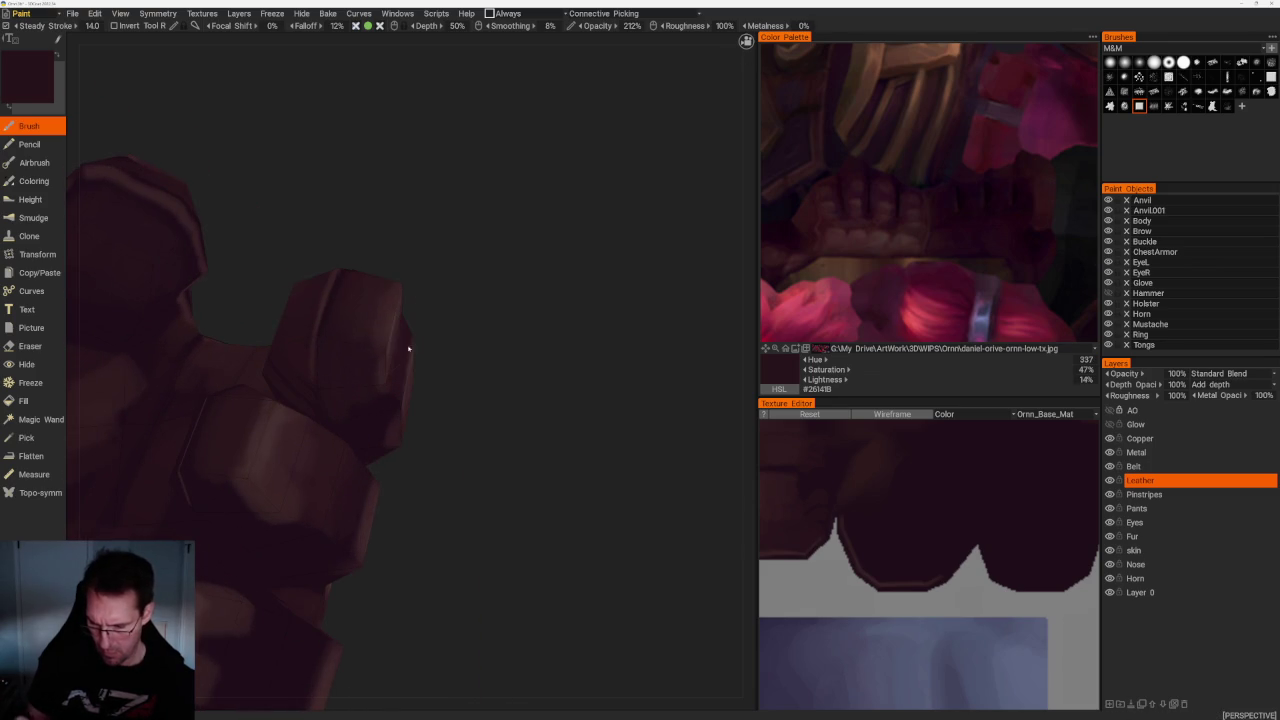
key("v")
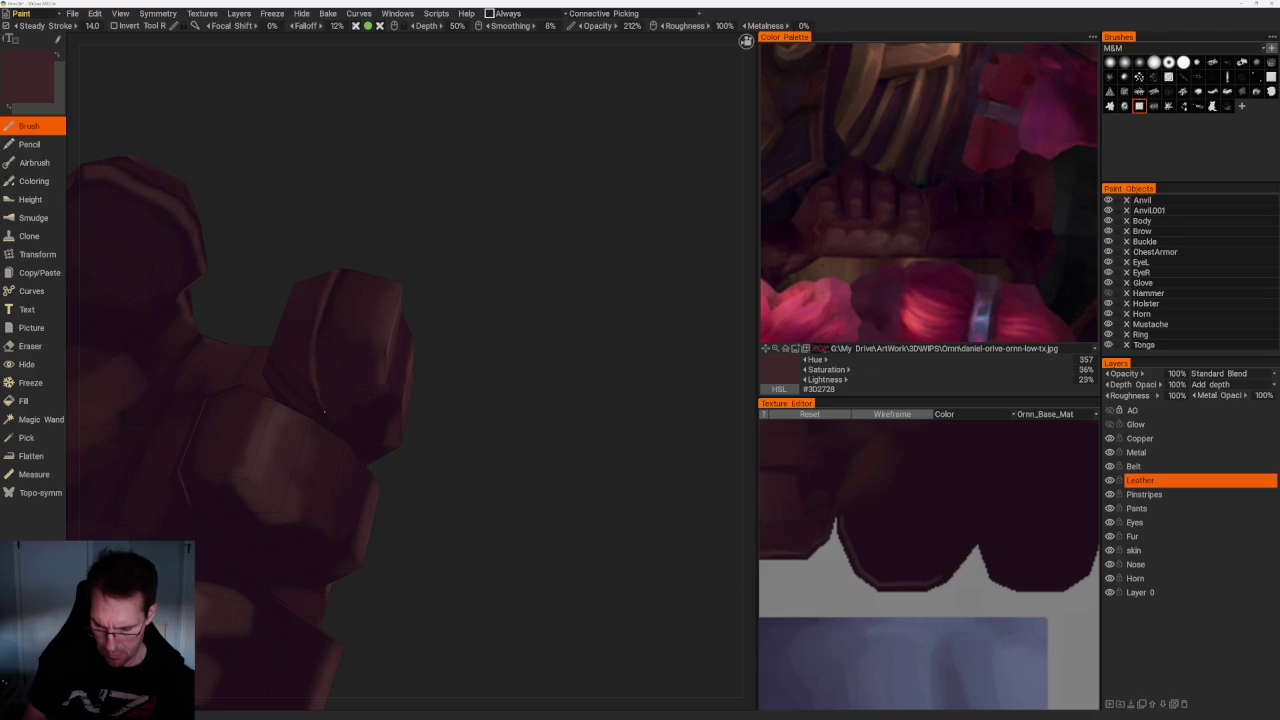
Paint another side of the fist with a darker colour sampled from it
mouse_move(430, 450)
middle_mouse_down()
mouse_move(434, 471)
mouse_move(333, 359)
middle_mouse_up()
key("v")
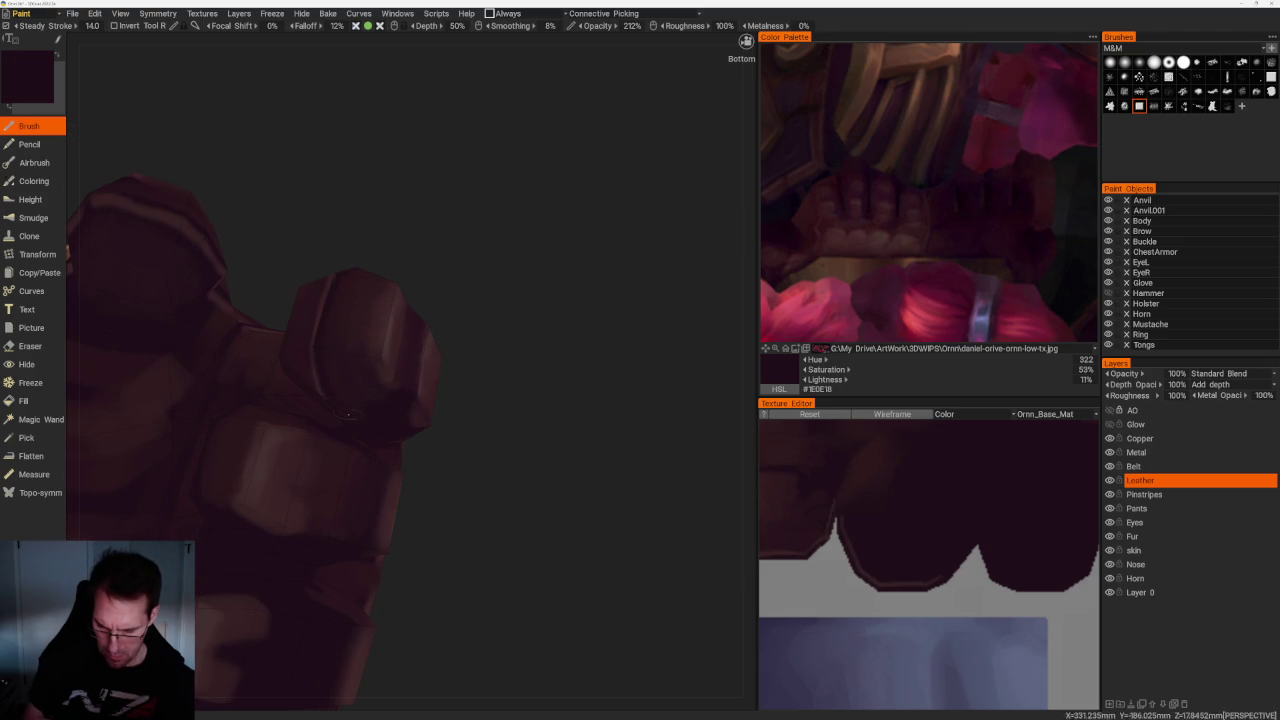
scroll(514, 483, "down", 10)
mouse_move(454, 323)
middle_mouse_down()
mouse_move(489, 406)
mouse_move(516, 380)
mouse_move(497, 440)
mouse_move(503, 380)
mouse_move(542, 426)
mouse_move(551, 409)
mouse_move(514, 400)
middle_mouse_up()
scroll(396, 355, "up", 3)
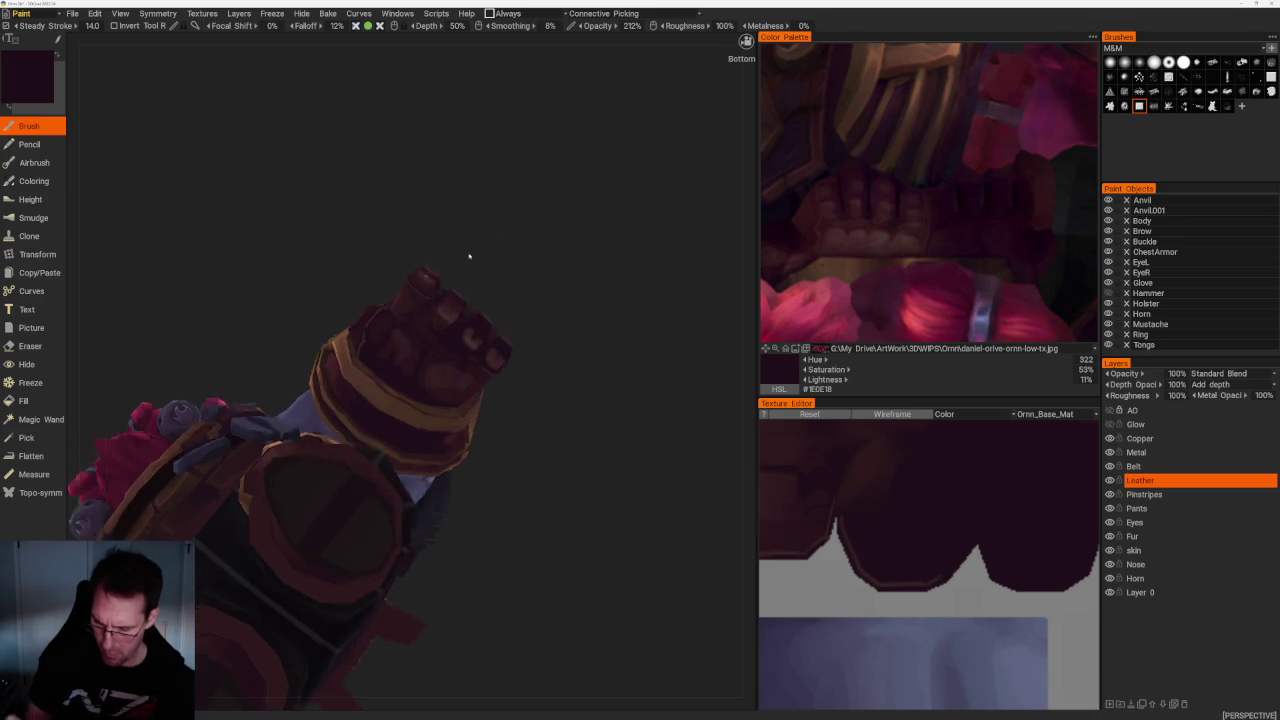
Pick deep plum #2B151C from the glove for knuckle shadows beside the hammer handle
middle_click_drag(484, 245, 543, 306)
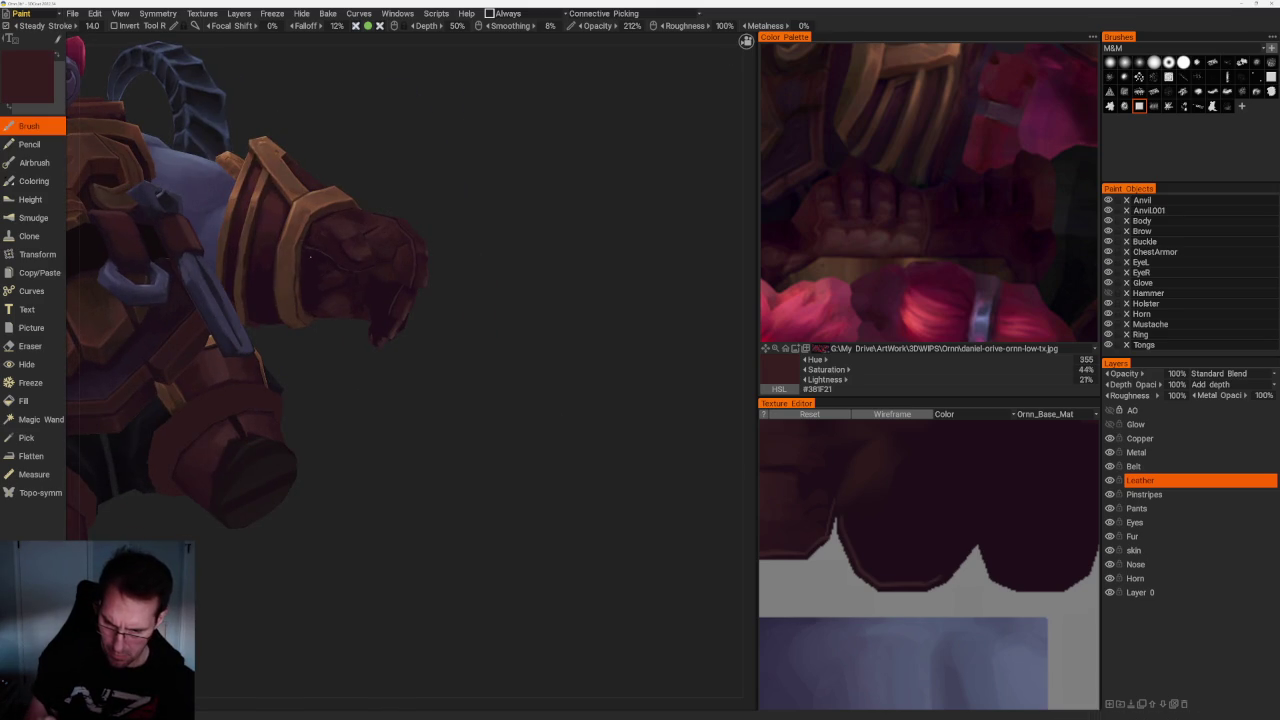
mouse_move(355, 313)
middle_mouse_down()
mouse_move(406, 343)
mouse_move(394, 338)
middle_mouse_up()
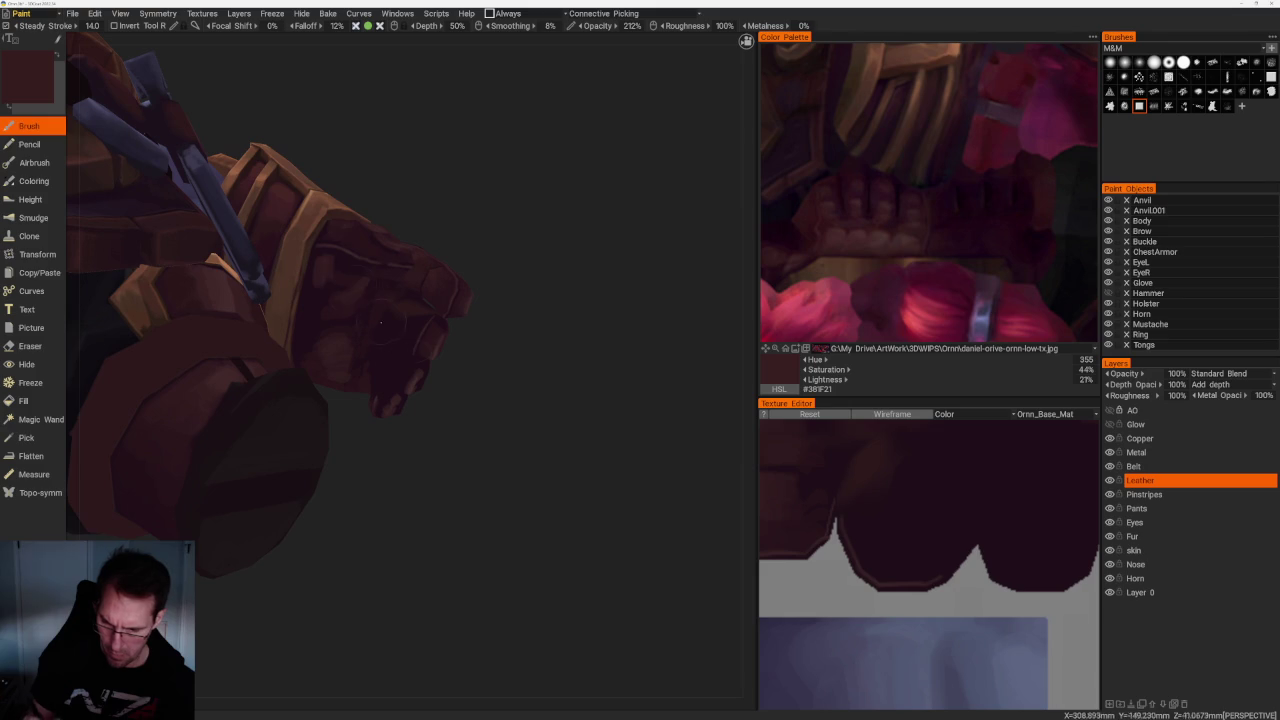
middle_click_drag(316, 283, 316, 292)
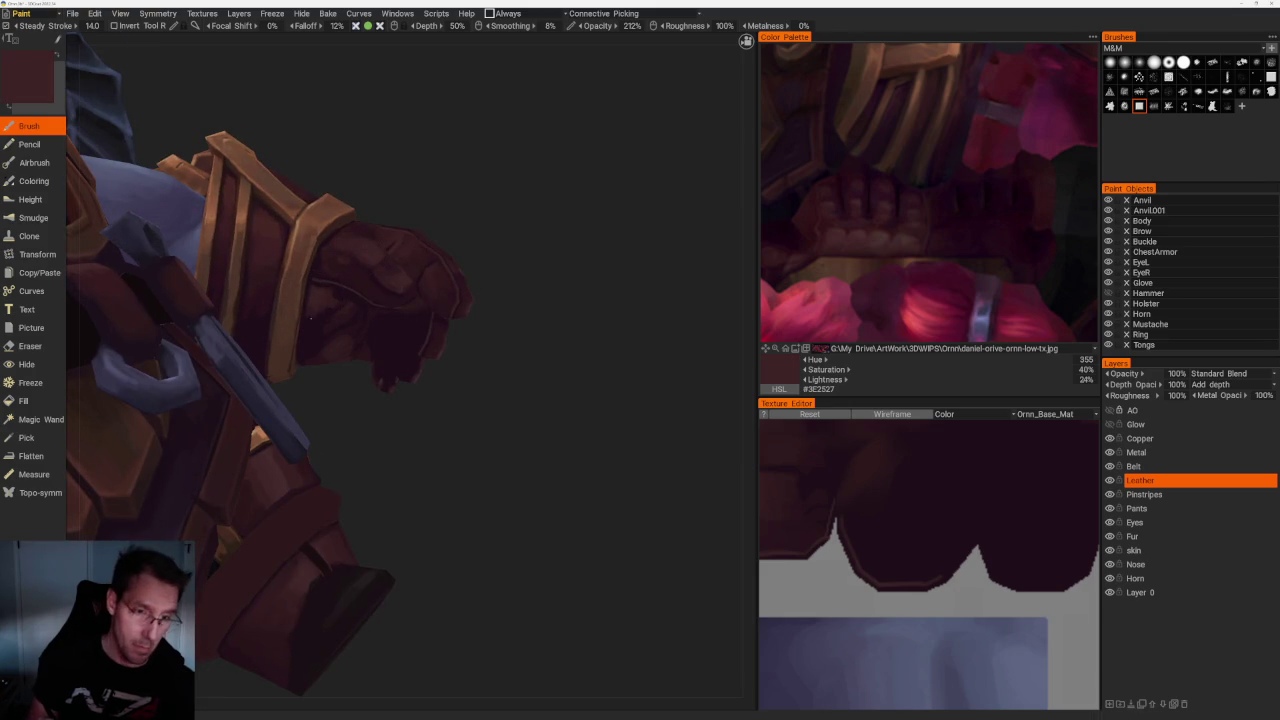
middle_click_drag(500, 294, 531, 299)
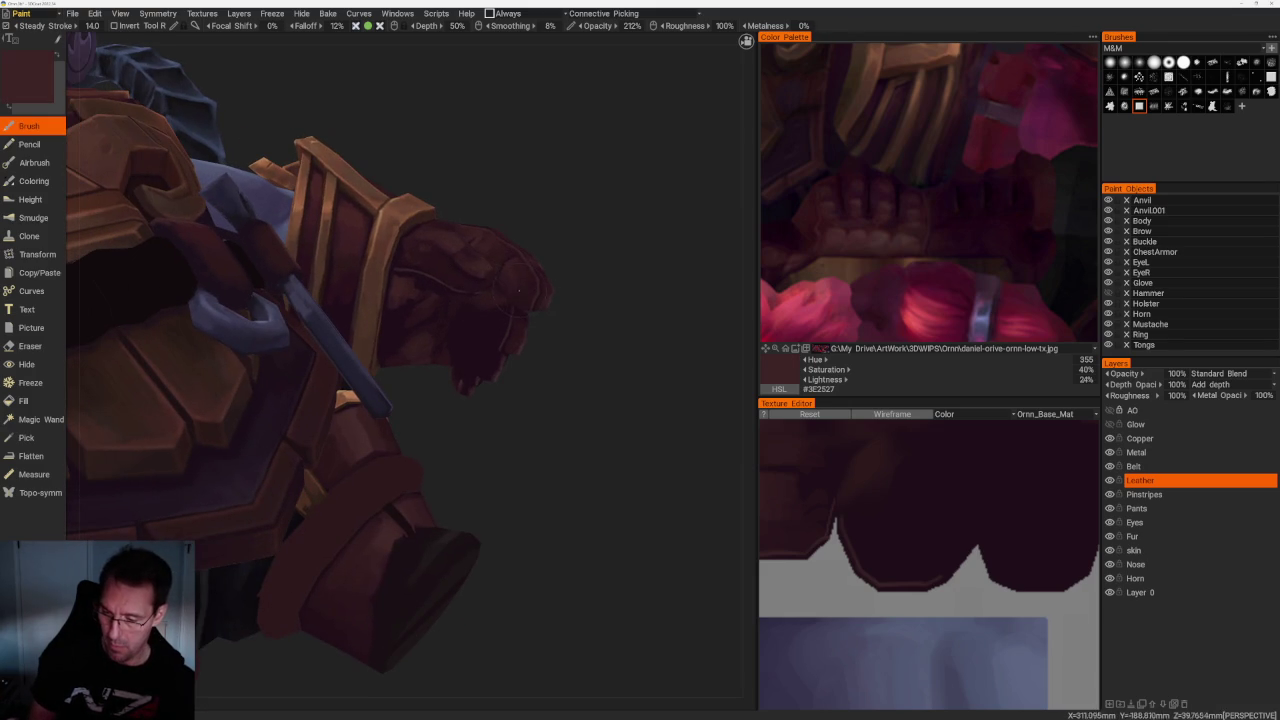
key("v")
middle_click_drag(401, 298, 440, 372)
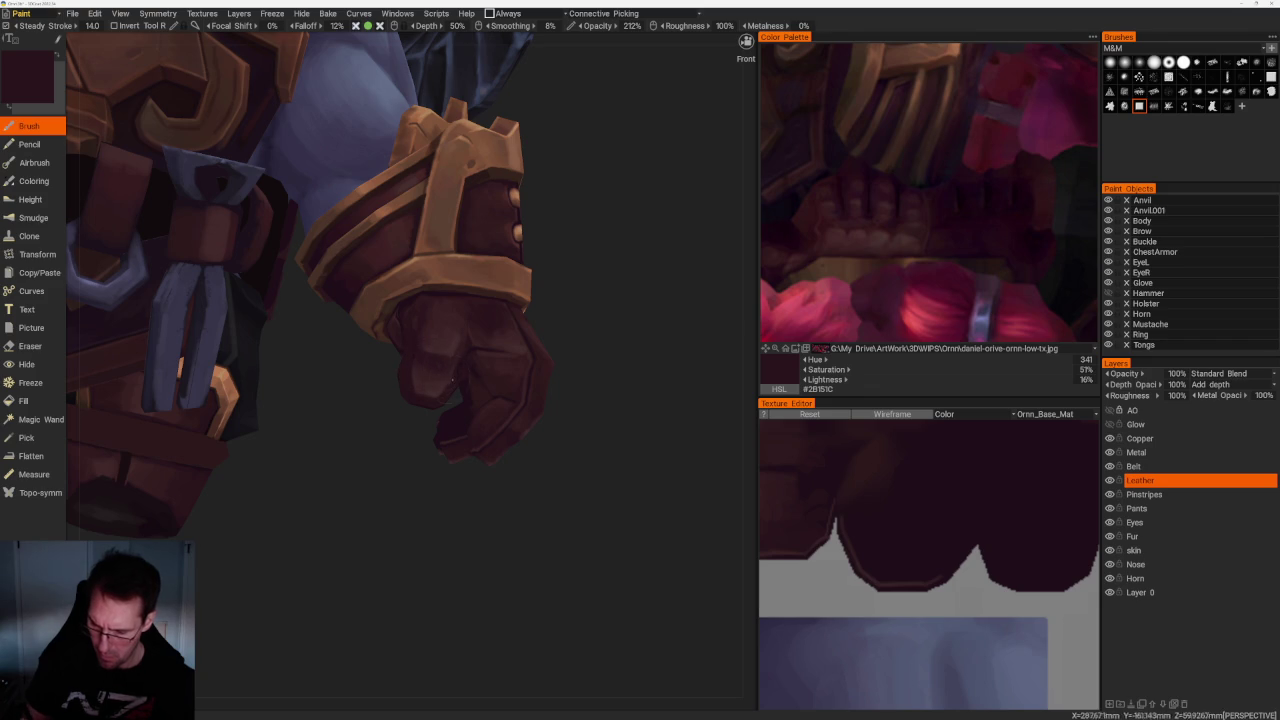
Turn to a front view of the arm and fist and sample a reddish maroon (hue 353, 40% sat, 23% light) from the glove
middle_click_drag(451, 357, 552, 457)
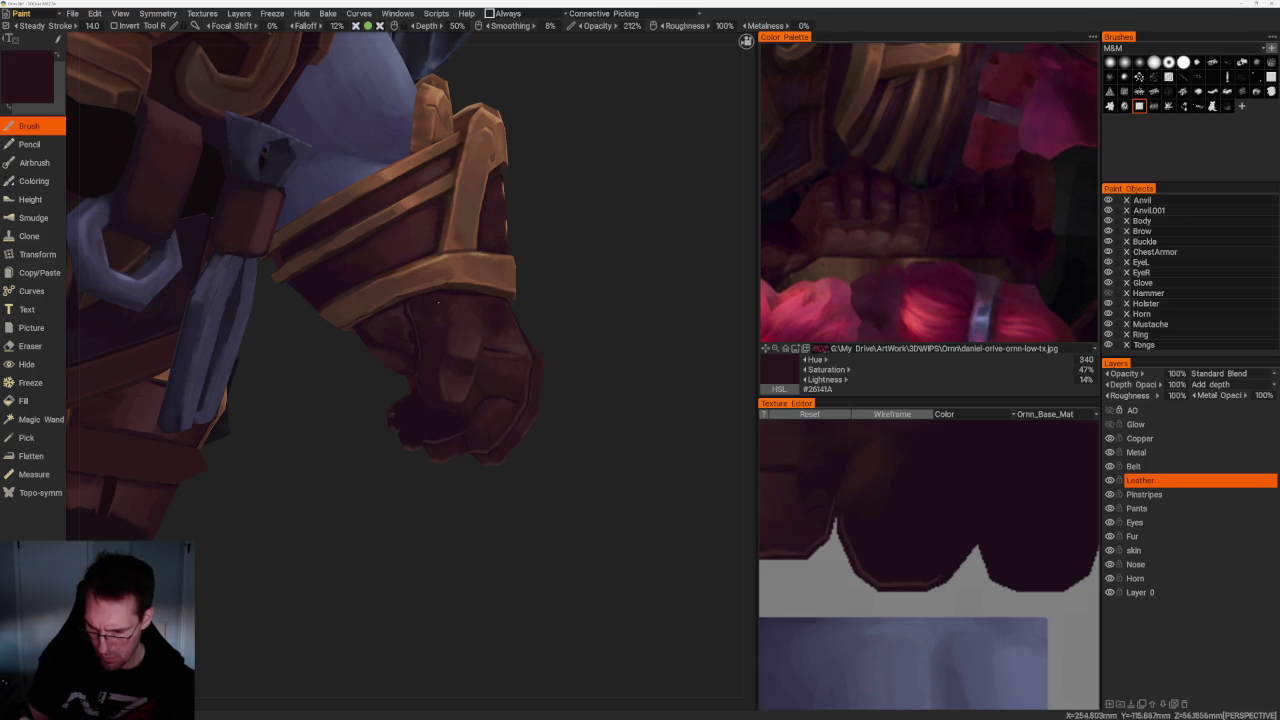
left_click_drag(490, 287, 449, 302, "alt")
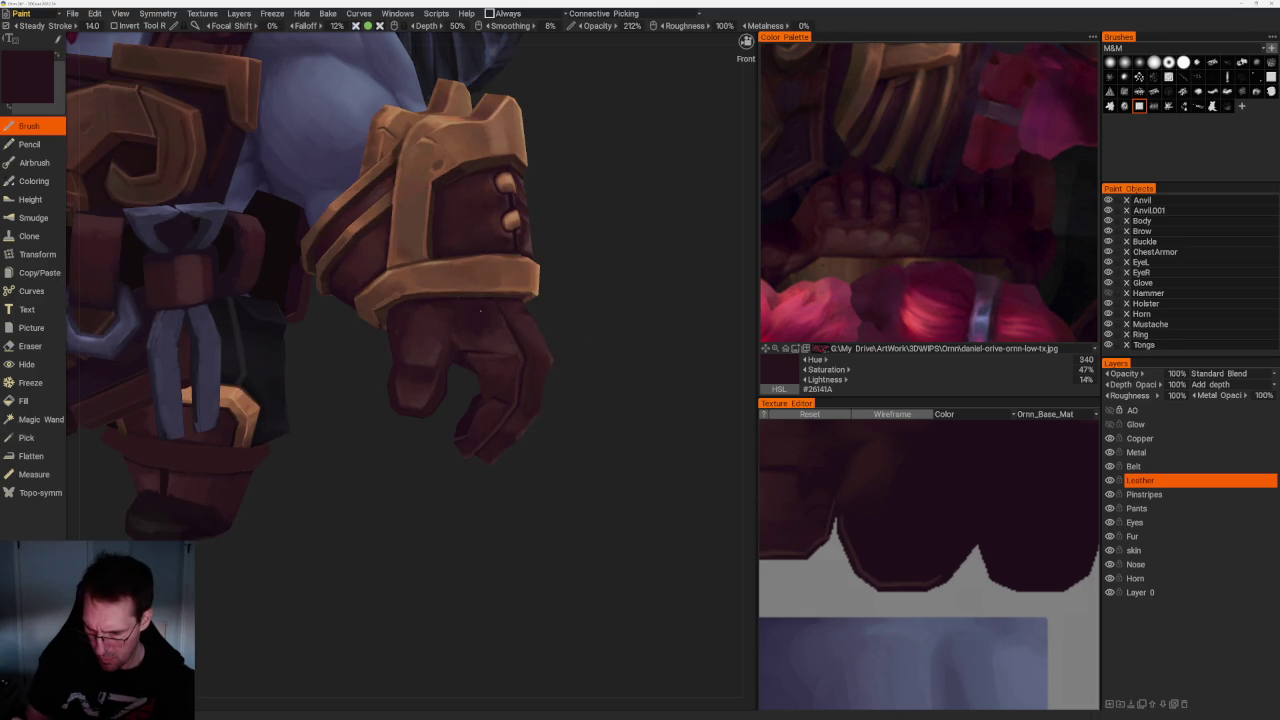
left_click_drag(508, 318, 493, 312, "alt")
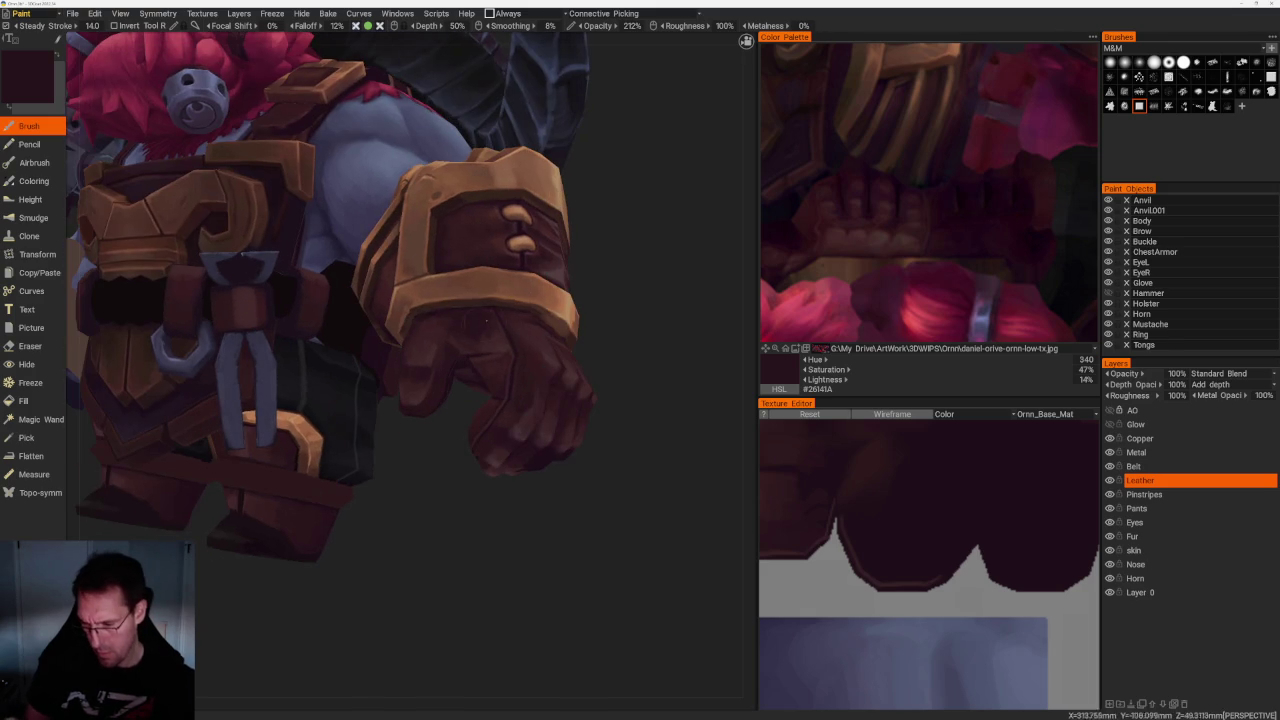
key("v")
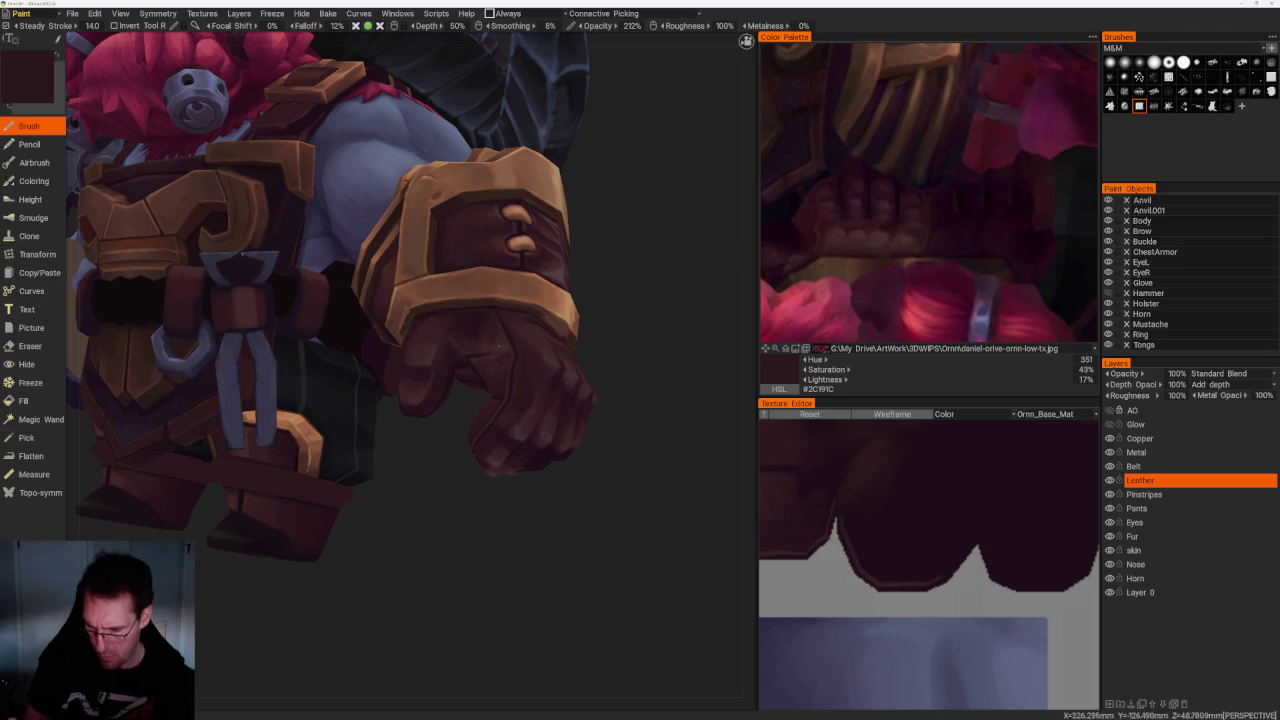
mouse_move(632, 415)
left_mouse_down("alt")
mouse_move(634, 337)
mouse_move(560, 309)
mouse_move(591, 360)
mouse_move(588, 403)
mouse_move(560, 395)
left_mouse_up("alt")
Sample a lighter red, a darker maroon and a brighter red from the glove
key("v")
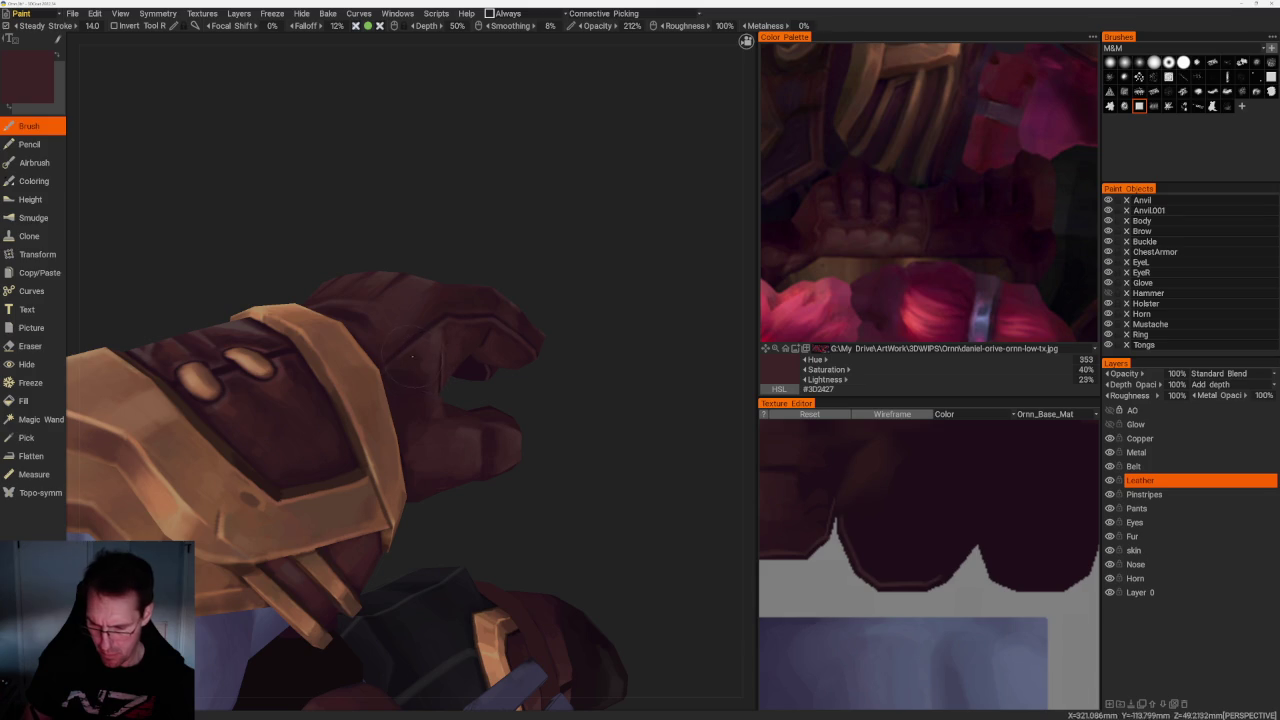
key("v")
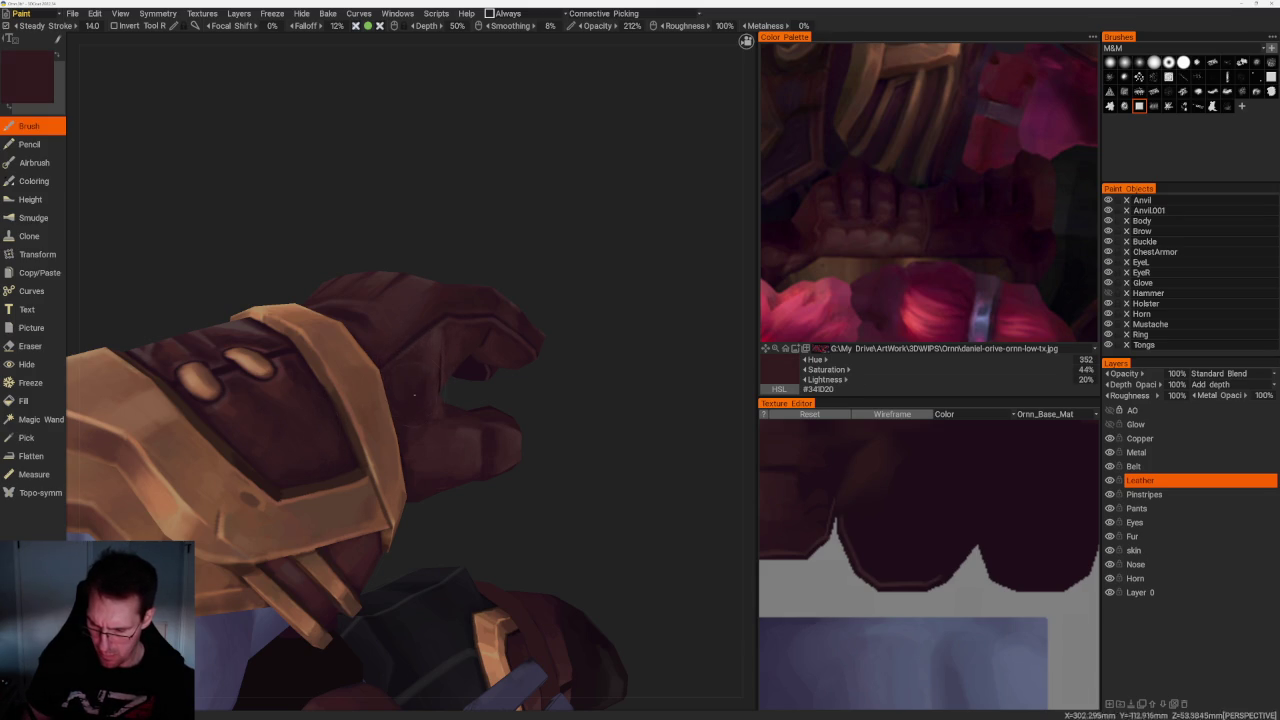
key("v")
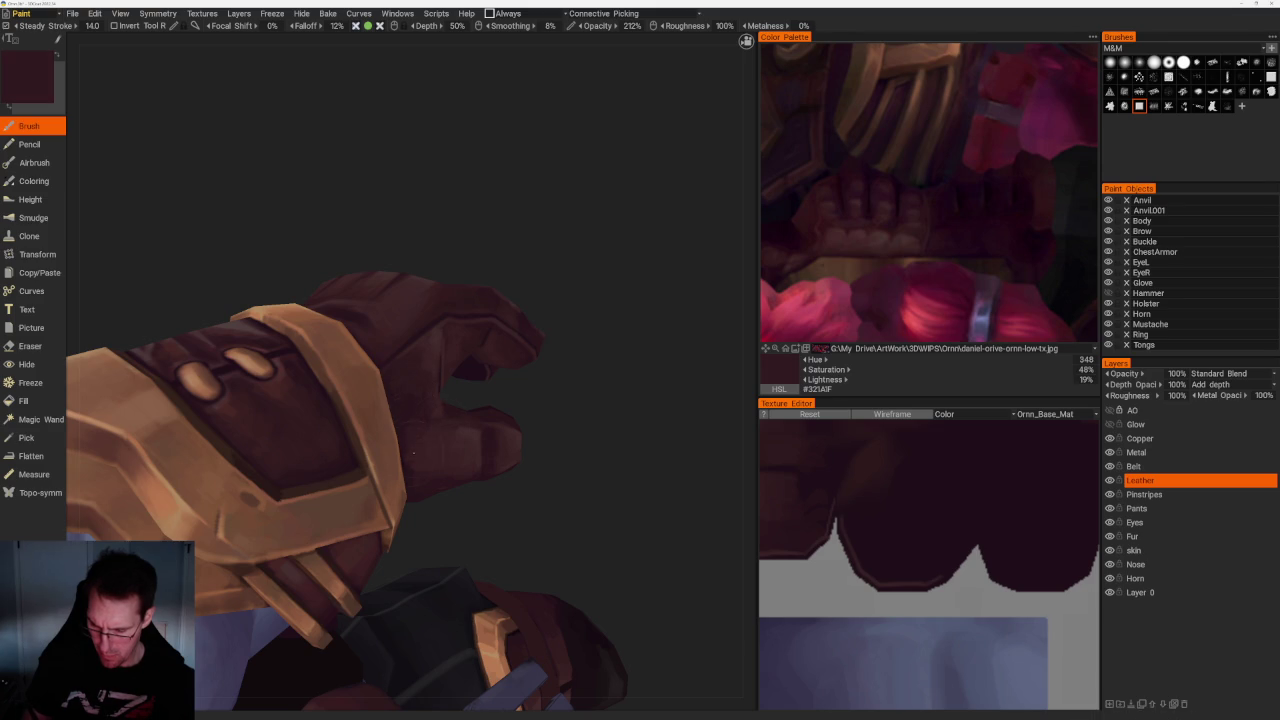
middle_click_drag(409, 422, 594, 375)
key("v")
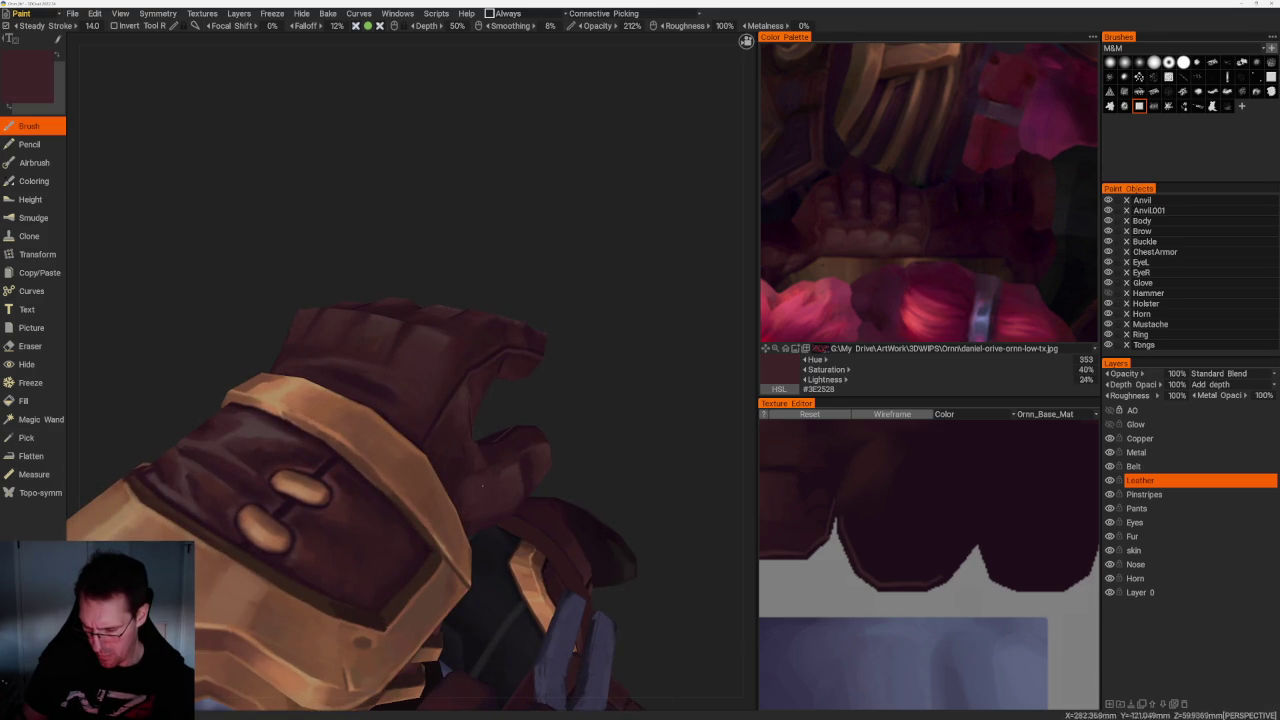
Re-sample glove maroons around the fingers, settling on dark plum (hue 342, 46% sat, 16% light)
middle_click_drag(610, 450, 509, 423)
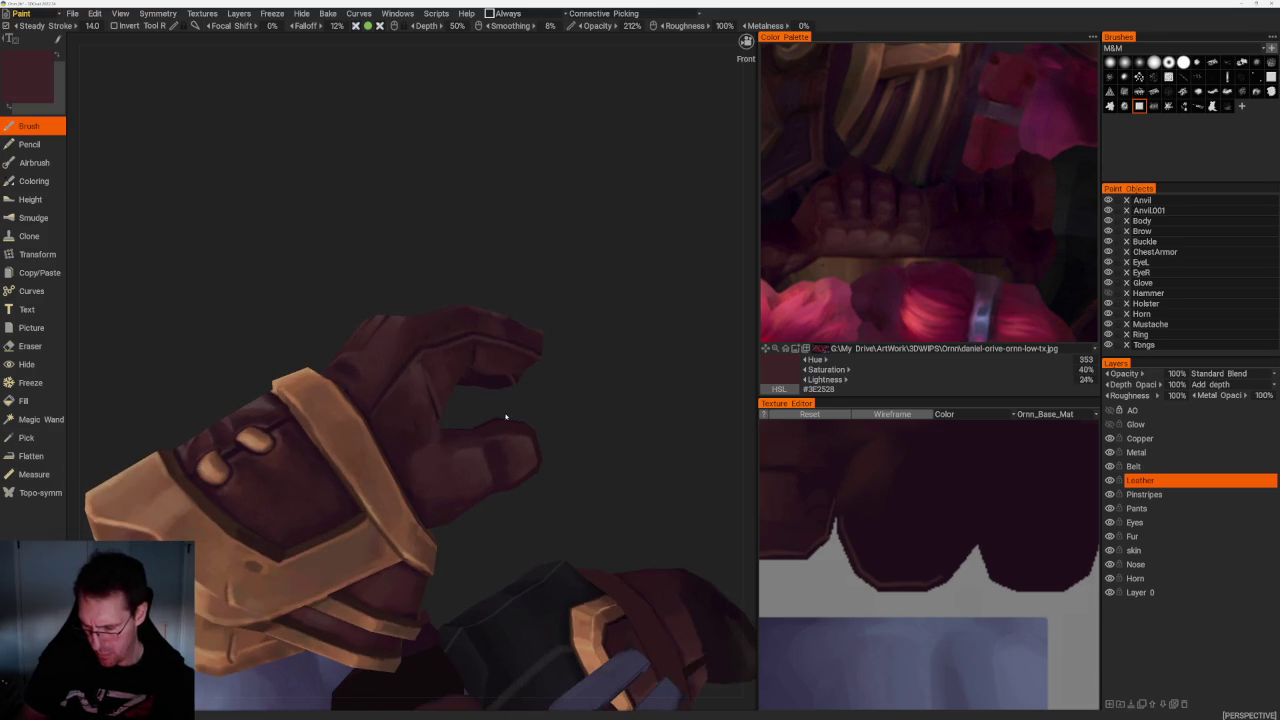
mouse_move(531, 380)
middle_mouse_down()
mouse_move(518, 430)
mouse_move(390, 352)
mouse_move(472, 436)
middle_mouse_up()
key("v")
key("v")
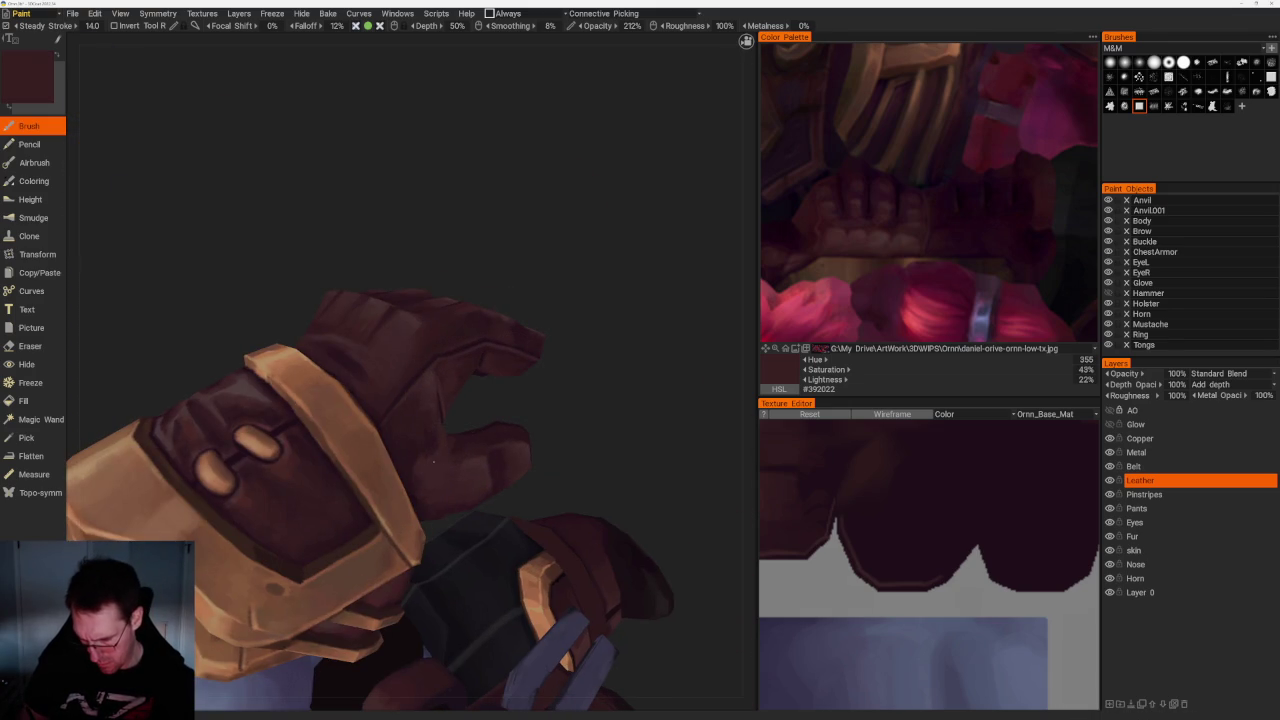
key("v")
mouse_move(553, 396)
middle_mouse_down()
mouse_move(466, 437)
mouse_move(622, 182)
mouse_move(557, 249)
mouse_move(600, 263)
mouse_move(594, 304)
middle_mouse_up()
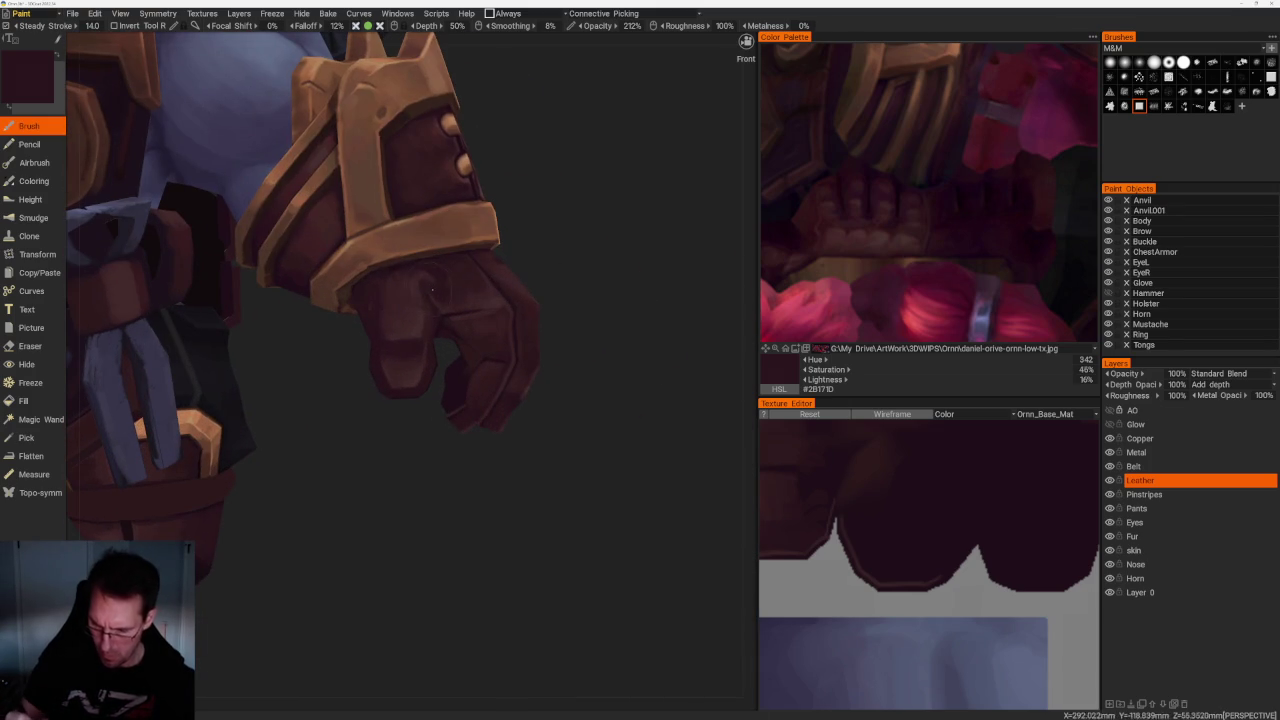
Sample the glove's darker colour from side and front views
middle_click_drag(496, 291, 410, 291)
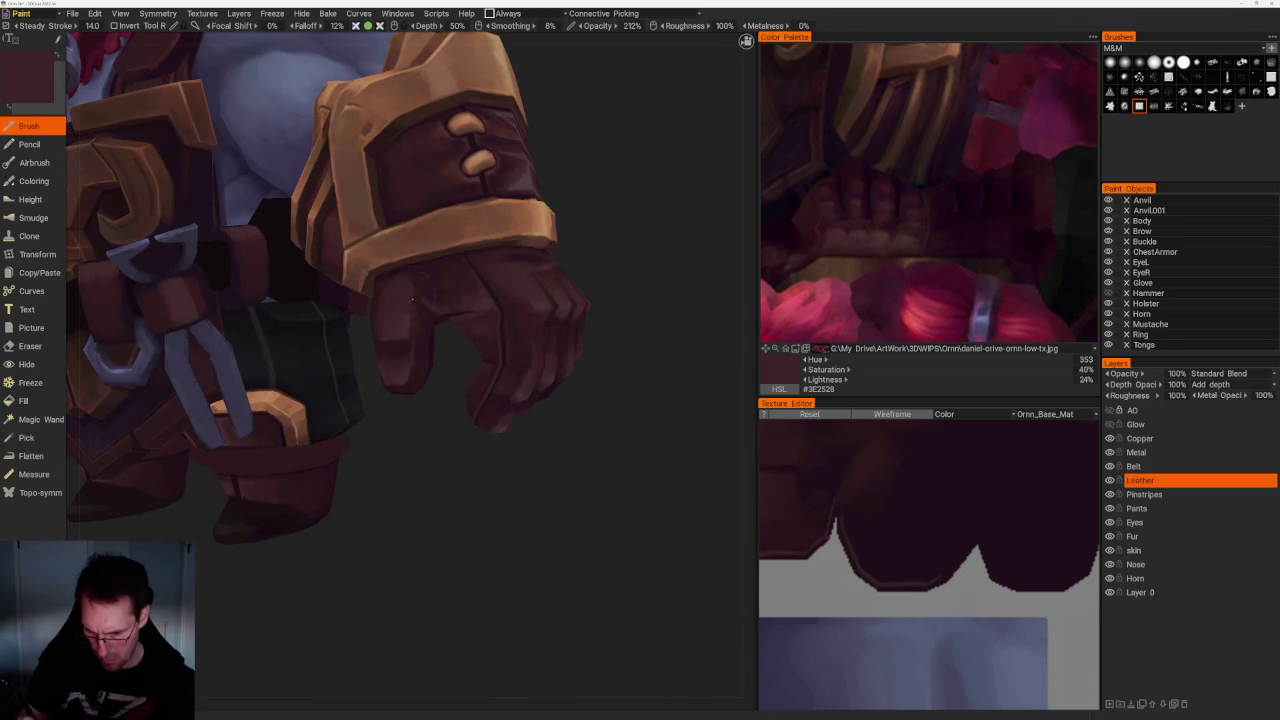
key("v")
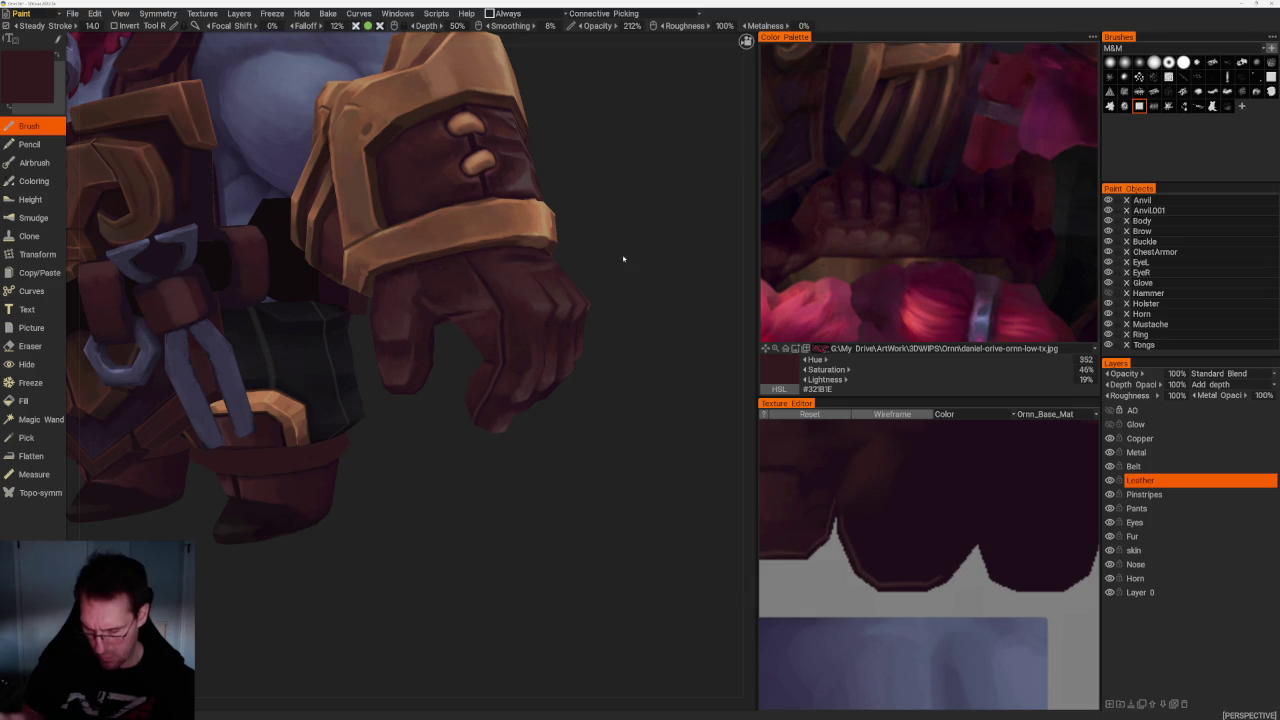
middle_click_drag(614, 266, 535, 268)
key("v")
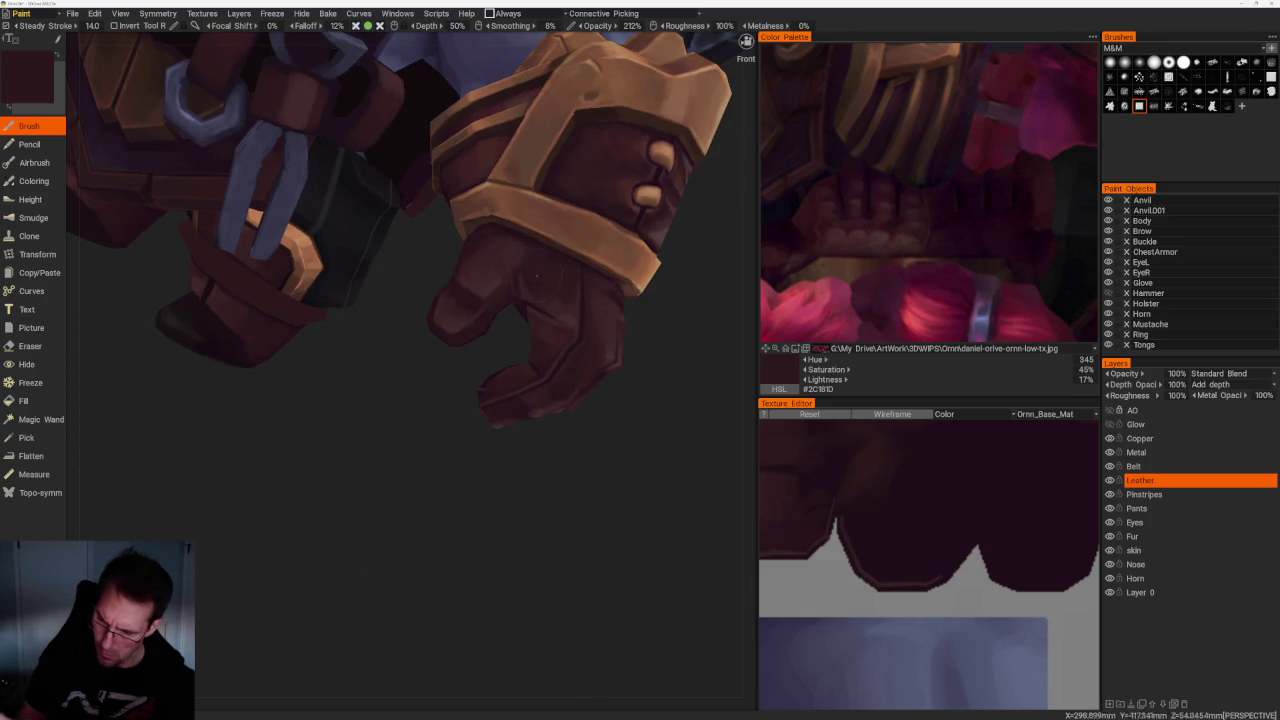
middle_click_drag(535, 275, 586, 437)
Zoom in on the gauntleted fist and sample a dark reddish-brown, #382023
scroll(638, 314, "up", 5)
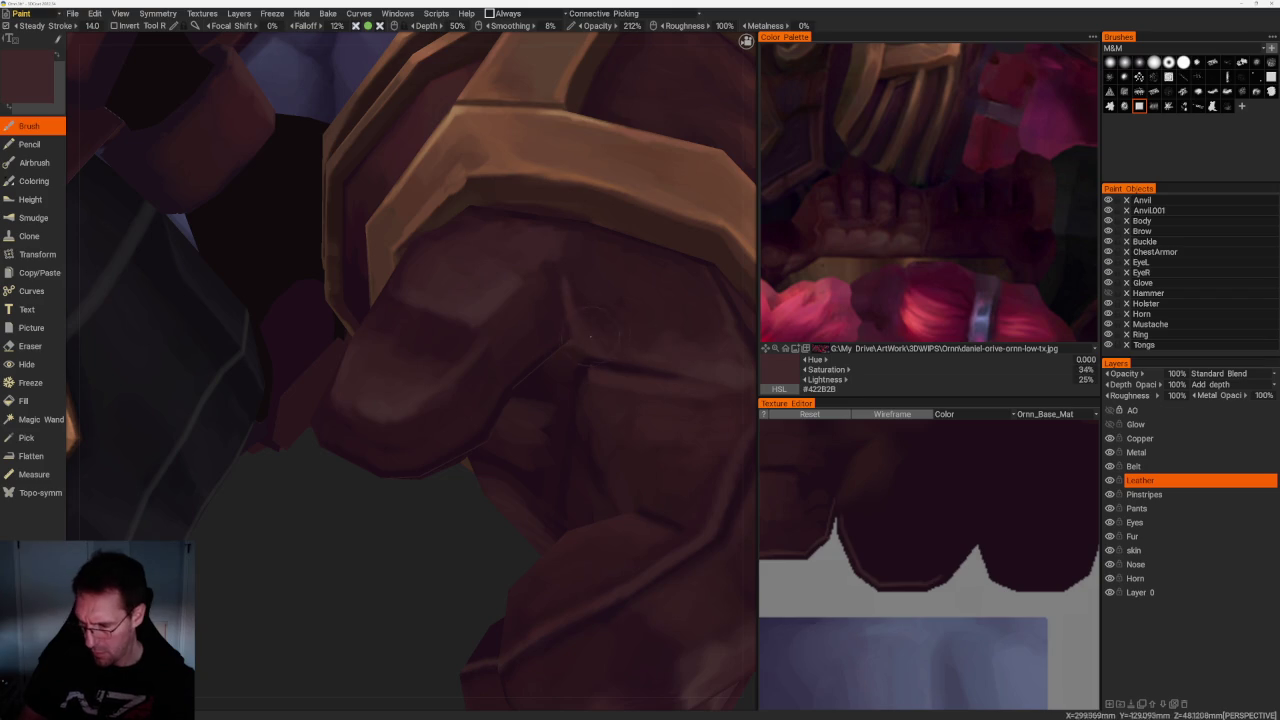
scroll(600, 334, "down", 10)
left_click_drag(577, 334, 514, 269)
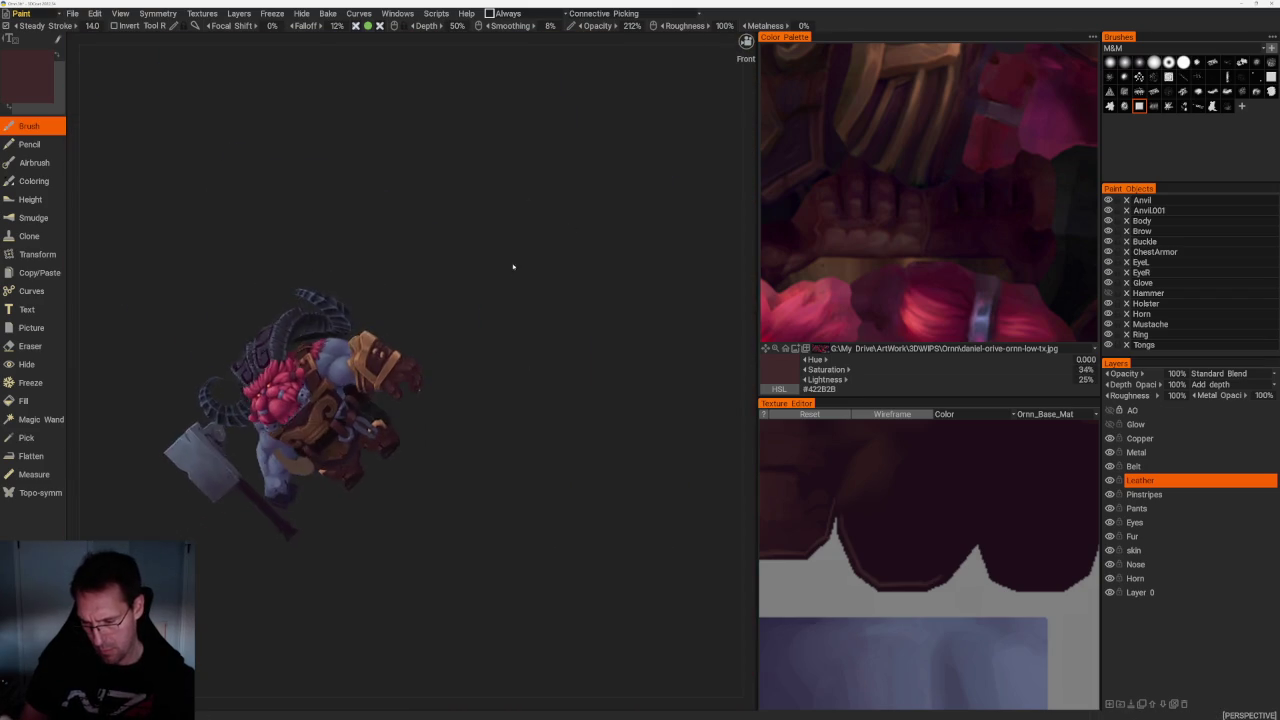
scroll(517, 251, "up", 3)
scroll(566, 354, "up", 5)
left_click_drag(627, 385, 409, 368)
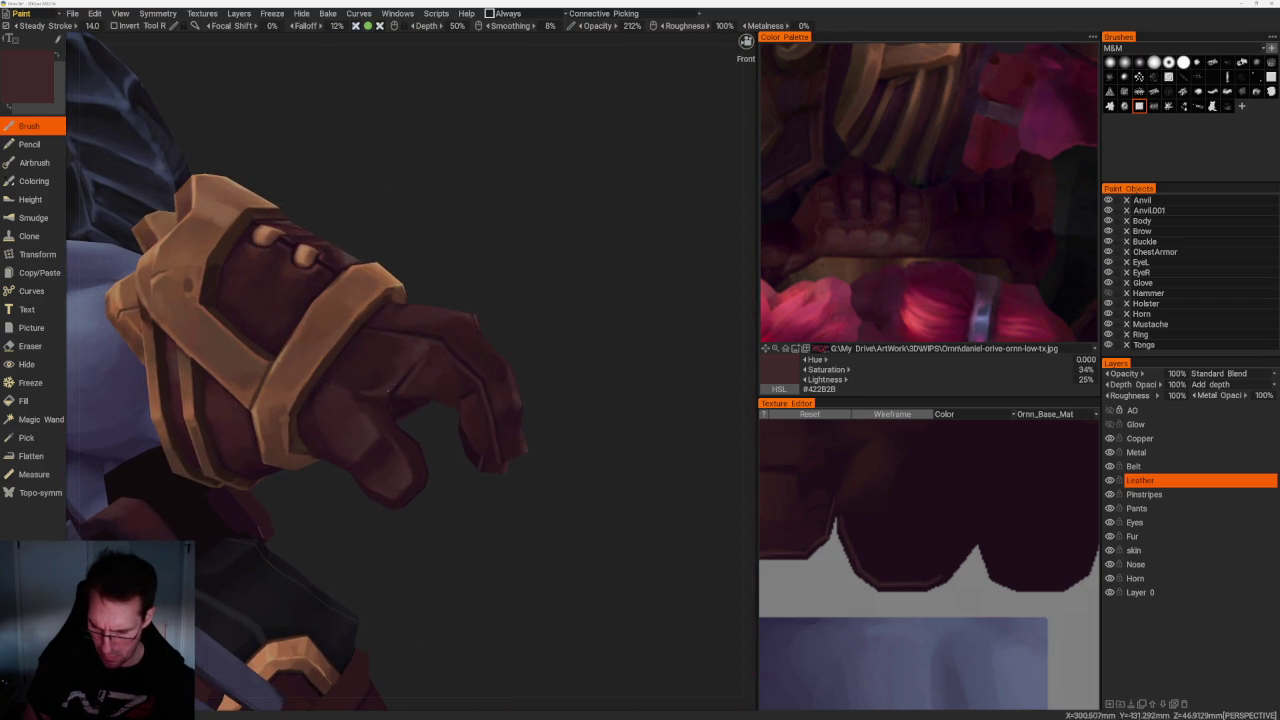
scroll(545, 318, "down", 10)
left_click_drag(457, 243, 349, 260)
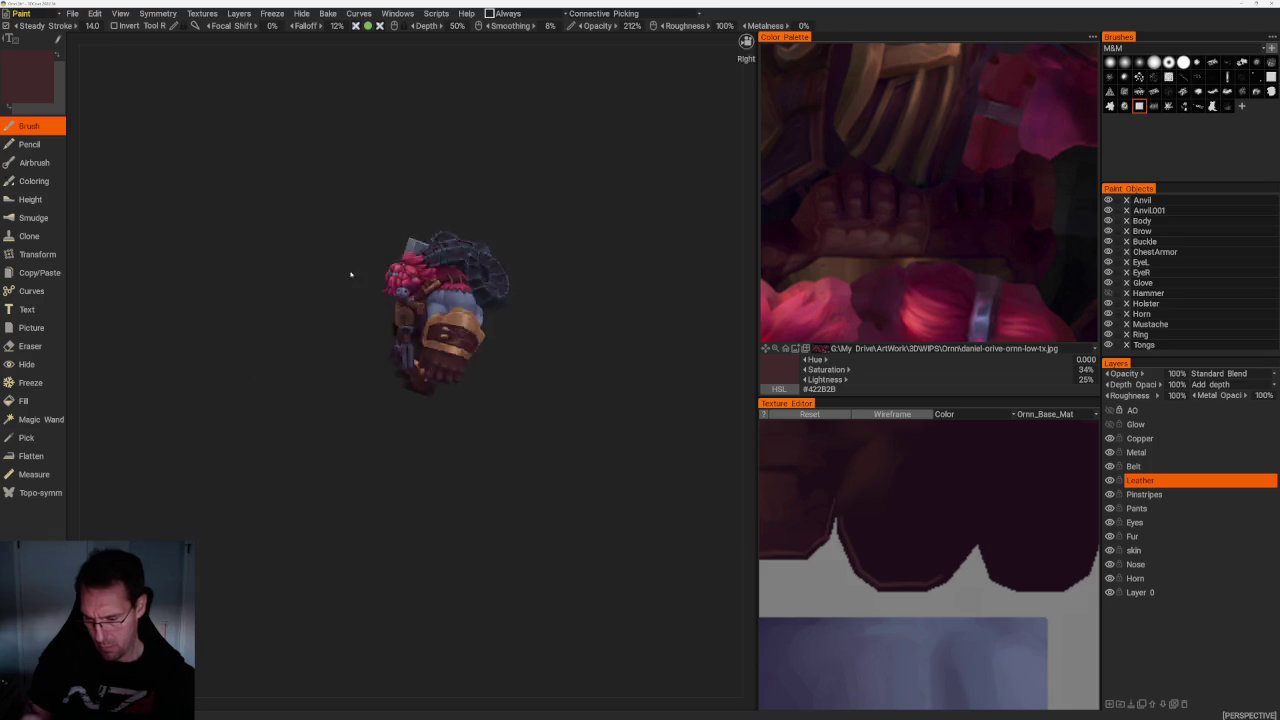
scroll(349, 260, "up", 2)
scroll(470, 360, "up", 3)
scroll(521, 341, "up", 4)
key("v")
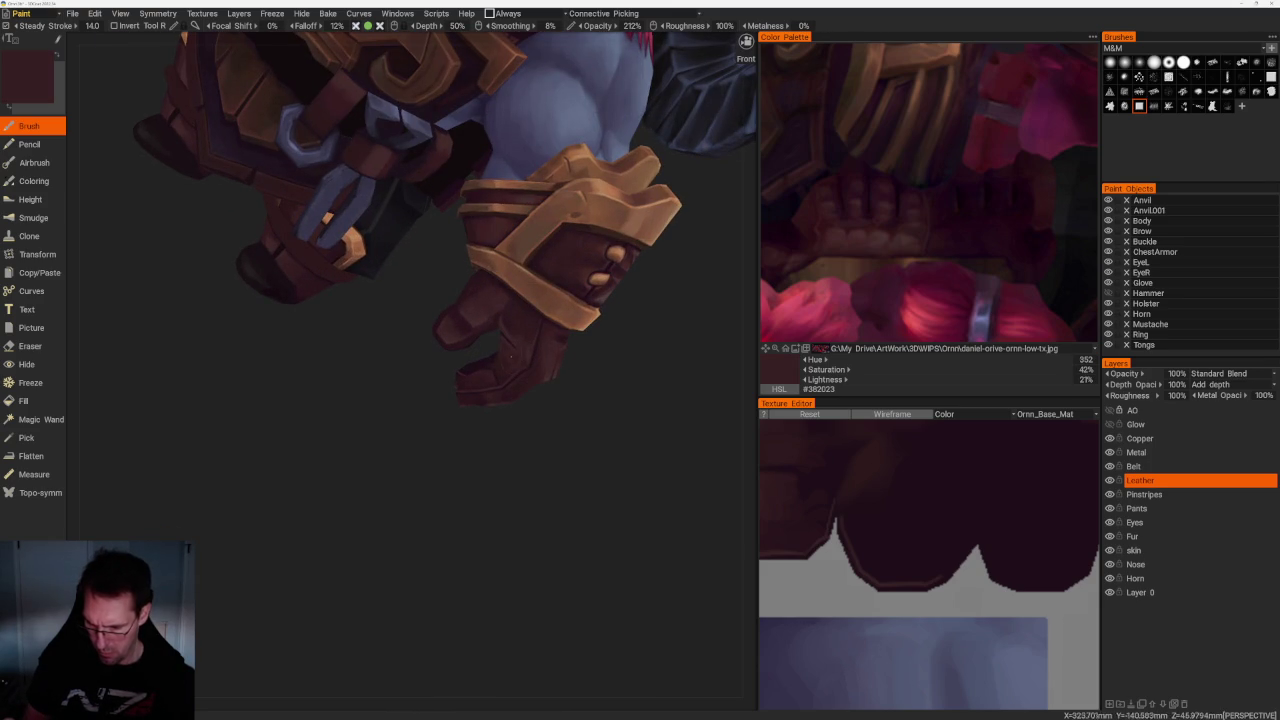
Sample lighter and darker browns across the glove, ending on maroon #30191D
scroll(590, 378, "up", 4)
key("v")
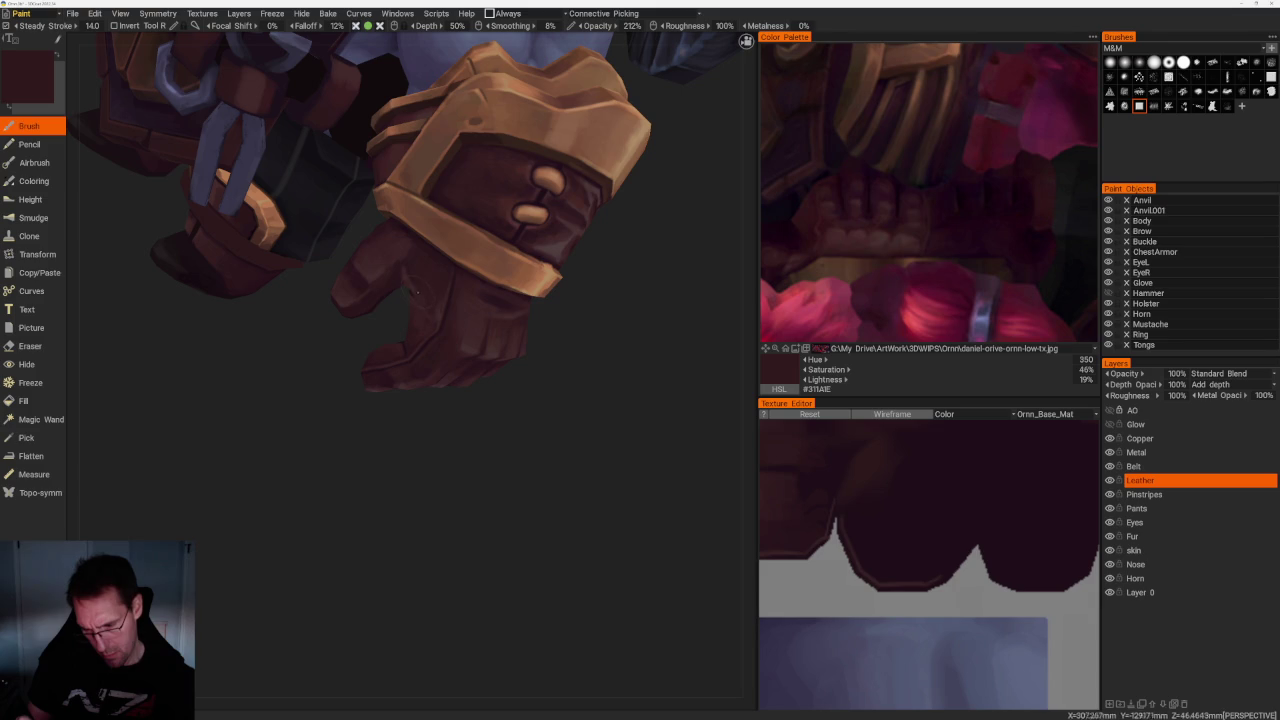
key("v")
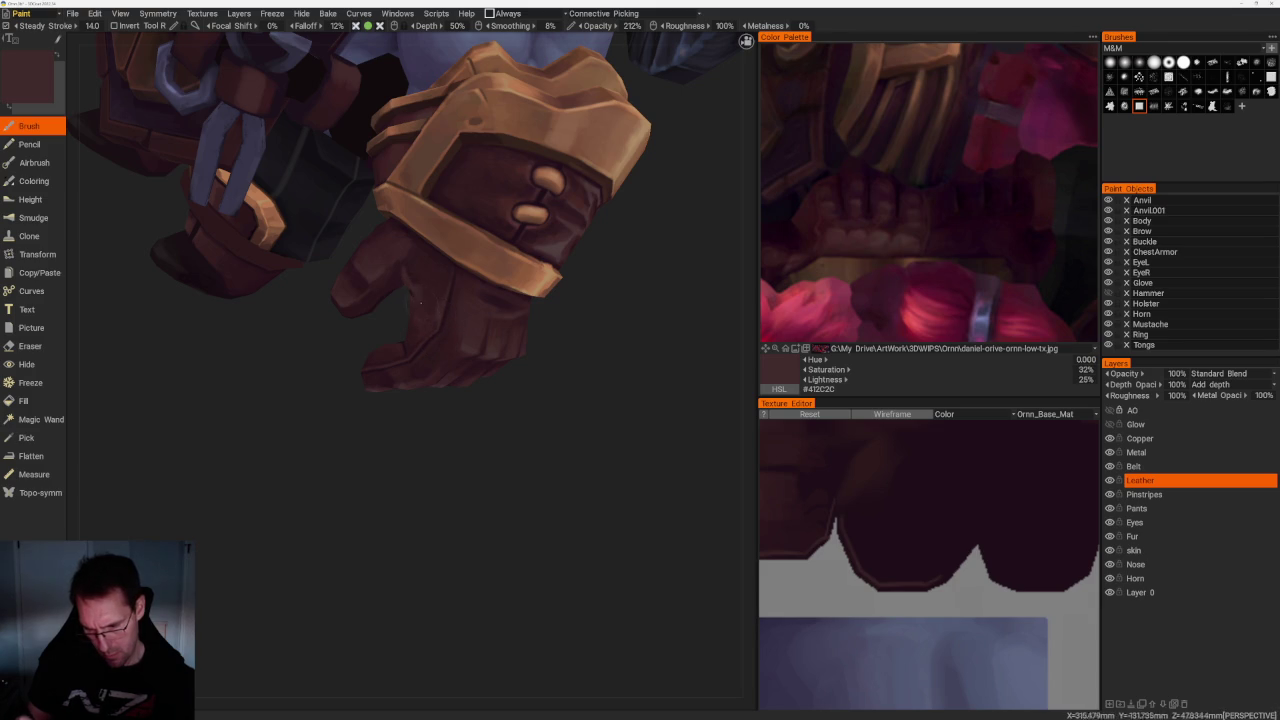
key("v")
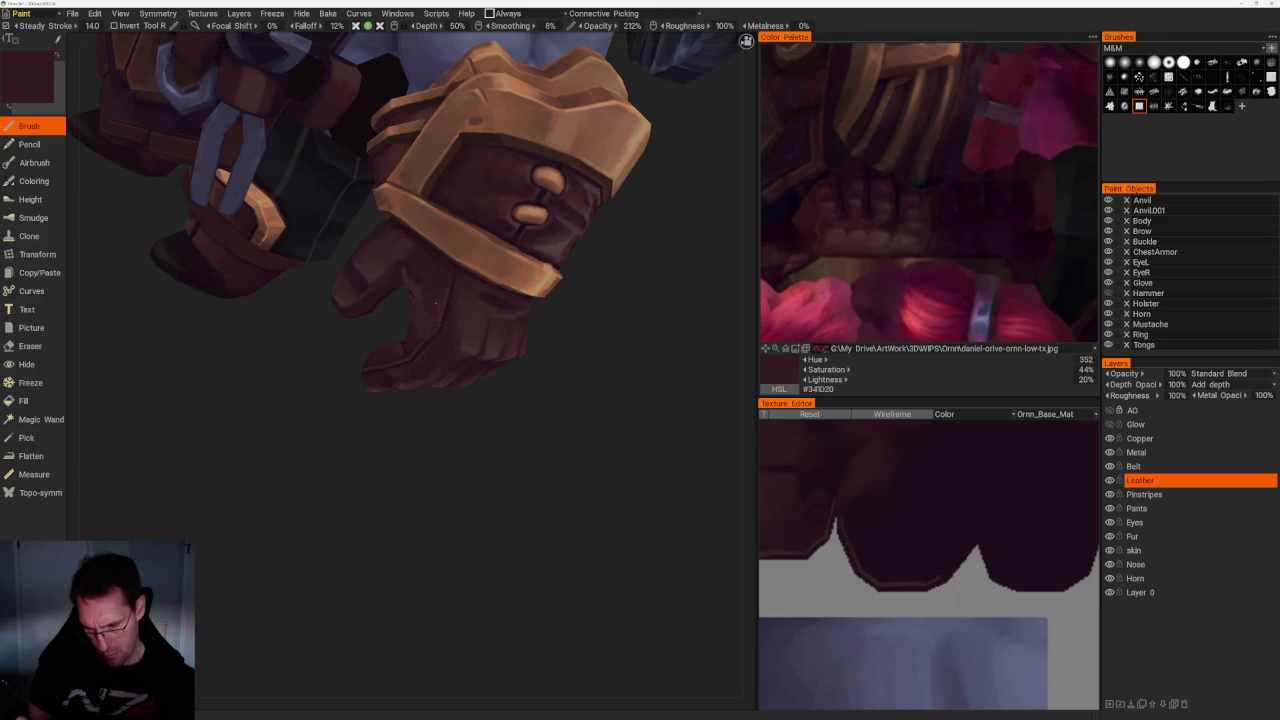
key("v")
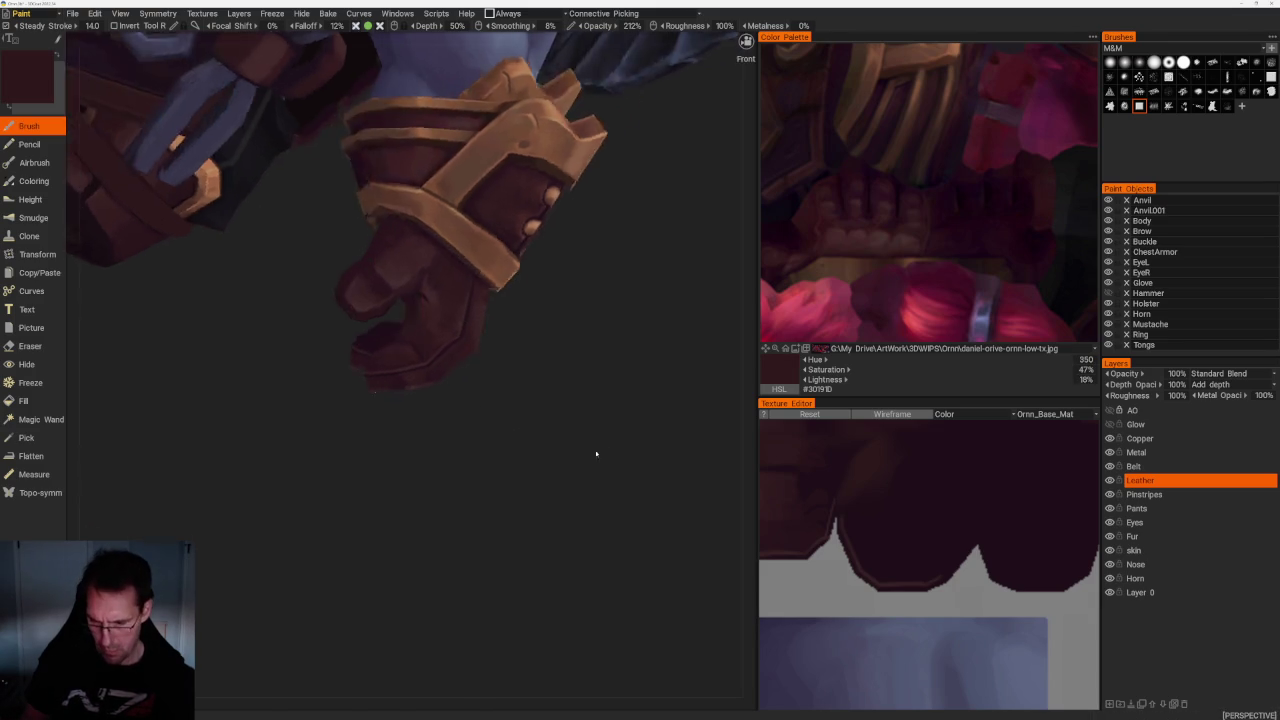
Orbit and zoom to a side view of the fist
left_click_drag(600, 449, 572, 421)
scroll(523, 263, "down", 5)
mouse_move(523, 263)
left_mouse_down()
mouse_move(600, 274)
mouse_move(563, 374)
mouse_move(563, 357)
left_mouse_up()
scroll(605, 400, "up", 4)
scroll(563, 357, "up", 4)
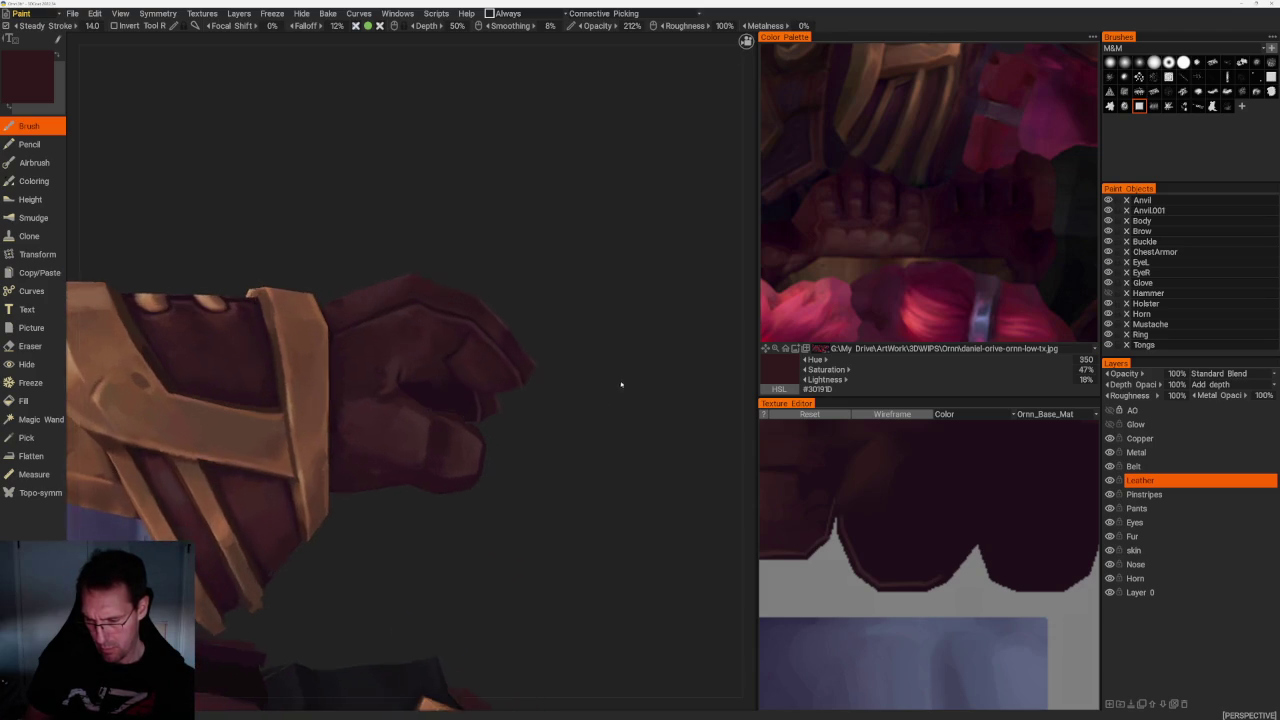
Sample mid and deep leather browns from the fist, then orbit around the glove and bracer
key("v")
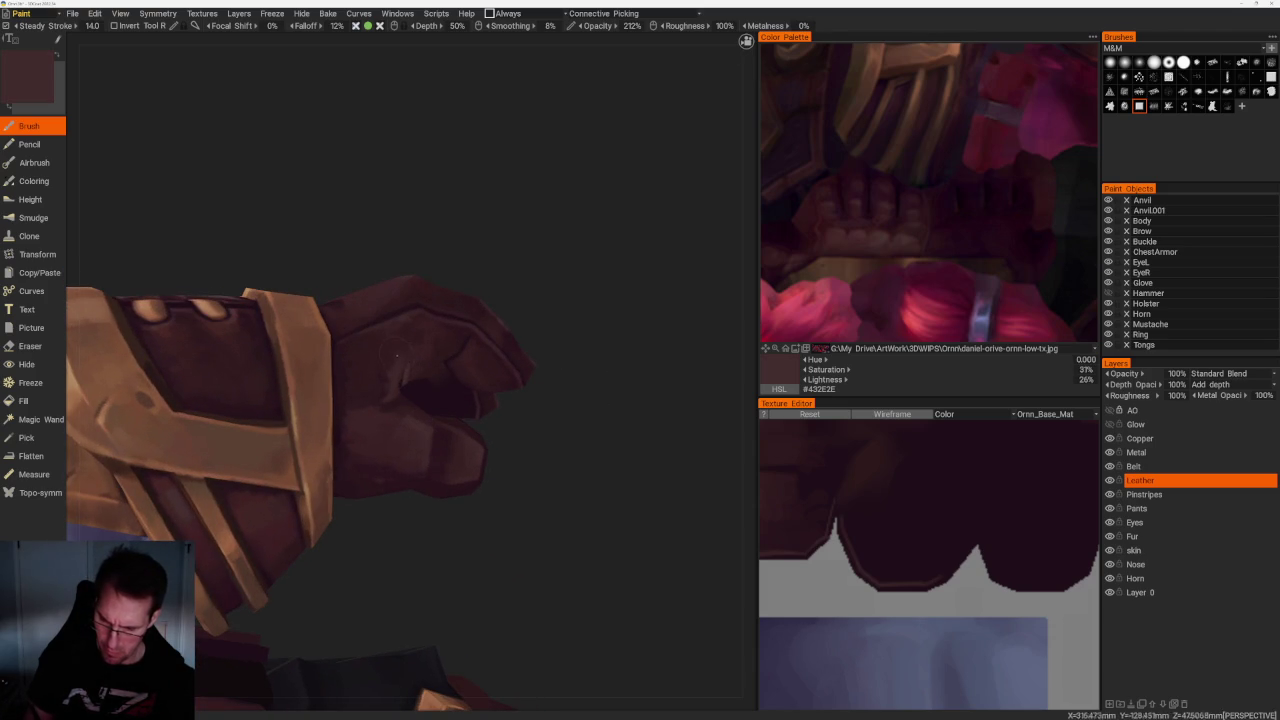
key("v")
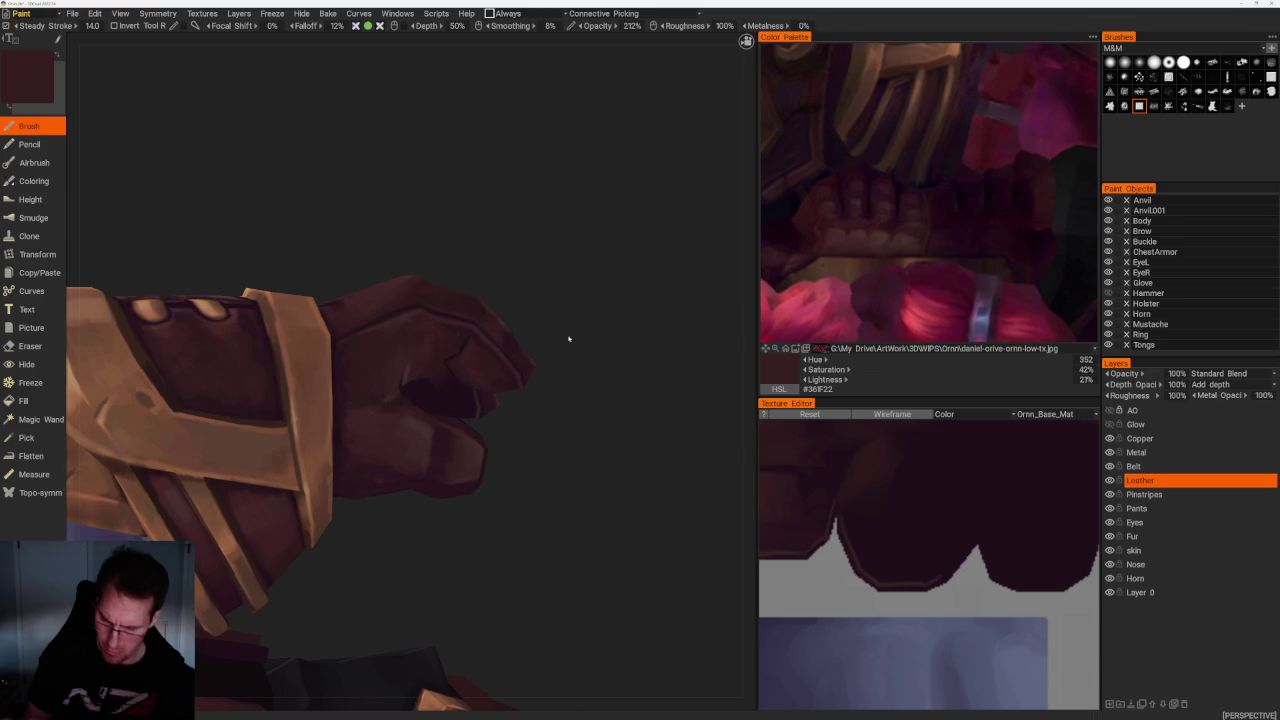
left_click_drag(563, 323, 563, 343)
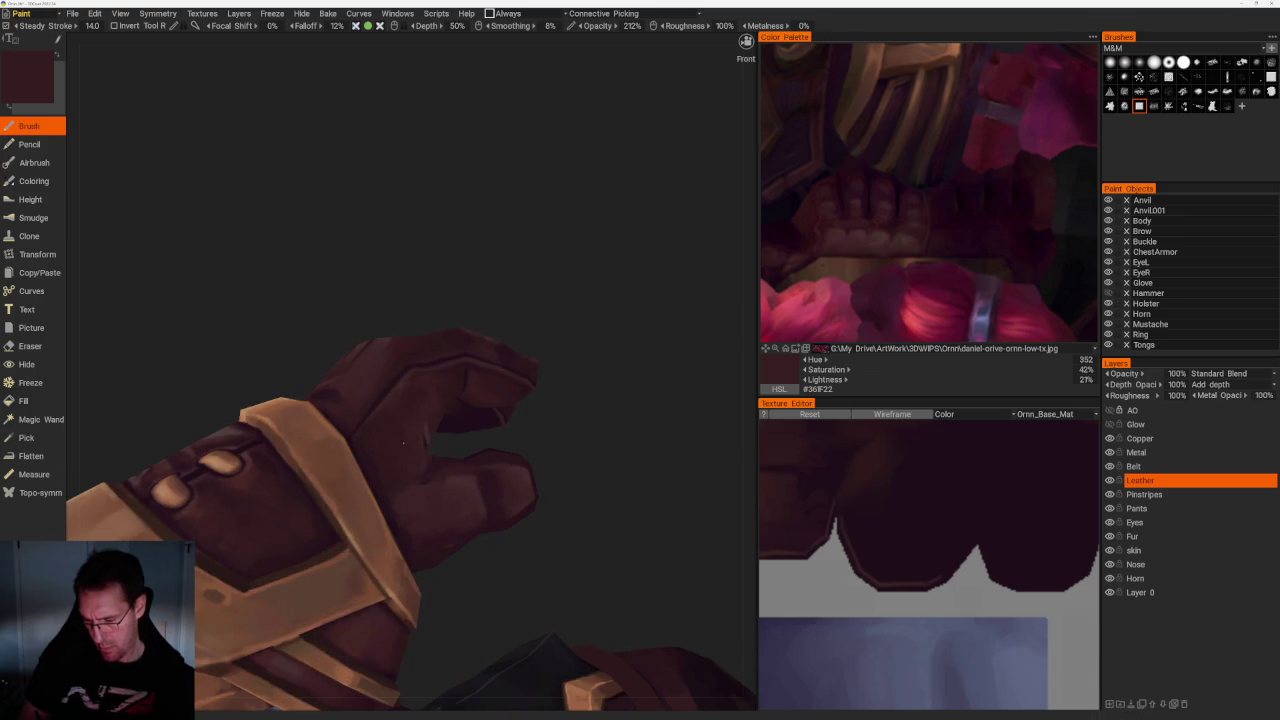
left_click_drag(418, 476, 442, 510, "alt")
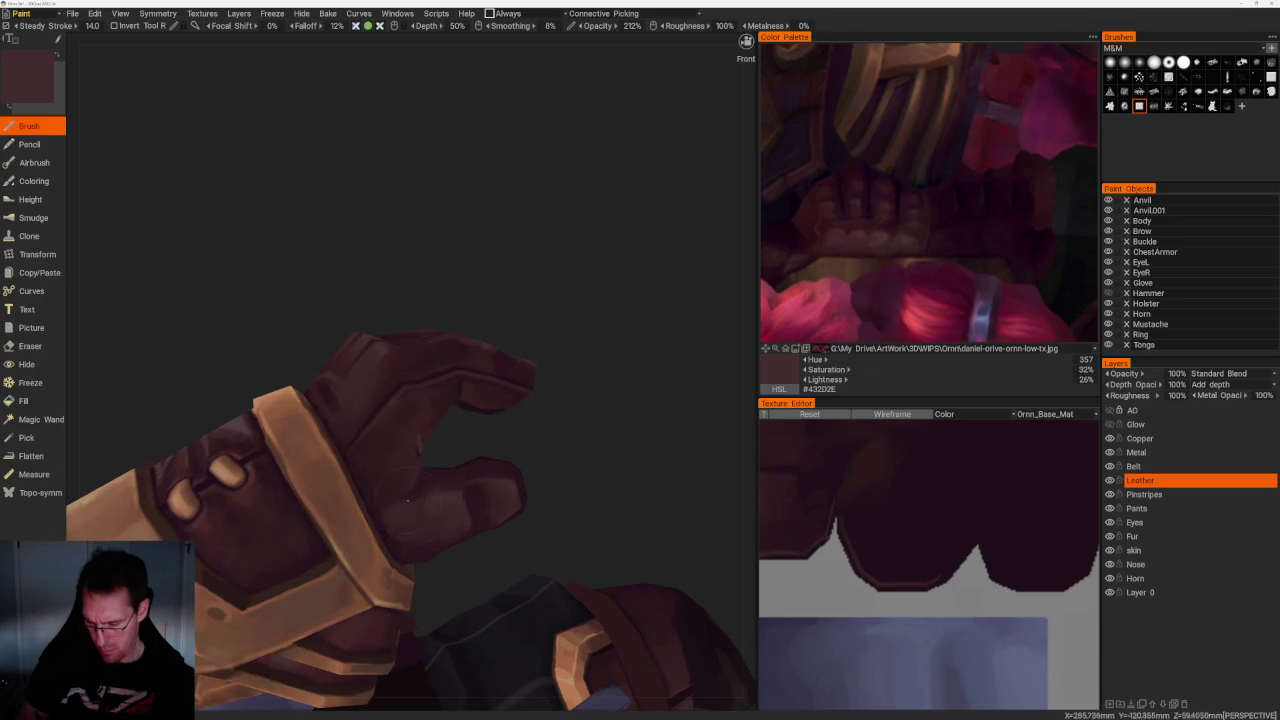
left_click_drag(515, 473, 619, 468, "alt")
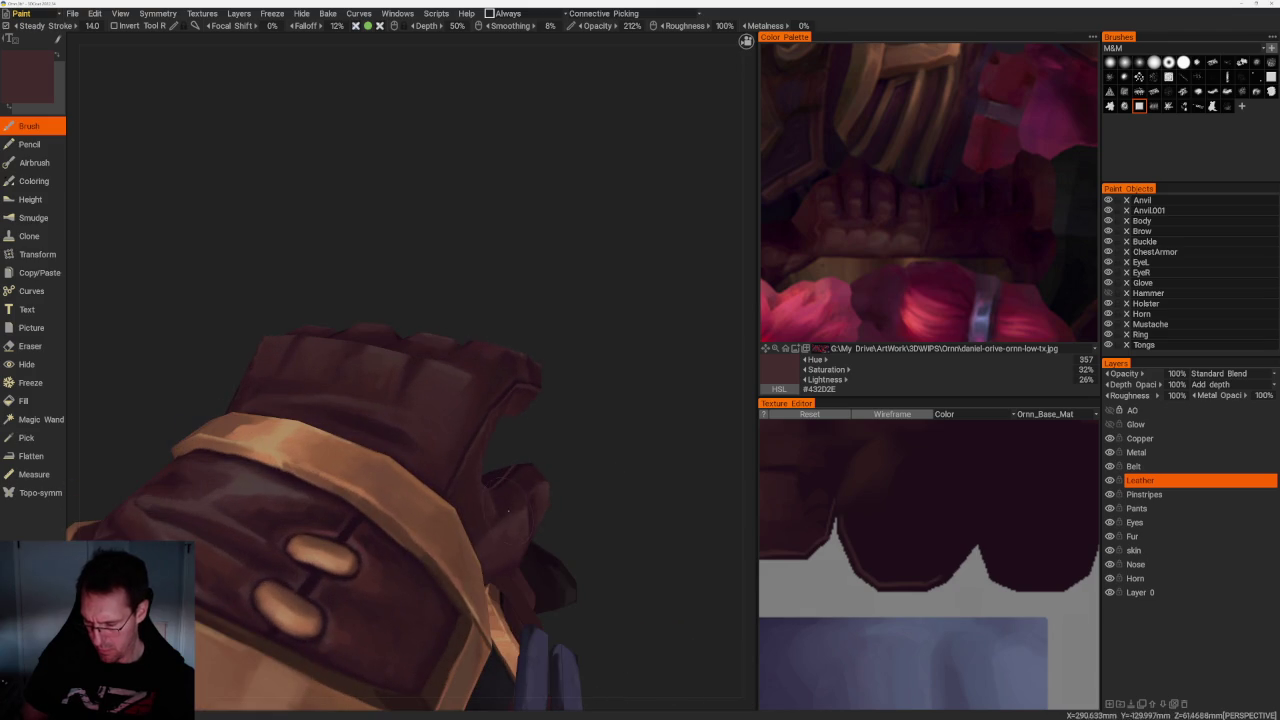
left_click_drag(520, 519, 583, 508, "alt")
Sample a glove maroon, #382022, then zoom out and back in on the hand
key("v")
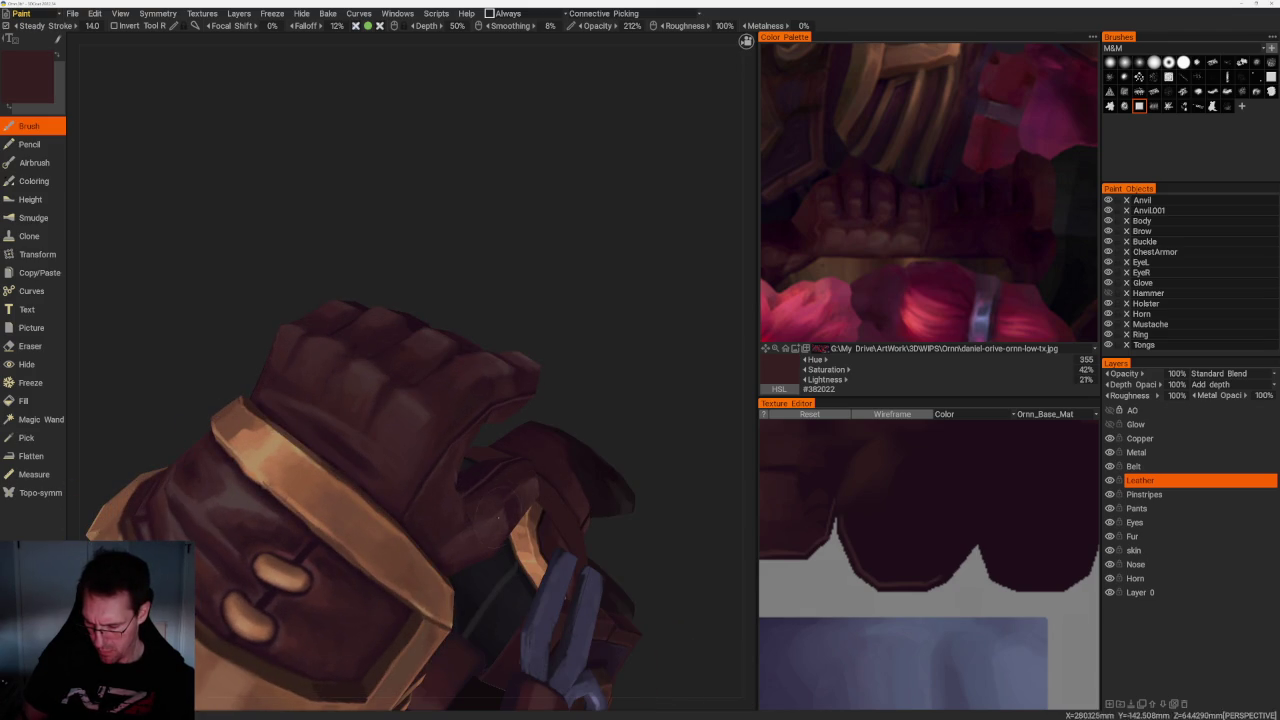
scroll(615, 379, "down", 3)
scroll(637, 383, "down", 5)
mouse_move(534, 277)
left_mouse_down("alt")
mouse_move(580, 314)
mouse_move(574, 352)
mouse_move(549, 346)
left_mouse_up("alt")
scroll(552, 348, "up", 2)
scroll(614, 429, "up", 4)
scroll(614, 429, "up", 2)
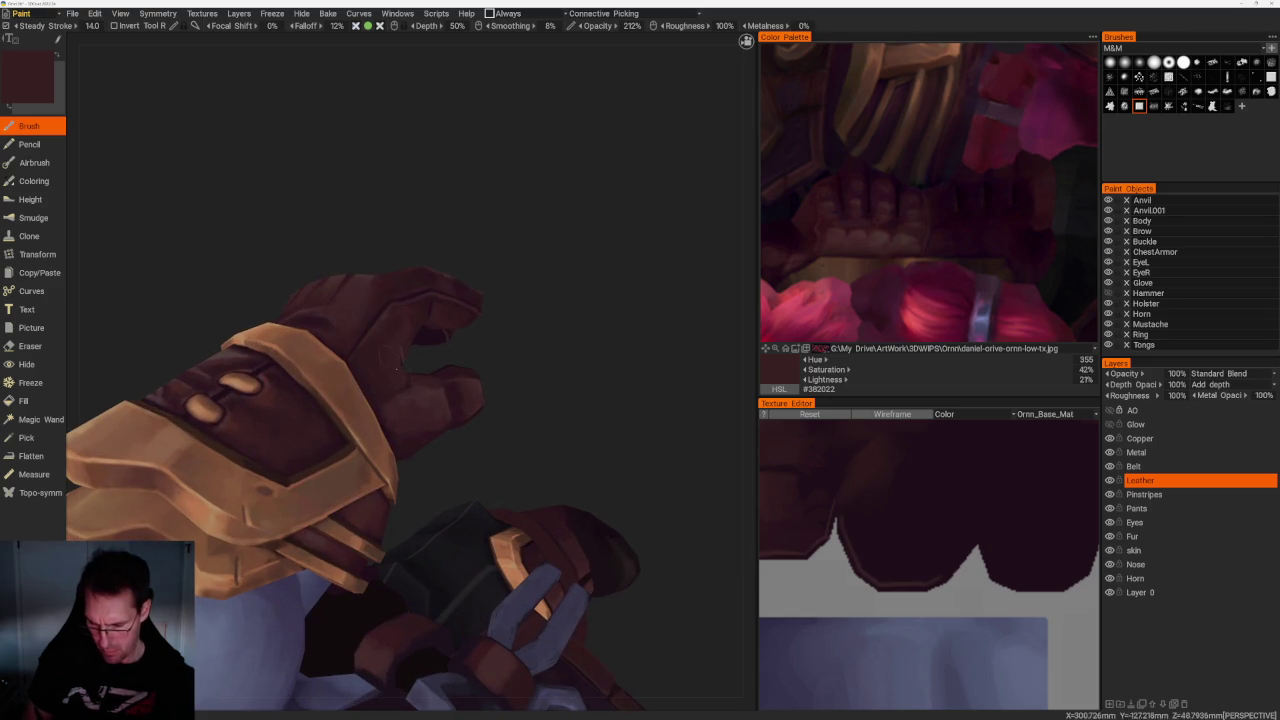
Inspect the bracer and glove from the front, the side and a wide view
mouse_move(457, 217)
left_mouse_down("alt")
mouse_move(501, 303)
mouse_move(384, 339)
left_mouse_up("alt")
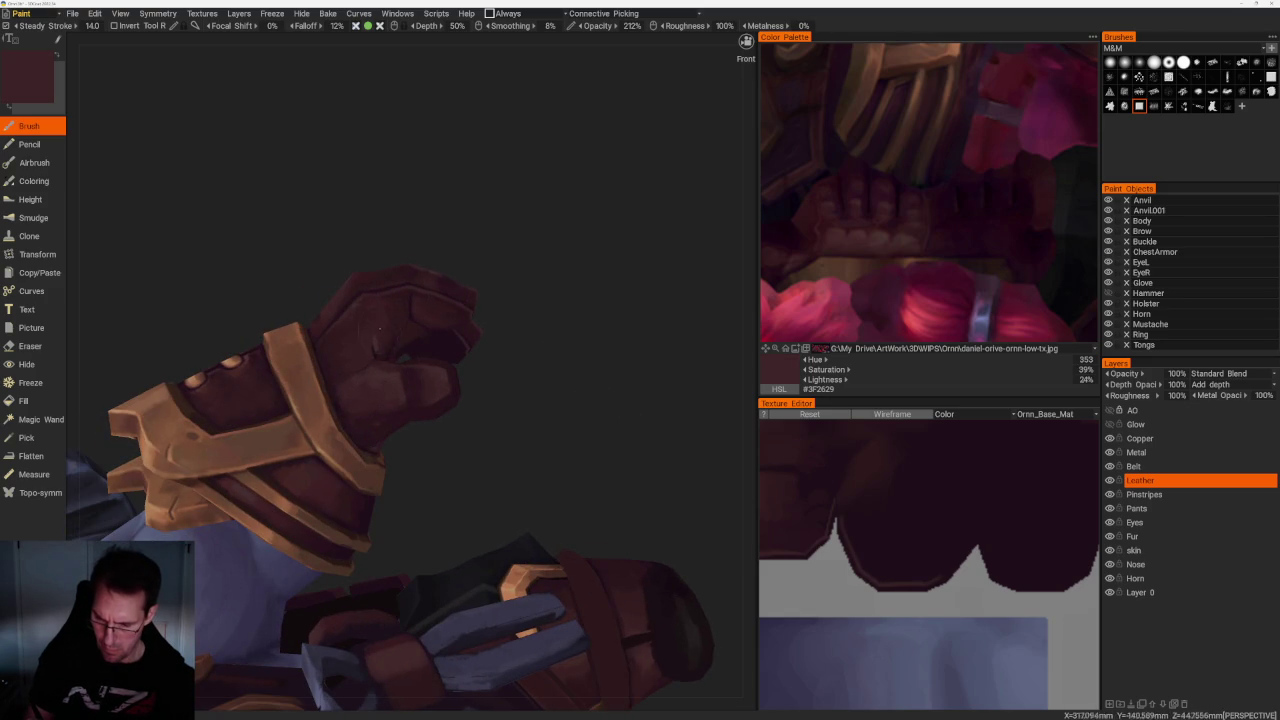
mouse_move(430, 318)
left_mouse_down("alt")
mouse_move(614, 277)
mouse_move(449, 310)
left_mouse_up("alt")
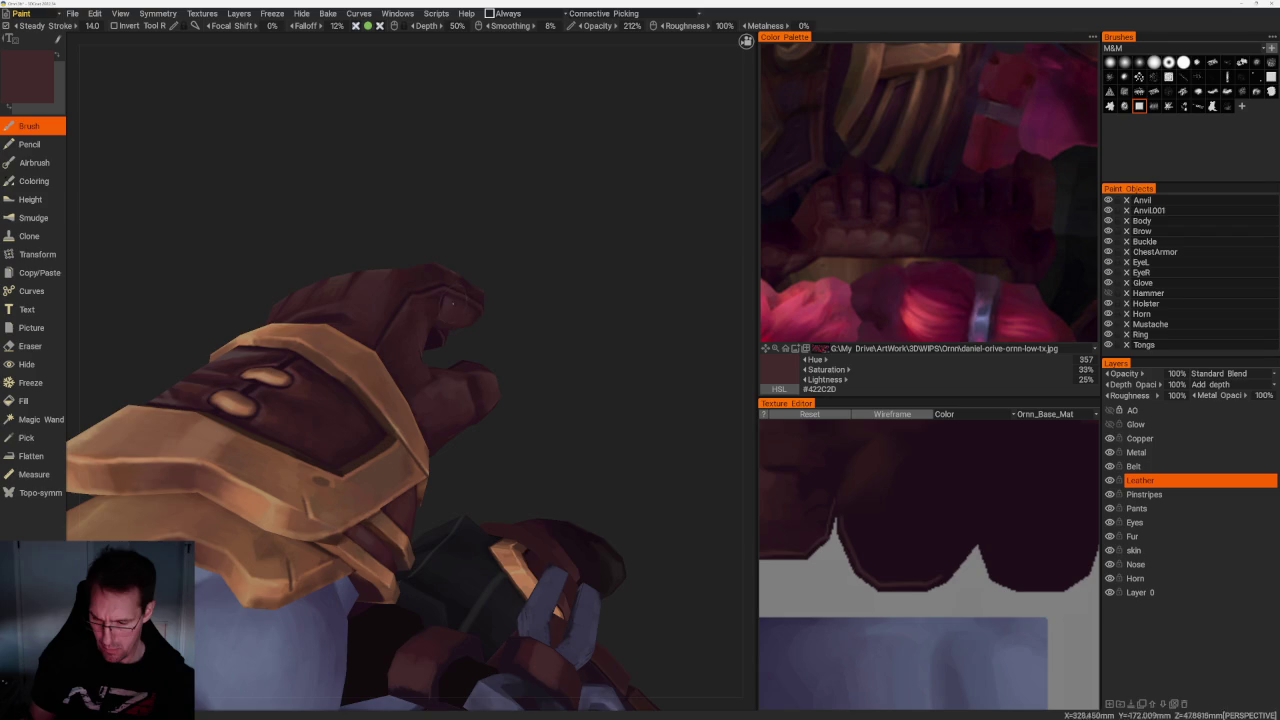
left_click_drag(597, 265, 594, 329, "alt")
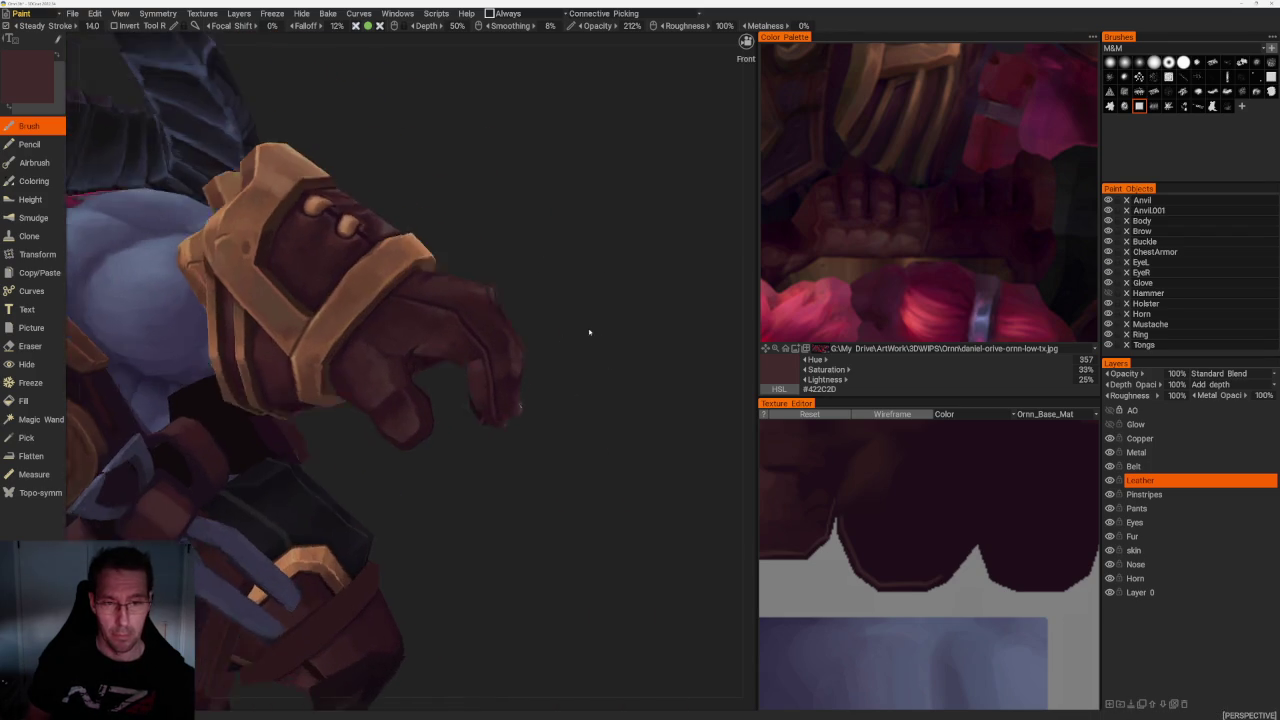
left_click_drag(577, 265, 510, 358, "alt")
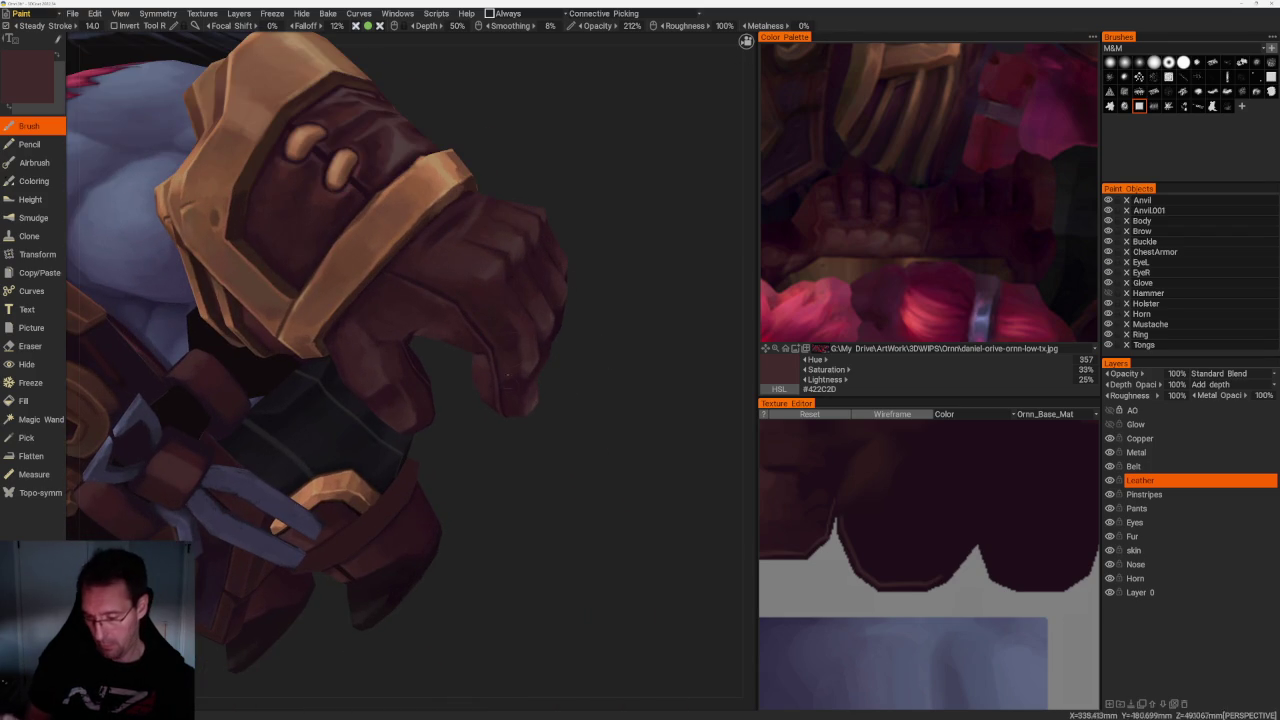
mouse_move(500, 420)
left_mouse_down("alt")
mouse_move(528, 448)
mouse_move(529, 427)
left_mouse_up("alt")
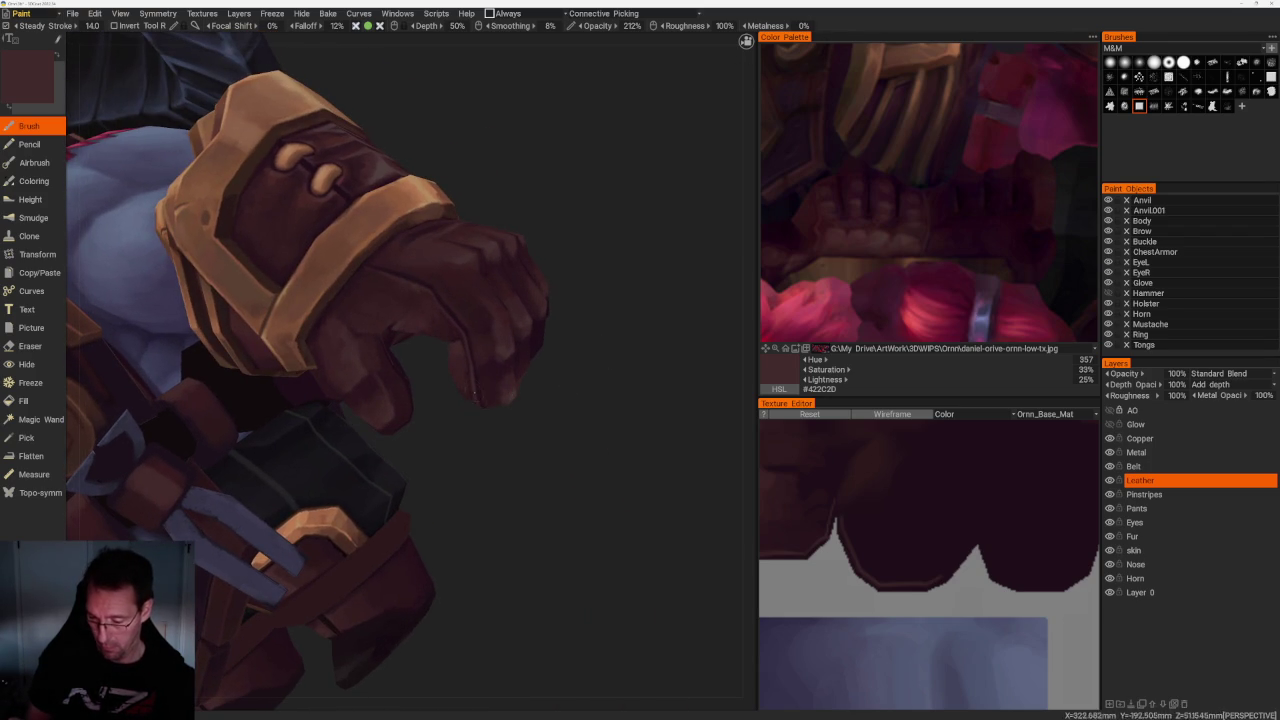
mouse_move(547, 454)
left_mouse_down("alt")
mouse_move(614, 405)
mouse_move(622, 369)
left_mouse_up("alt")
Sample shadow and leather browns from the glove, settling on deep maroon #2D181C
key("v")
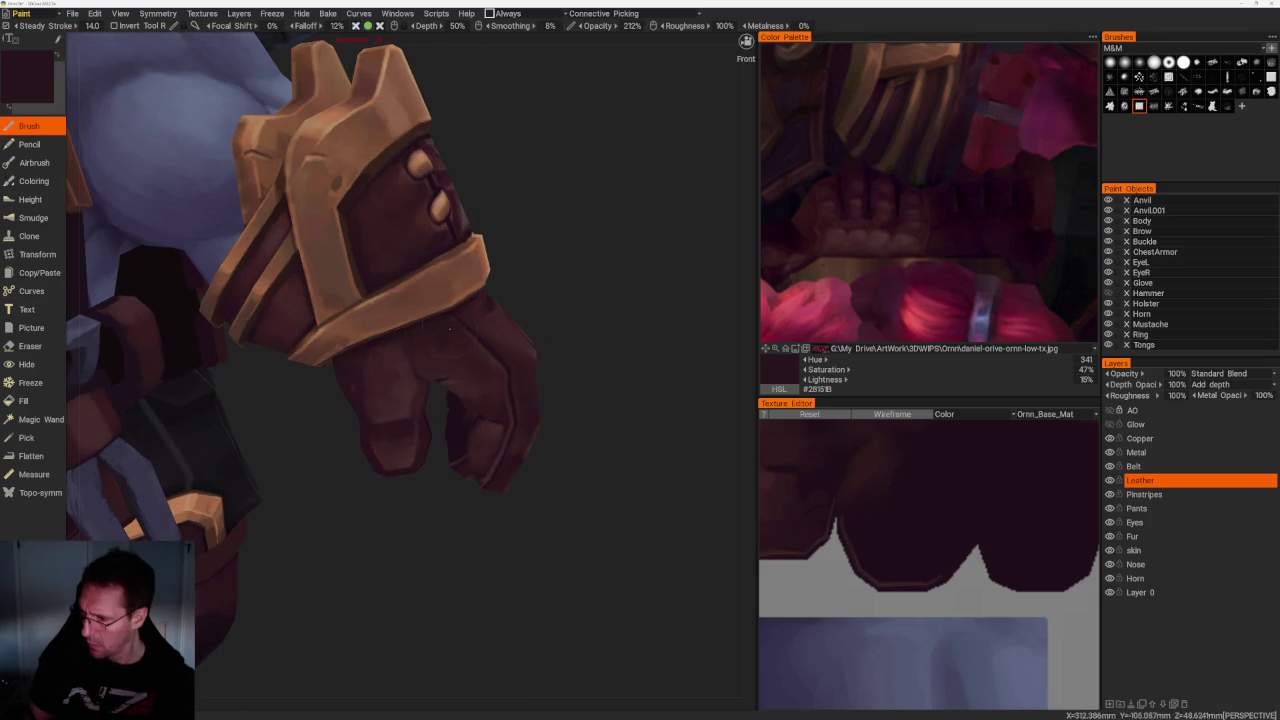
left_click_drag(442, 343, 573, 247, "alt")
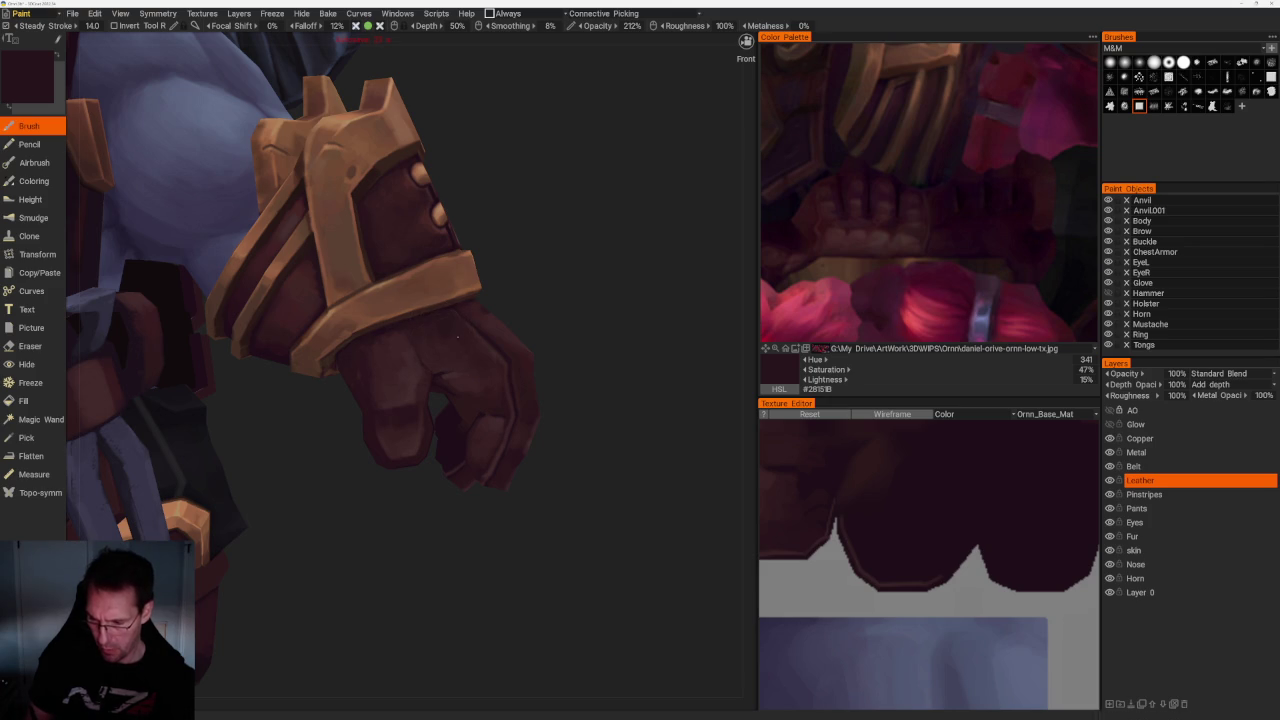
key("v")
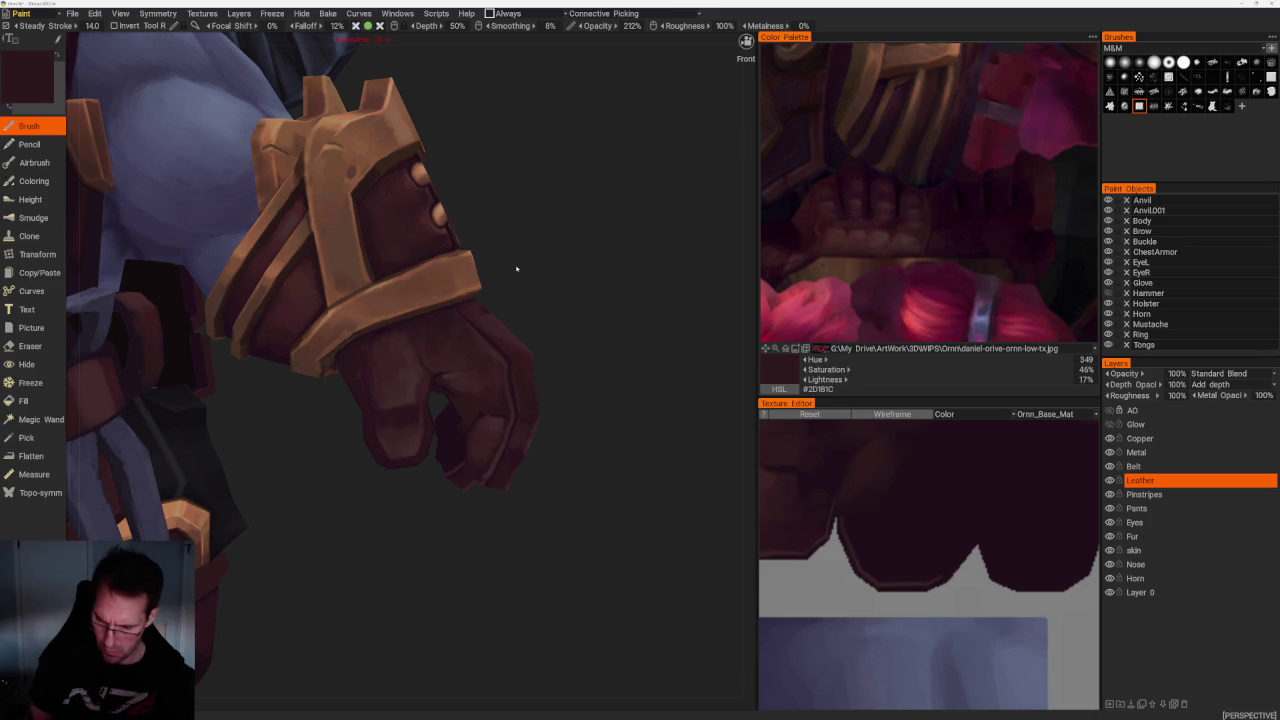
mouse_move(545, 309)
left_mouse_down("alt")
mouse_move(597, 240)
mouse_move(425, 450)
mouse_move(506, 477)
mouse_move(527, 387)
left_mouse_up("alt")
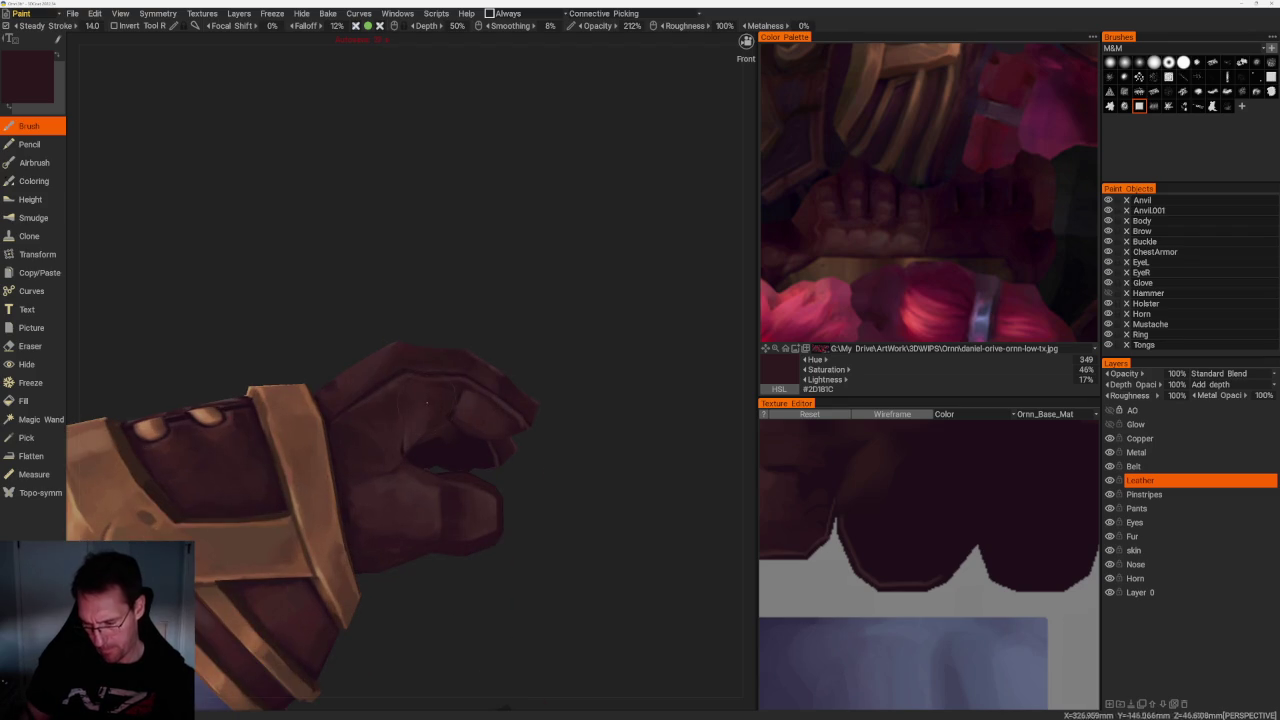
Sample near-black, mid reddish and very dark browns from the glove, viewing the fist from below
mouse_move(425, 427)
left_mouse_down("alt")
mouse_move(543, 300)
mouse_move(430, 386)
left_mouse_up("alt")
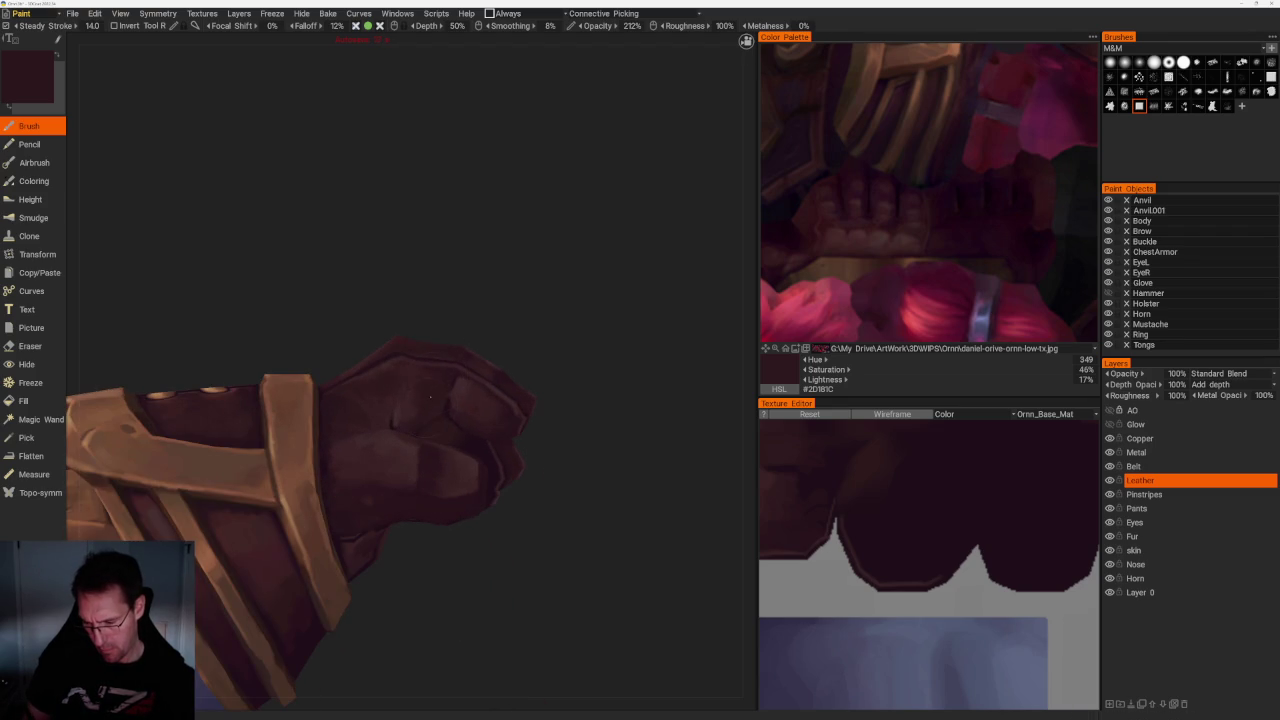
mouse_move(534, 352)
left_mouse_down("alt")
mouse_move(453, 398)
mouse_move(569, 337)
mouse_move(539, 318)
left_mouse_up("alt")
key("v")
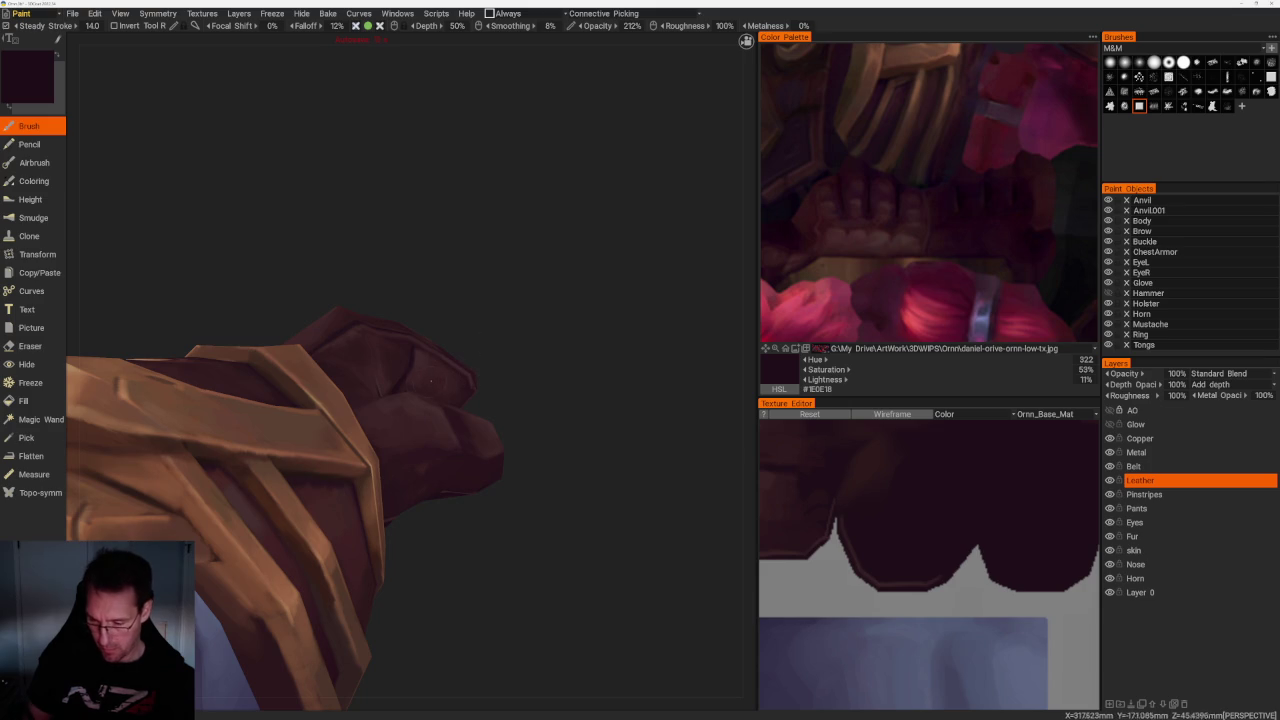
key("v")
left_click_drag(511, 351, 520, 385, "alt")
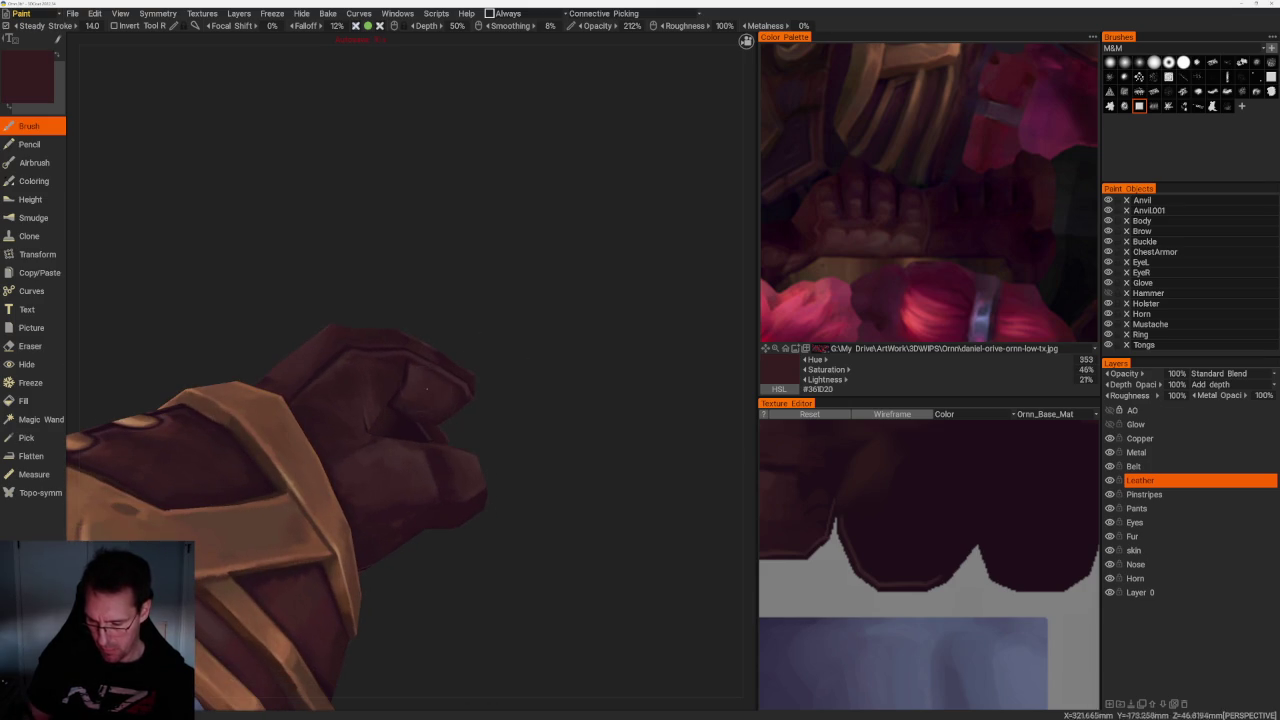
mouse_move(408, 406)
left_mouse_down("alt")
mouse_move(482, 321)
mouse_move(531, 300)
mouse_move(551, 320)
mouse_move(571, 283)
left_mouse_up("alt")
key("v")
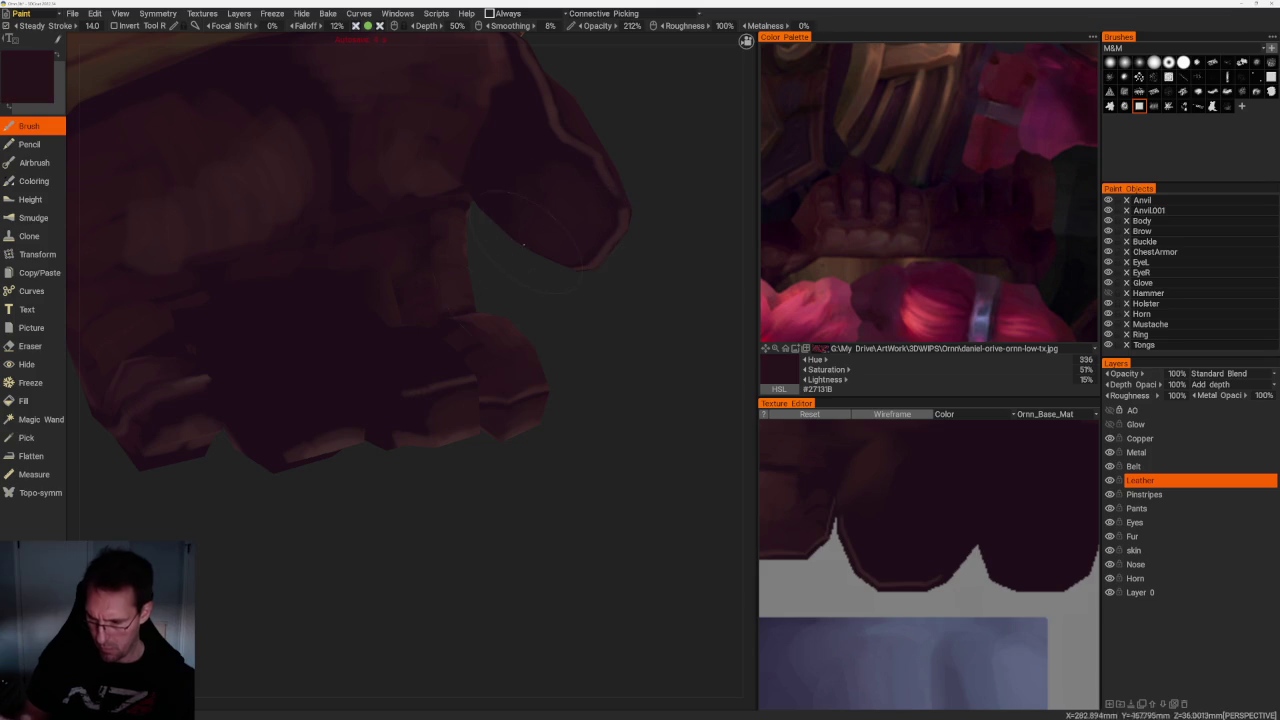
Sample lighter, darker, near-black and brighter browns from the fist at new angles
left_click_drag(566, 354, 471, 359, "alt")
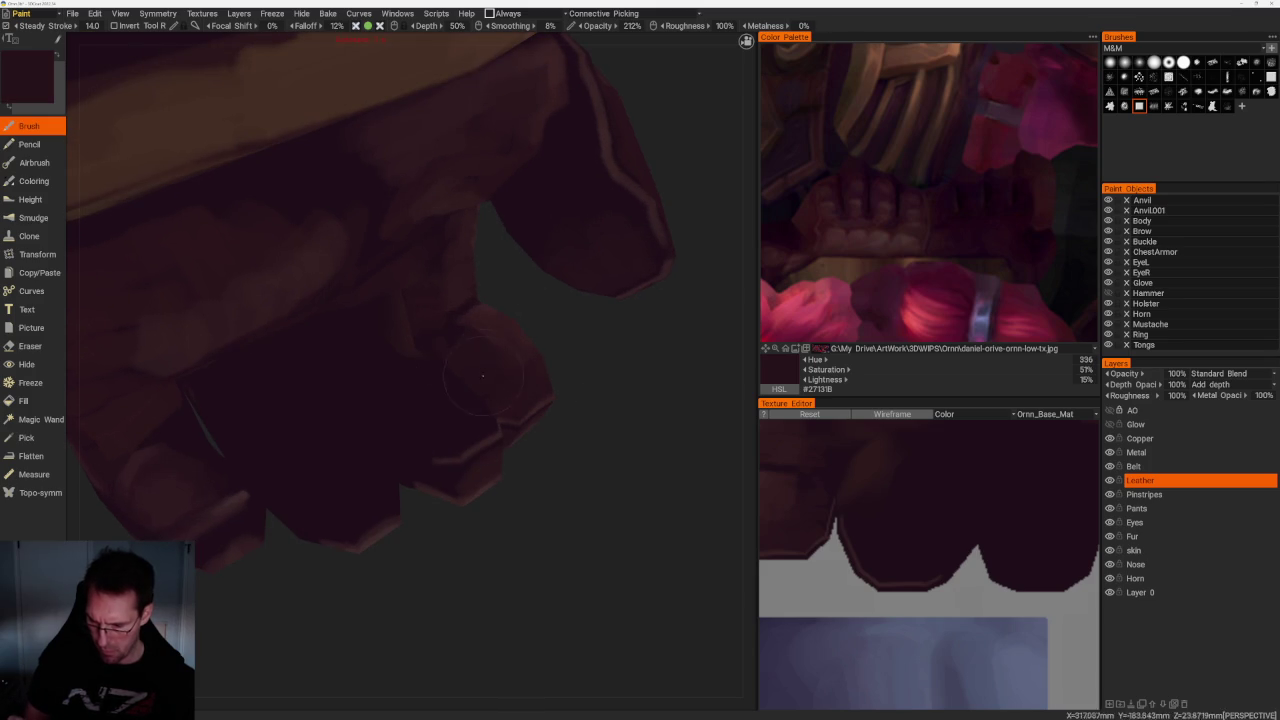
key("v")
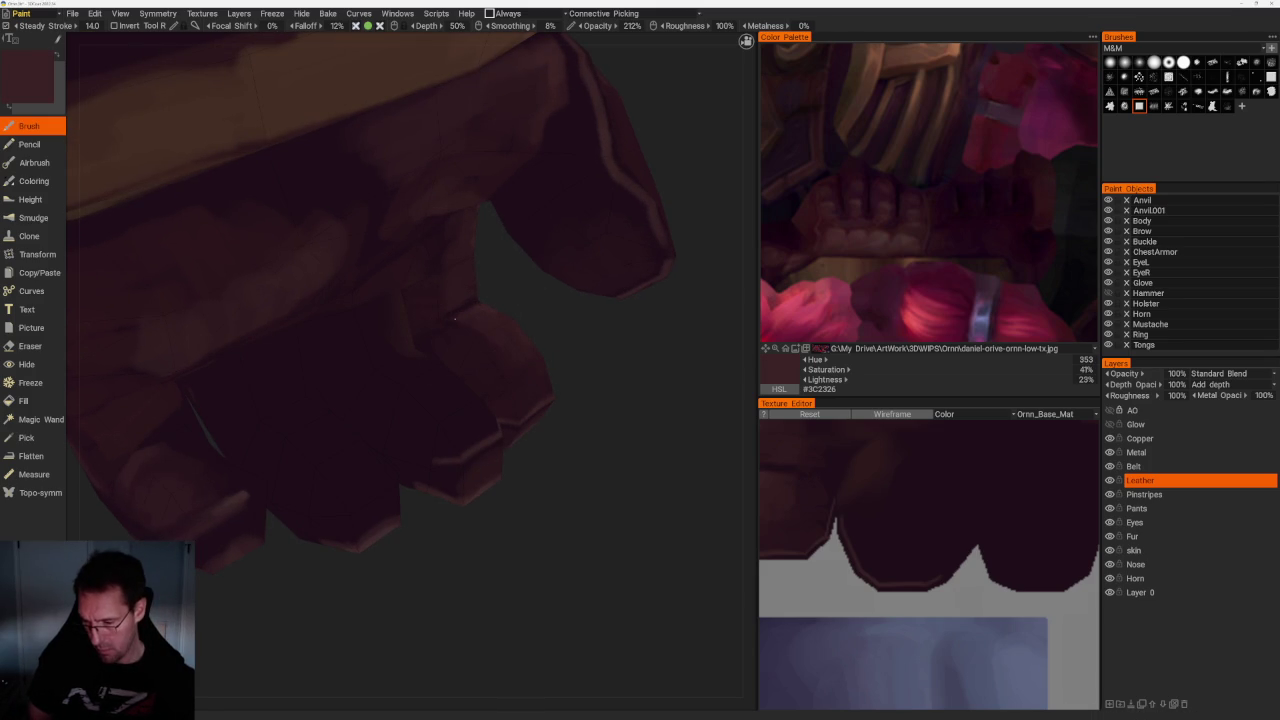
key("v")
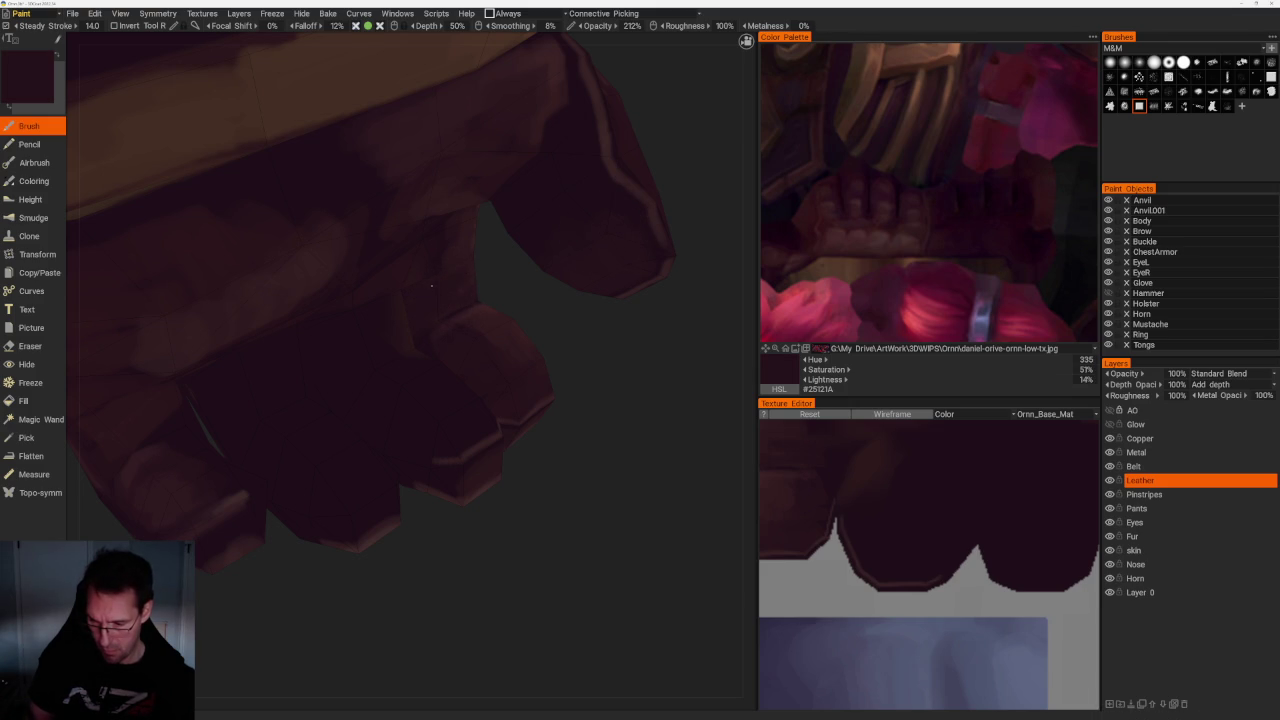
mouse_move(408, 304)
left_mouse_down()
mouse_move(543, 314)
mouse_move(591, 337)
mouse_move(575, 340)
left_mouse_up()
key("v")
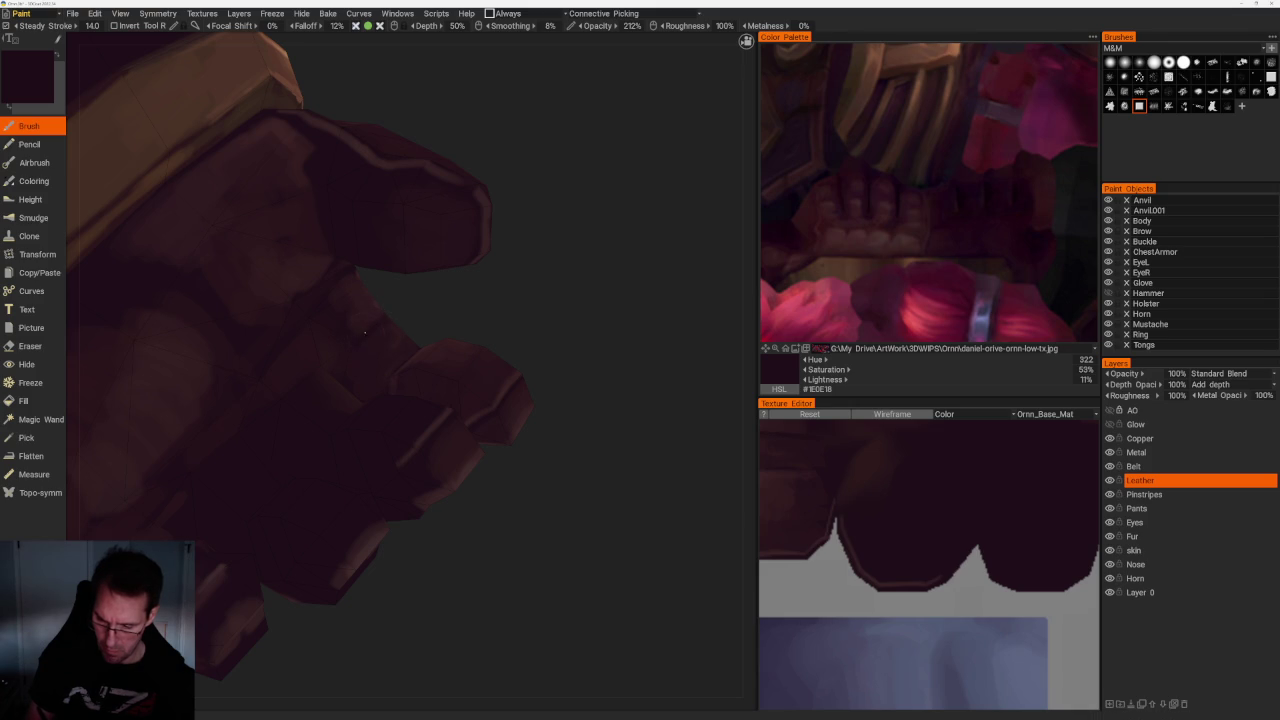
key("v")
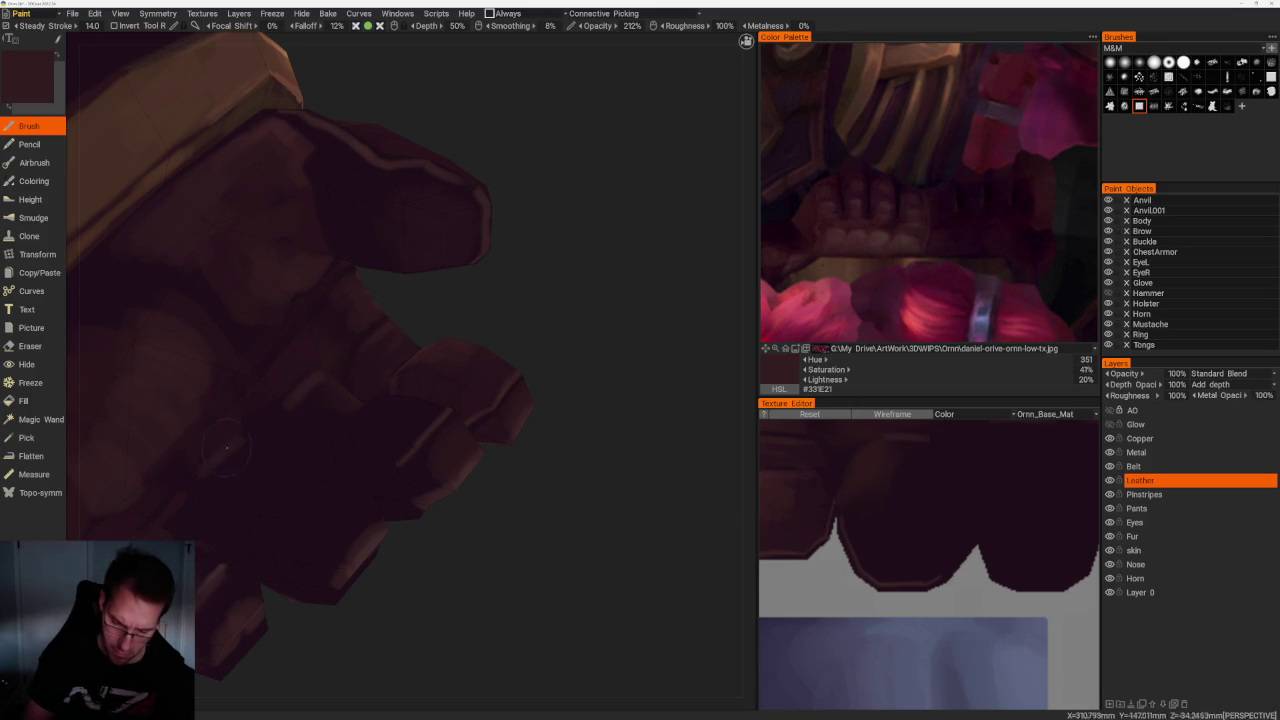
Sample the glove's dark maroon and a lighter tone, muted brown #3F2B2C
mouse_move(466, 306)
left_mouse_down()
mouse_move(529, 280)
mouse_move(529, 314)
mouse_move(471, 338)
left_mouse_up()
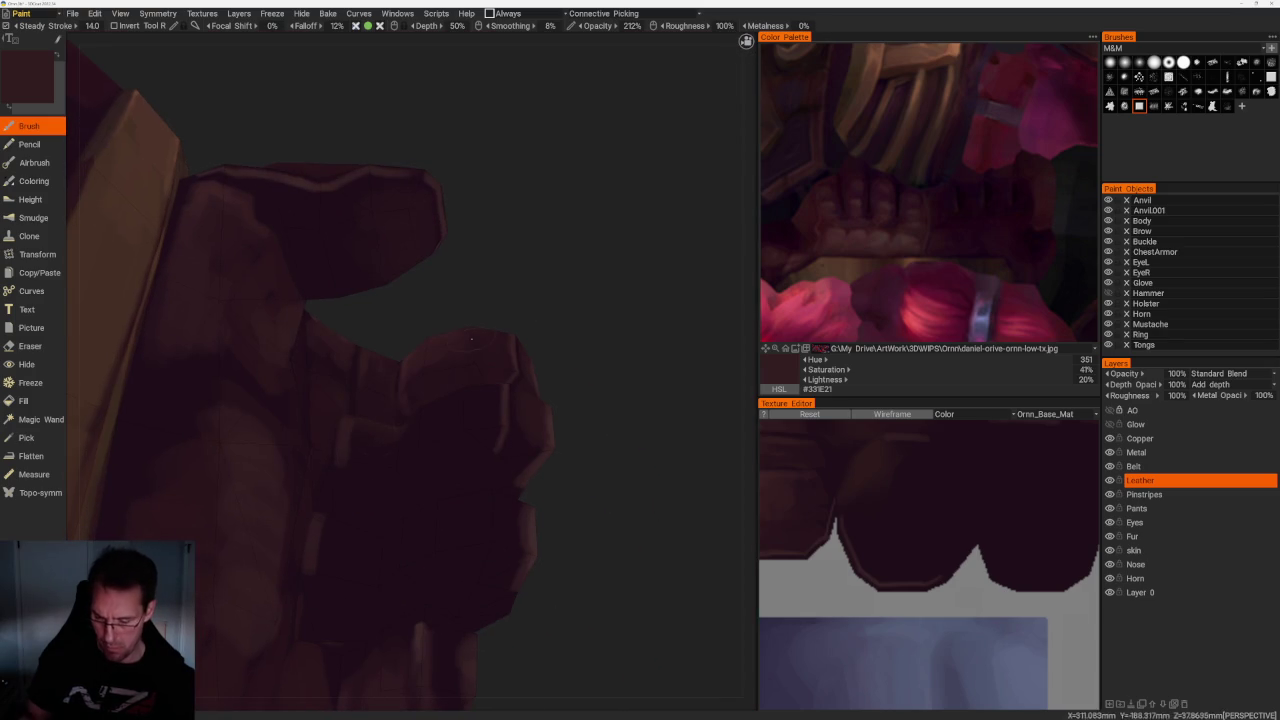
key("v")
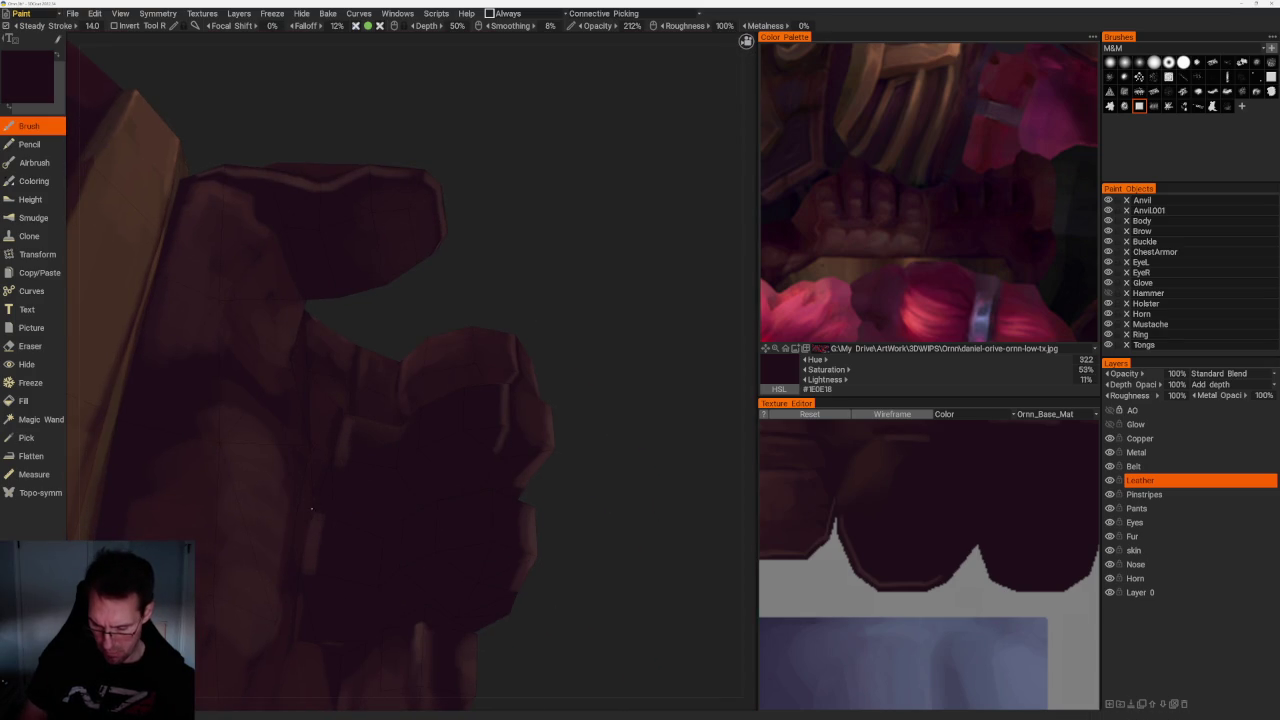
mouse_move(443, 494)
left_mouse_down()
mouse_move(569, 446)
mouse_move(509, 423)
left_mouse_up()
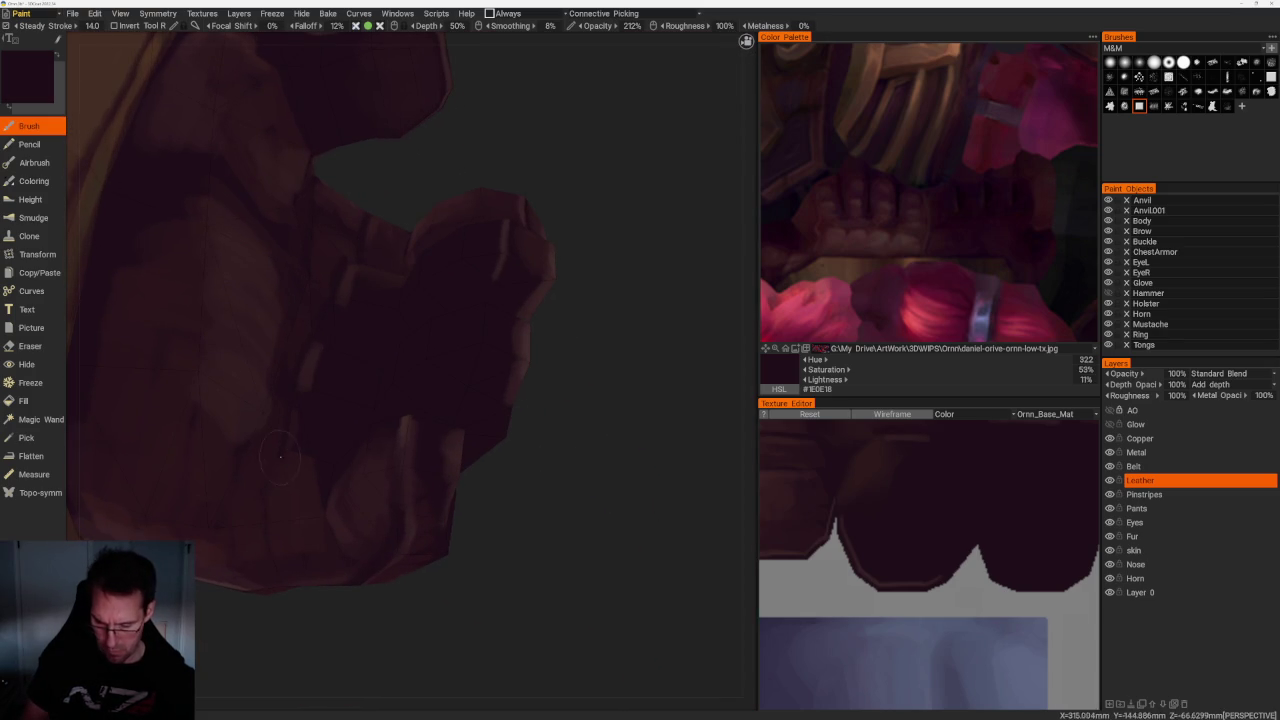
left_click_drag(398, 354, 543, 476)
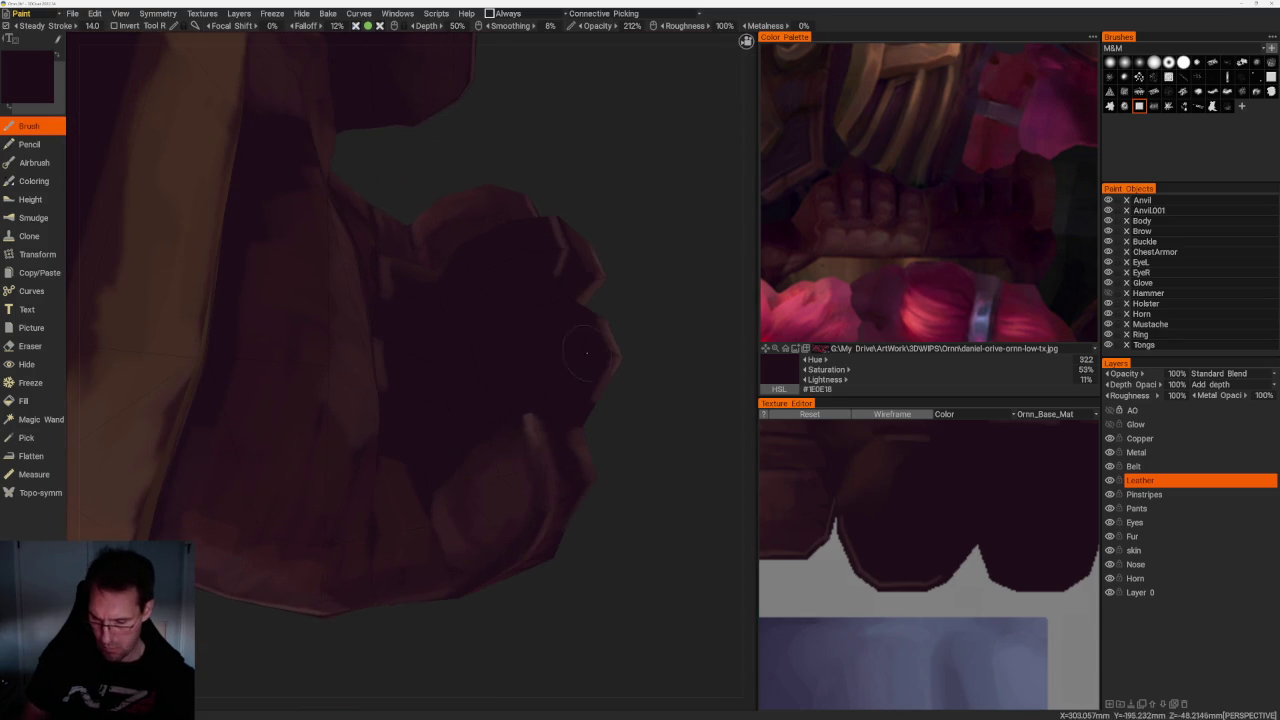
key("v")
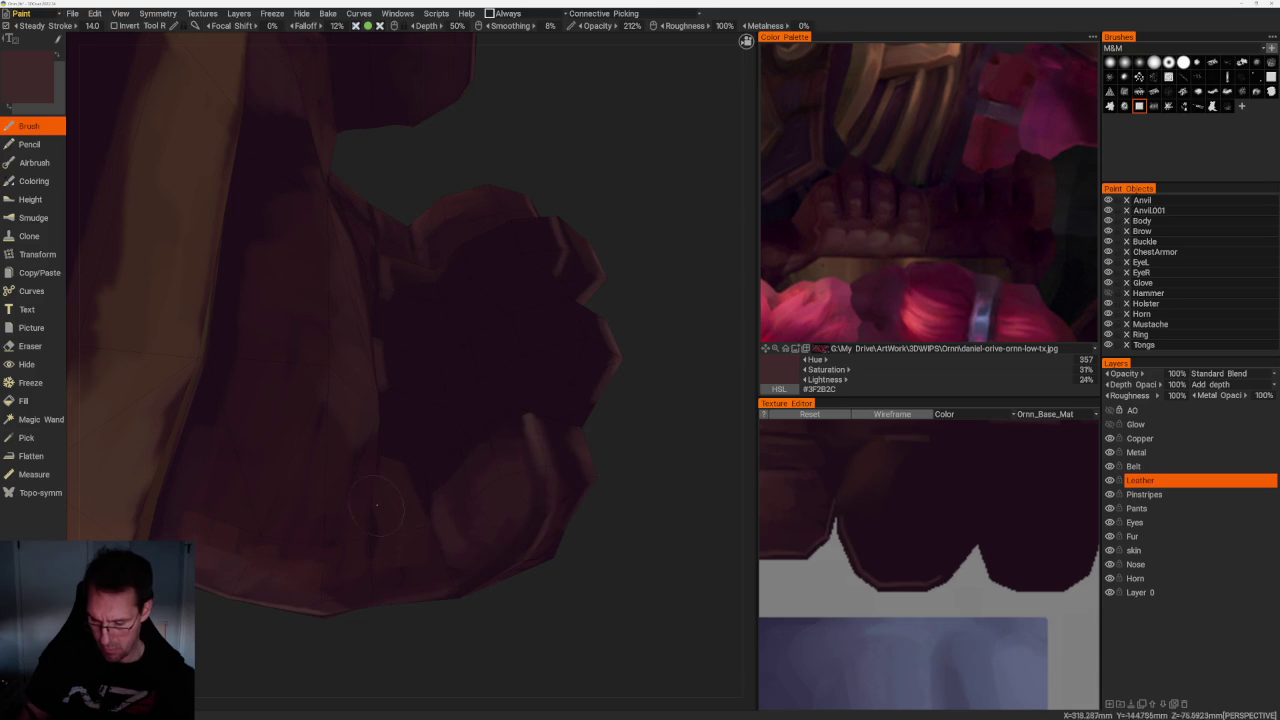
left_click_drag(391, 643, 285, 427)
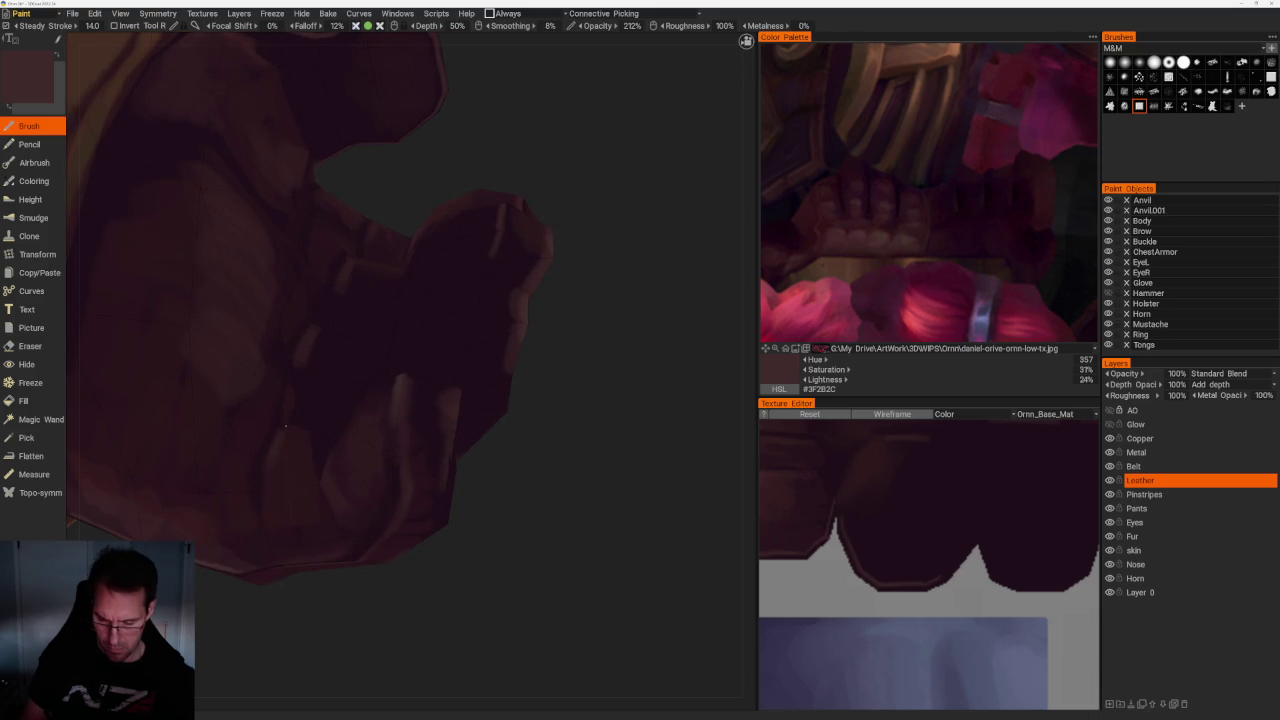
scroll(500, 351, "down", 5)
left_click_drag(500, 351, 543, 391)
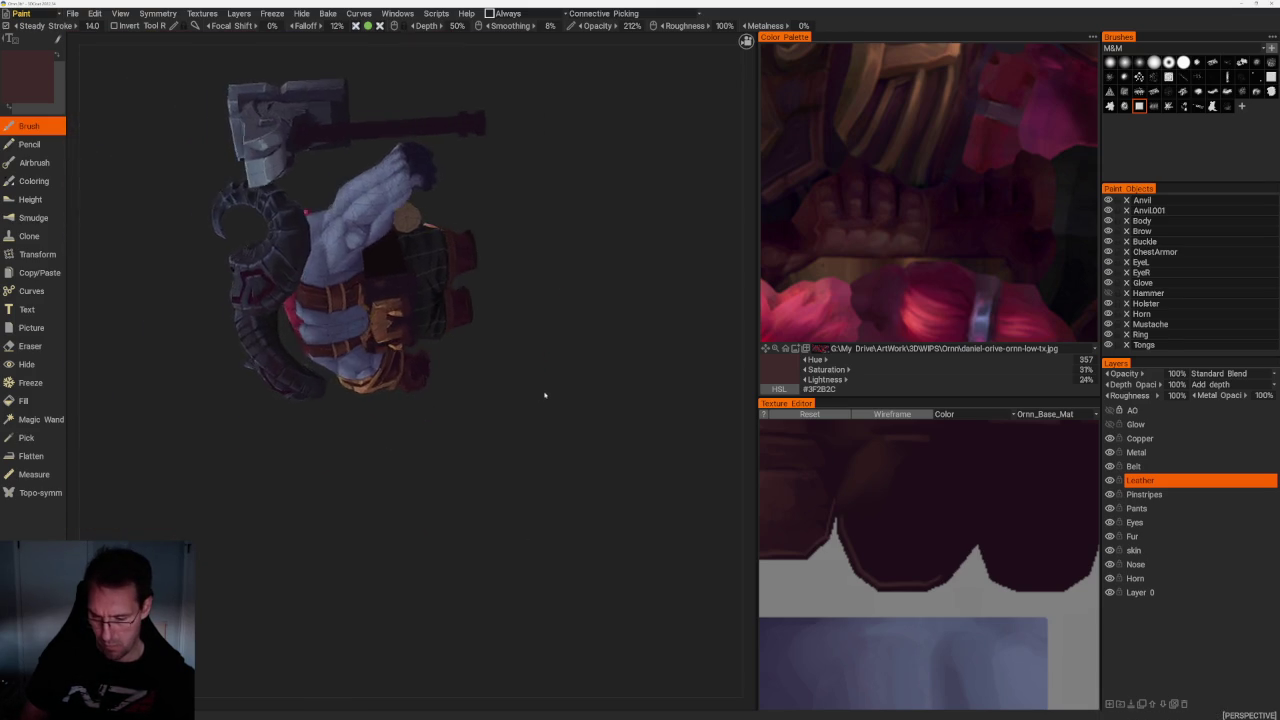
Close in on the glove and sample its dark tone
scroll(576, 508, "up", 5)
left_click_drag(576, 508, 571, 548)
key("v")
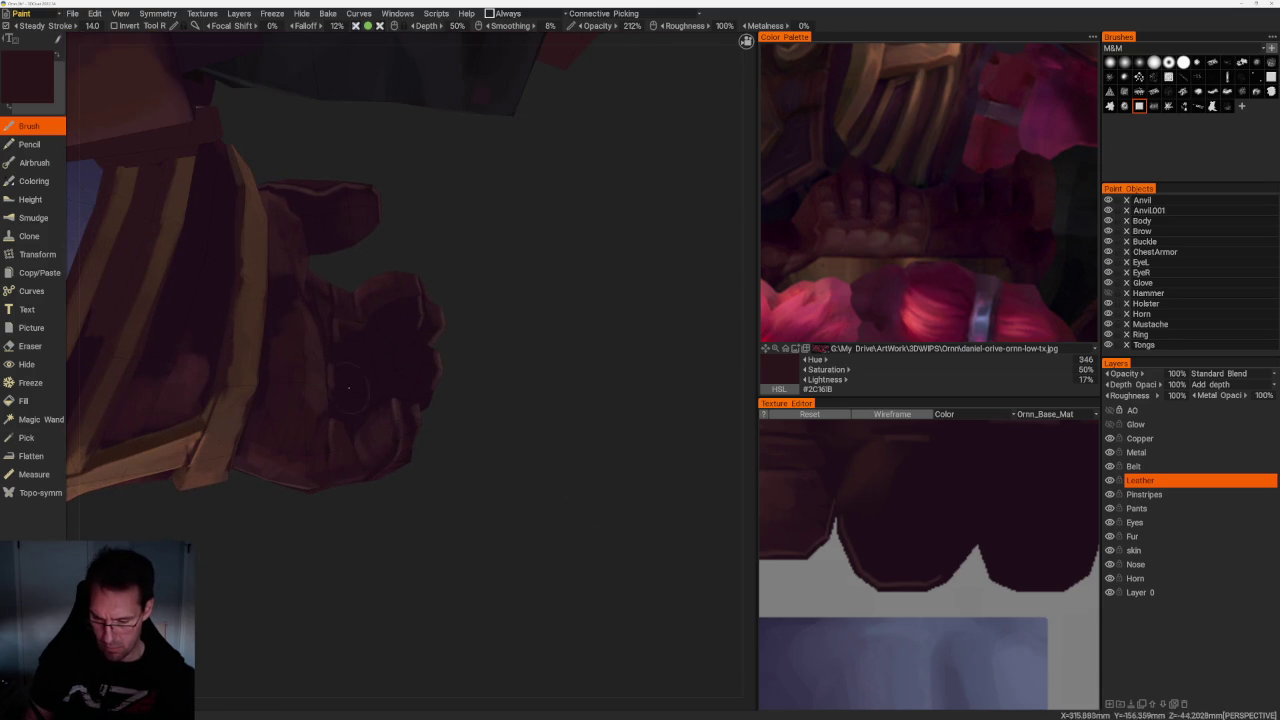
mouse_move(341, 370)
left_mouse_down()
mouse_move(444, 355)
mouse_move(410, 382)
mouse_move(425, 375)
mouse_move(442, 352)
mouse_move(397, 327)
mouse_move(392, 345)
mouse_move(416, 316)
left_mouse_up()
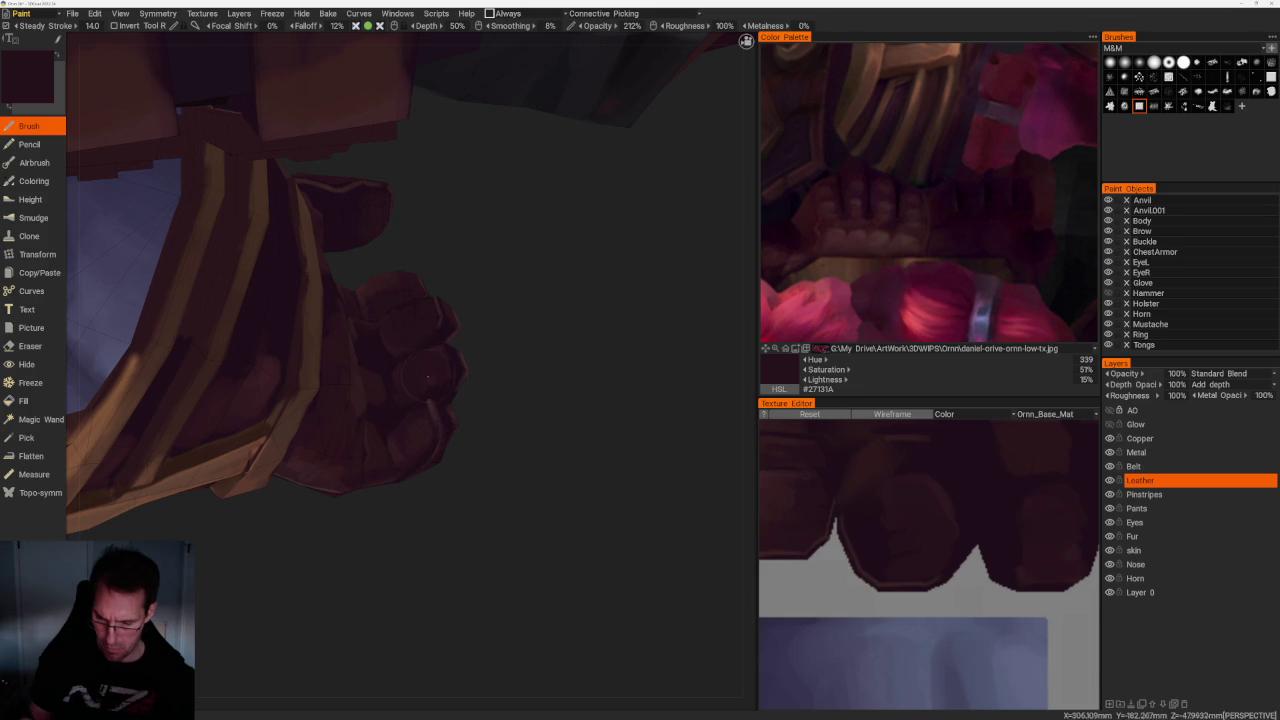
right_click_drag(460, 383, 398, 415)
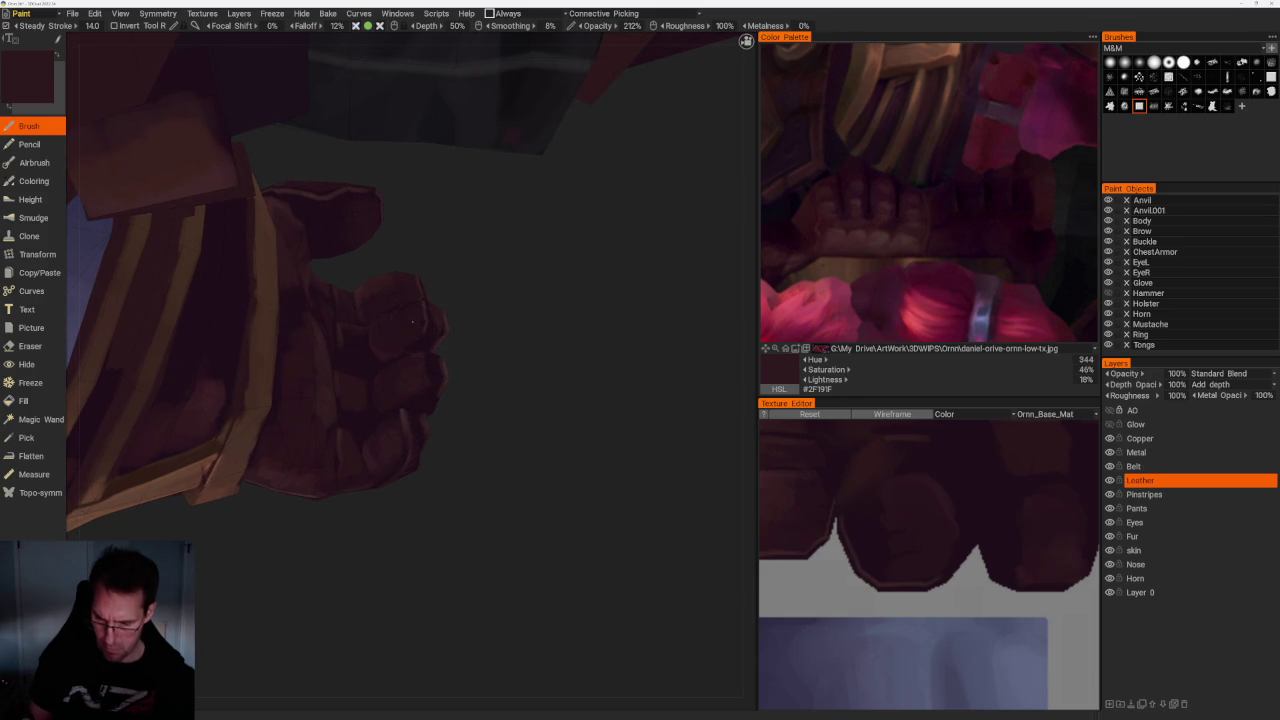
mouse_move(415, 303)
right_mouse_down()
mouse_move(415, 374)
mouse_move(404, 350)
right_mouse_up()
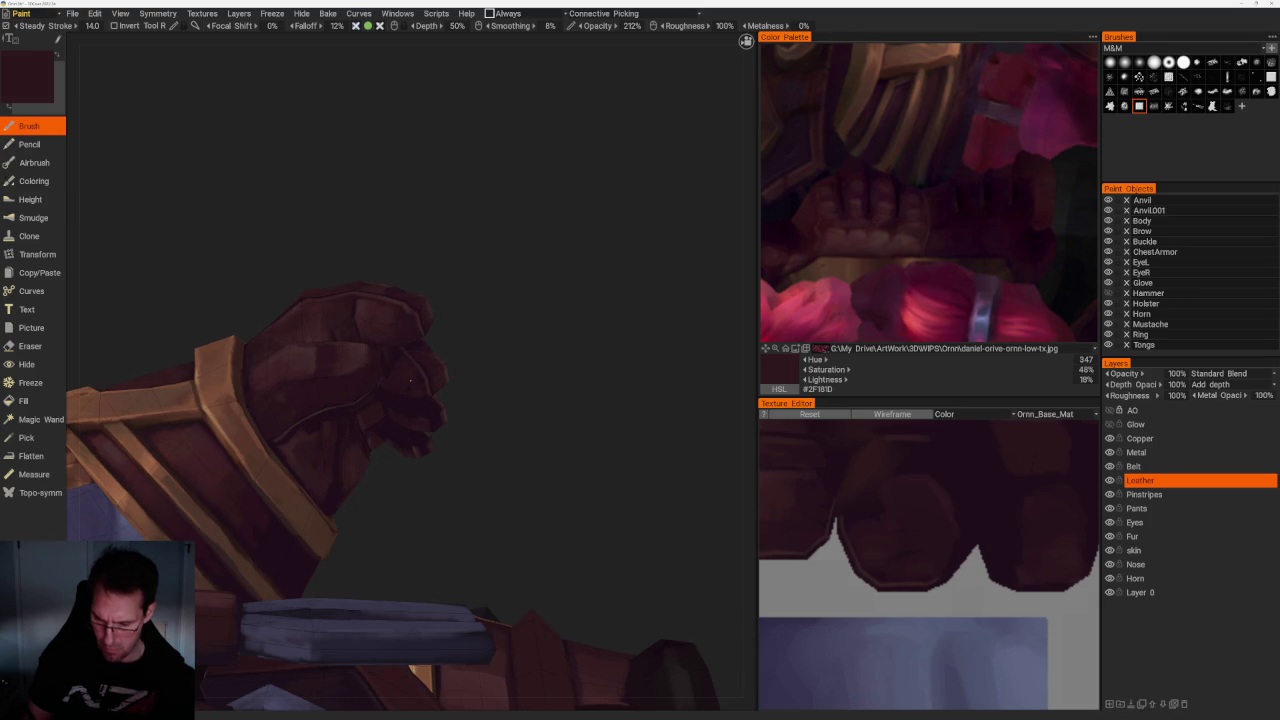
right_click_drag(421, 384, 488, 360)
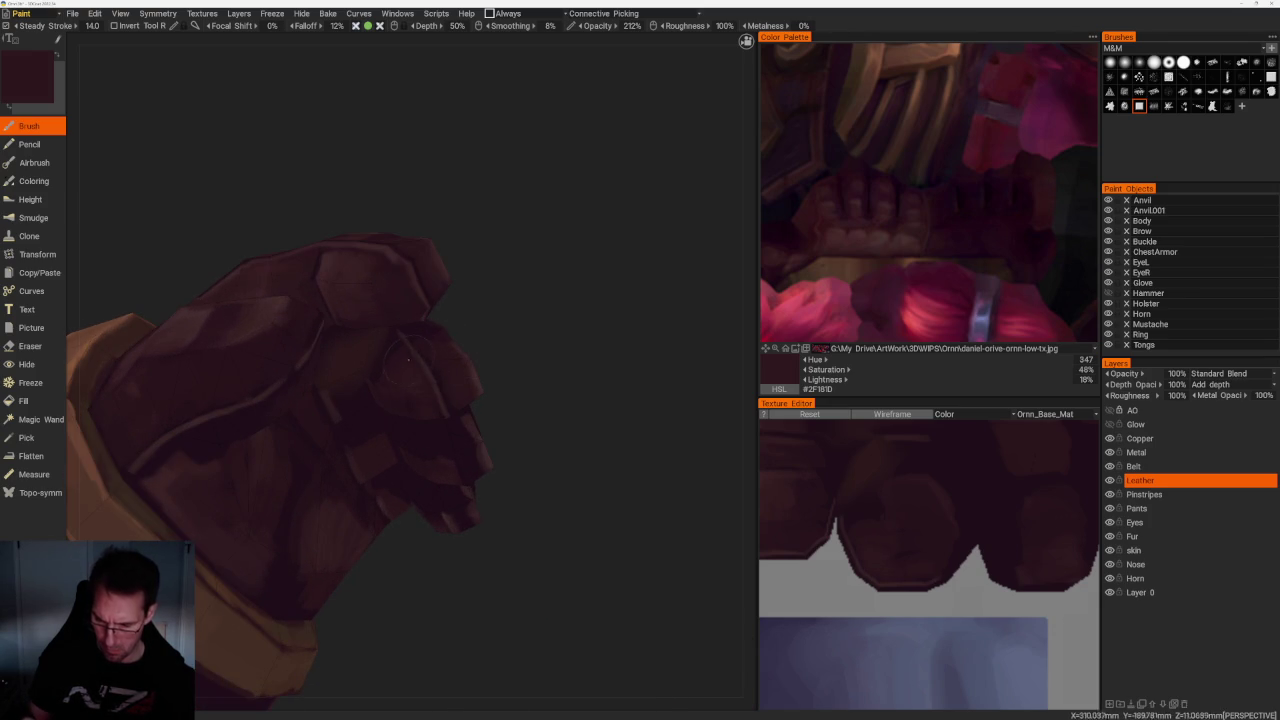
Sample mid, darker and lighter maroons plus the dark crease colour from the glove
key("v")
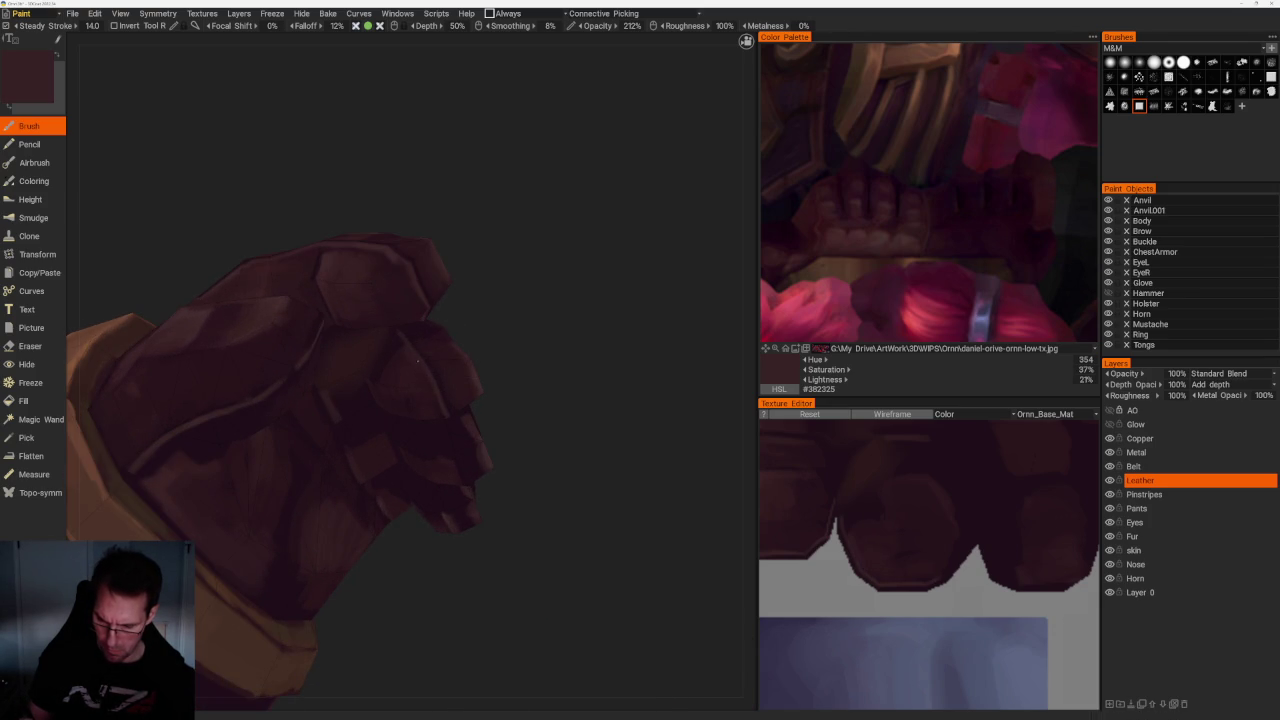
key("v")
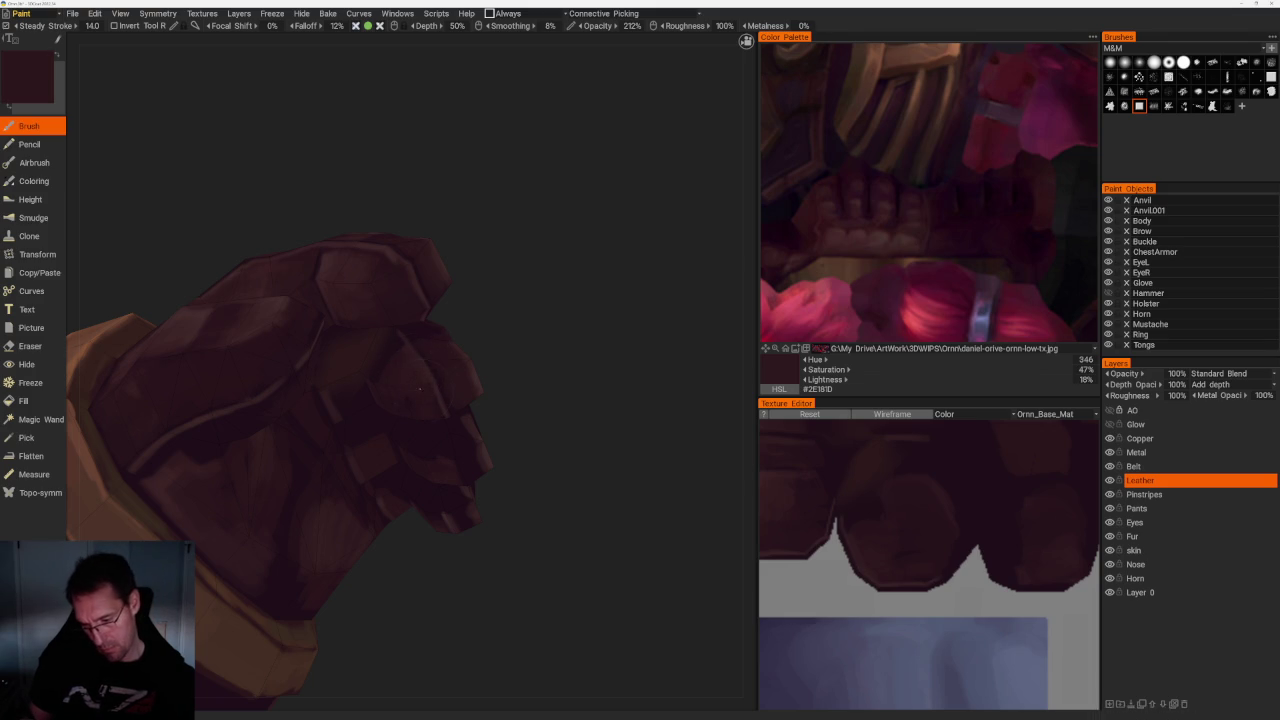
key("v")
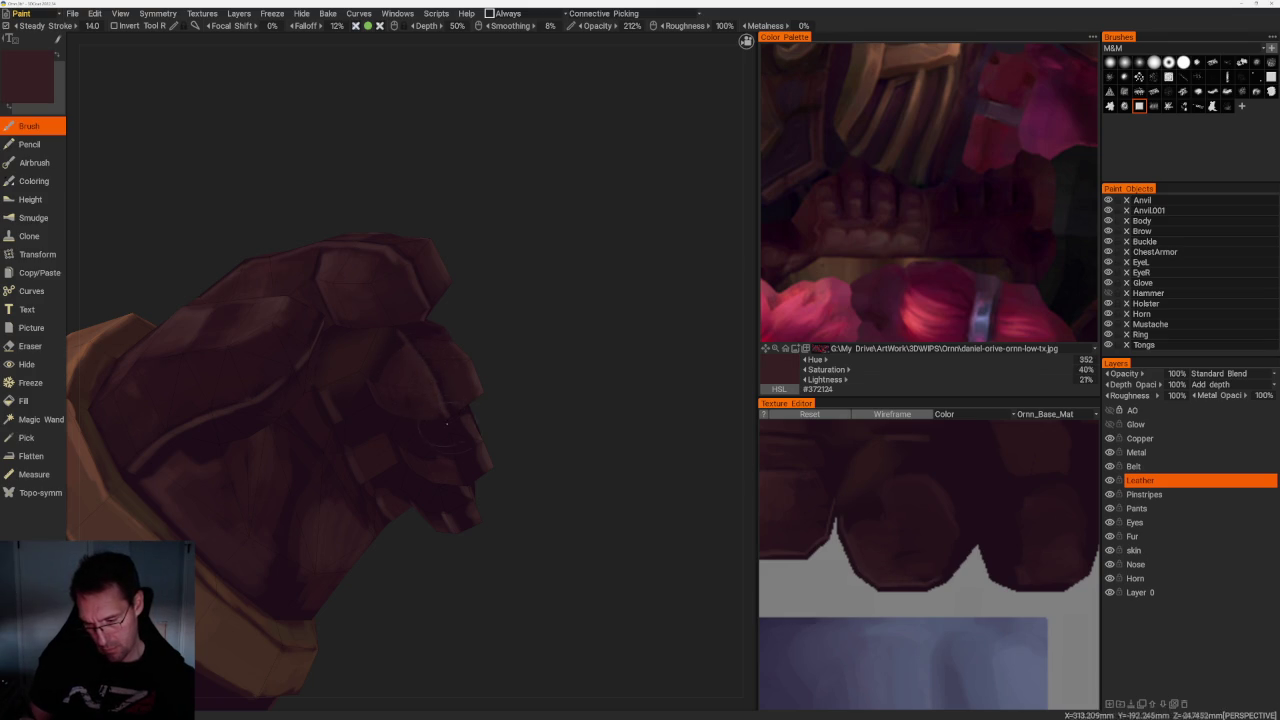
scroll(491, 343, "down", 5)
scroll(505, 347, "down", 2)
scroll(505, 347, "up", 5)
scroll(563, 457, "up", 2)
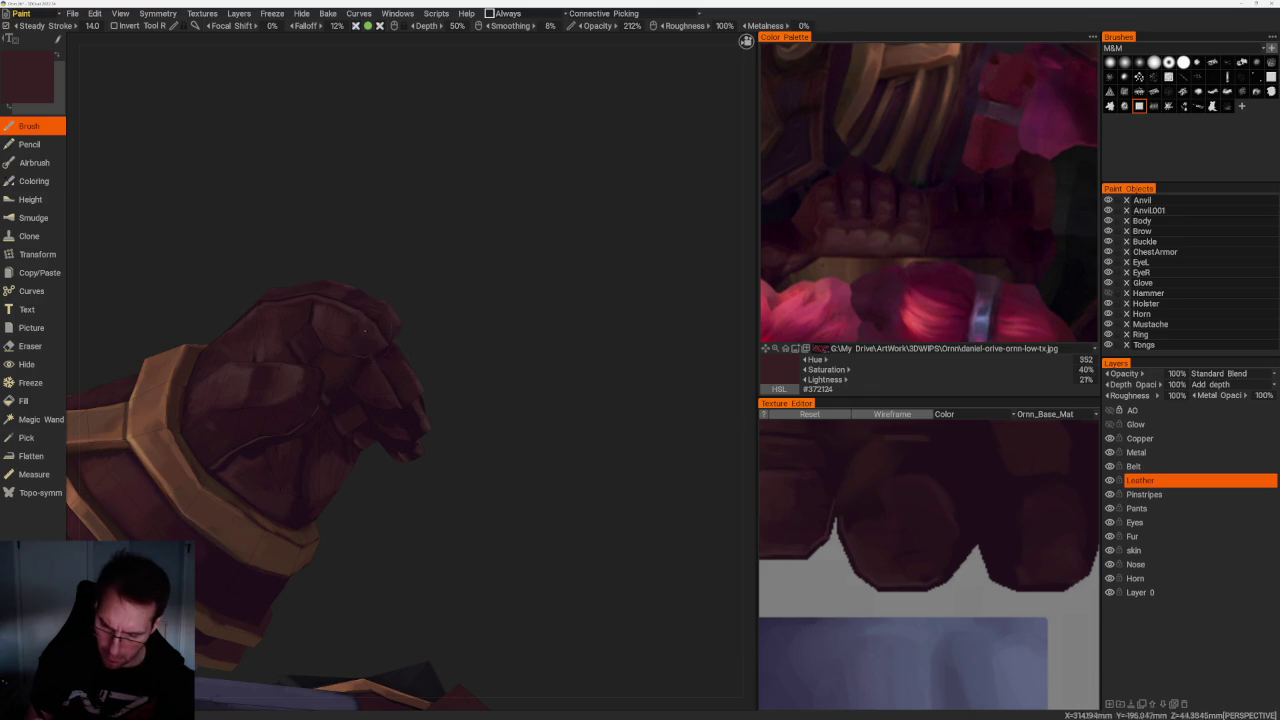
mouse_move(385, 331)
right_mouse_down()
mouse_move(422, 293)
mouse_move(561, 373)
mouse_move(508, 329)
mouse_move(514, 351)
mouse_move(471, 335)
right_mouse_up()
key("v")
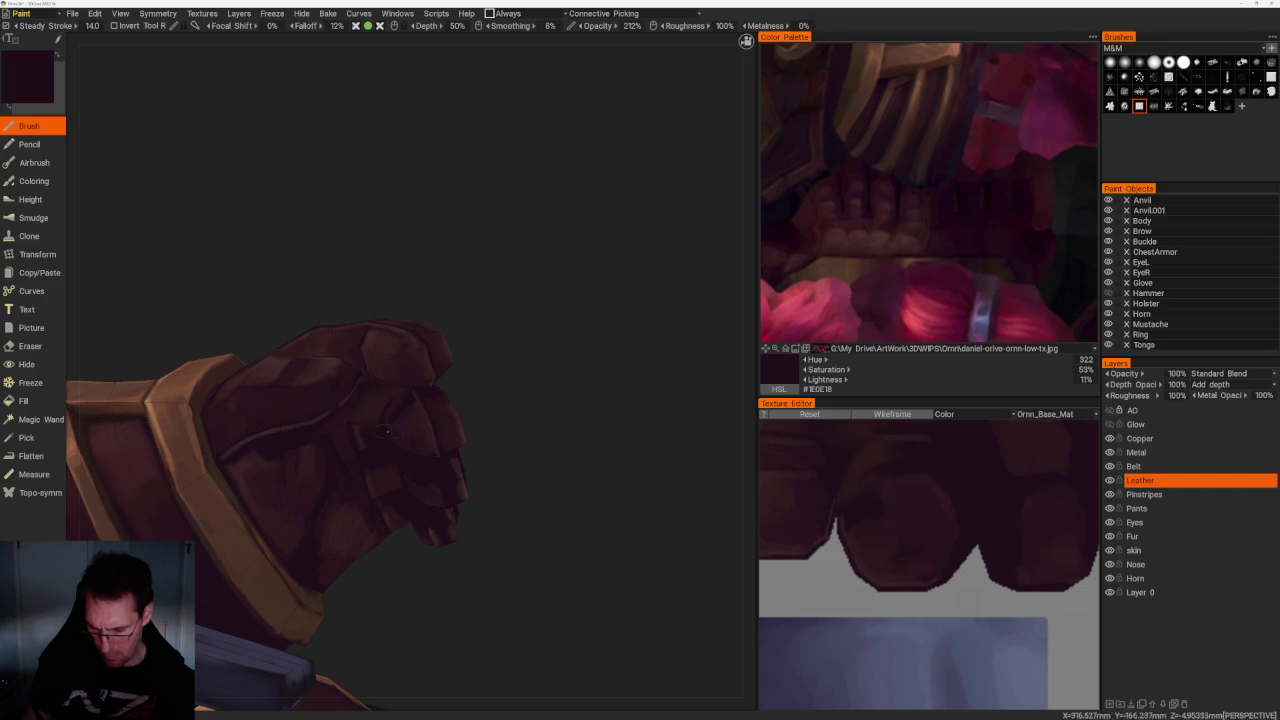
Sample darker and lighter maroons around the fist, ending at #382022, and bring up Symmetry options
right_click_drag(389, 436, 422, 404)
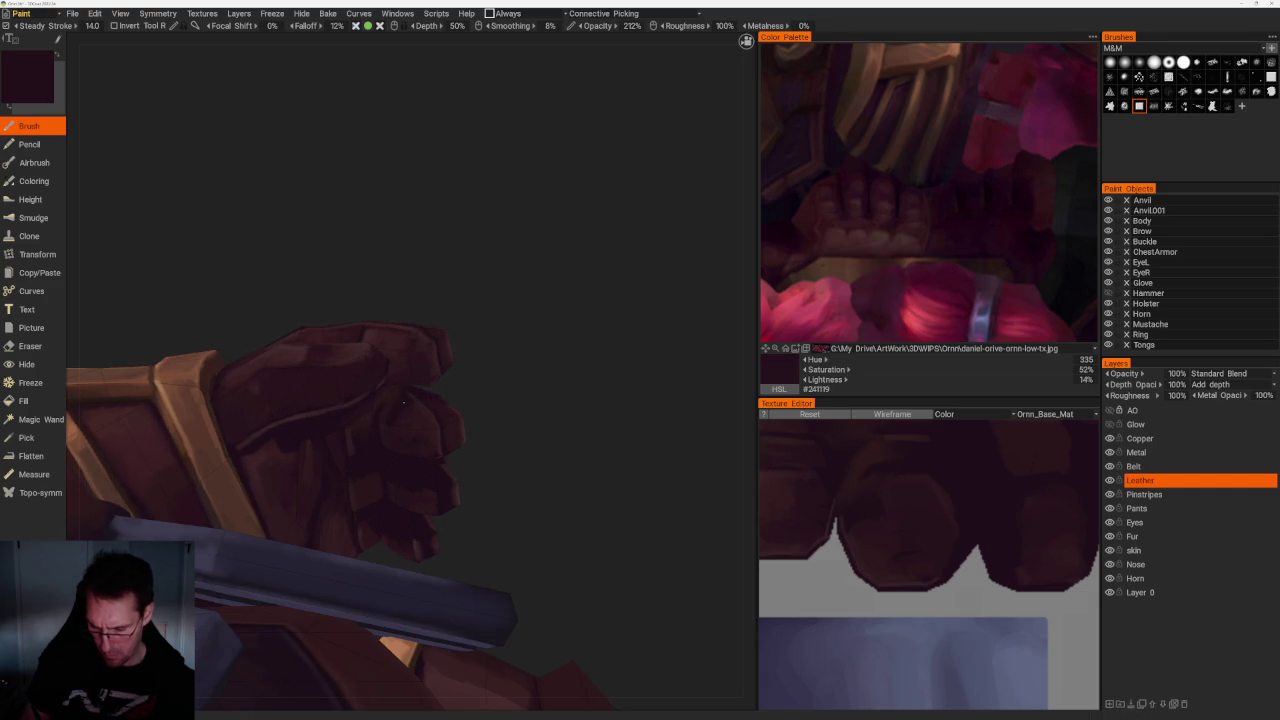
key("v")
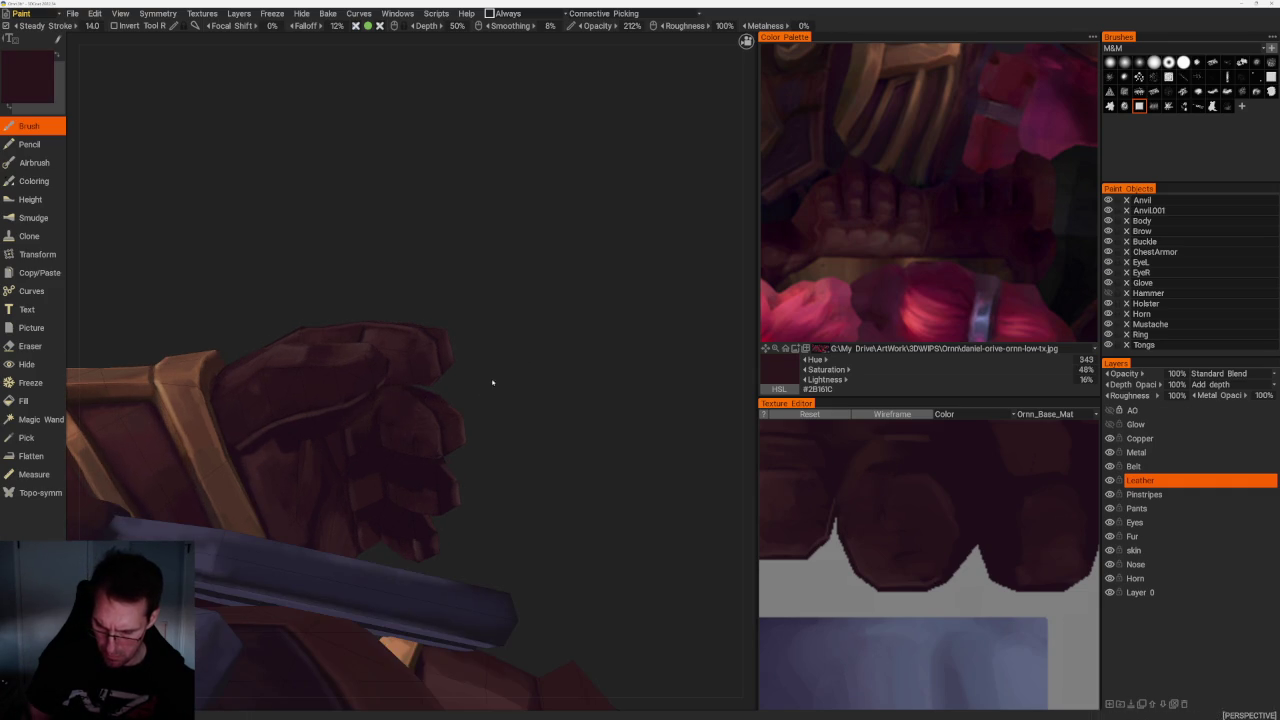
left_click_drag(480, 391, 380, 425)
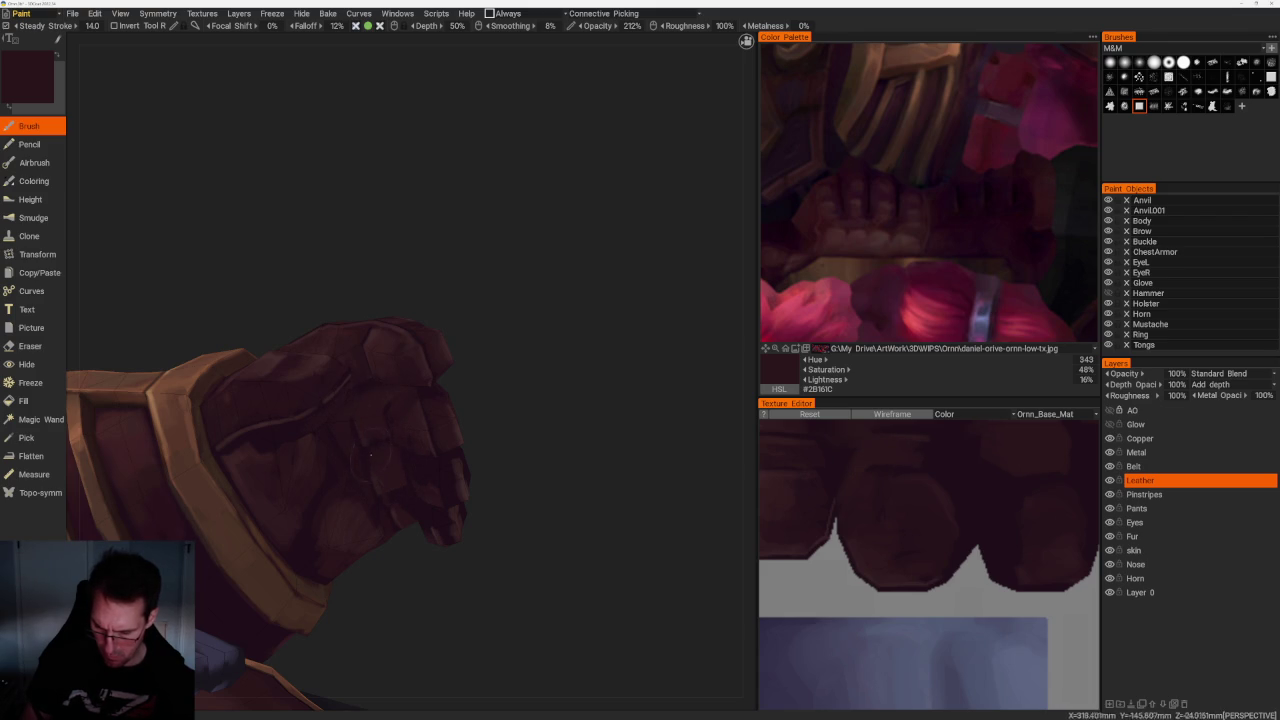
right_click_drag(477, 340, 432, 418, "shift")
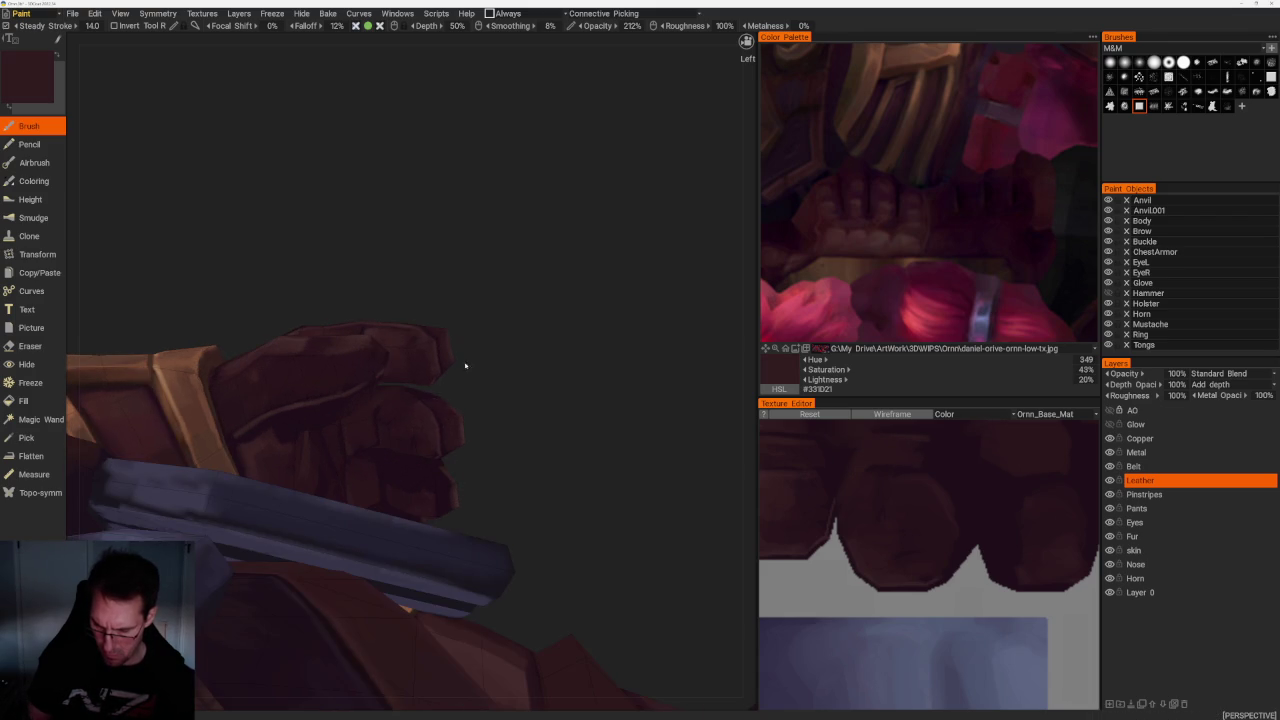
right_click_drag(474, 364, 354, 432)
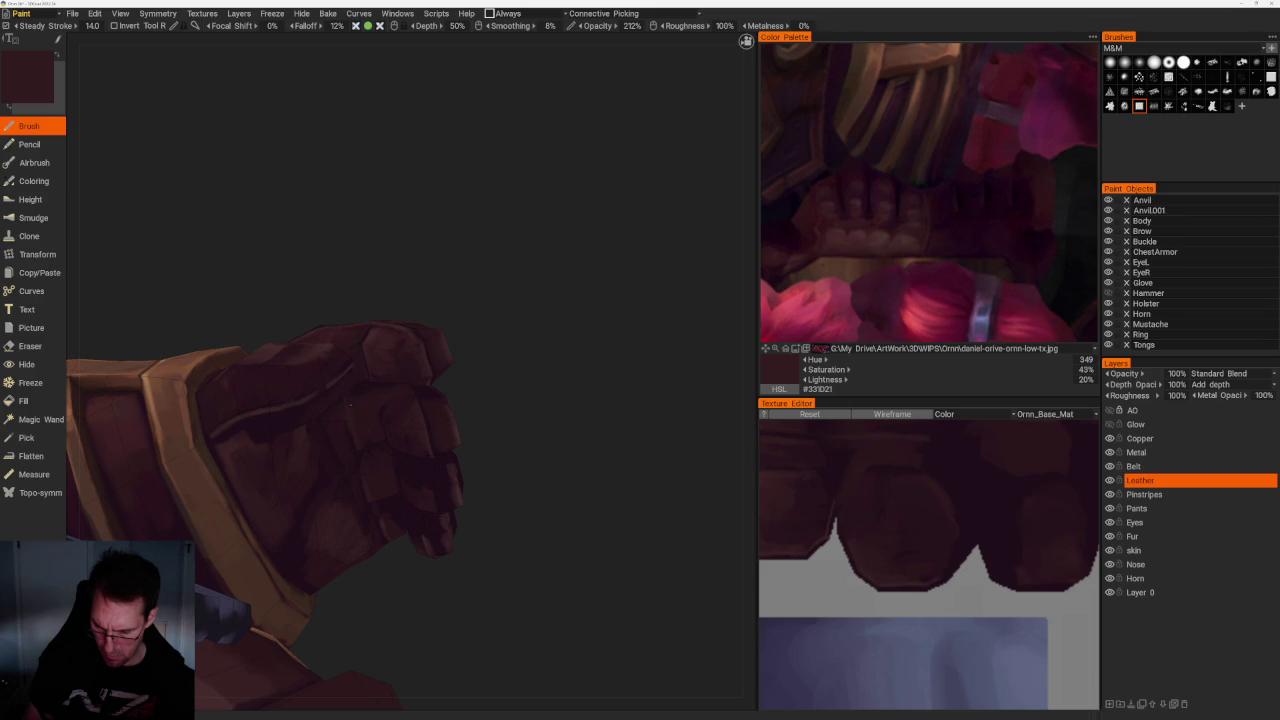
right_click_drag(380, 445, 446, 308)
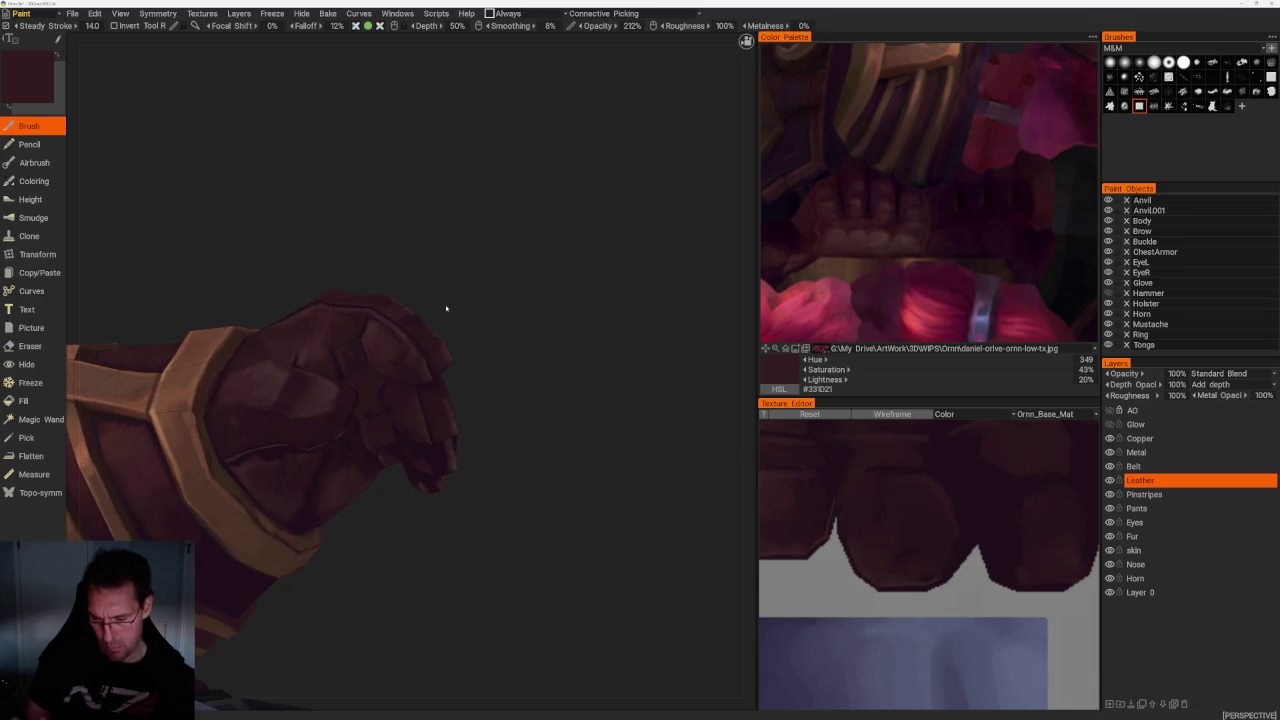
key("v")
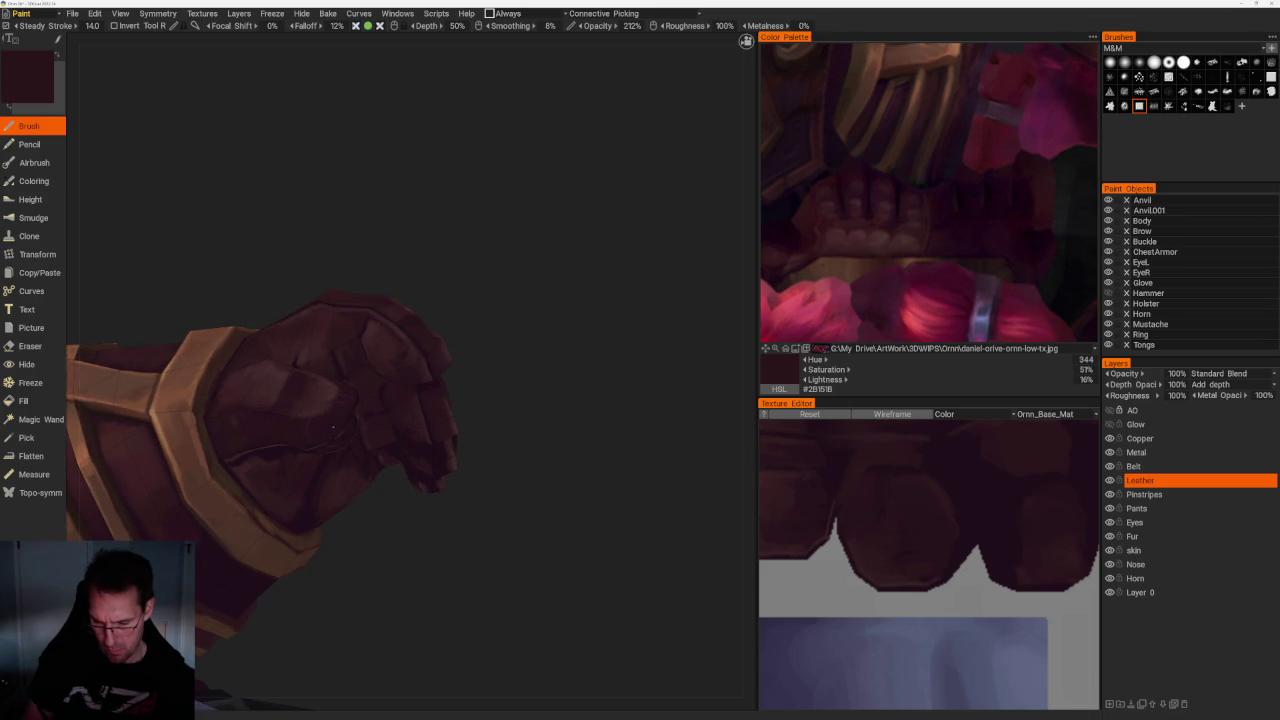
right_click_drag(516, 321, 406, 348)
key("v")
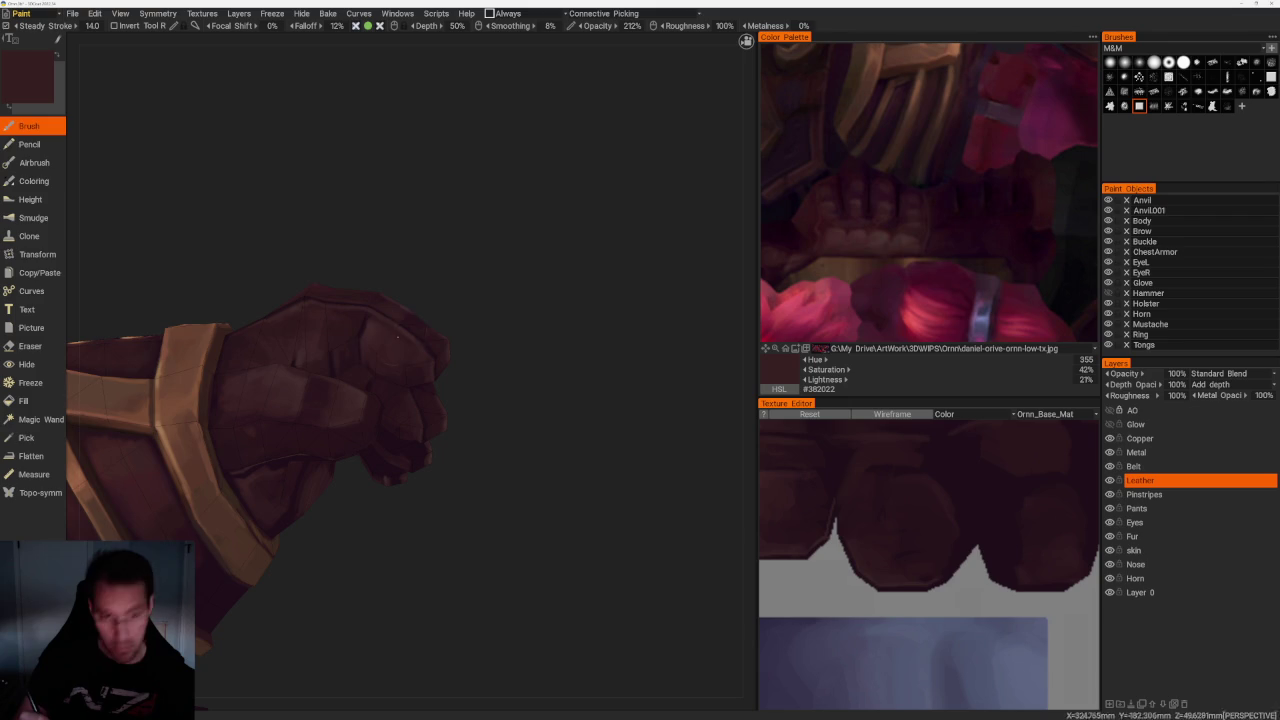
mouse_move(398, 334)
right_mouse_down()
mouse_move(502, 327)
mouse_move(503, 274)
mouse_move(514, 280)
right_mouse_up()
left_click(158, 13)
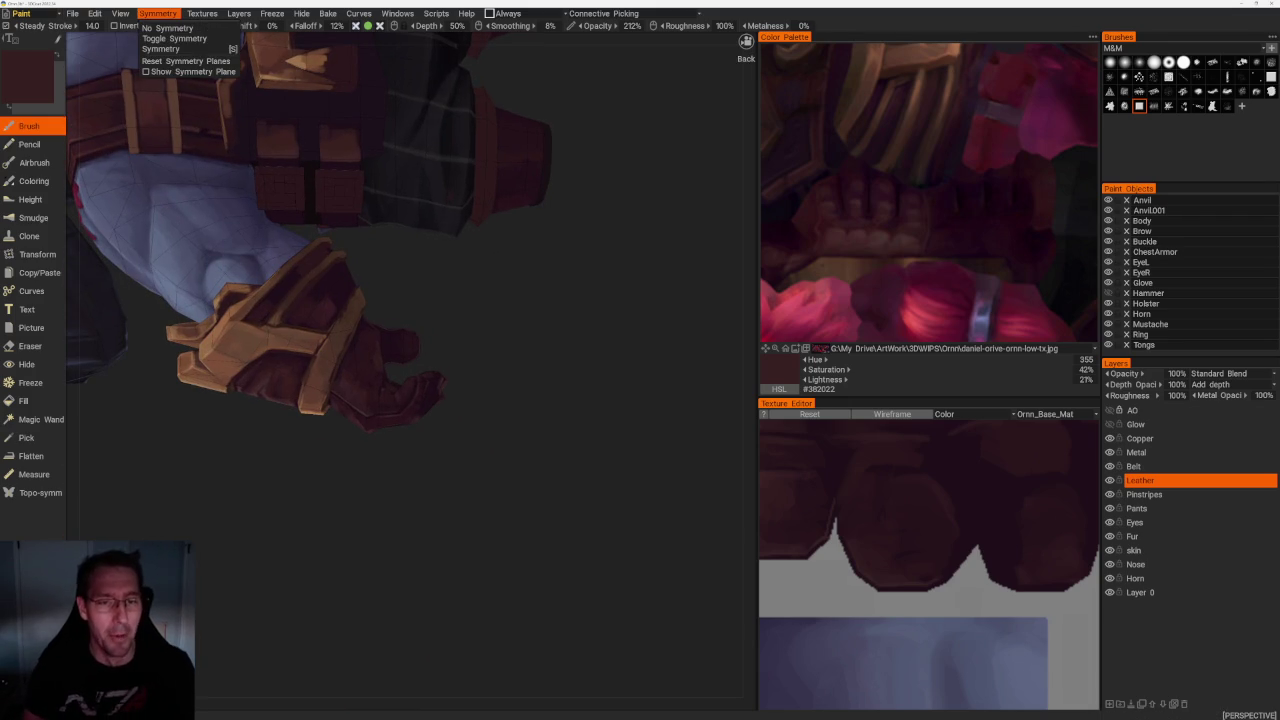
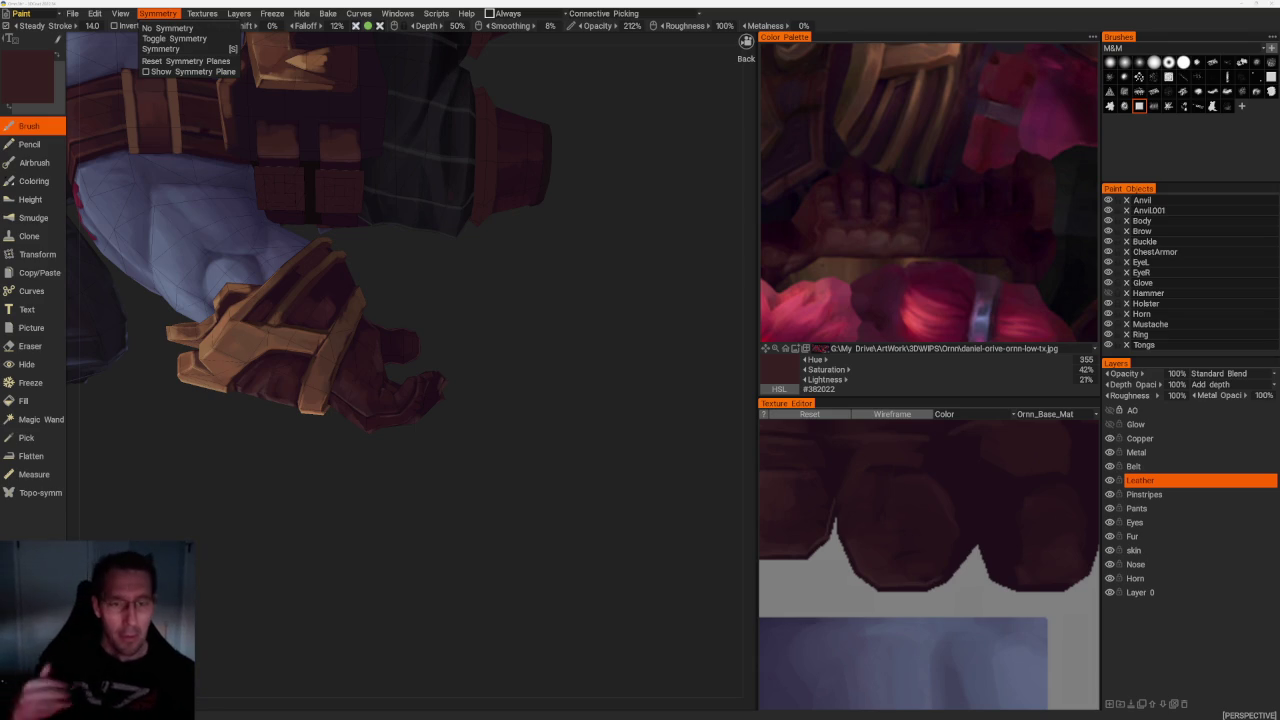
From below the fist, sample dark and slightly lighter maroons and shade the glove
scroll(464, 325, "up", 5)
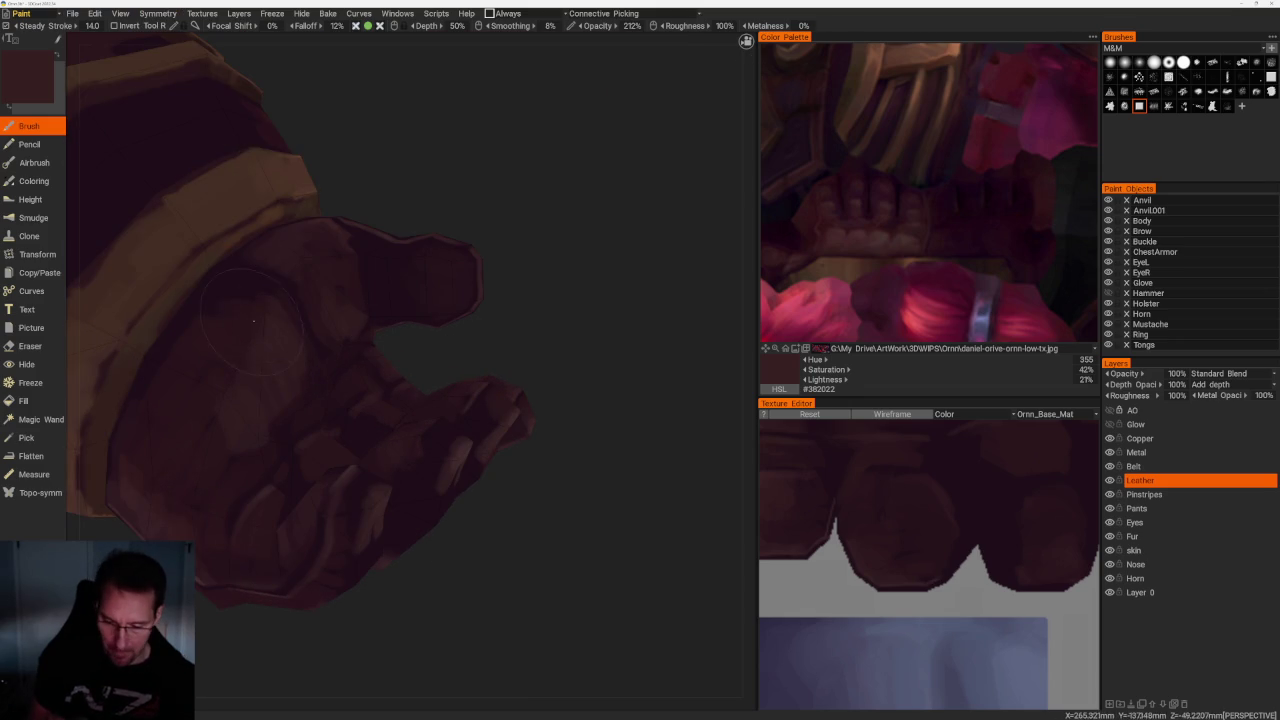
middle_click_drag(277, 304, 532, 363)
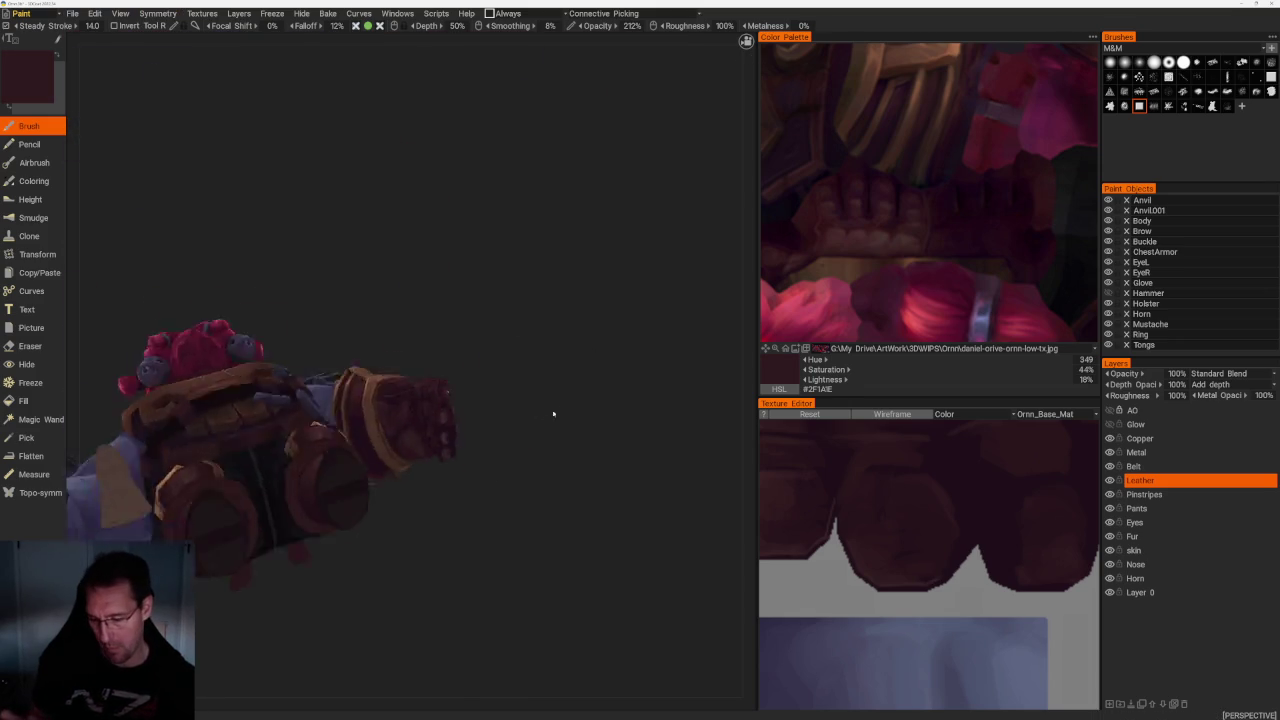
scroll(500, 370, "up", 5)
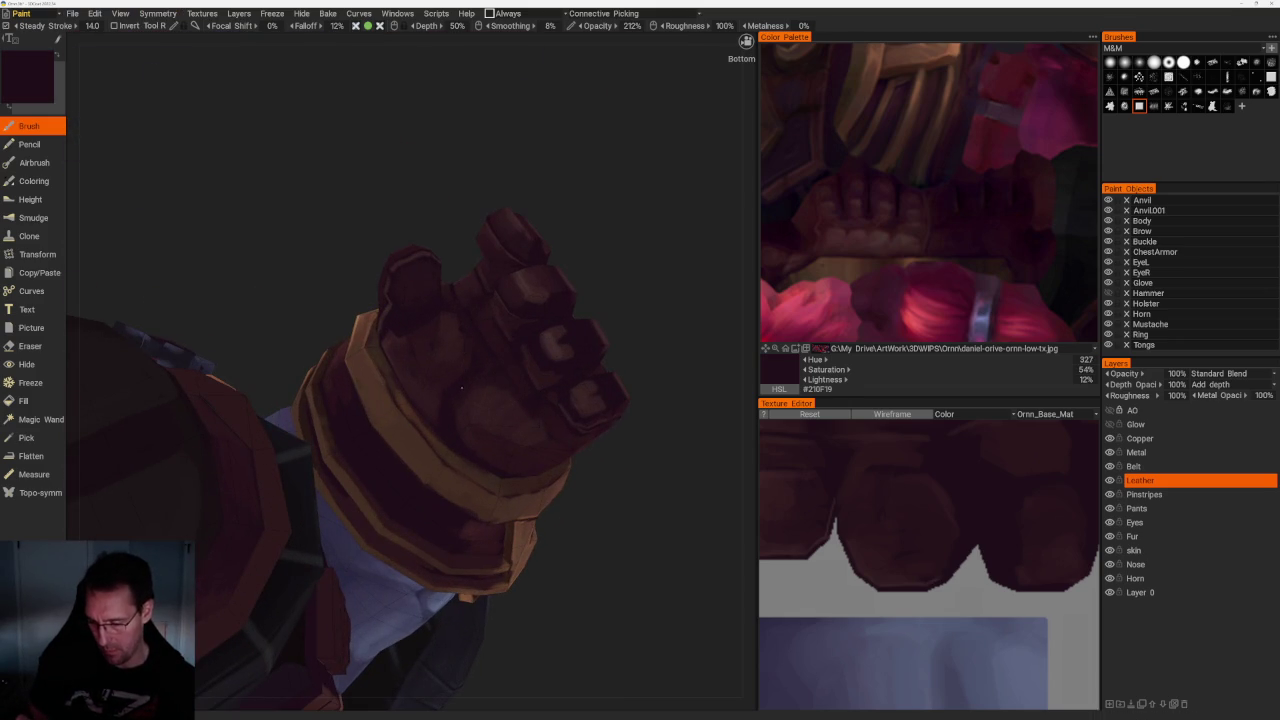
key("v")
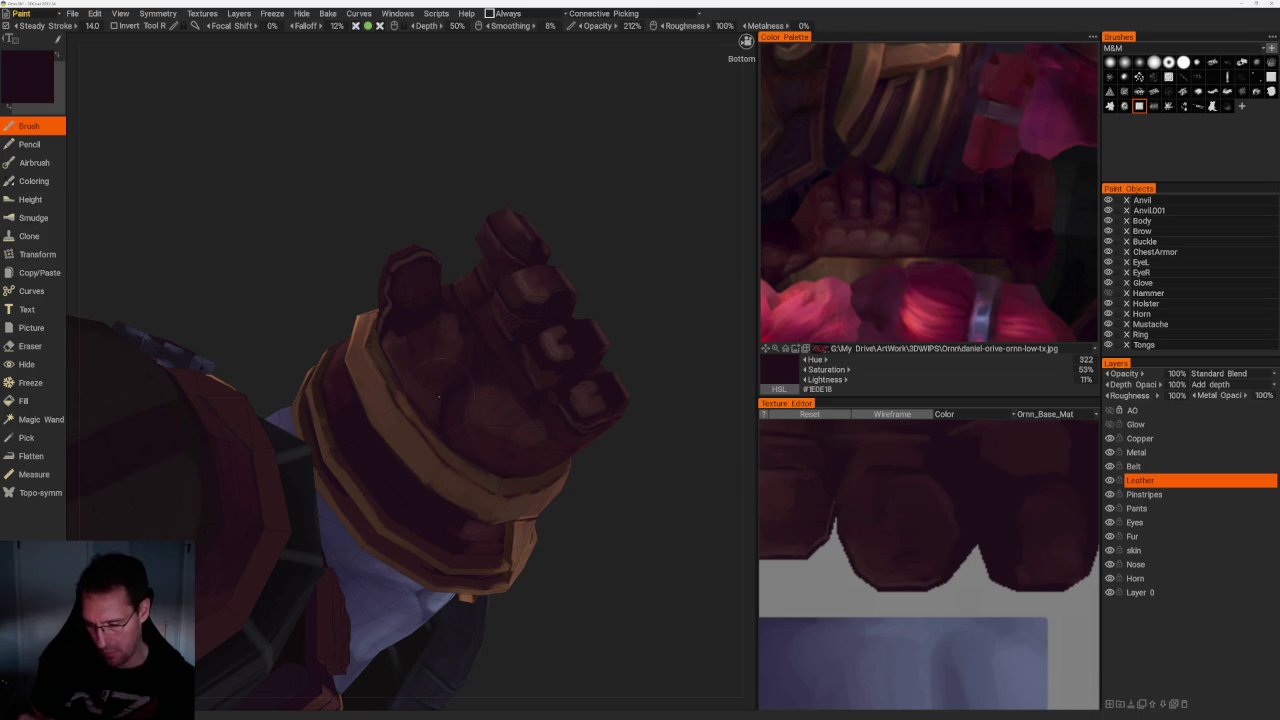
key("v")
key("v")
Turn the fist and arm, sample the deep maroon shadow colour, and darken the knuckles
right_click_drag(447, 320, 466, 270)
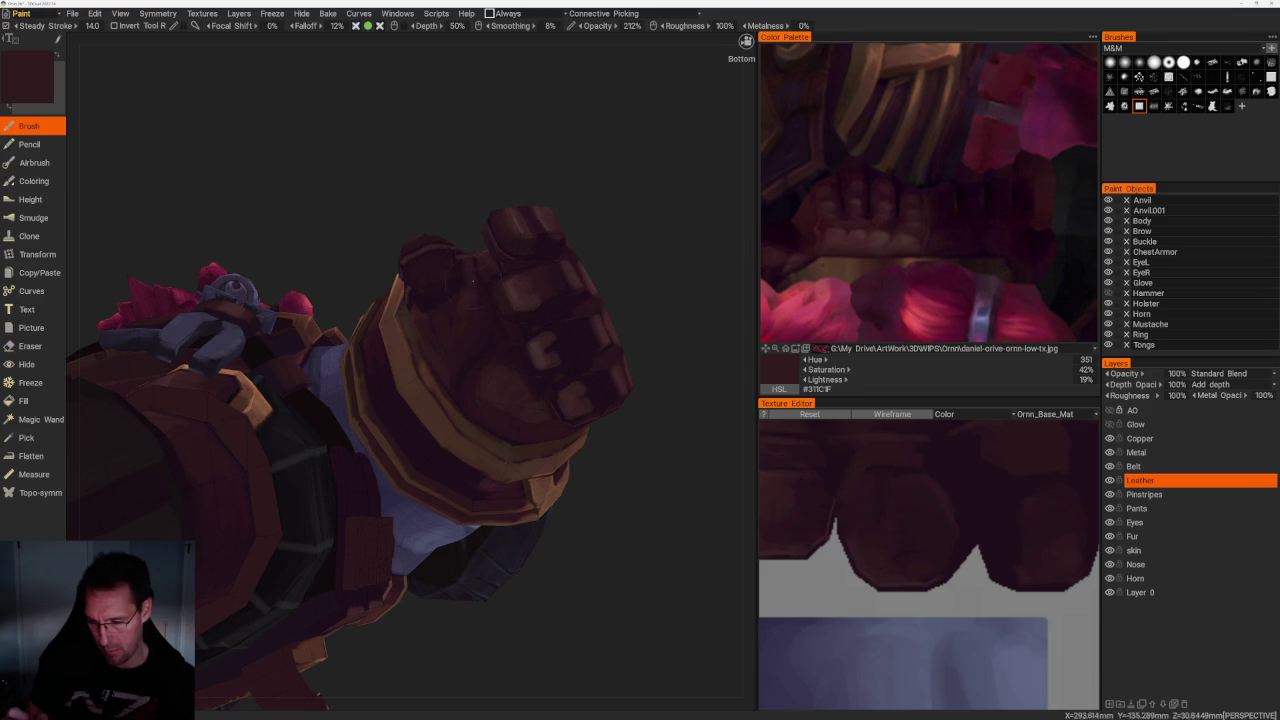
right_click_drag(627, 247, 455, 295)
key("v")
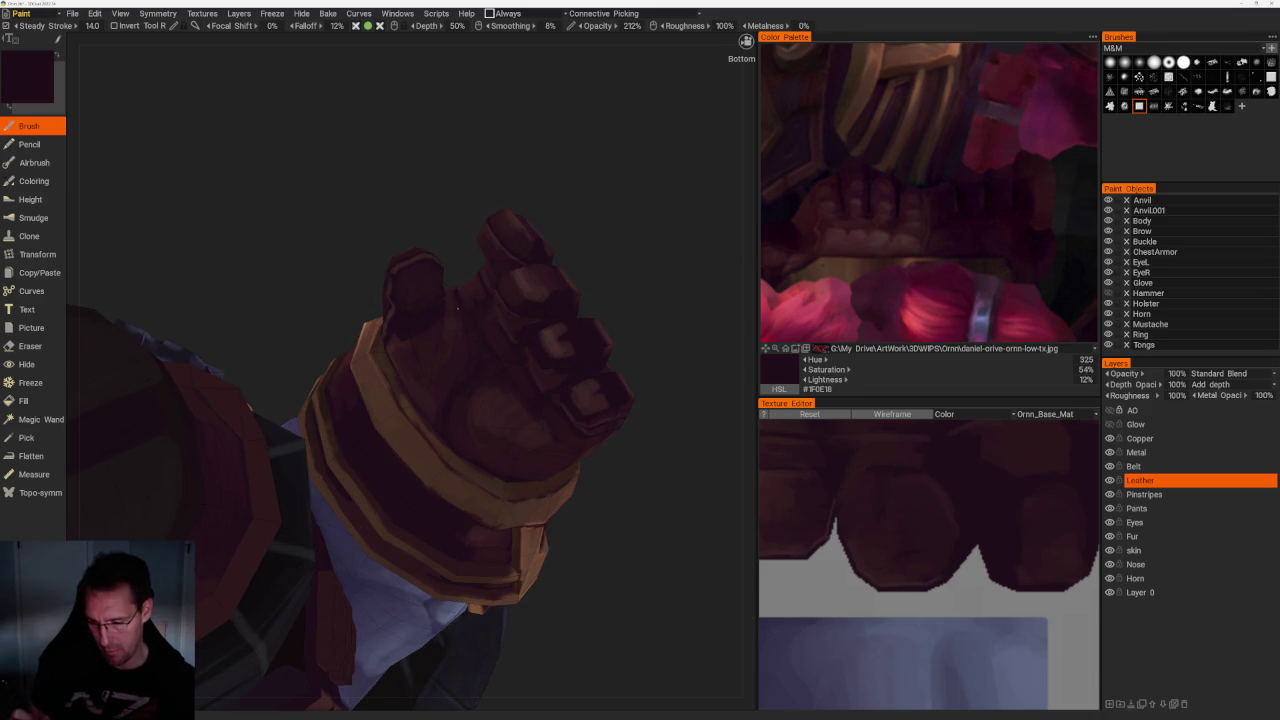
key("v")
right_click_drag(640, 457, 572, 345)
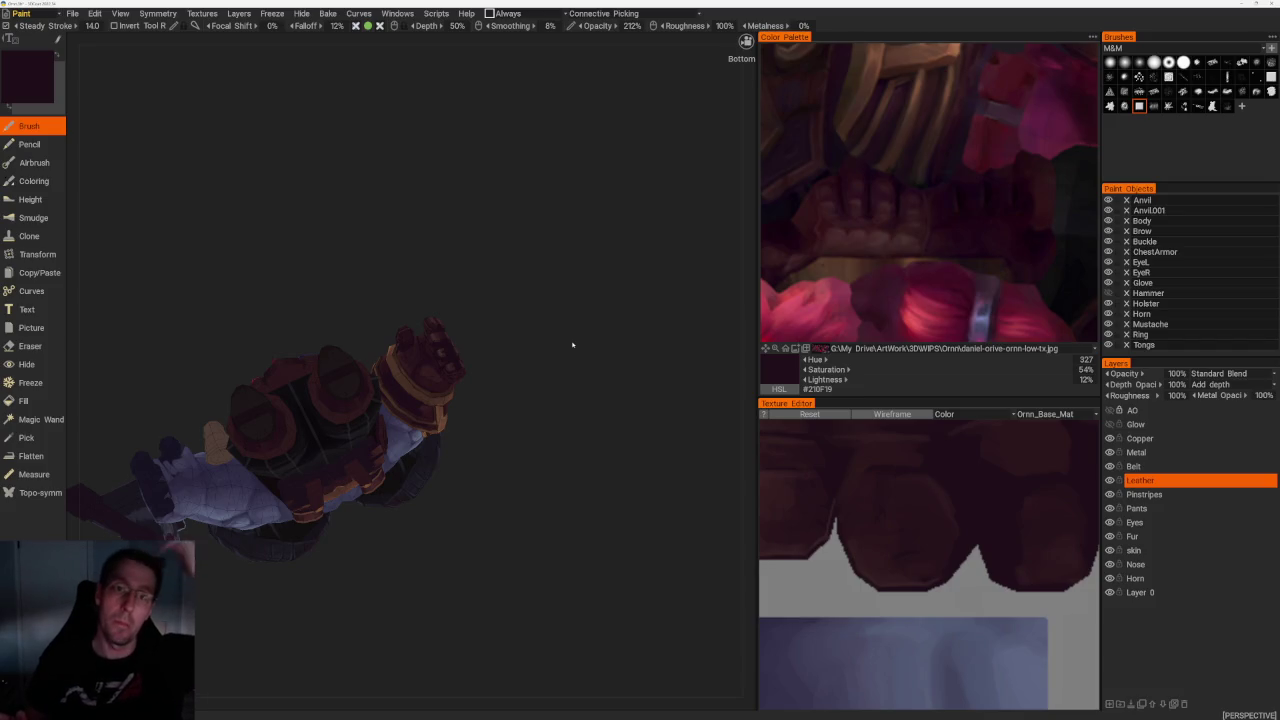
mouse_move(572, 345)
right_mouse_down()
mouse_move(508, 317)
mouse_move(517, 340)
right_mouse_up()
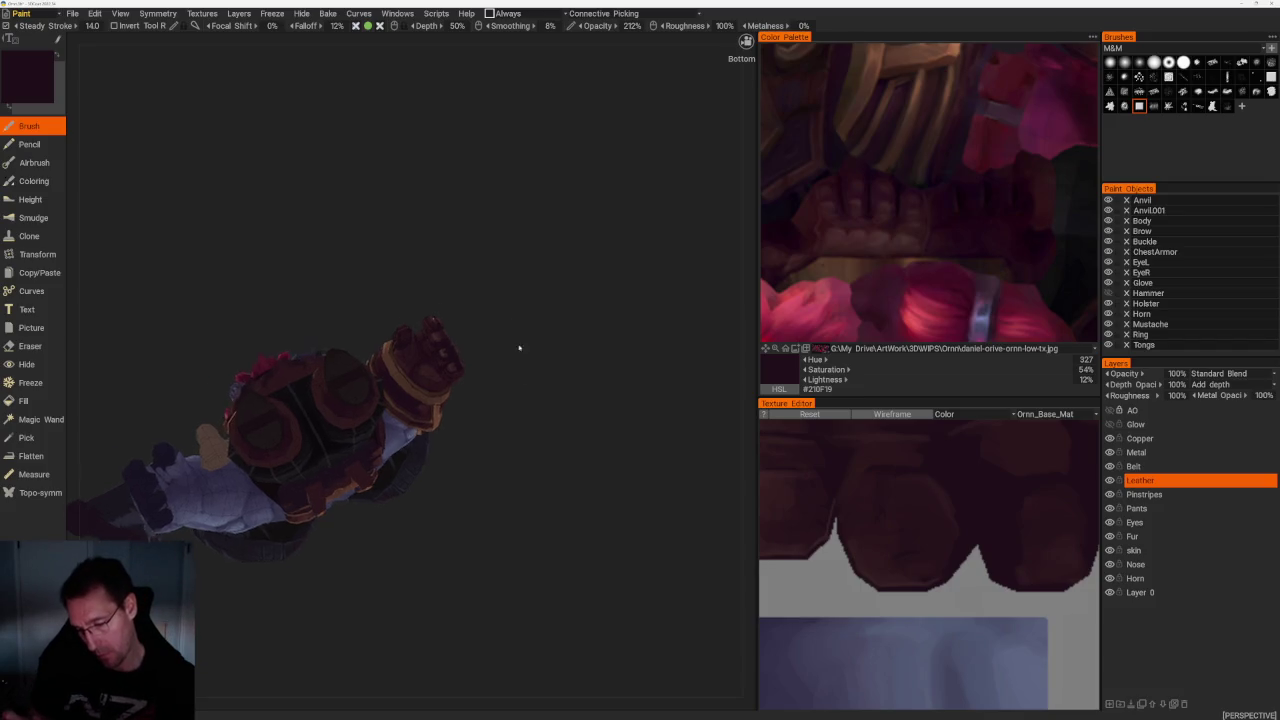
scroll(517, 340, "up", 5)
Sample a lighter brown-red and highlight the fist's cuff, wrist and underside
key("v")
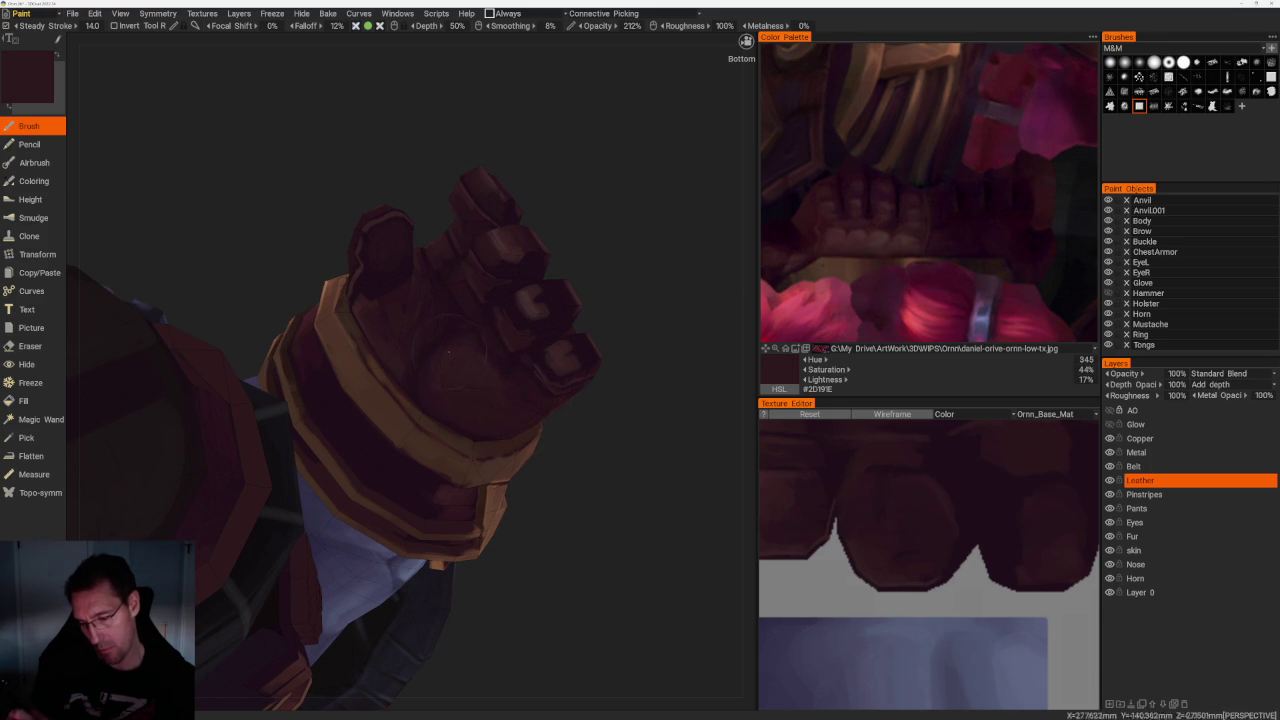
mouse_move(459, 399)
right_mouse_down()
mouse_move(468, 285)
mouse_move(522, 250)
right_mouse_up()
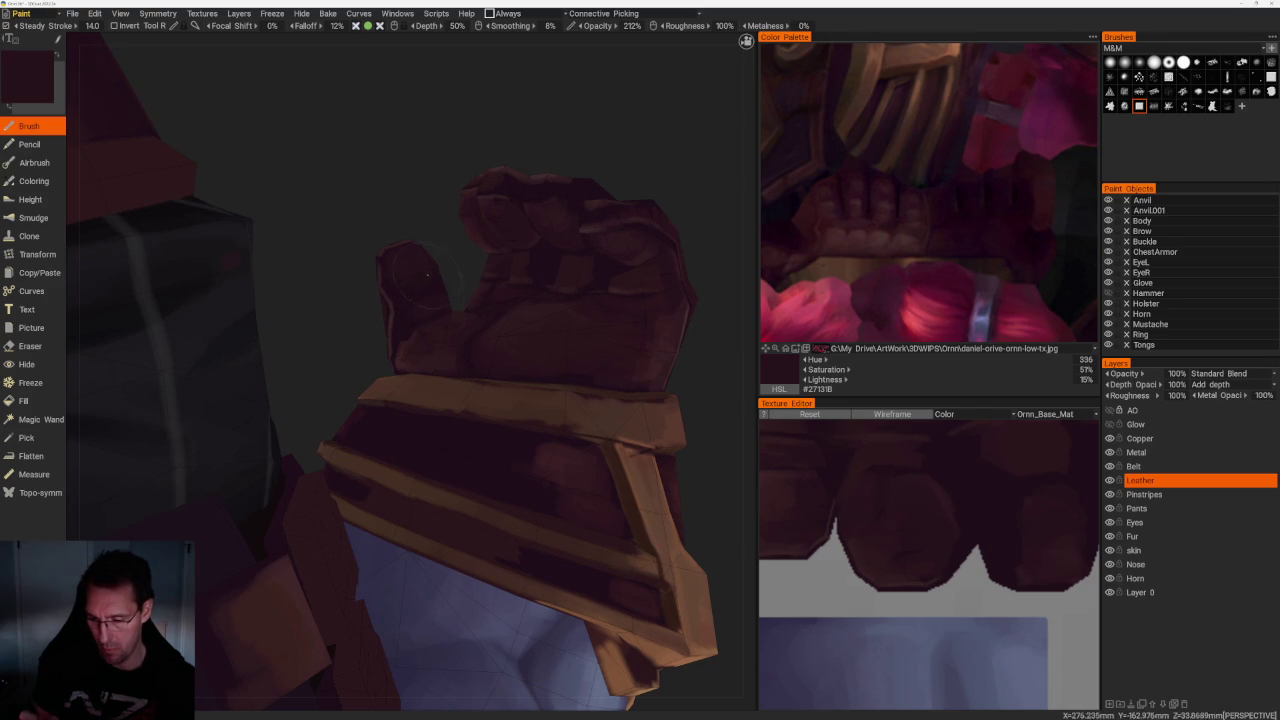
right_click_drag(440, 278, 484, 293)
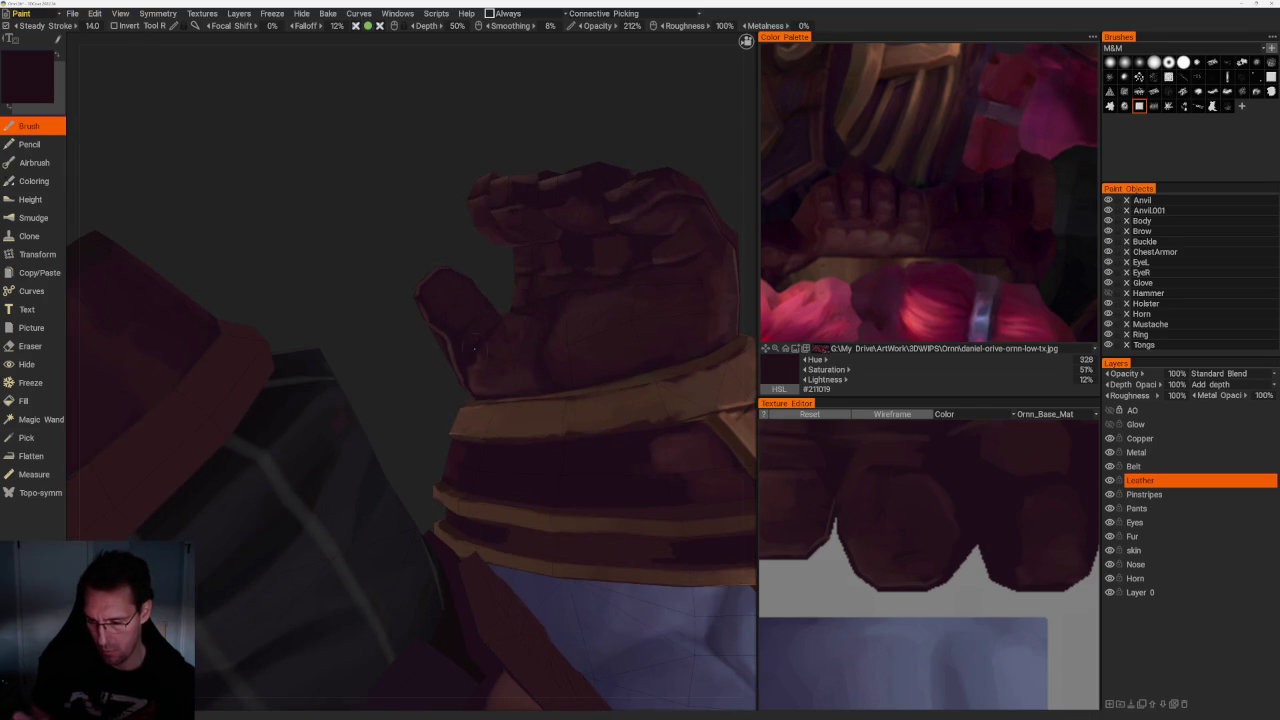
mouse_move(503, 284)
right_mouse_down()
mouse_move(500, 417)
mouse_move(427, 367)
right_mouse_up()
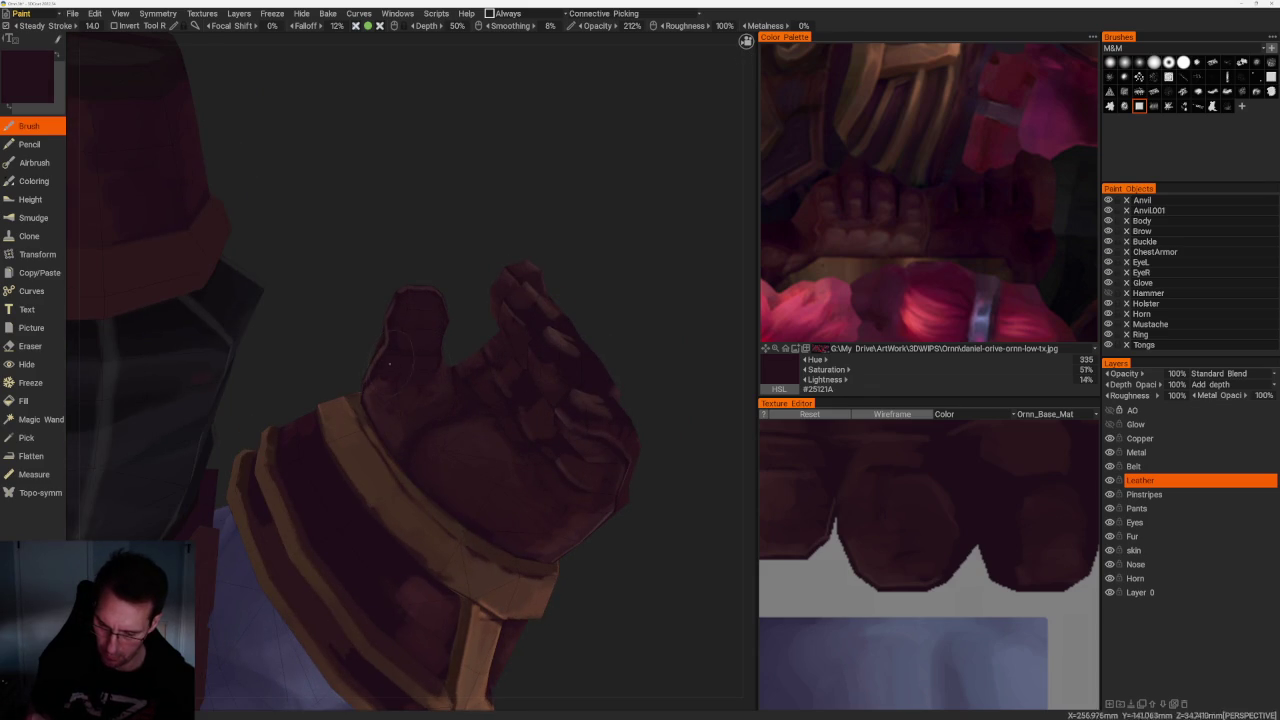
mouse_move(436, 398)
right_mouse_down()
mouse_move(551, 266)
mouse_move(535, 371)
right_mouse_up()
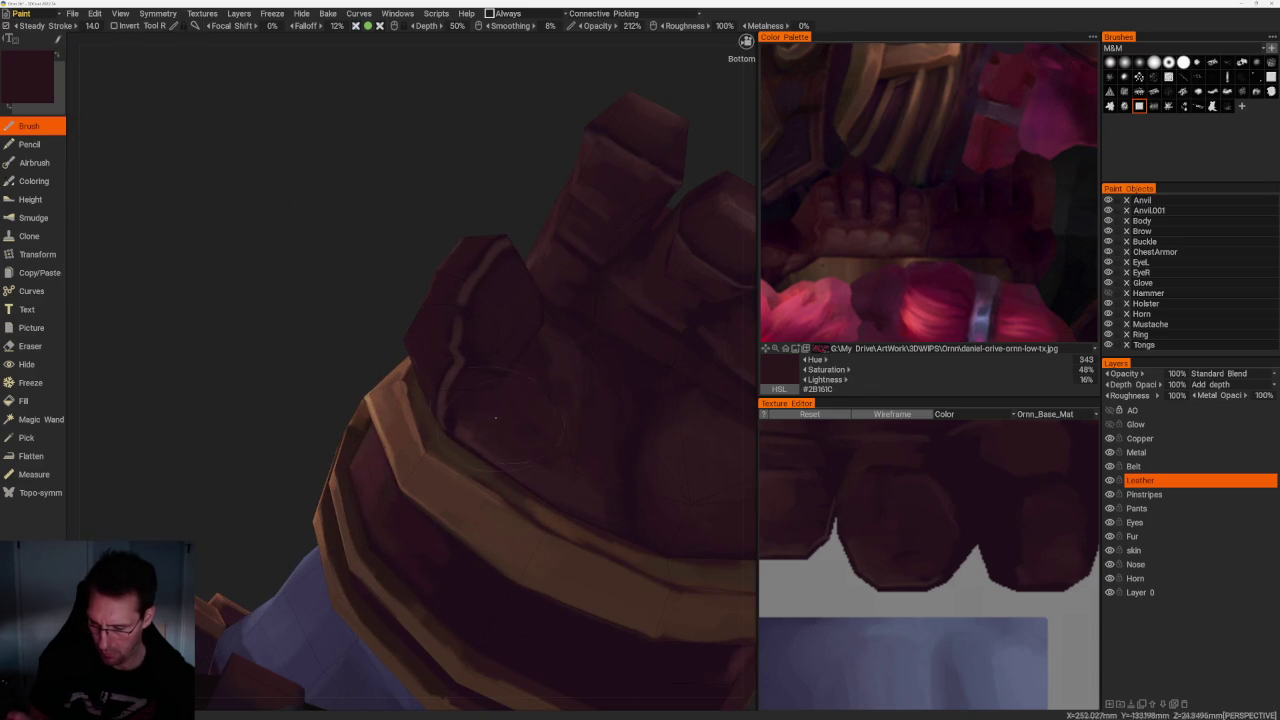
mouse_move(543, 265)
right_mouse_down()
mouse_move(531, 157)
mouse_move(511, 191)
mouse_move(549, 216)
mouse_move(429, 203)
mouse_move(434, 194)
mouse_move(589, 386)
mouse_move(565, 373)
right_mouse_up()
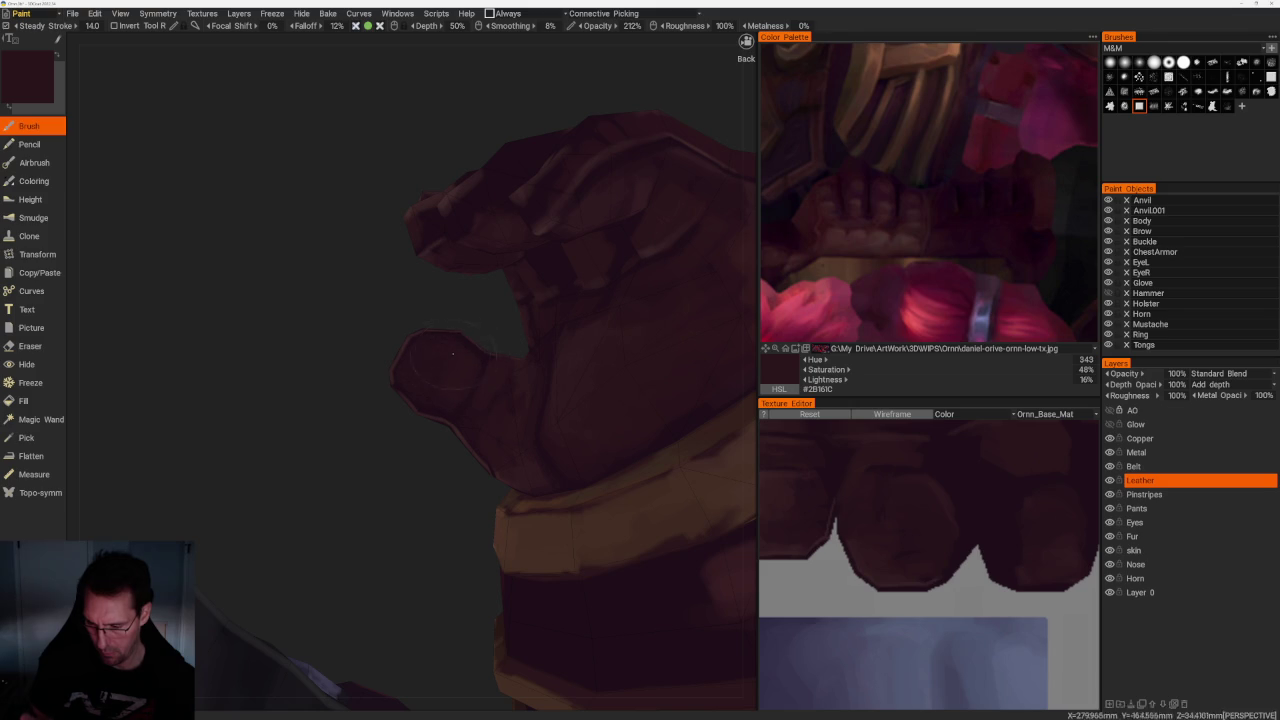
right_click_drag(426, 377, 389, 400)
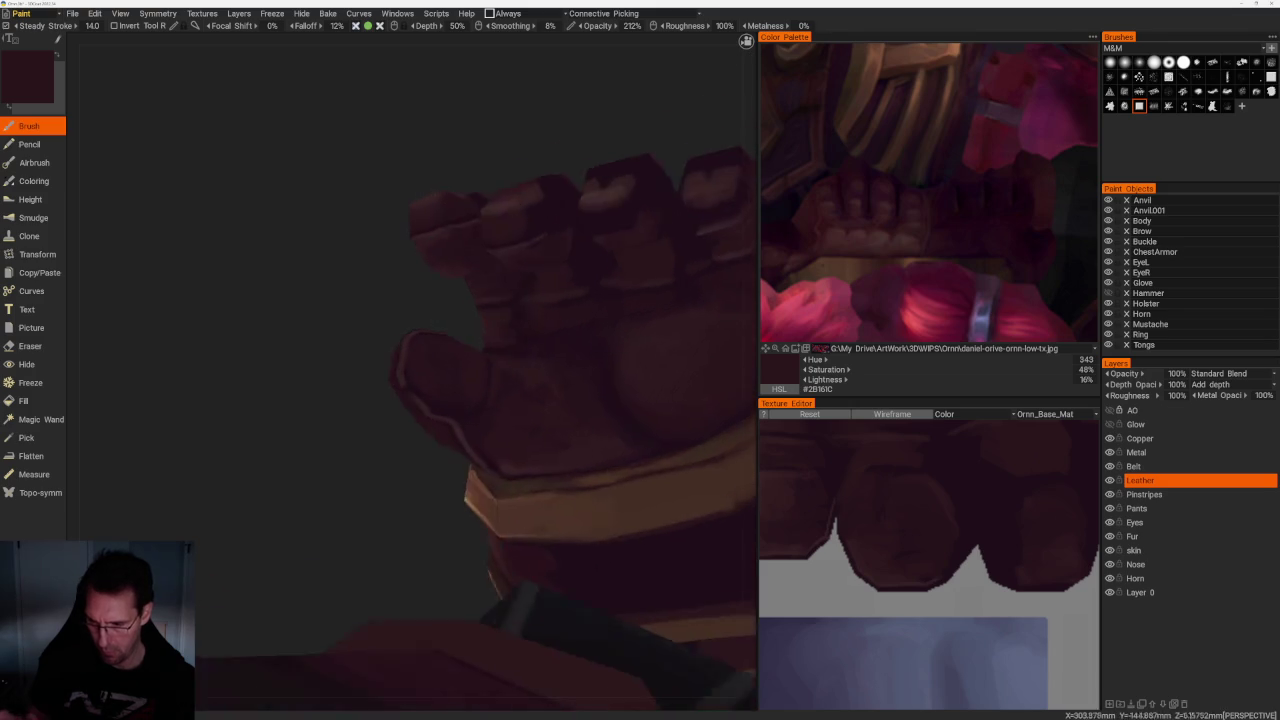
Re-pick the lighter highlight colour (#3A2525) and paint the finger tops and knuckles
scroll(389, 400, "up", 3)
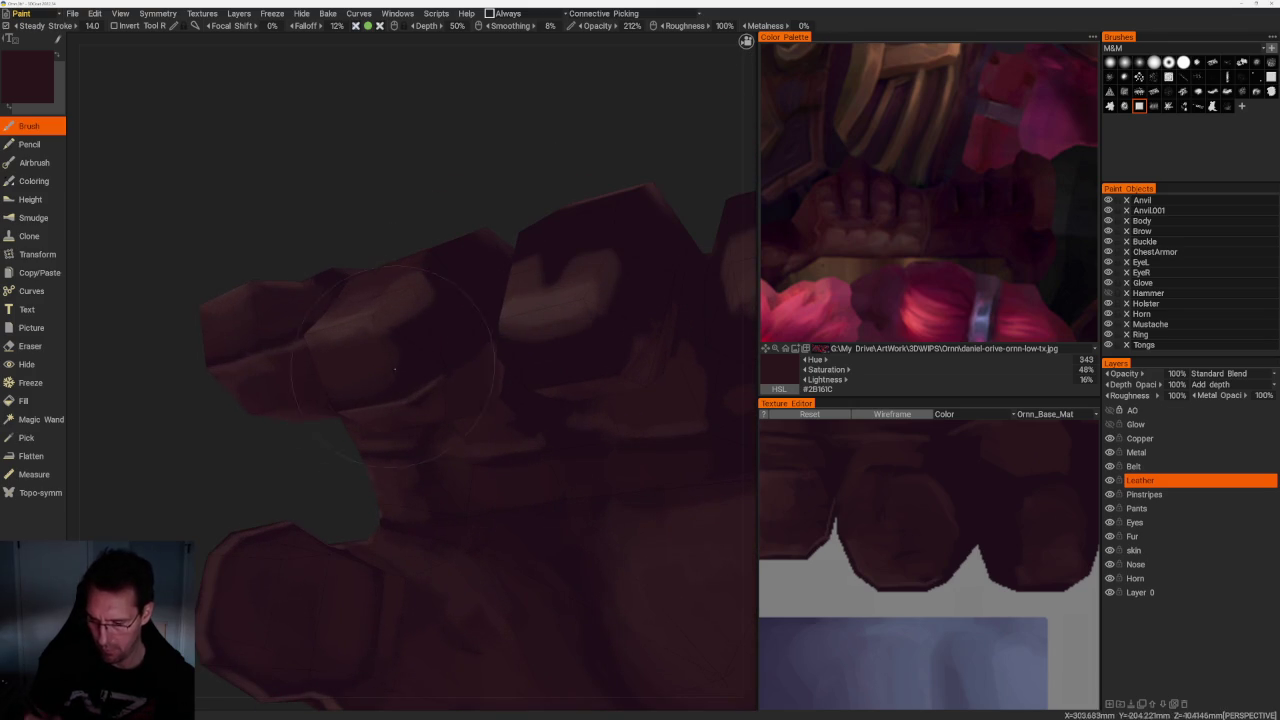
key("v")
right_click_drag(320, 448, 329, 448)
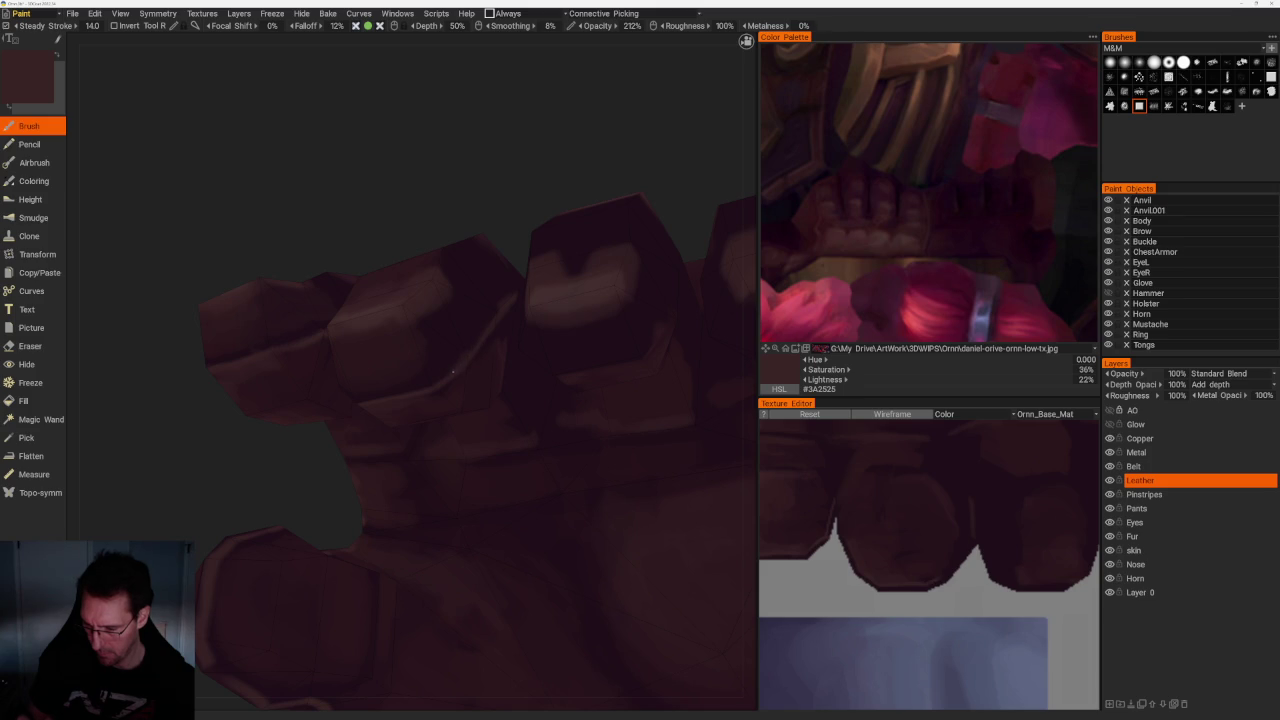
right_click_drag(457, 366, 480, 370)
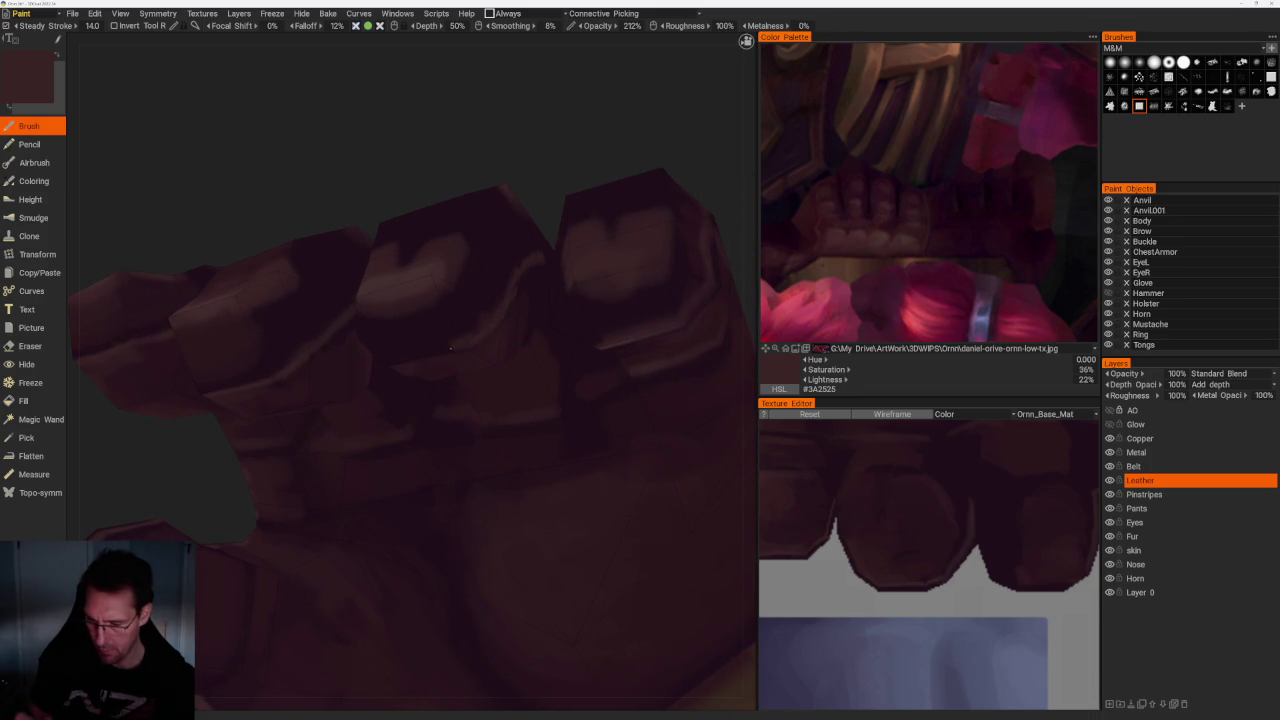
scroll(500, 300, "down", 5)
right_click_drag(557, 237, 535, 210)
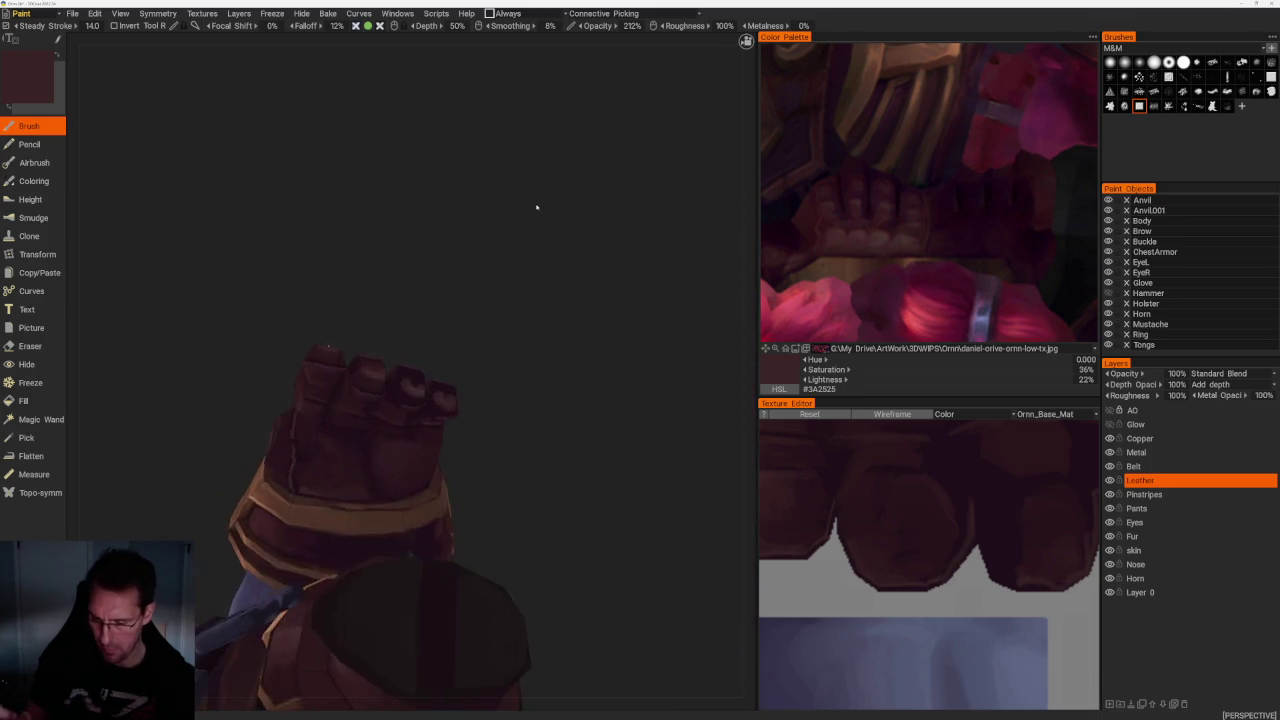
Zoom in and out around the whole fist and arm to frame the glove
scroll(549, 232, "up", 3)
scroll(550, 238, "up", 2)
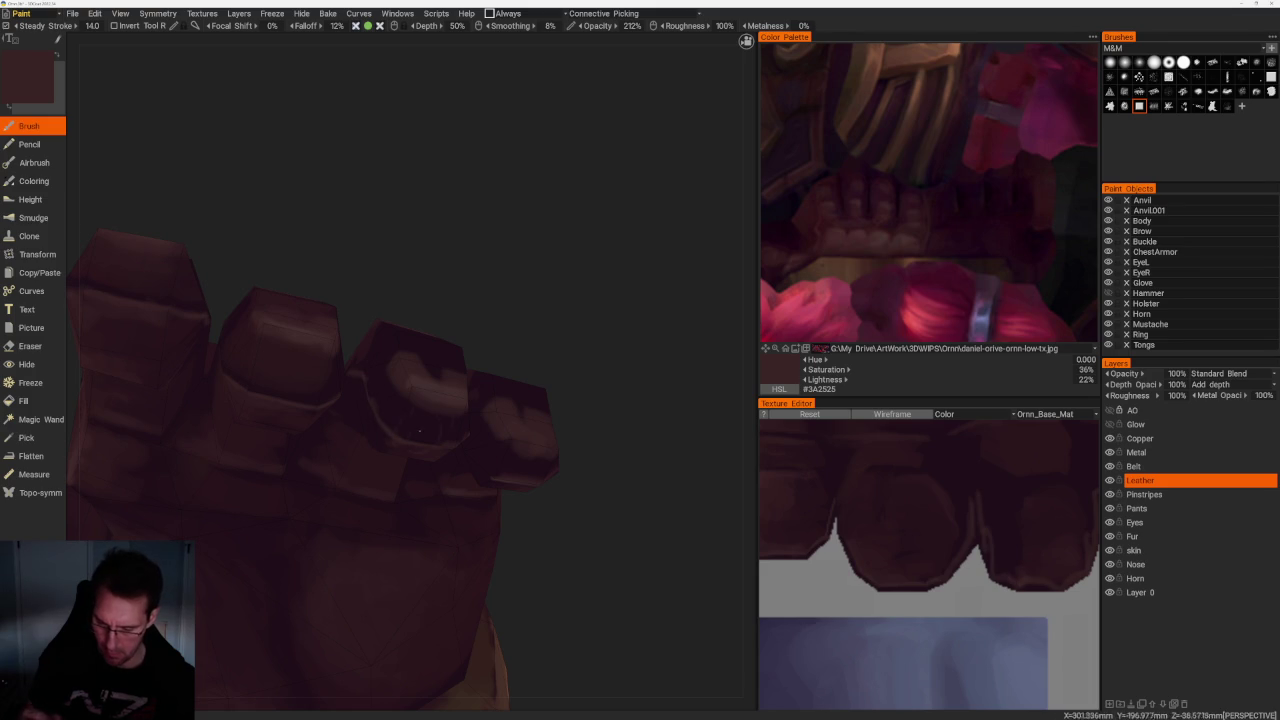
scroll(534, 331, "down", 3)
mouse_move(534, 331)
left_mouse_down()
mouse_move(514, 331)
mouse_move(544, 366)
mouse_move(620, 400)
mouse_move(623, 449)
left_mouse_up()
scroll(544, 366, "up", 3)
scroll(586, 366, "down", 2)
scroll(623, 394, "up", 2)
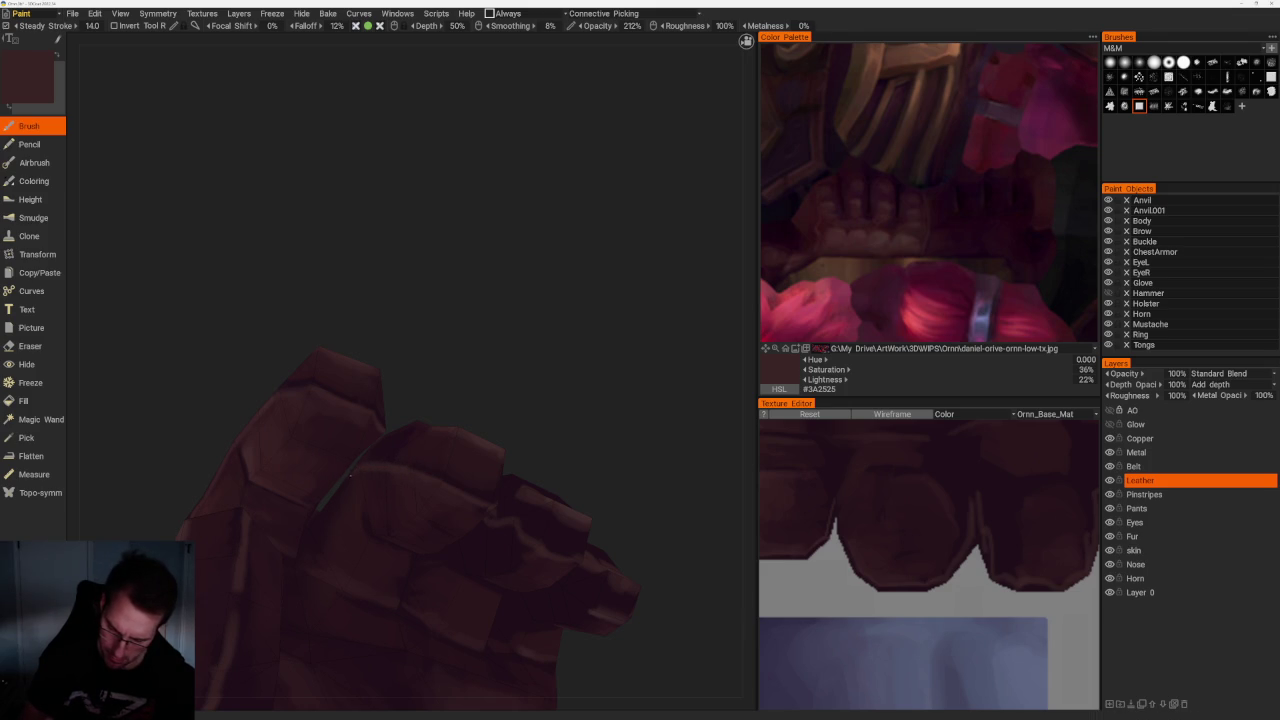
scroll(614, 414, "up", 4)
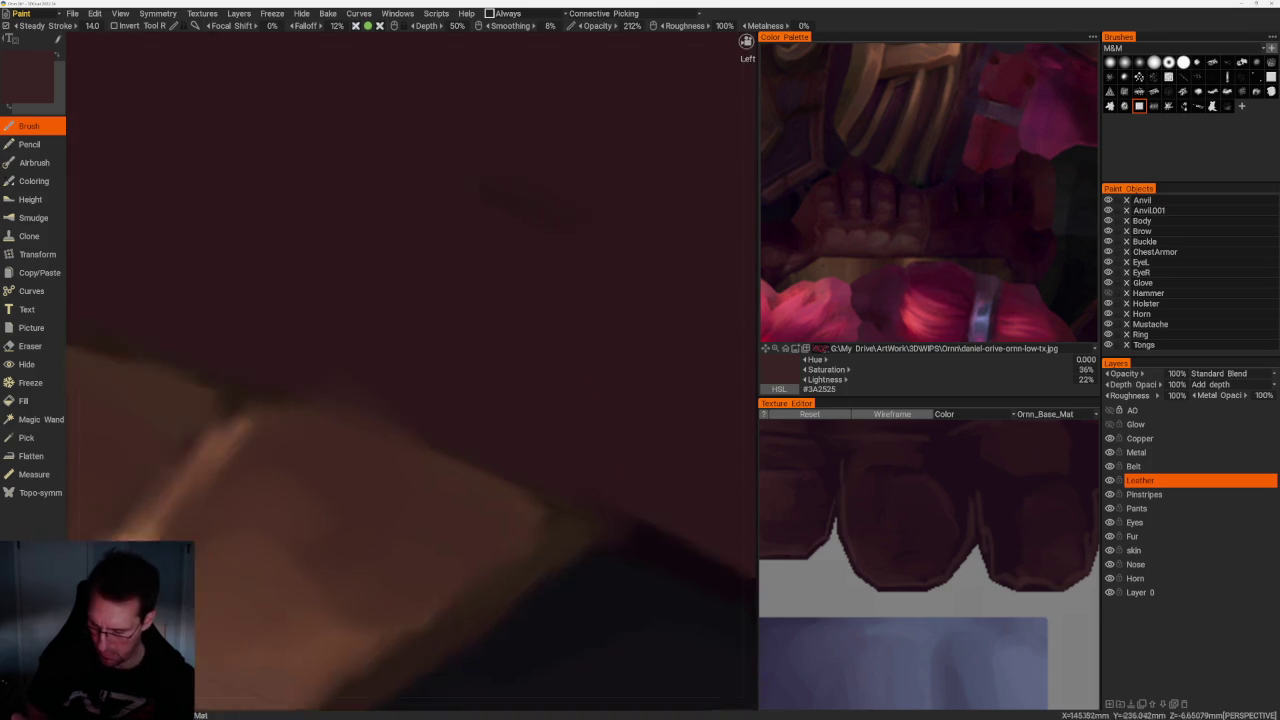
scroll(749, 307, "down", 4)
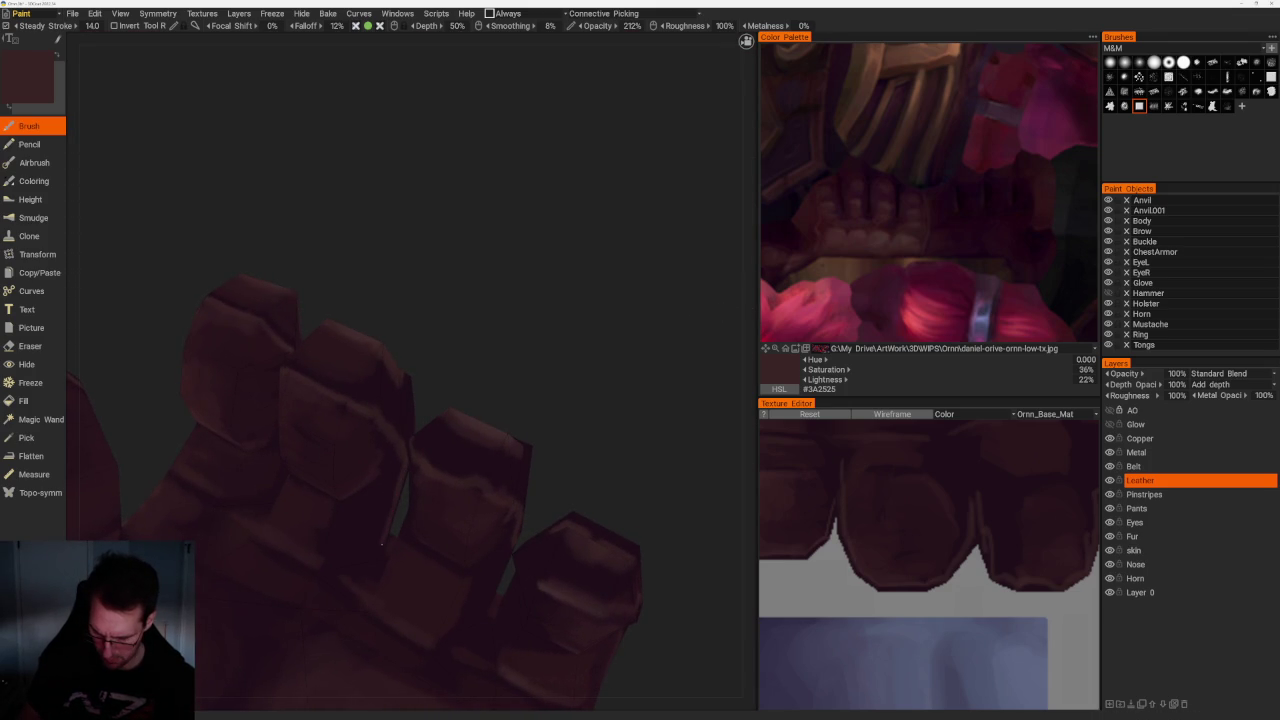
scroll(381, 542, "up", 3)
scroll(528, 434, "down", 3)
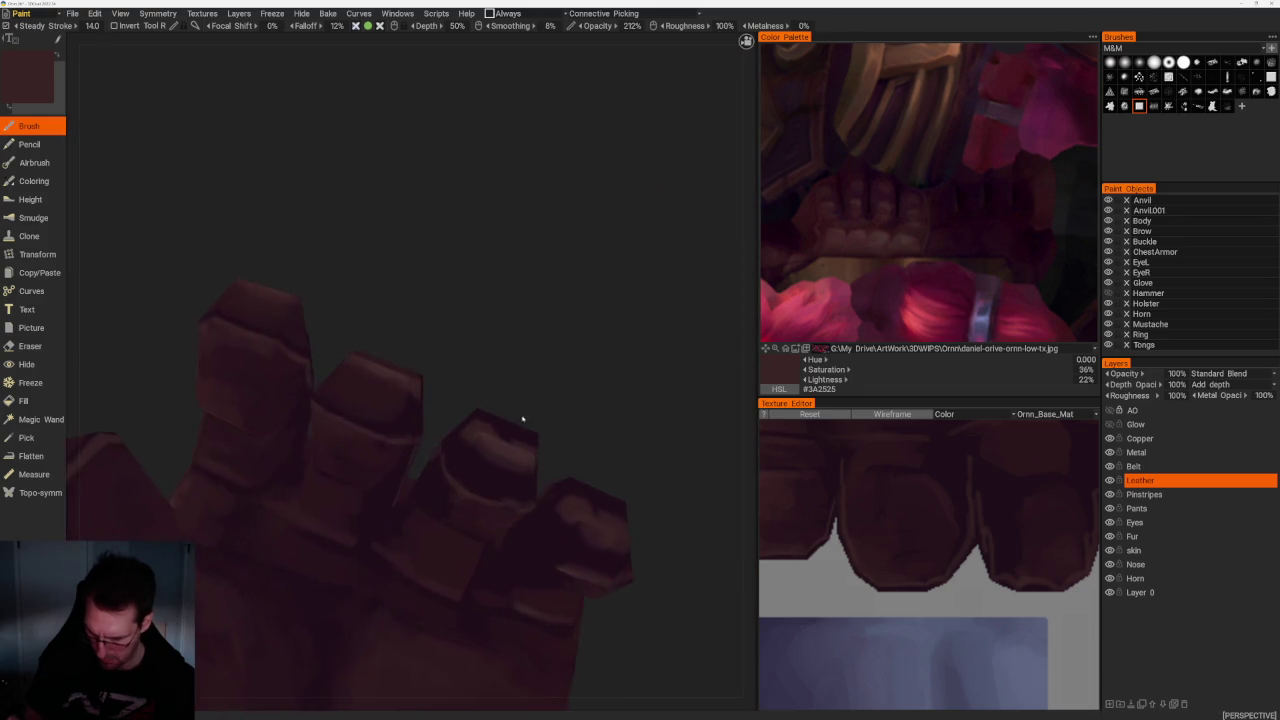
scroll(537, 403, "up", 3)
scroll(537, 403, "up", 2)
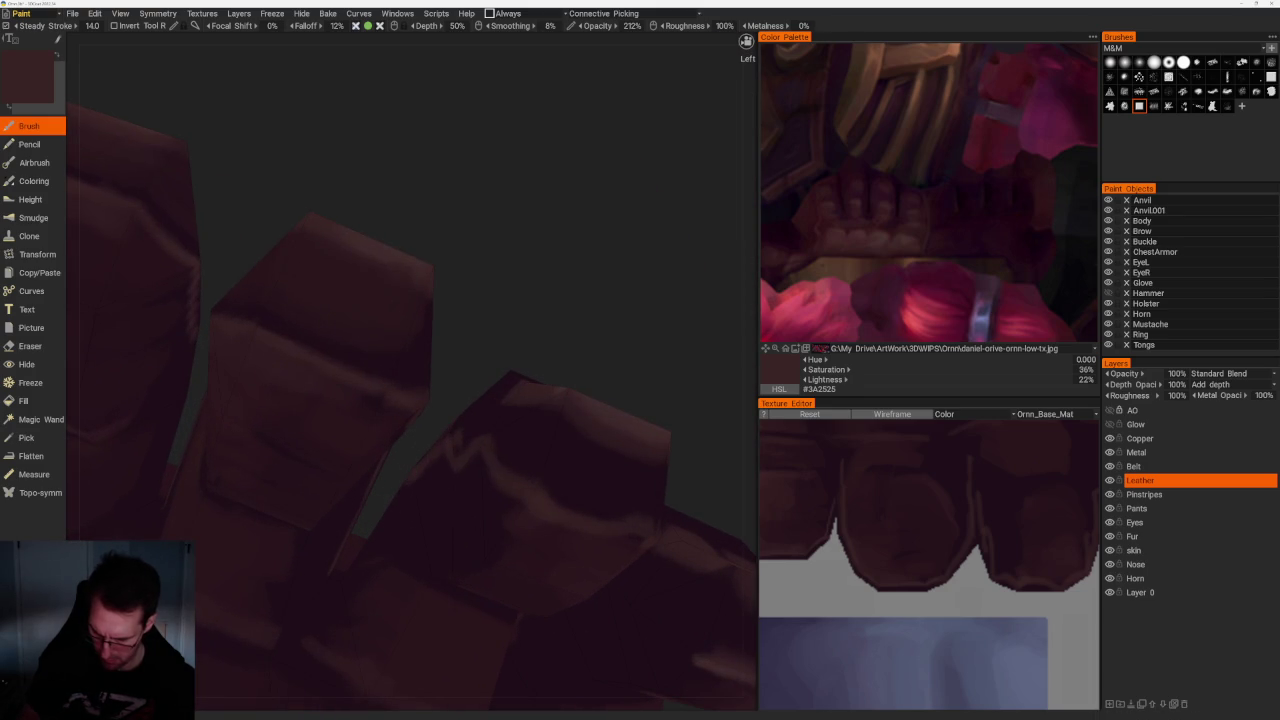
Orbit to the knuckles and view the fingers from the side
middle_click_drag(344, 583, 649, 394)
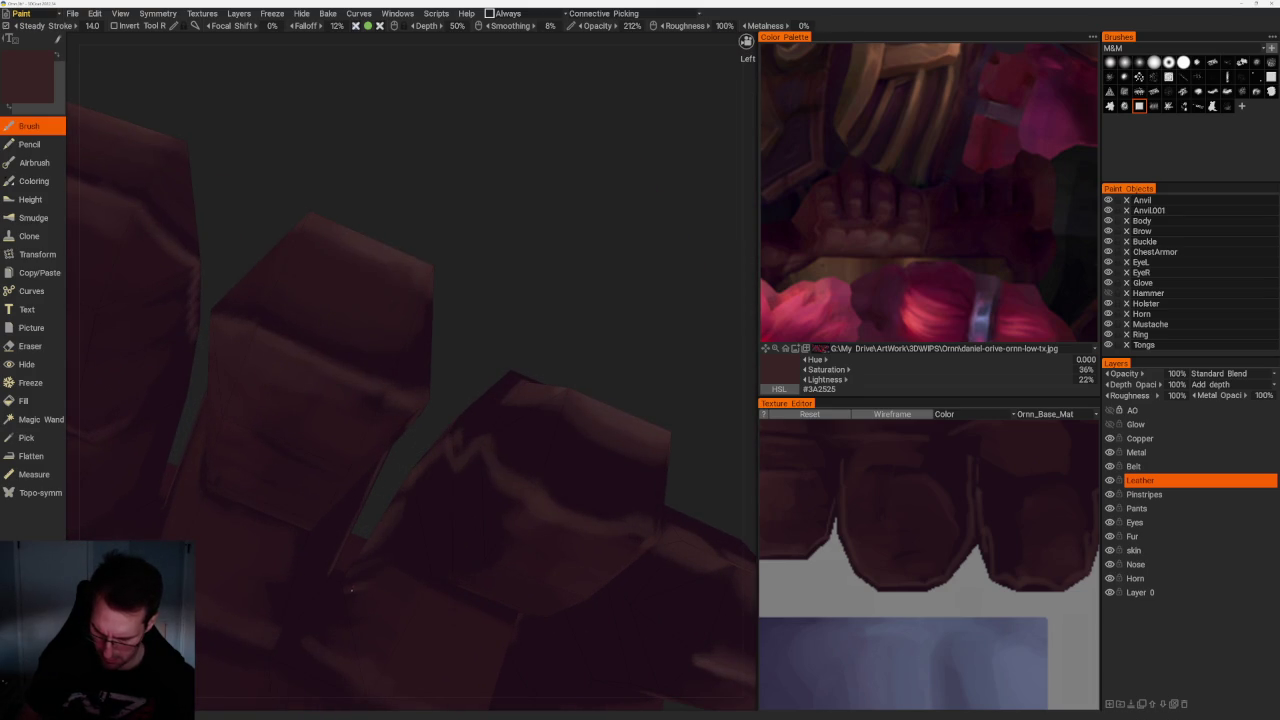
scroll(614, 387, "up", 2)
scroll(614, 387, "down", 2)
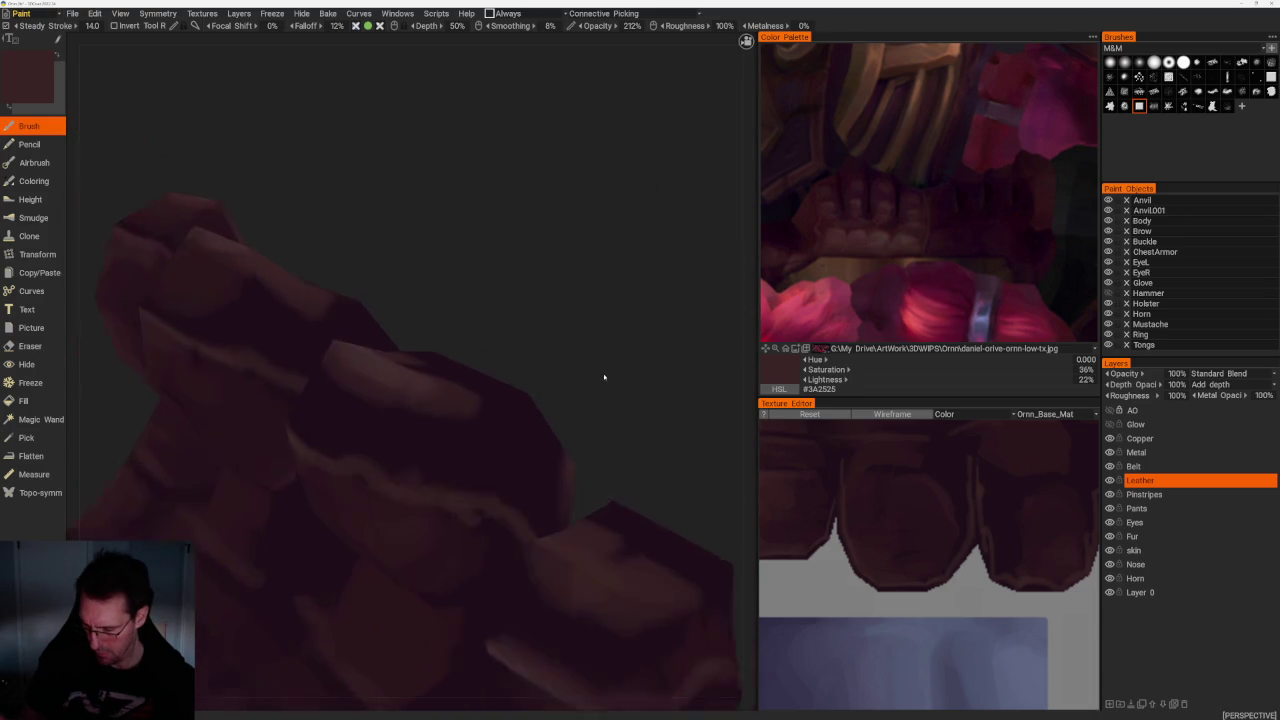
mouse_move(609, 349)
middle_mouse_down()
mouse_move(606, 337)
mouse_move(538, 329)
middle_mouse_up()
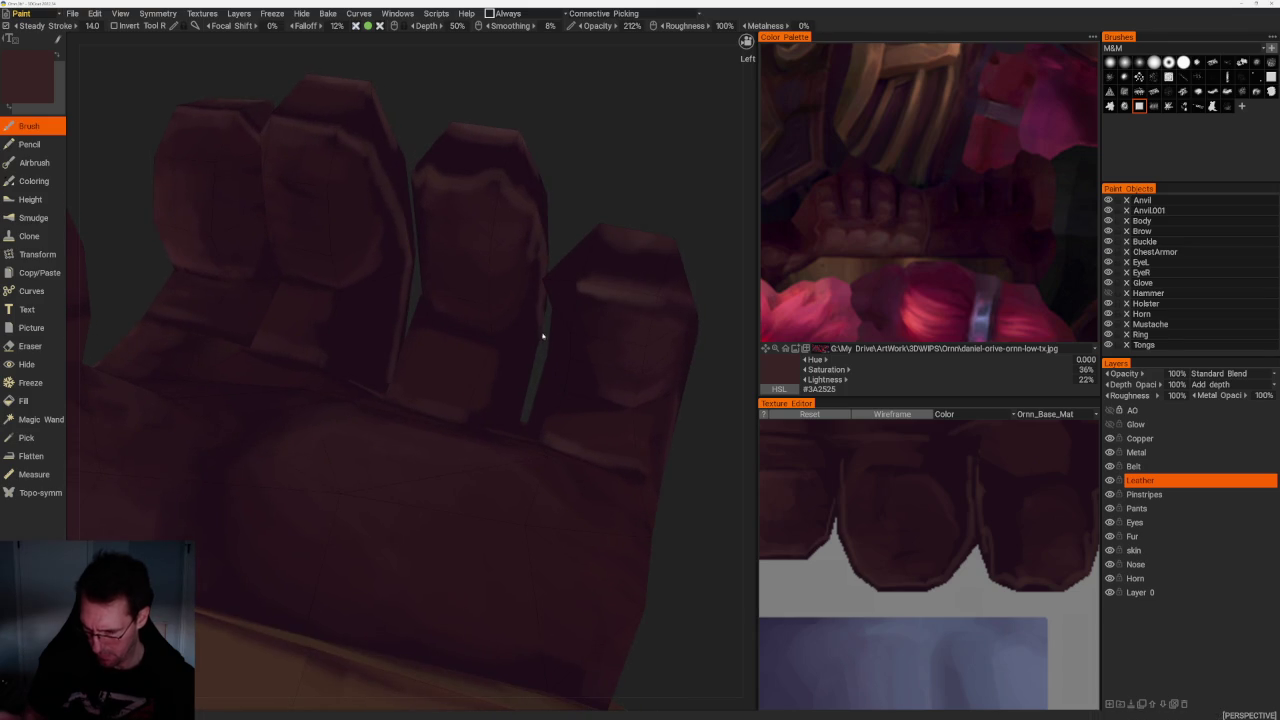
mouse_move(523, 401)
middle_mouse_down()
mouse_move(740, 309)
mouse_move(732, 332)
mouse_move(711, 286)
middle_mouse_up()
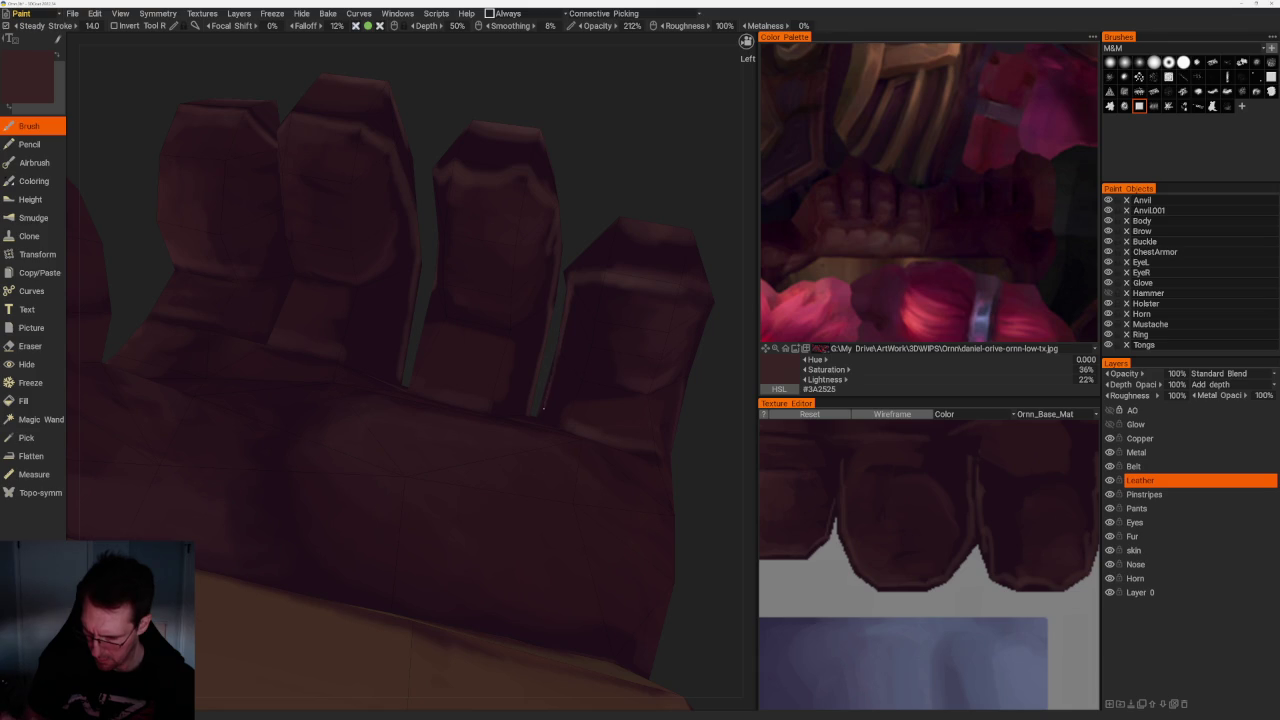
left_click_drag(575, 308, 700, 420, "alt")
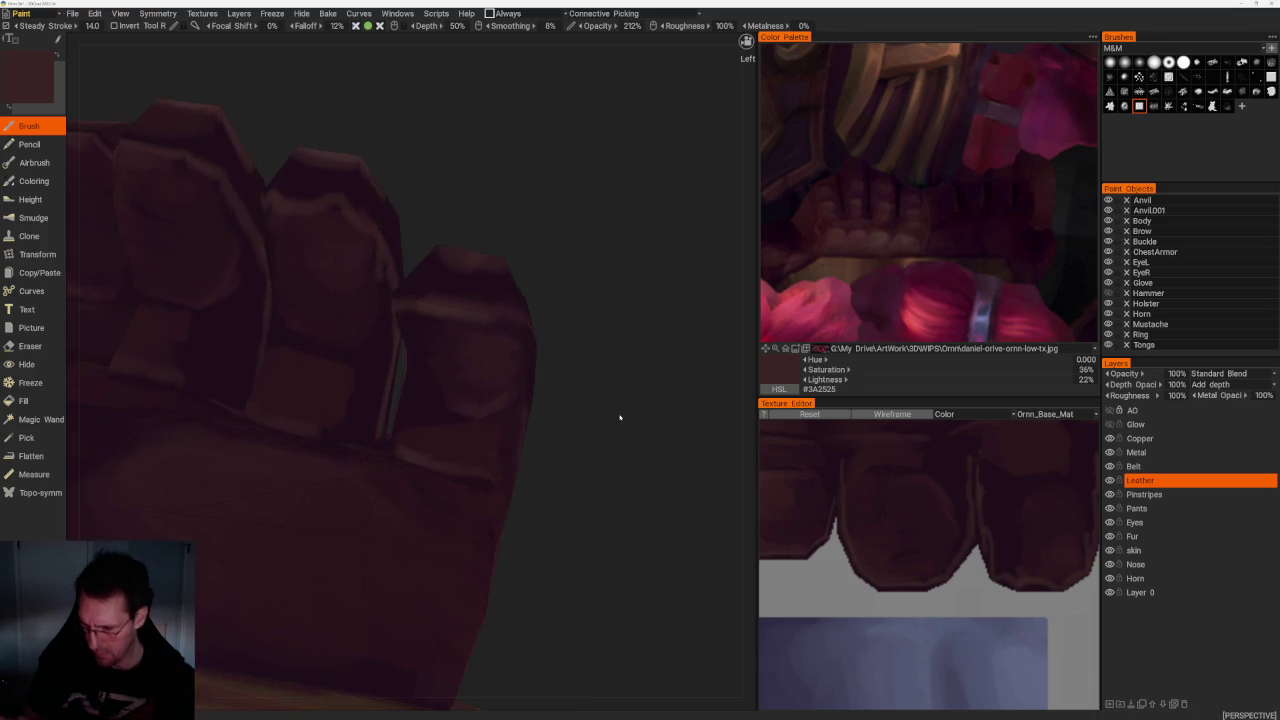
scroll(583, 397, "up", 5)
mouse_move(477, 314)
left_mouse_down("alt")
mouse_move(521, 403)
mouse_move(523, 340)
mouse_move(537, 331)
left_mouse_up("alt")
scroll(521, 403, "down", 3)
Sample darker maroon leather tones and shade the fingertips and lower finger
key("v")
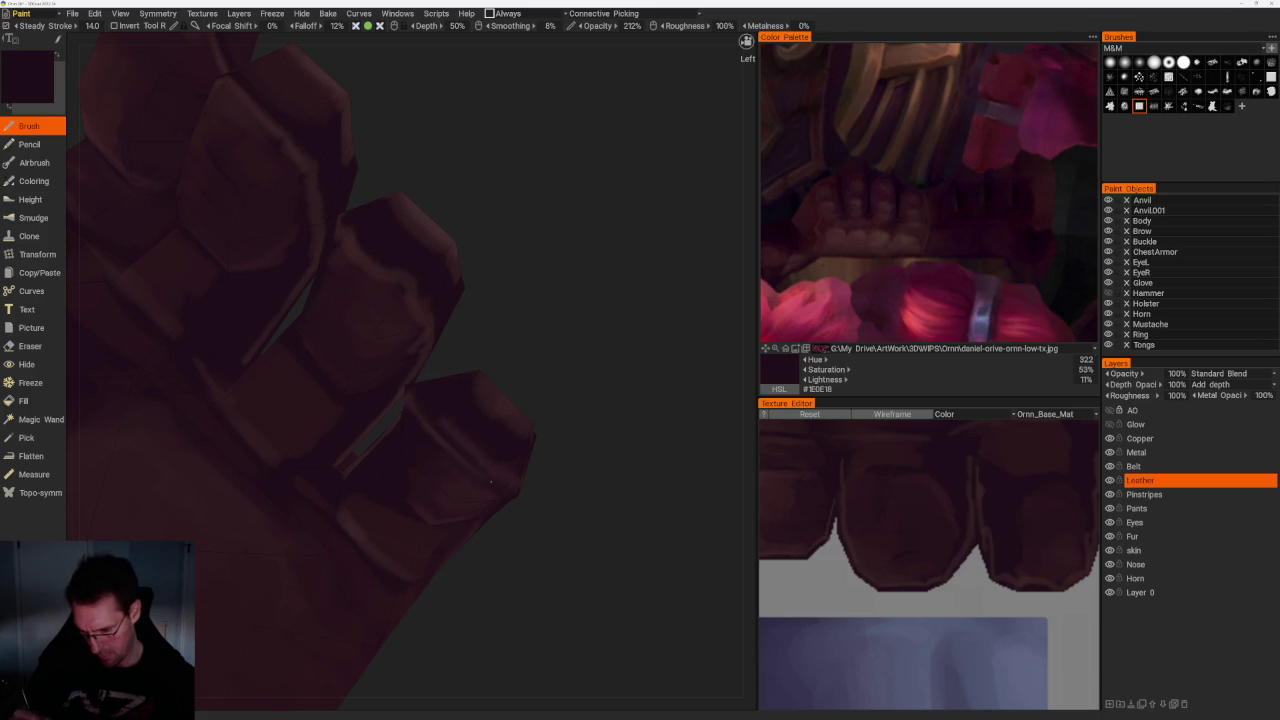
left_click_drag(540, 357, 517, 391, "alt")
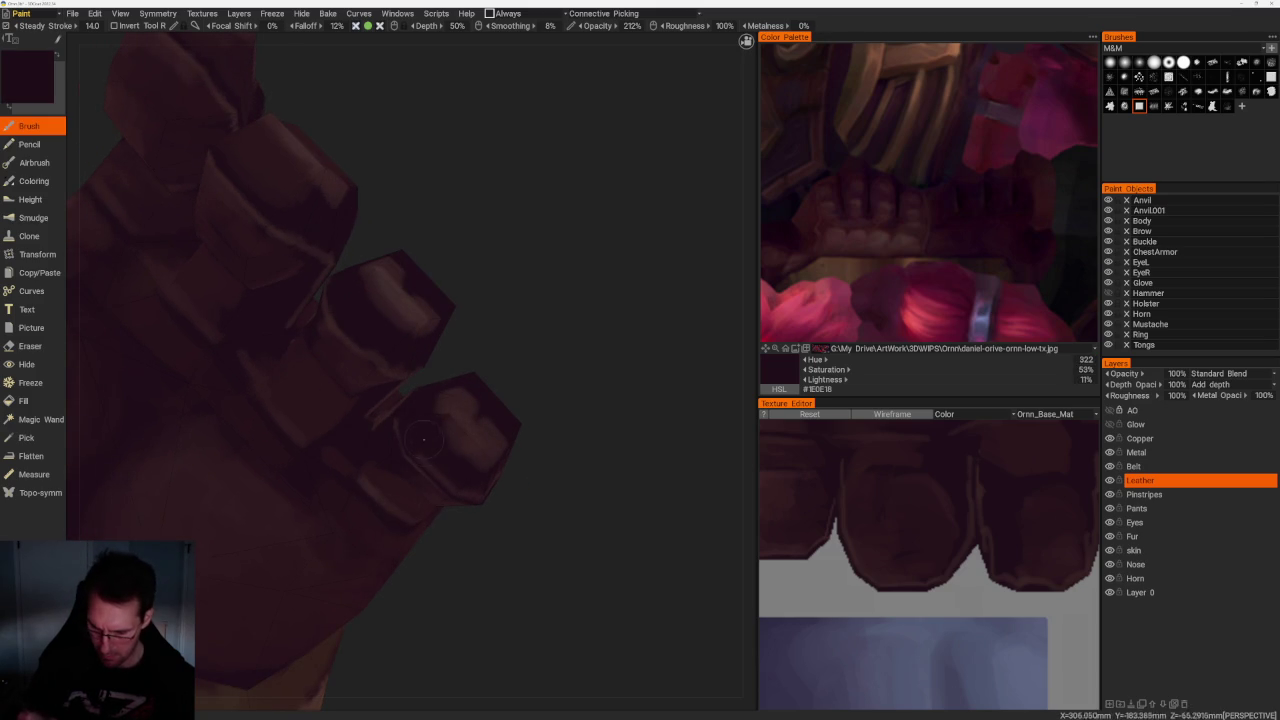
mouse_move(547, 436)
left_mouse_down("alt")
mouse_move(514, 409)
mouse_move(543, 423)
left_mouse_up("alt")
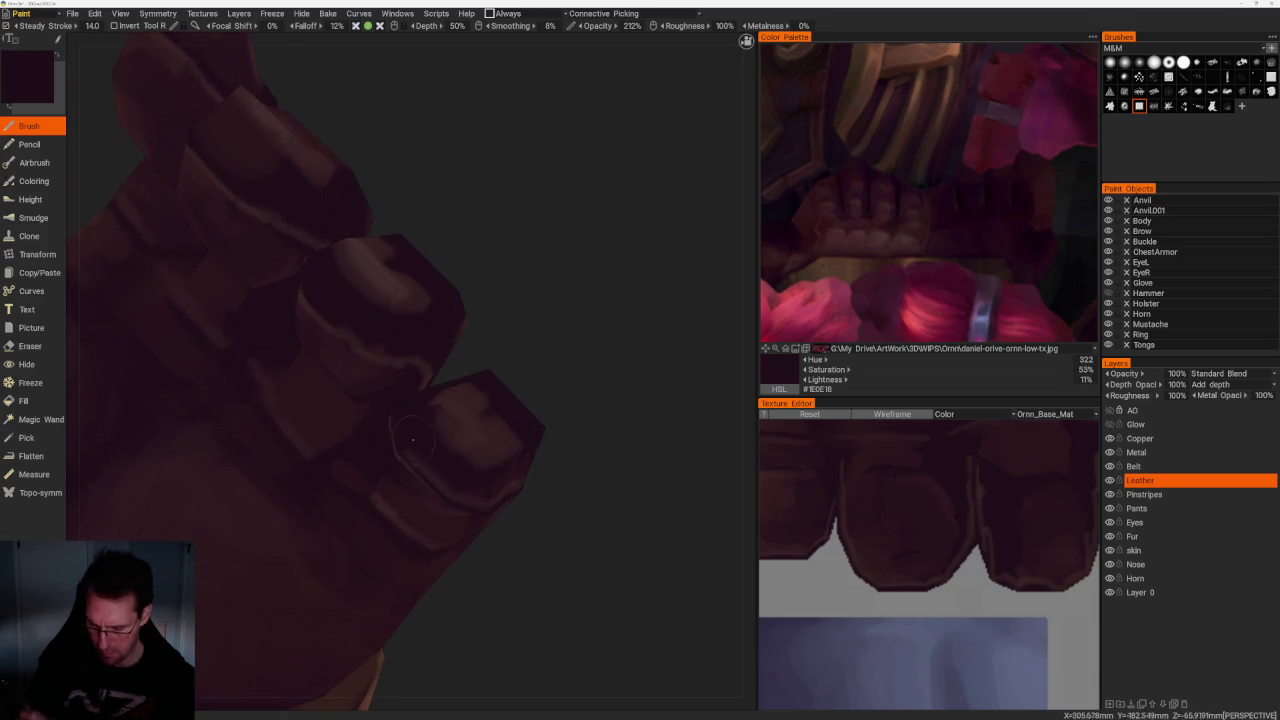
key("v")
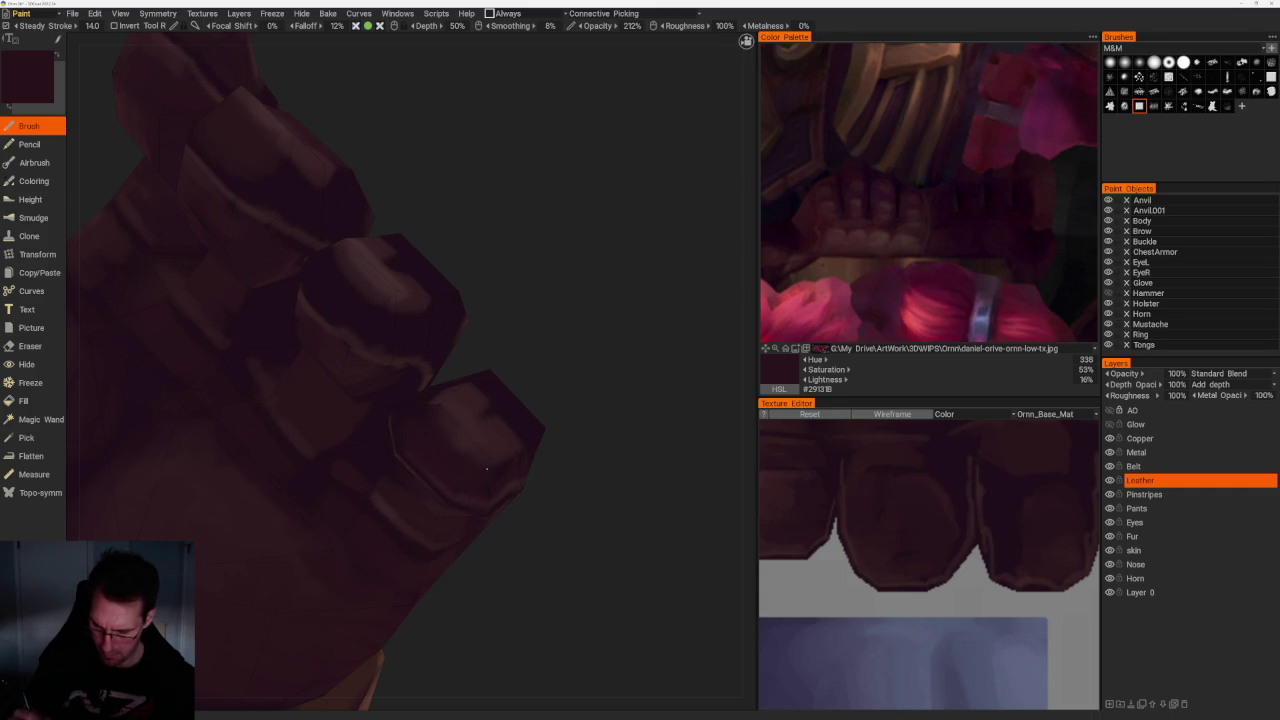
mouse_move(576, 469)
left_mouse_down()
mouse_move(526, 320)
mouse_move(543, 346)
mouse_move(587, 354)
mouse_move(617, 389)
mouse_move(641, 359)
mouse_move(626, 354)
left_mouse_up()
Alternate lighter maroon highlights and plum-black shadows in the creases between the fingers
key("v")
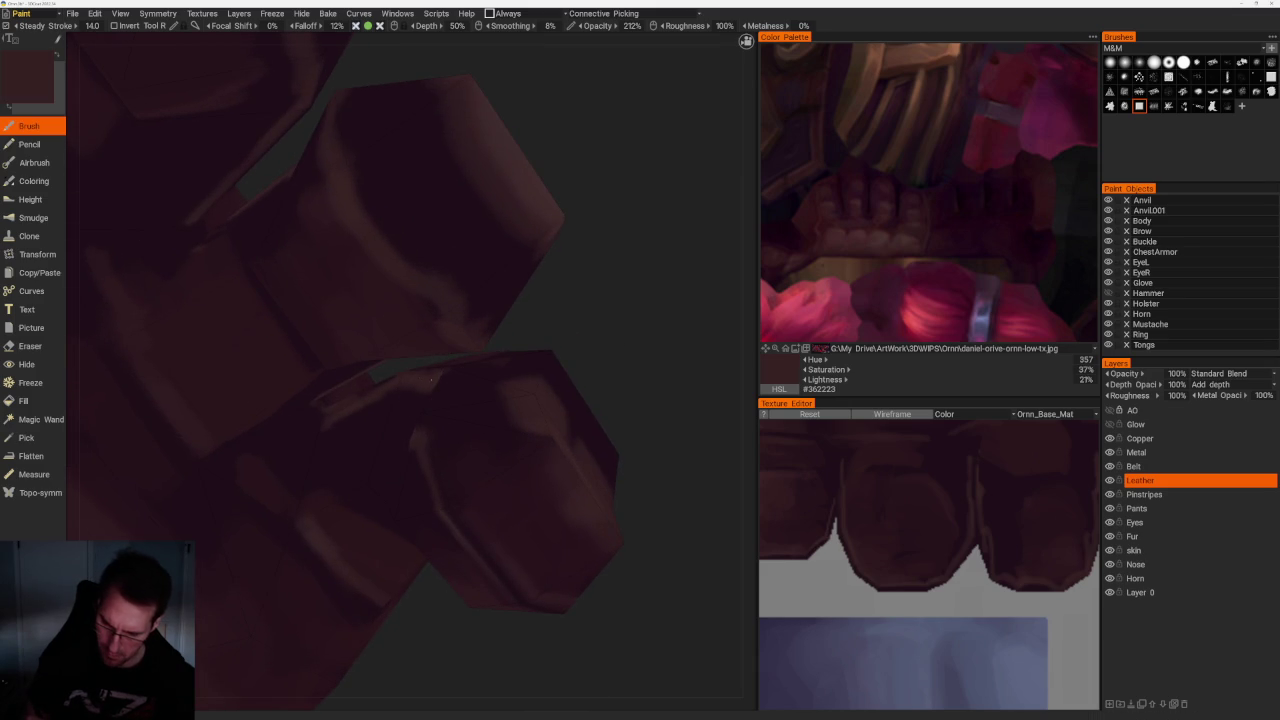
key("v")
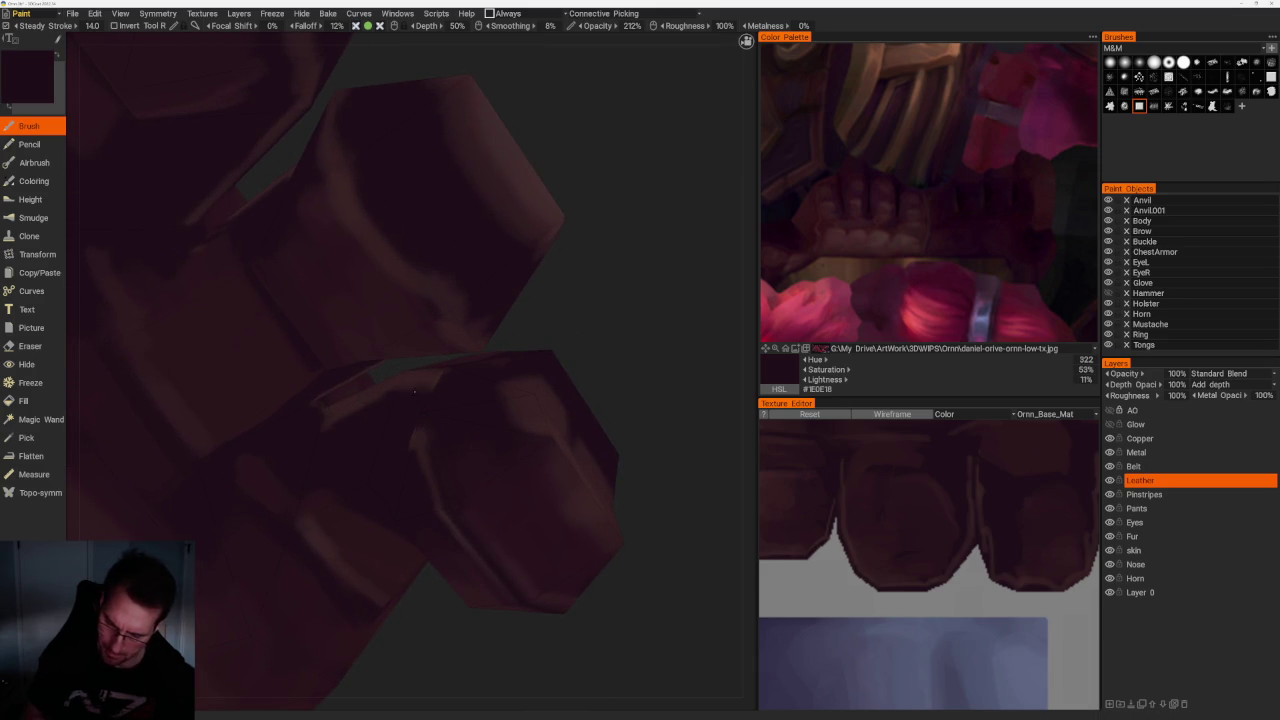
scroll(370, 402, "down", 2)
mouse_move(370, 402)
left_mouse_down()
mouse_move(514, 371)
mouse_move(565, 323)
mouse_move(517, 360)
mouse_move(615, 375)
left_mouse_up()
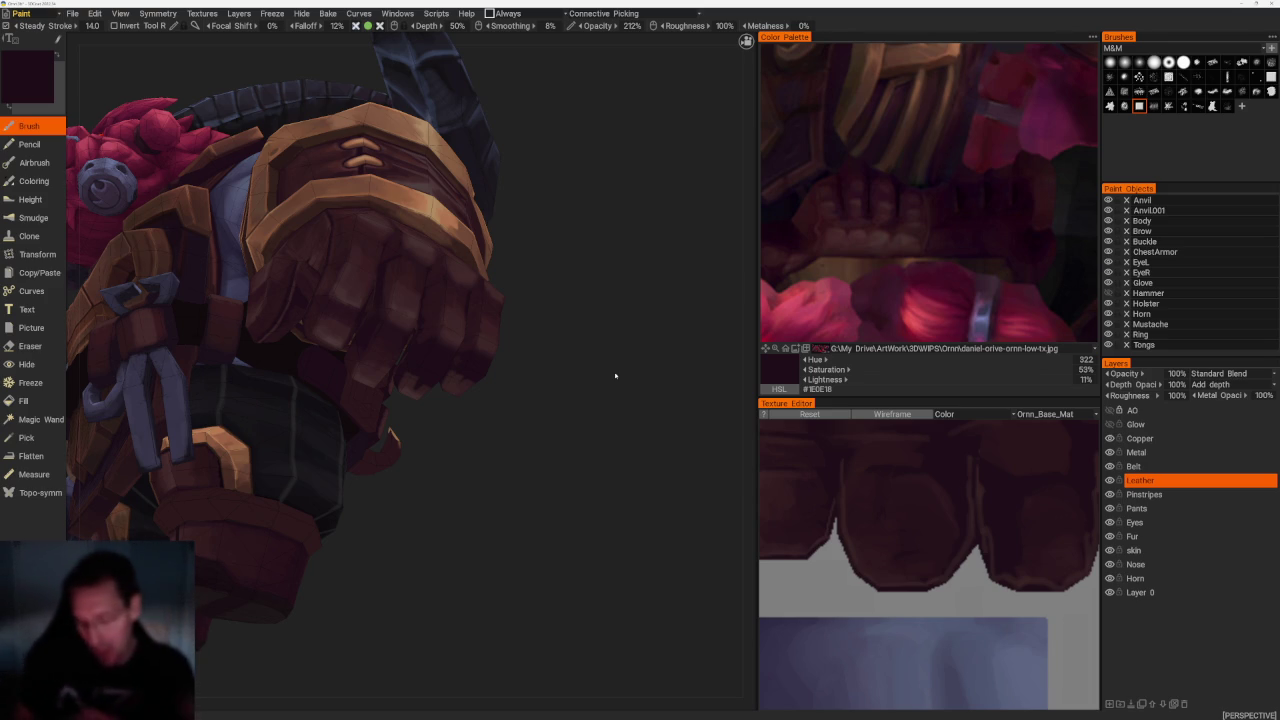
Sample maroon tones from the fist and layer shading over the knuckles, ending on #40272A
right_click_drag(477, 430, 381, 352)
key("v")
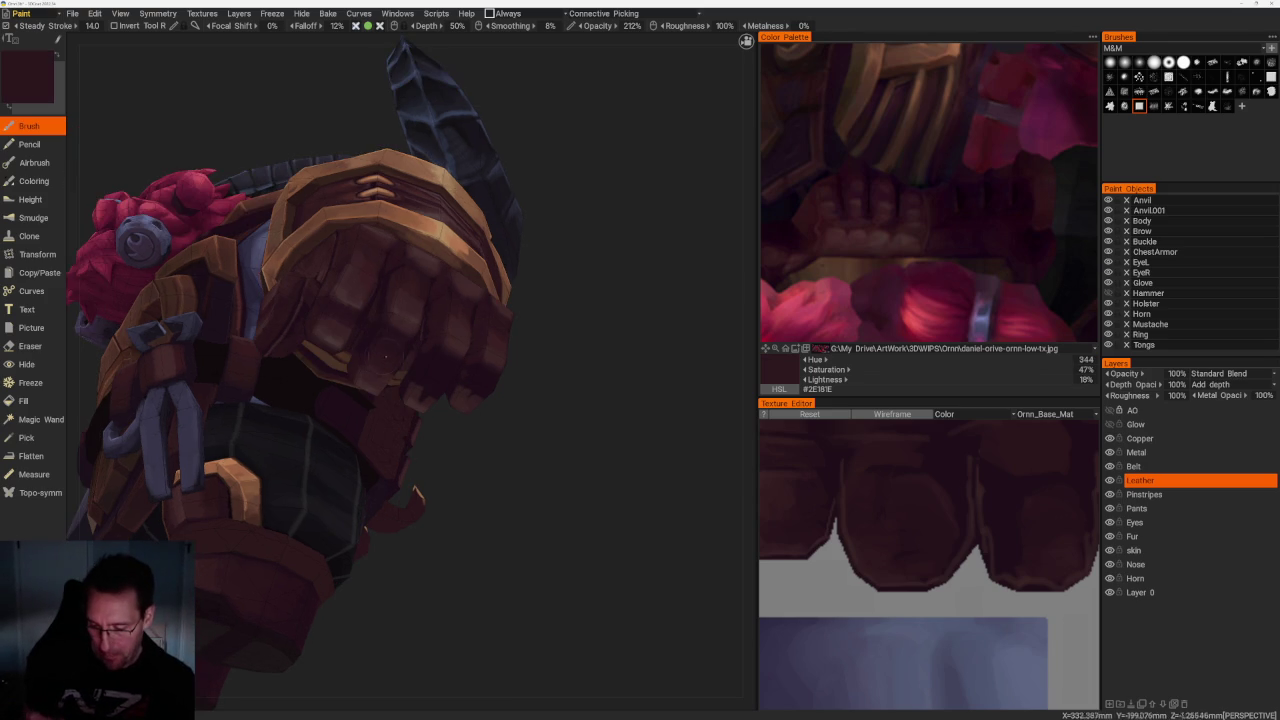
key("v")
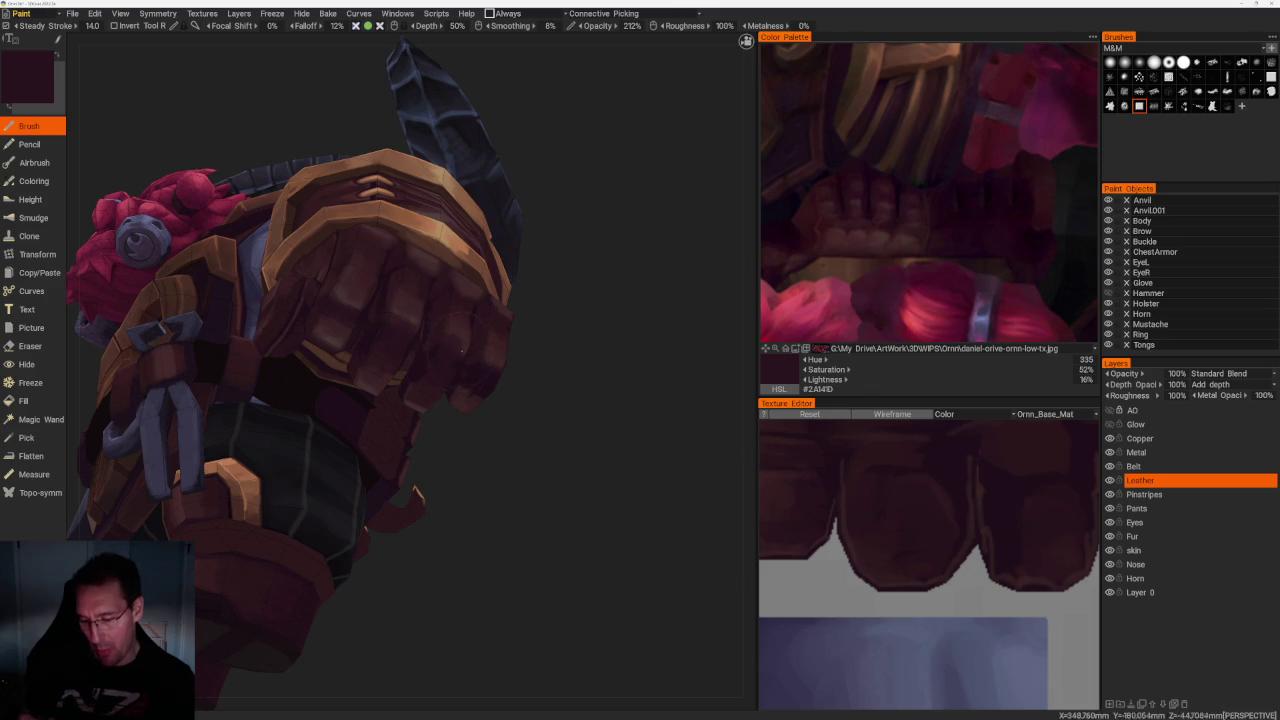
left_click_drag(560, 388, 537, 360)
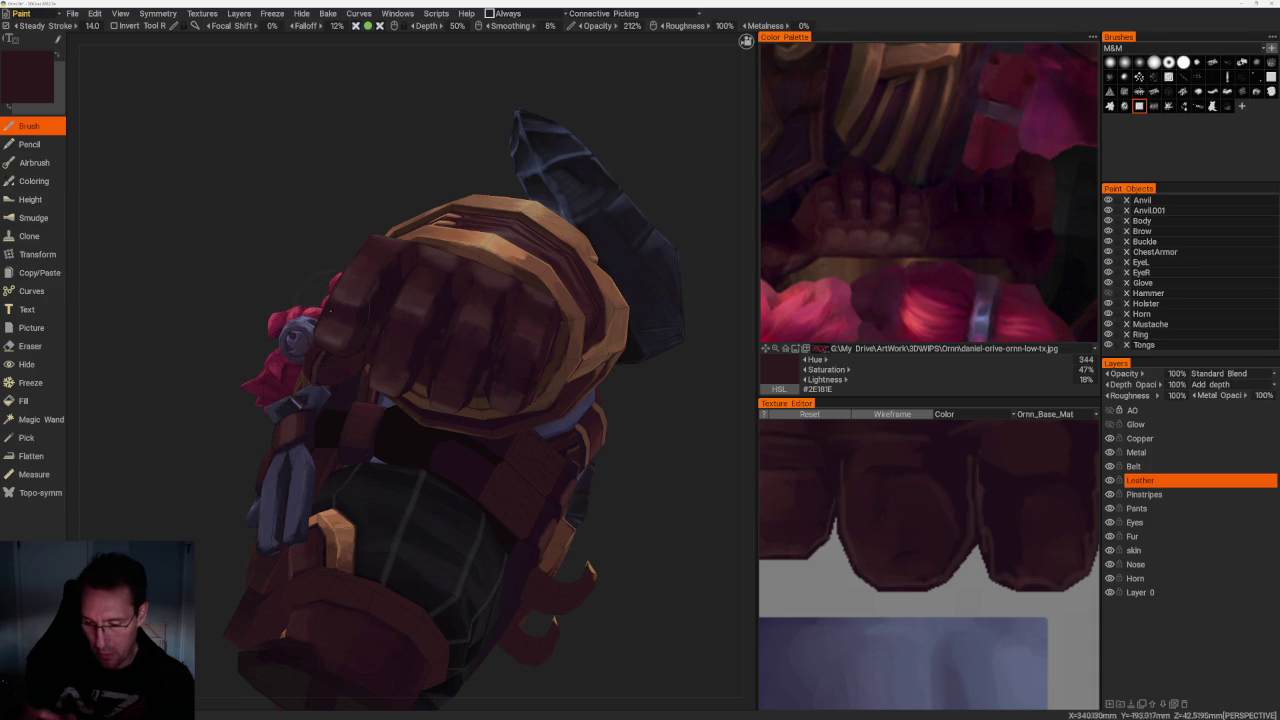
mouse_move(333, 300)
left_mouse_down("alt")
mouse_move(328, 326)
mouse_move(392, 342)
left_mouse_up("alt")
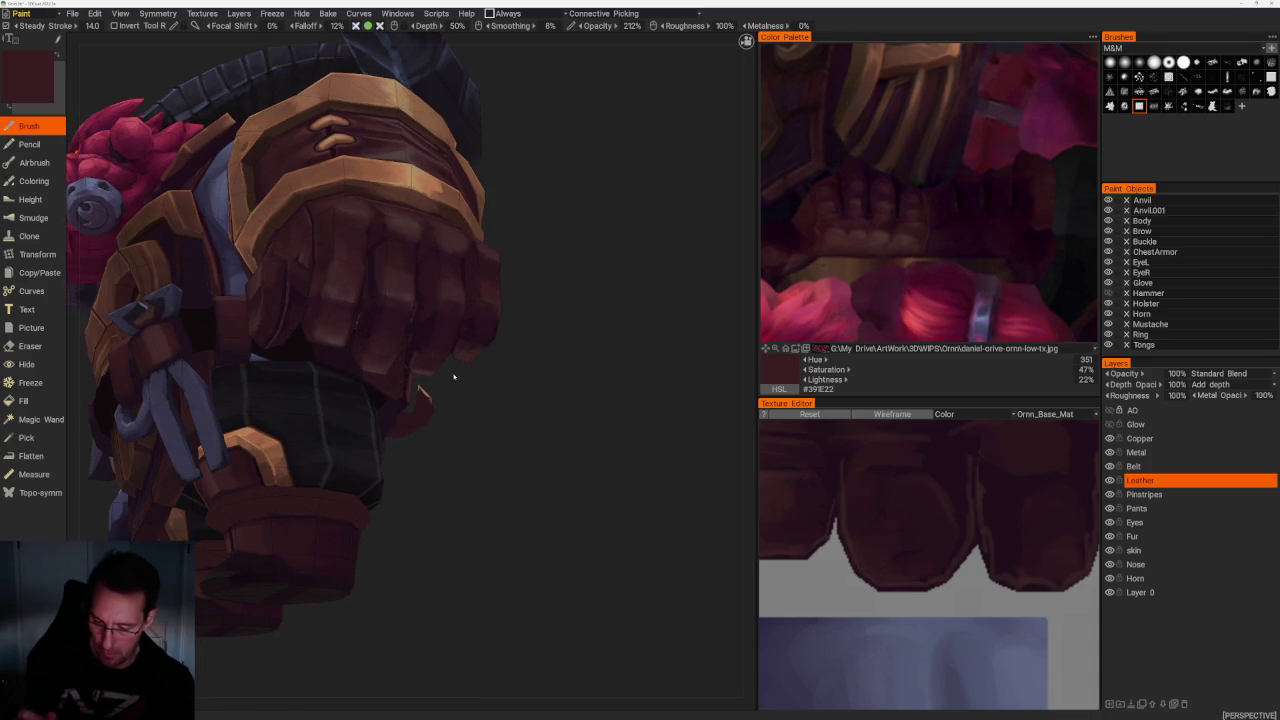
left_click_drag(422, 370, 492, 378, "alt")
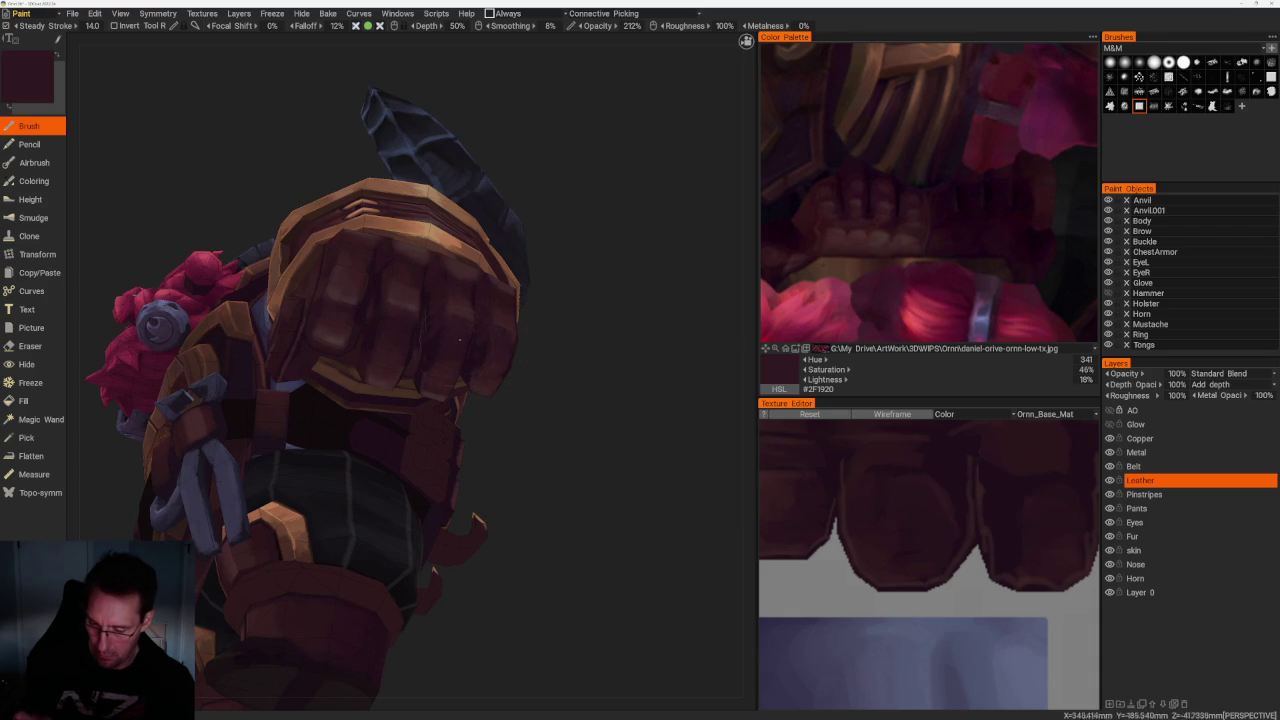
key("v")
scroll(552, 286, "down", 5)
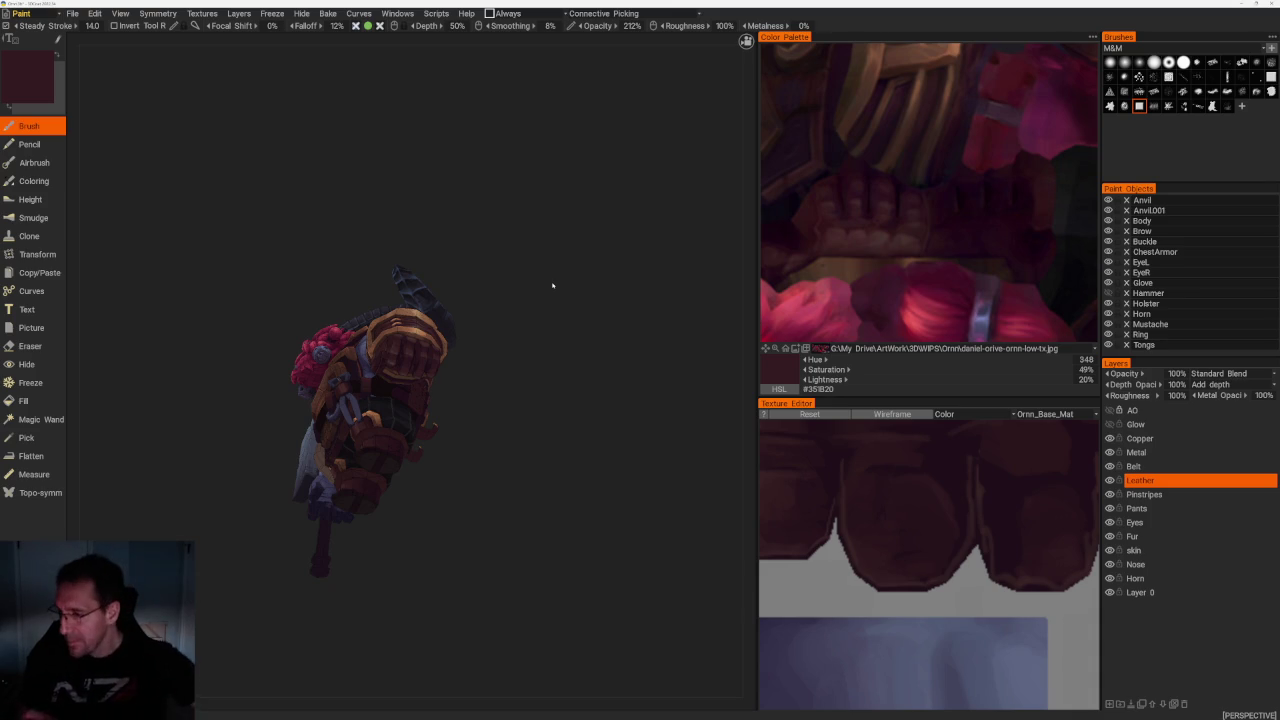
left_click_drag(520, 369, 522, 372)
Pick a maroon leather colour from the reference image in the Color Palette
scroll(542, 426, "up", 2)
scroll(542, 426, "up", 2)
scroll(591, 423, "up", 1)
left_click(887, 212)
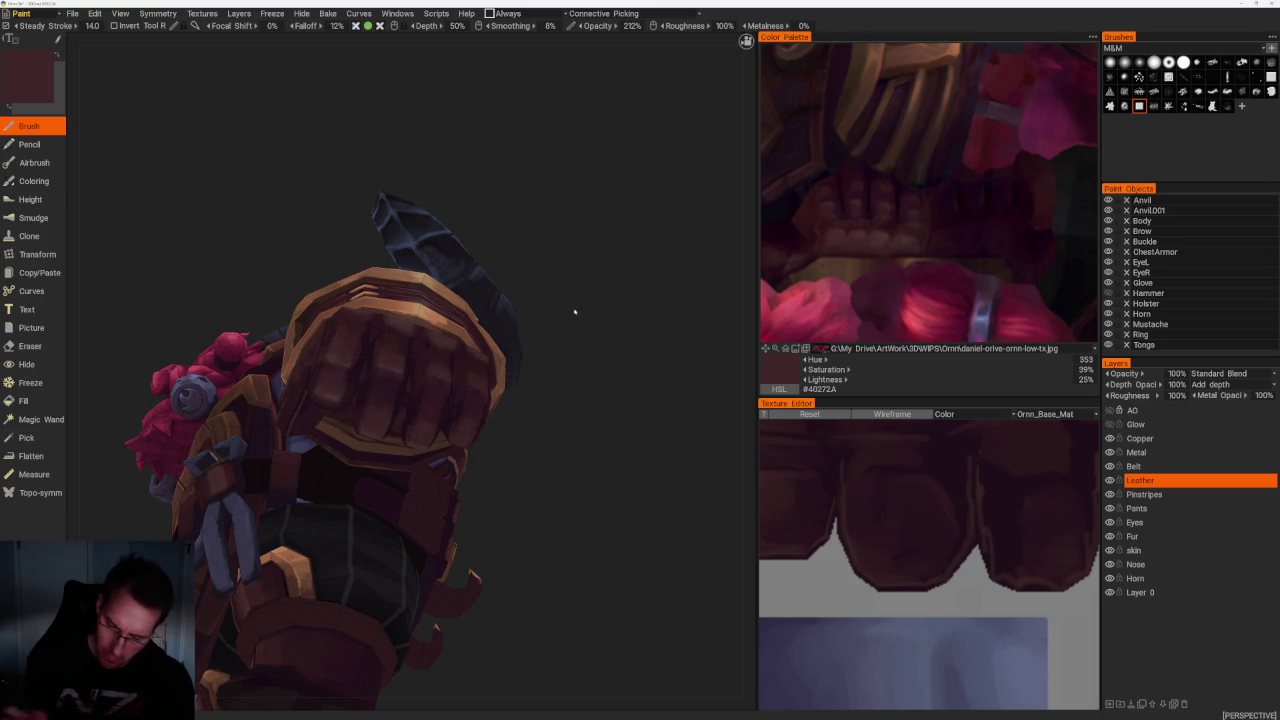
scroll(555, 312, "down", 5)
Shade the other hand's glove below the copper bracer with a deeper maroon (#391E20)
mouse_move(471, 223)
left_mouse_down()
mouse_move(403, 314)
mouse_move(483, 334)
left_mouse_up()
mouse_move(554, 397)
left_mouse_down()
mouse_move(434, 503)
mouse_move(438, 471)
mouse_move(400, 497)
left_mouse_up()
scroll(469, 589, "up", 3)
scroll(508, 560, "up", 3)
scroll(522, 487, "up", 5)
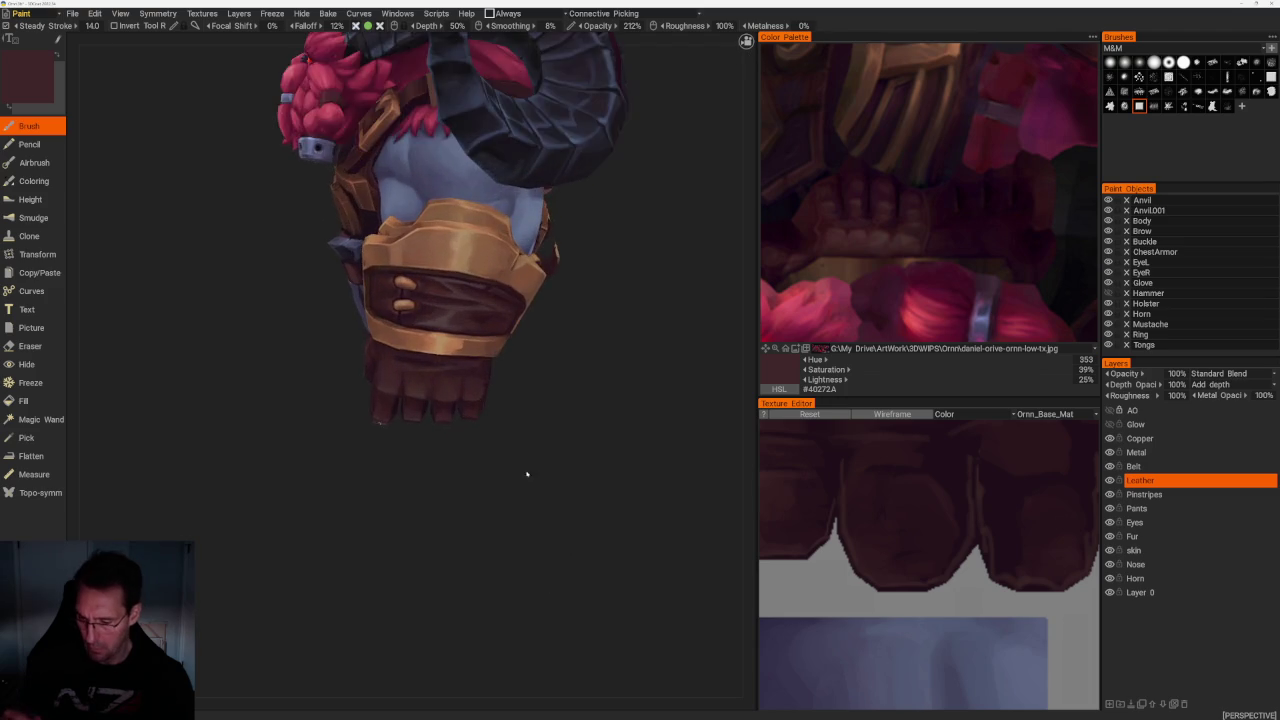
scroll(468, 390, "up", 3)
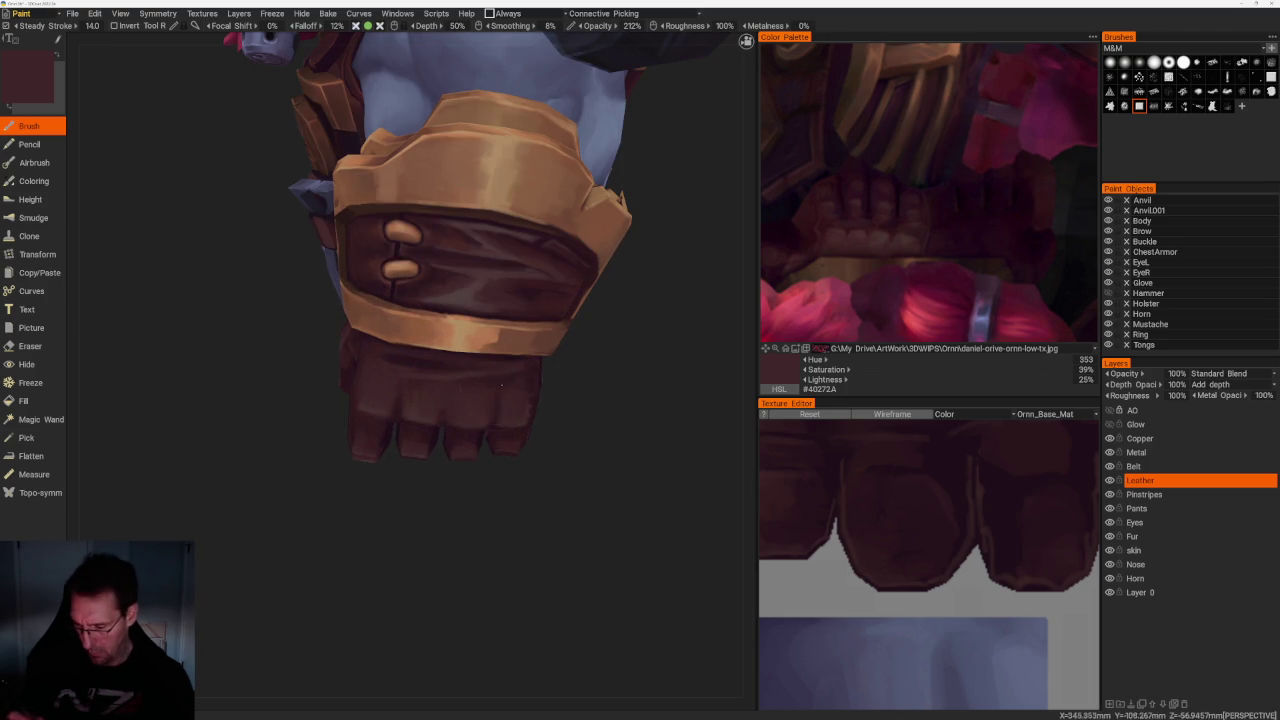
middle_click_drag(505, 388, 495, 342)
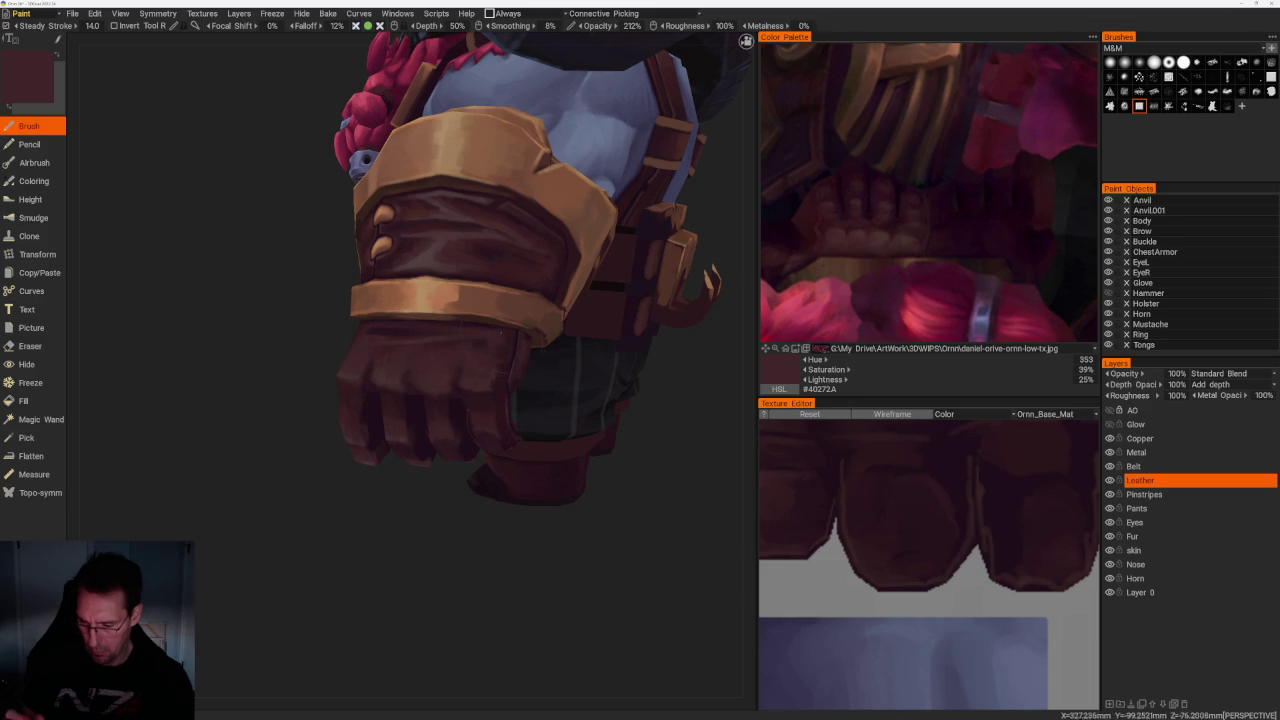
middle_click_drag(553, 555, 456, 316)
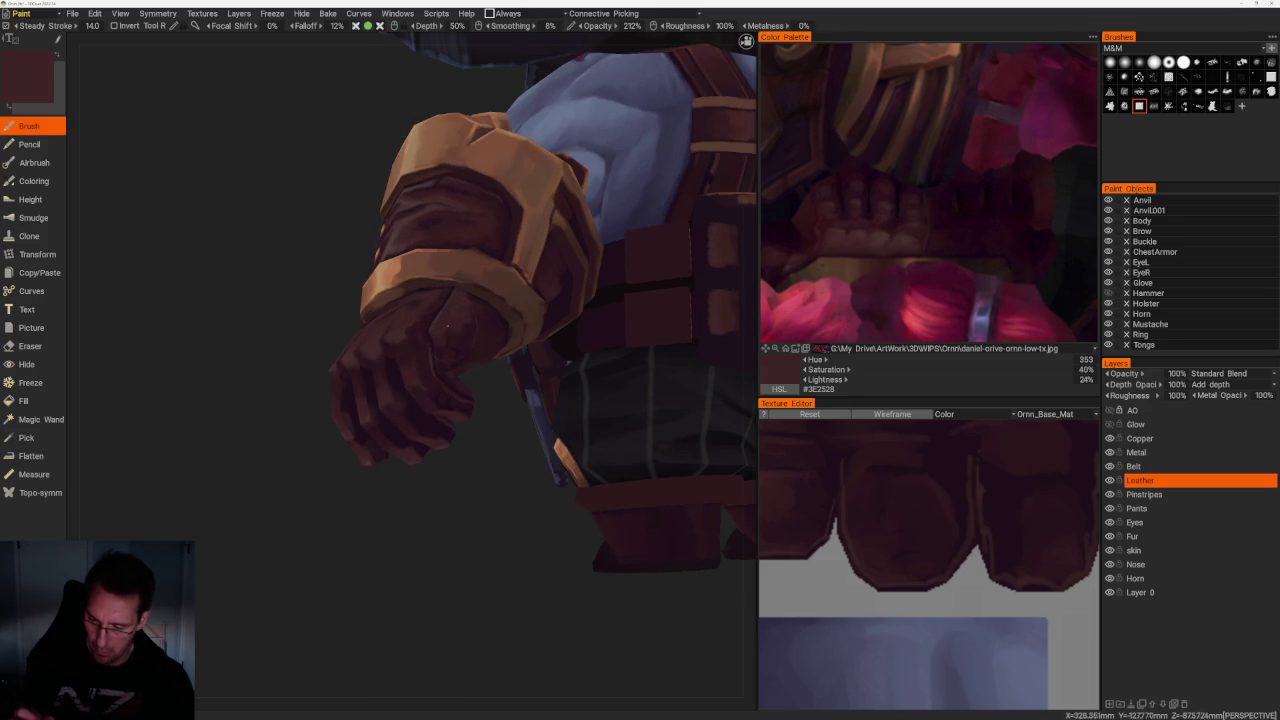
key("v")
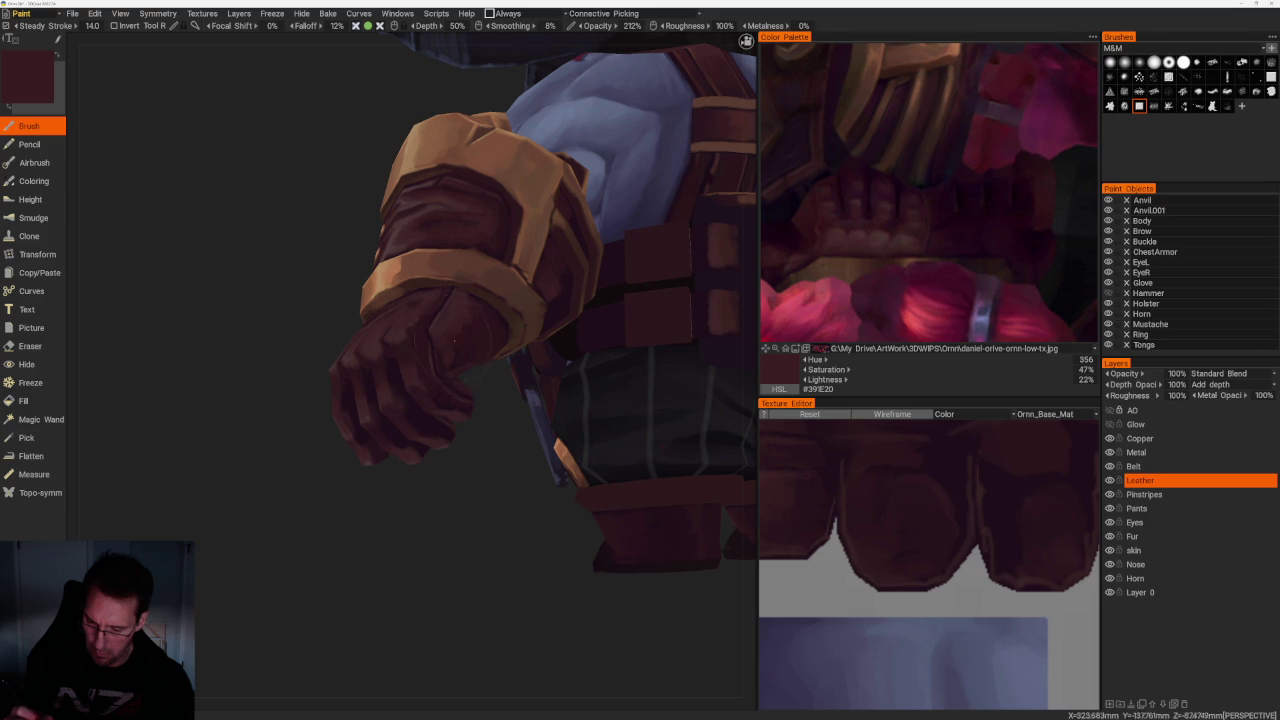
scroll(507, 563, "down", 10)
mouse_move(440, 471)
left_mouse_down()
mouse_move(597, 506)
mouse_move(566, 463)
mouse_move(629, 466)
mouse_move(529, 412)
left_mouse_up()
key("e")
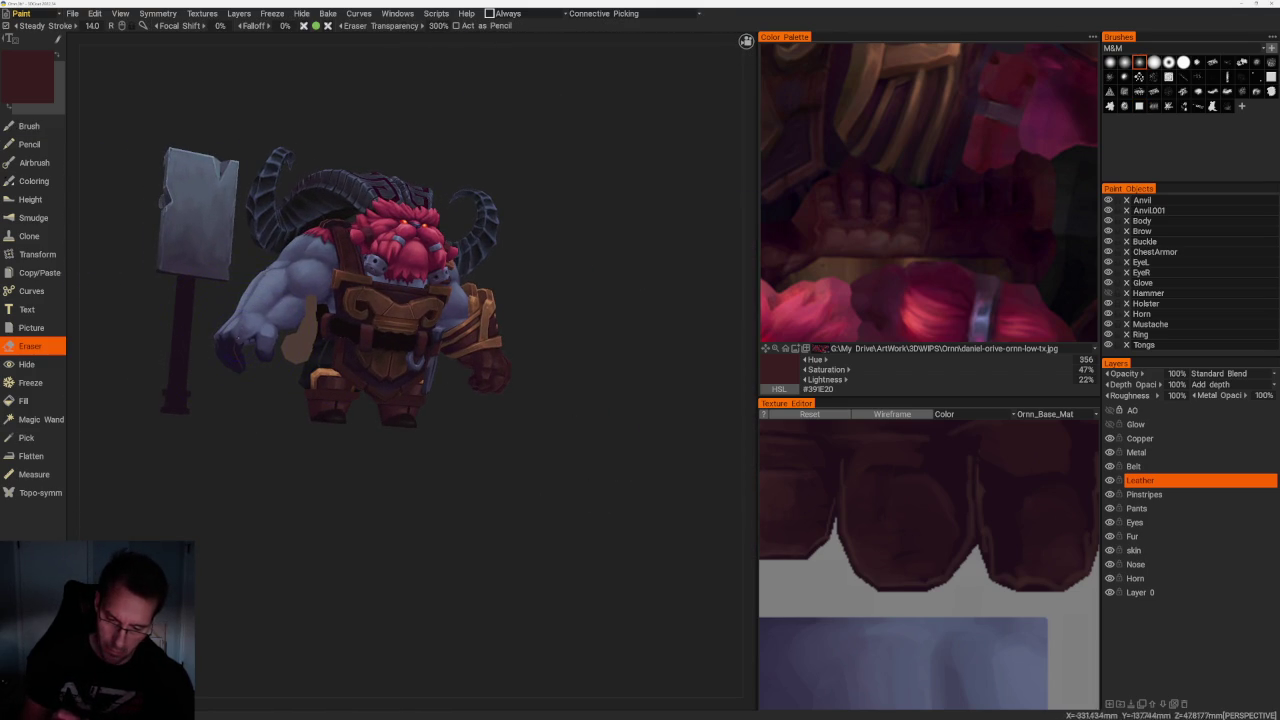
Orbit from the full character view and zoom in close on the gloved hand
mouse_move(331, 477)
left_mouse_down()
mouse_move(335, 420)
mouse_move(380, 540)
mouse_move(254, 520)
mouse_move(340, 576)
mouse_move(249, 523)
mouse_move(329, 520)
mouse_move(320, 566)
mouse_move(339, 544)
mouse_move(474, 594)
mouse_move(557, 514)
mouse_move(590, 535)
left_mouse_up()
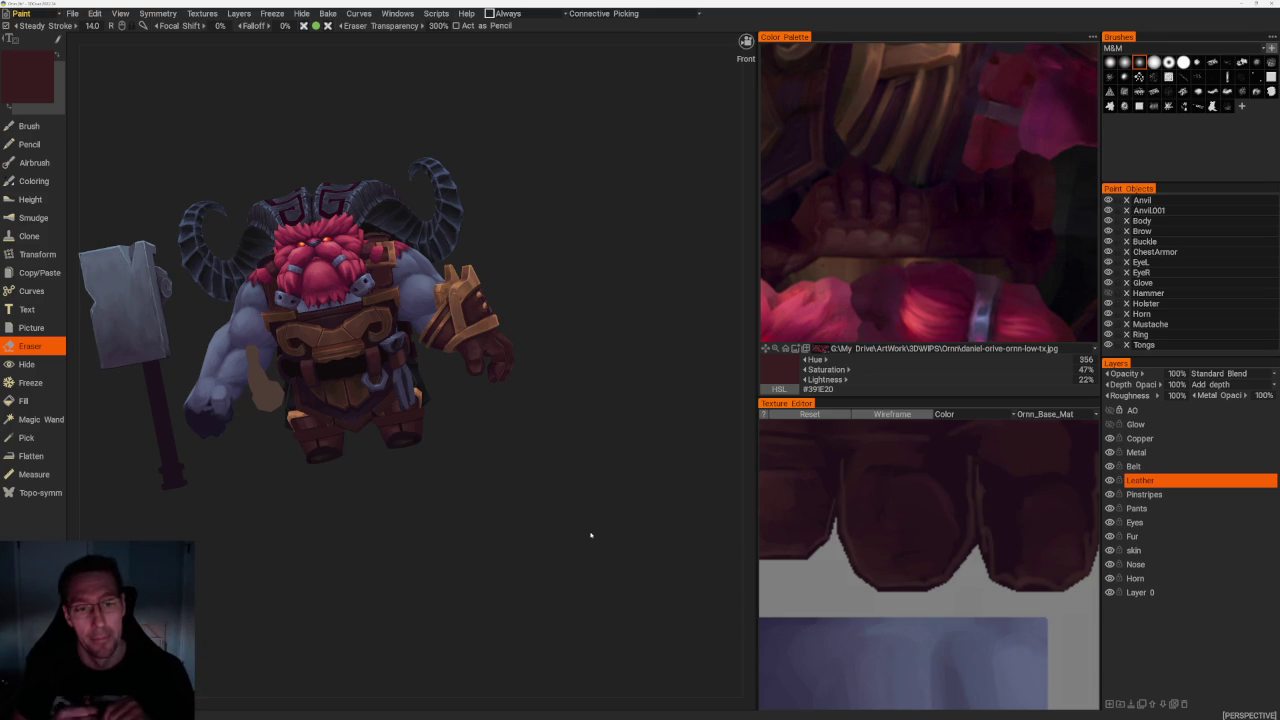
left_click_drag(543, 263, 554, 266)
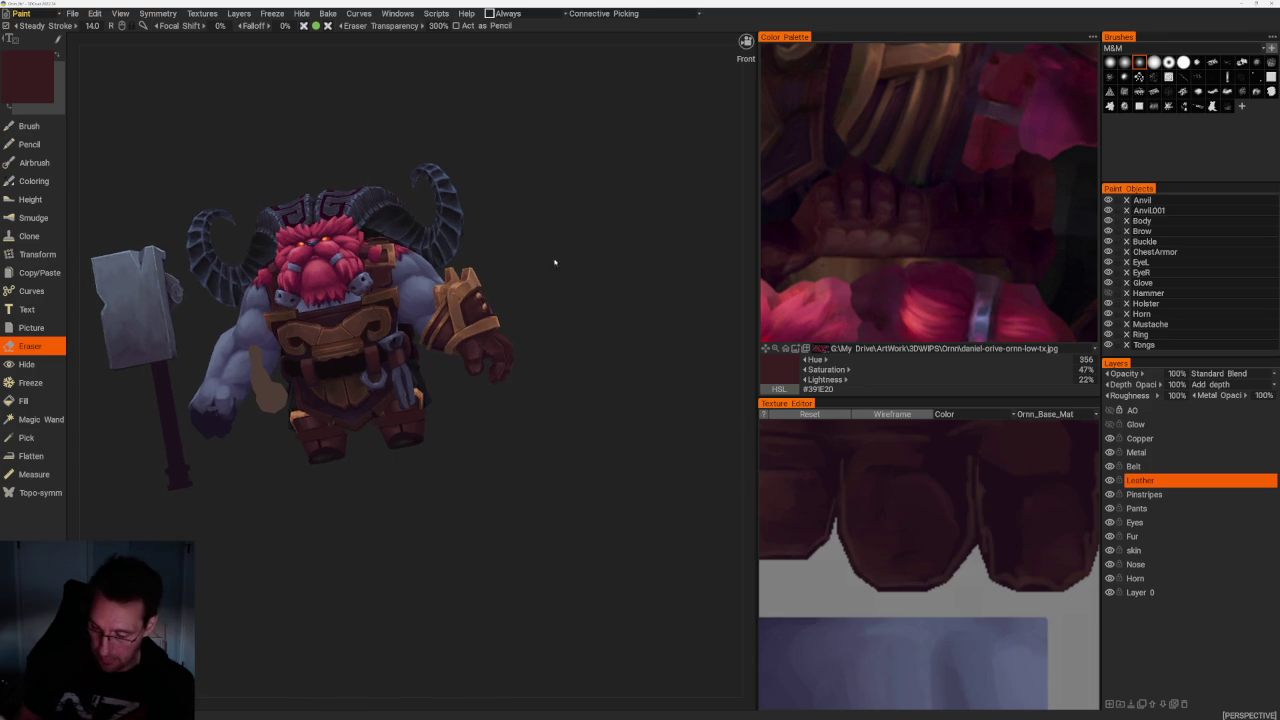
right_click_drag(554, 266, 558, 334)
scroll(543, 386, "up", 3)
scroll(510, 310, "up", 2)
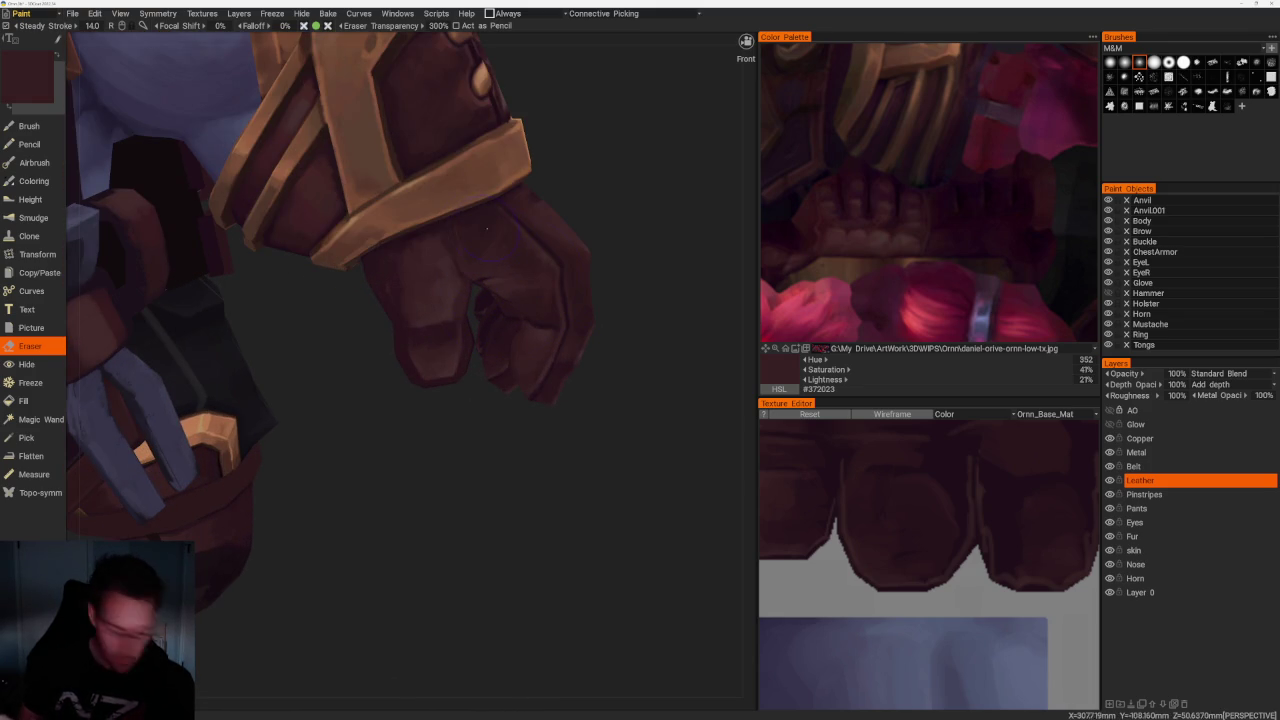
Return to the Brush and sample the second glove's leather colour
key("b")
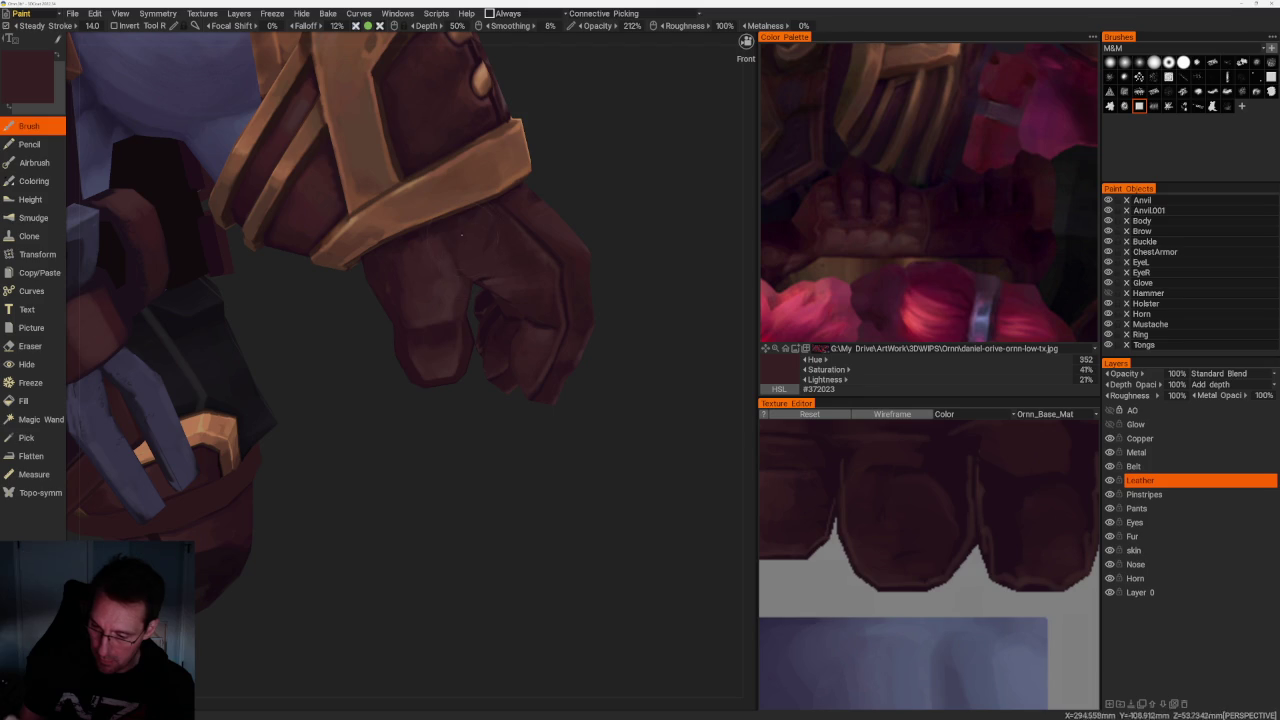
scroll(463, 238, "down", 10)
mouse_move(543, 180)
left_mouse_down()
mouse_move(526, 214)
mouse_move(588, 232)
mouse_move(537, 223)
mouse_move(571, 257)
left_mouse_up()
scroll(603, 317, "up", 4)
scroll(437, 325, "up", 3)
key("v")
mouse_move(443, 325)
left_mouse_down()
mouse_move(614, 300)
mouse_move(538, 292)
left_mouse_up()
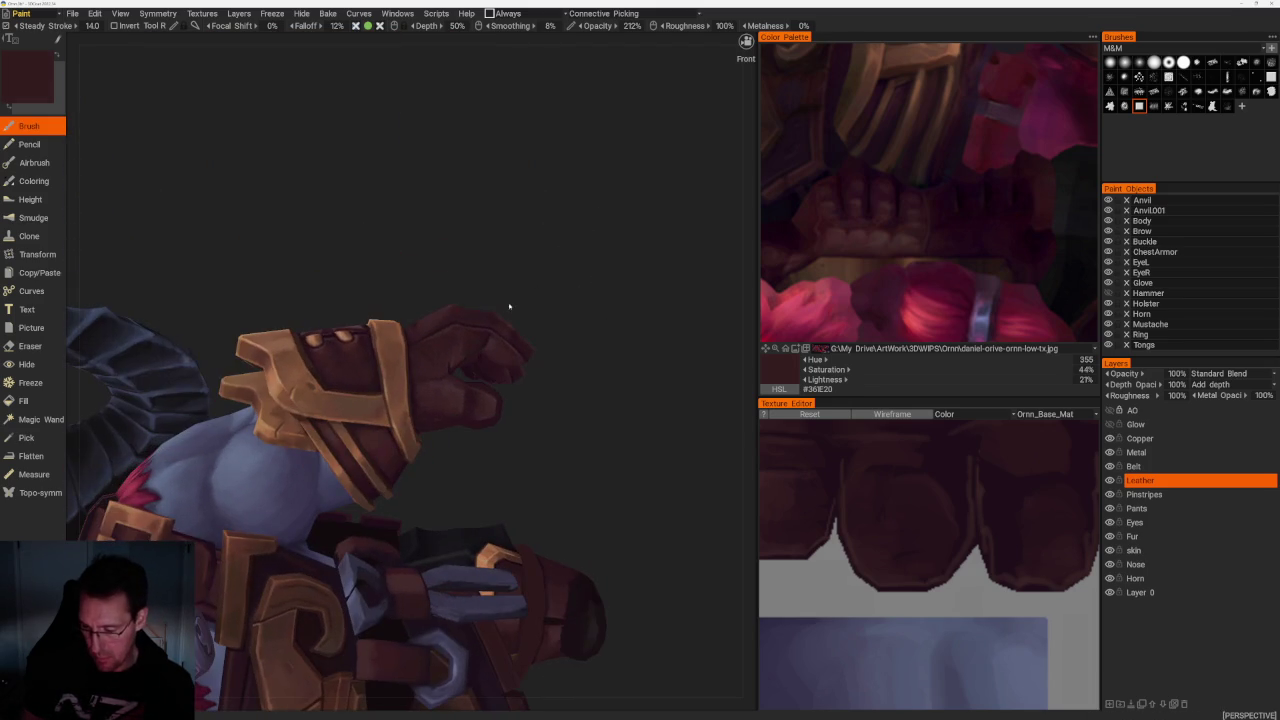
mouse_move(463, 345)
left_mouse_down()
mouse_move(552, 286)
mouse_move(529, 297)
left_mouse_up()
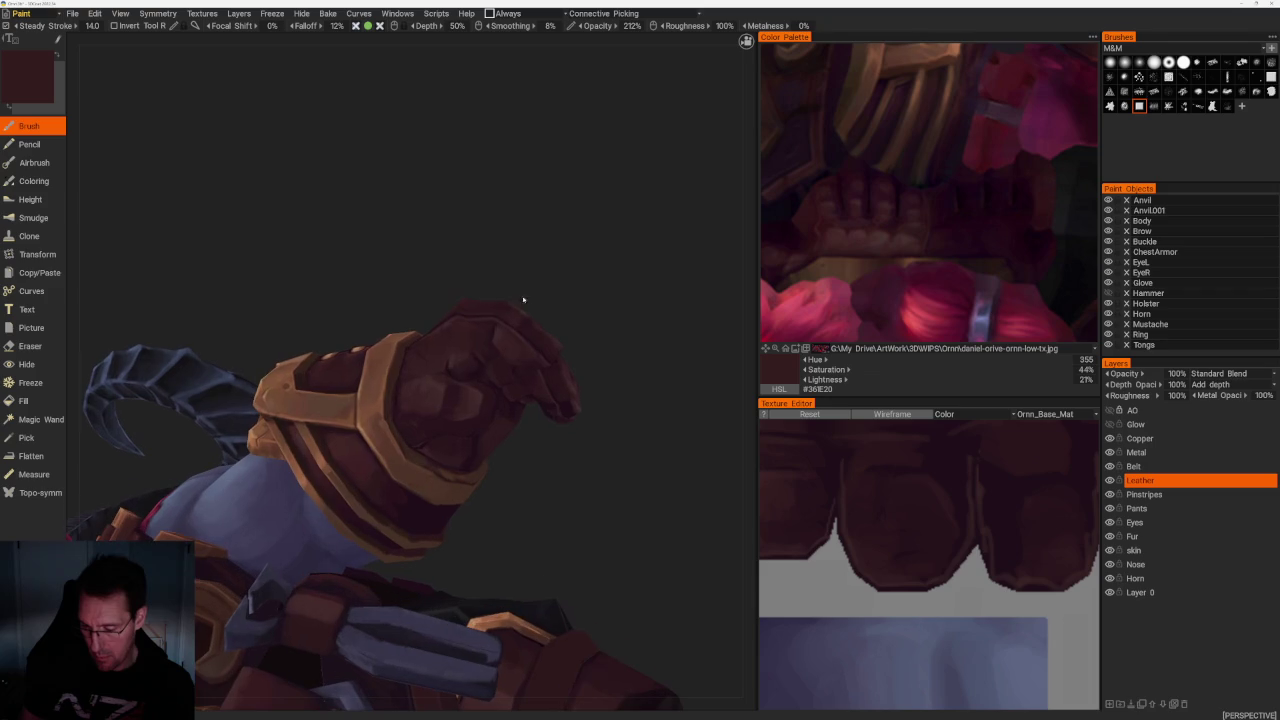
Sample a darker maroon and shade the glove's fingers from several angles
key("v")
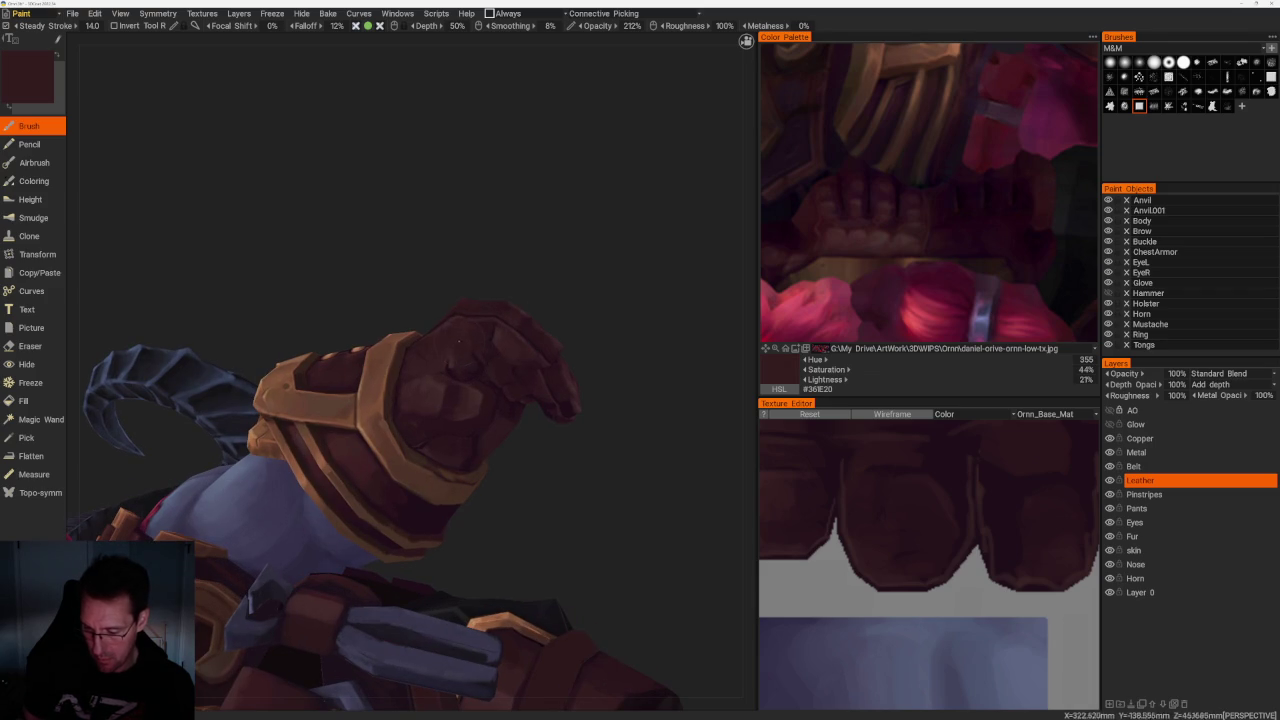
mouse_move(478, 328)
left_mouse_down()
mouse_move(577, 260)
mouse_move(484, 328)
mouse_move(554, 257)
mouse_move(551, 351)
left_mouse_up()
scroll(514, 243, "down", 5)
mouse_move(514, 243)
left_mouse_down()
mouse_move(463, 259)
mouse_move(529, 286)
left_mouse_up()
scroll(557, 386, "up", 5)
scroll(557, 400, "up", 2)
scroll(412, 438, "up", 2)
left_click_drag(412, 438, 452, 362)
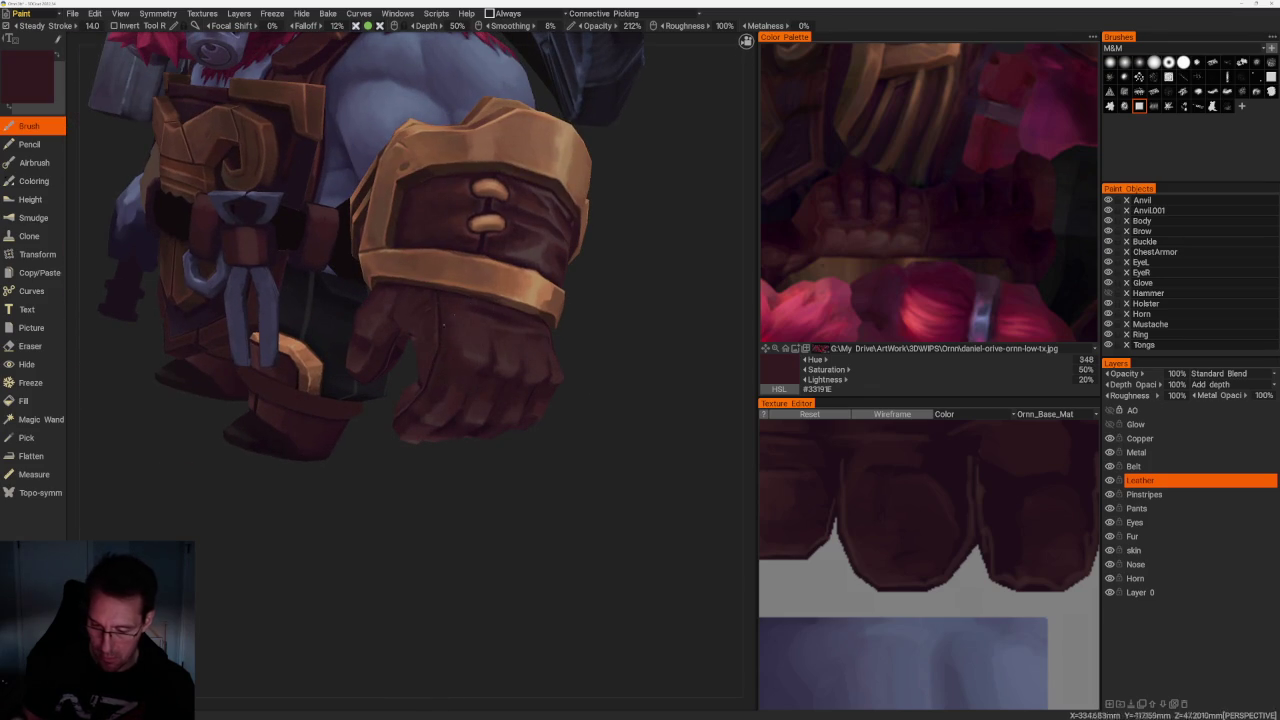
scroll(426, 318, "up", 3)
left_click_drag(426, 318, 627, 298)
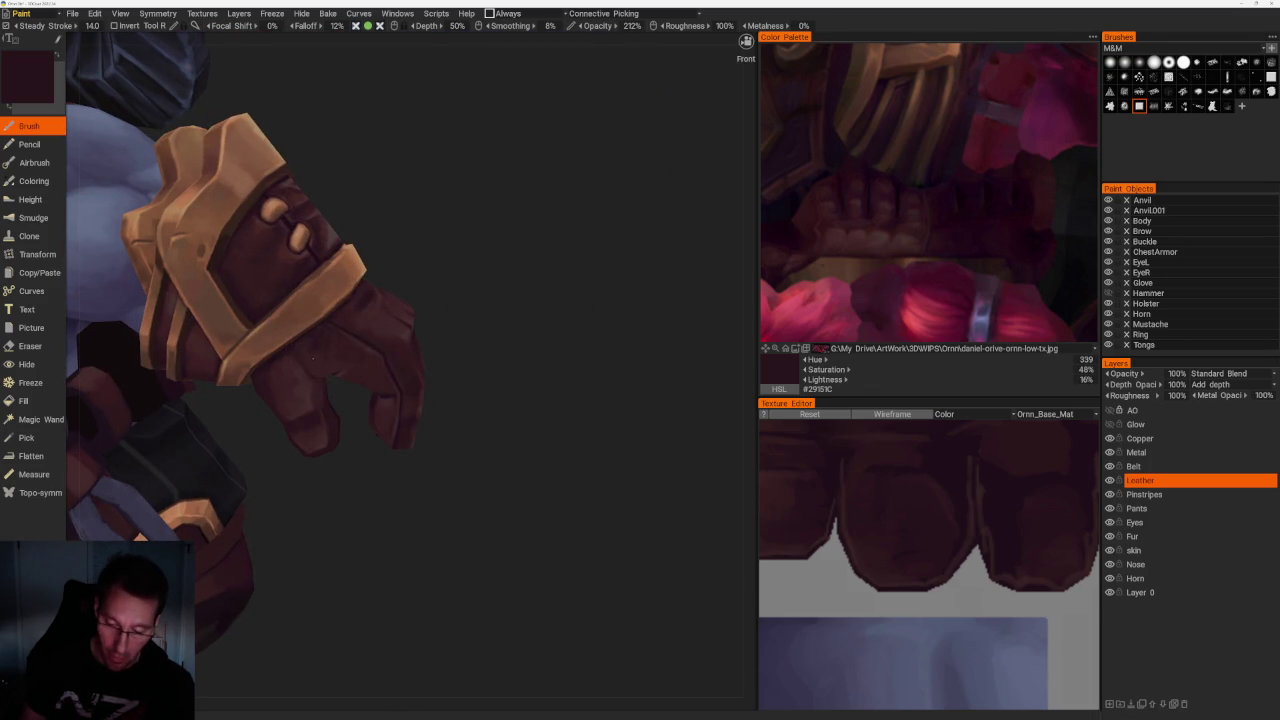
left_click_drag(382, 459, 328, 333)
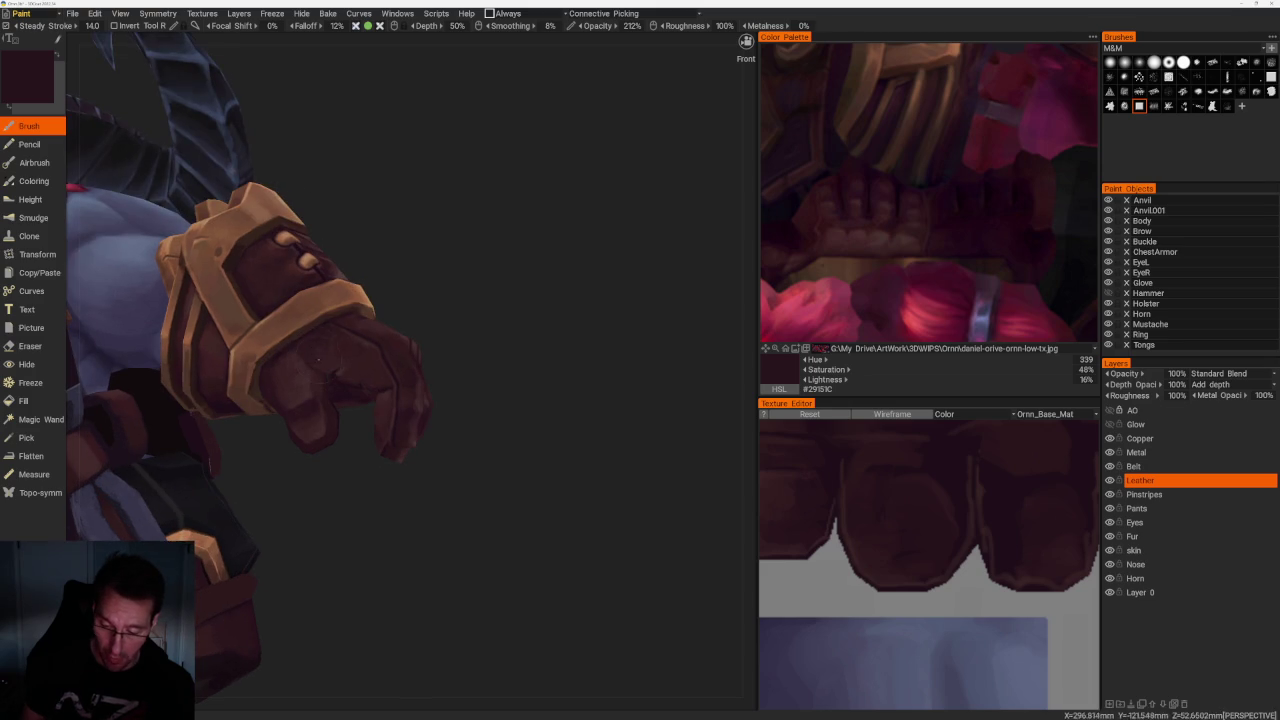
Deepen the knuckle shadows with a very dark plum (#27141B) sampled from the fist
key("v")
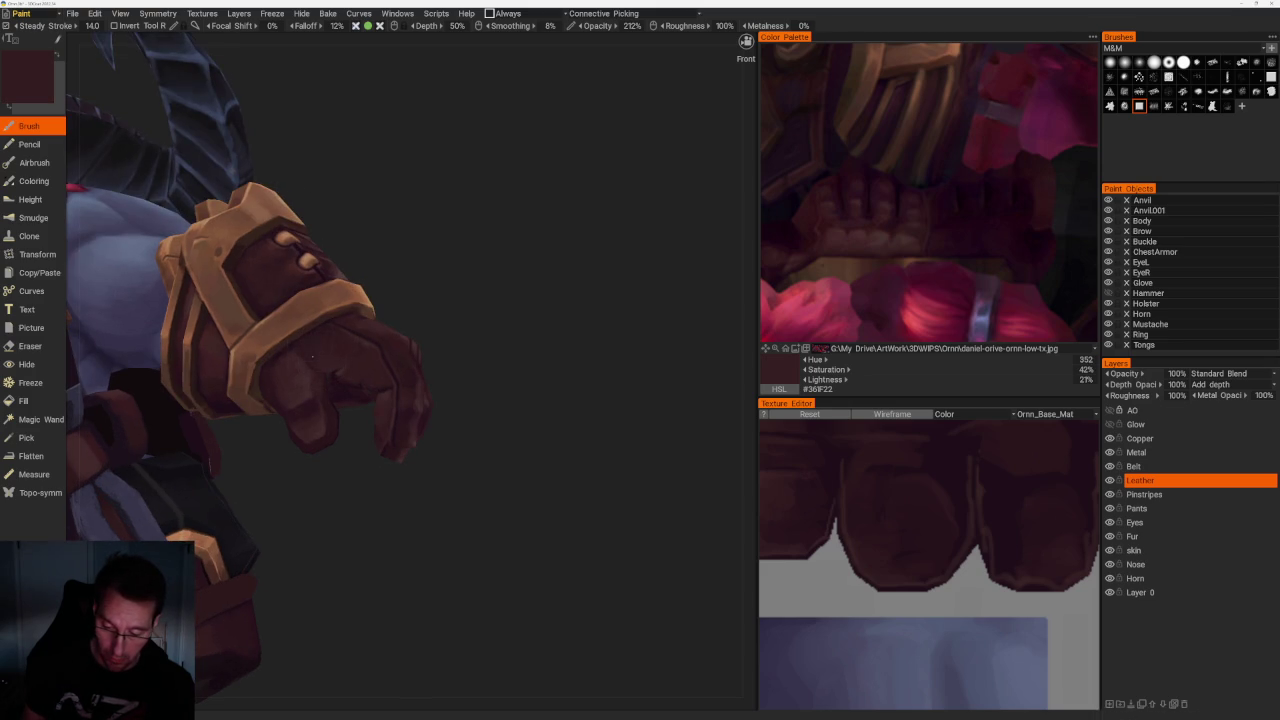
left_click_drag(451, 309, 486, 314)
scroll(351, 311, "up", 2)
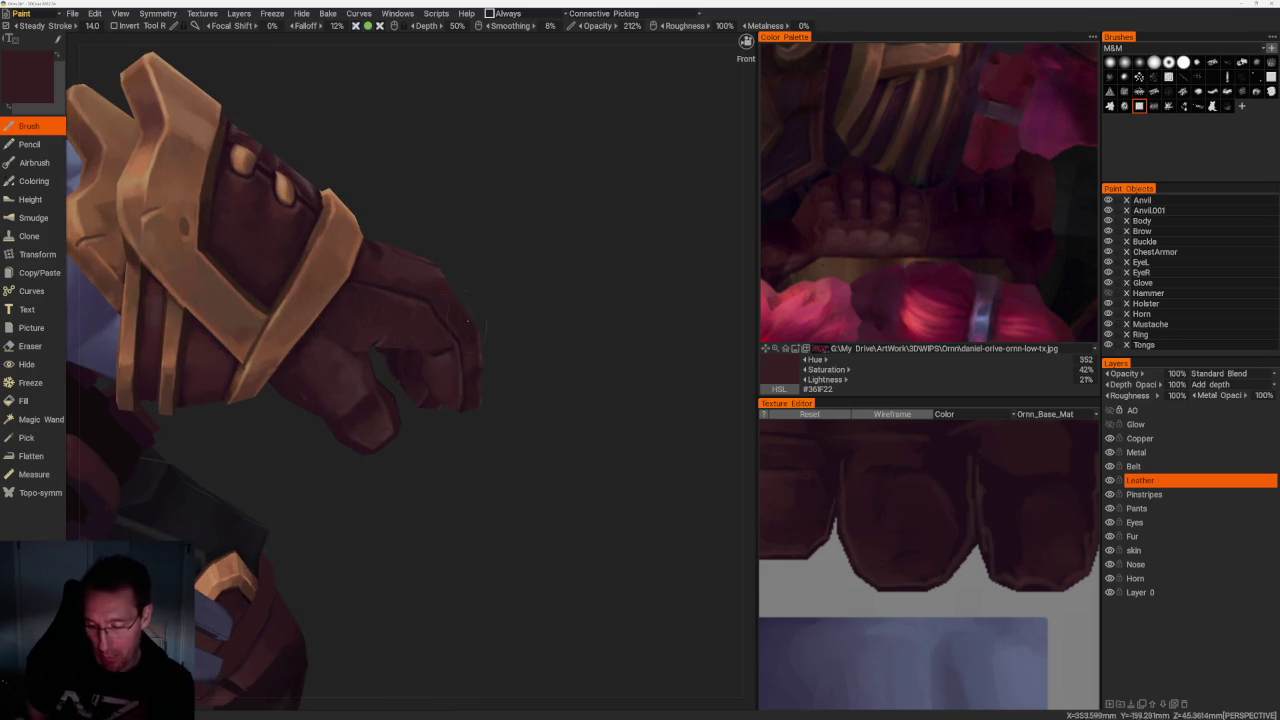
left_click_drag(490, 295, 543, 286)
key("v")
mouse_move(395, 369)
left_mouse_down()
mouse_move(468, 250)
mouse_move(432, 367)
mouse_move(586, 275)
left_mouse_up()
key("v")
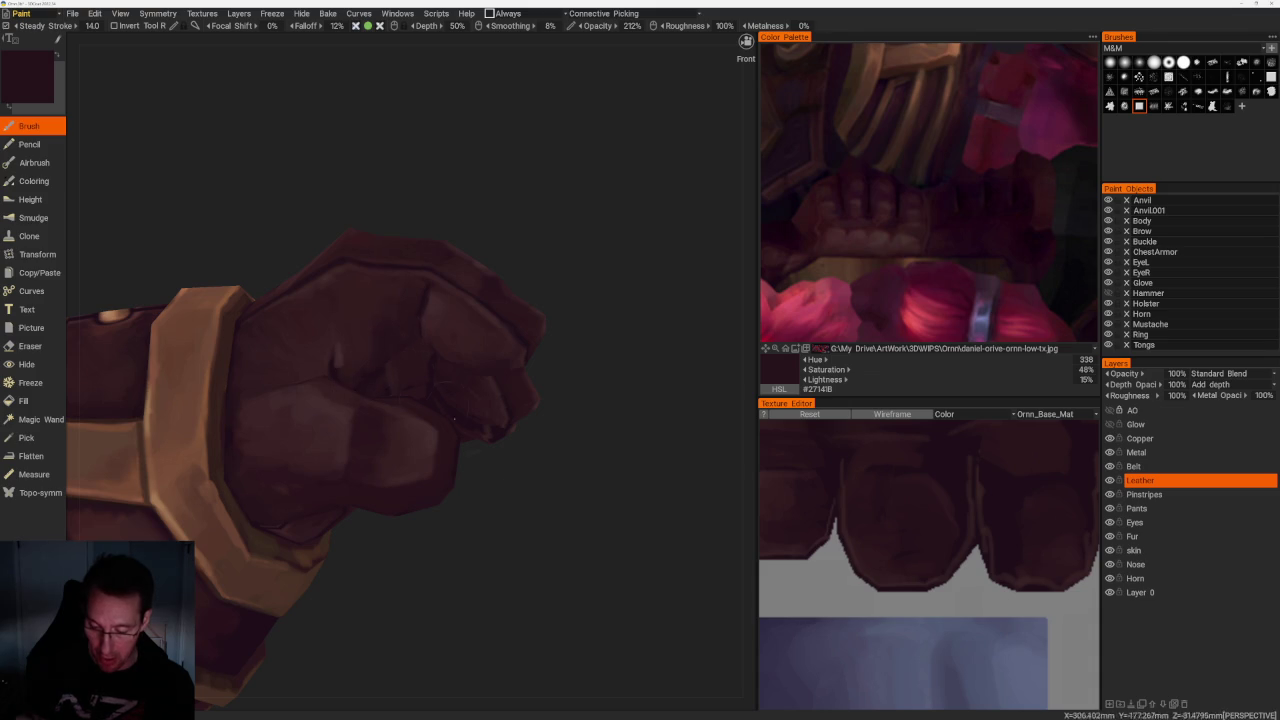
Sample a dark maroon and shade the knuckles around the gold wrist band
left_click_drag(433, 403, 457, 421)
left_click_drag(586, 276, 520, 314)
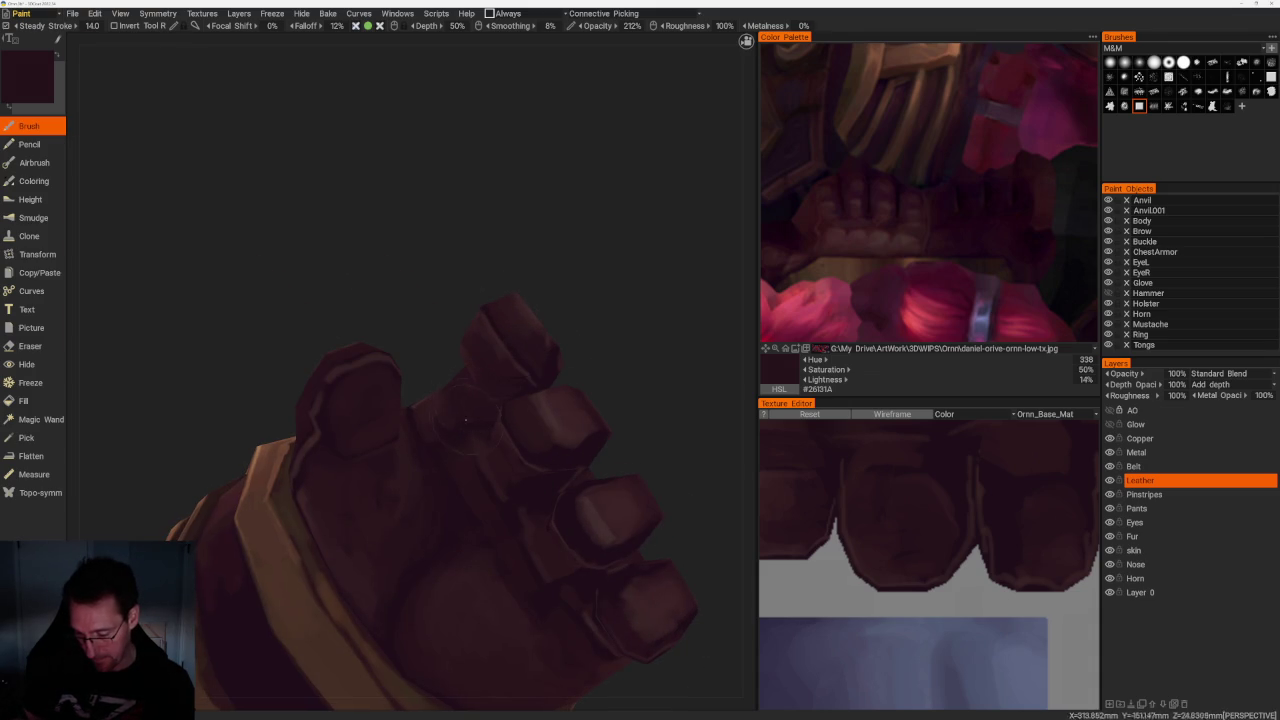
left_click_drag(448, 426, 456, 461)
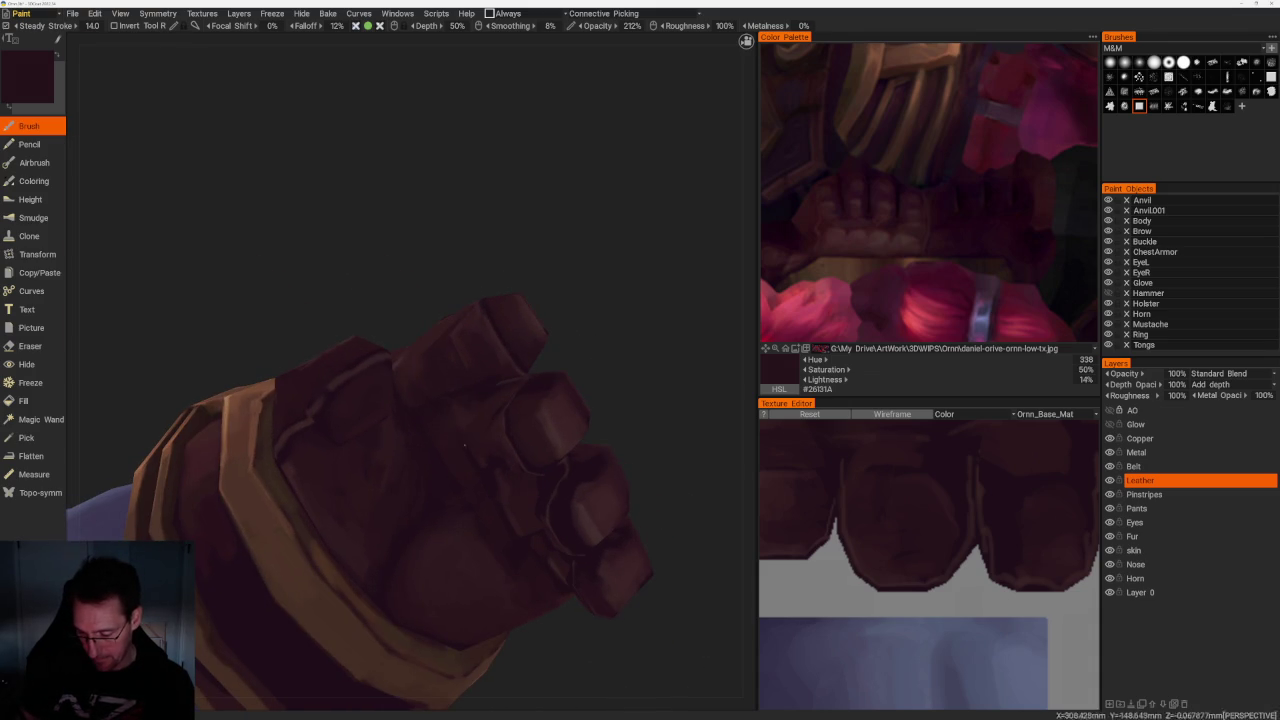
left_click_drag(412, 420, 565, 321)
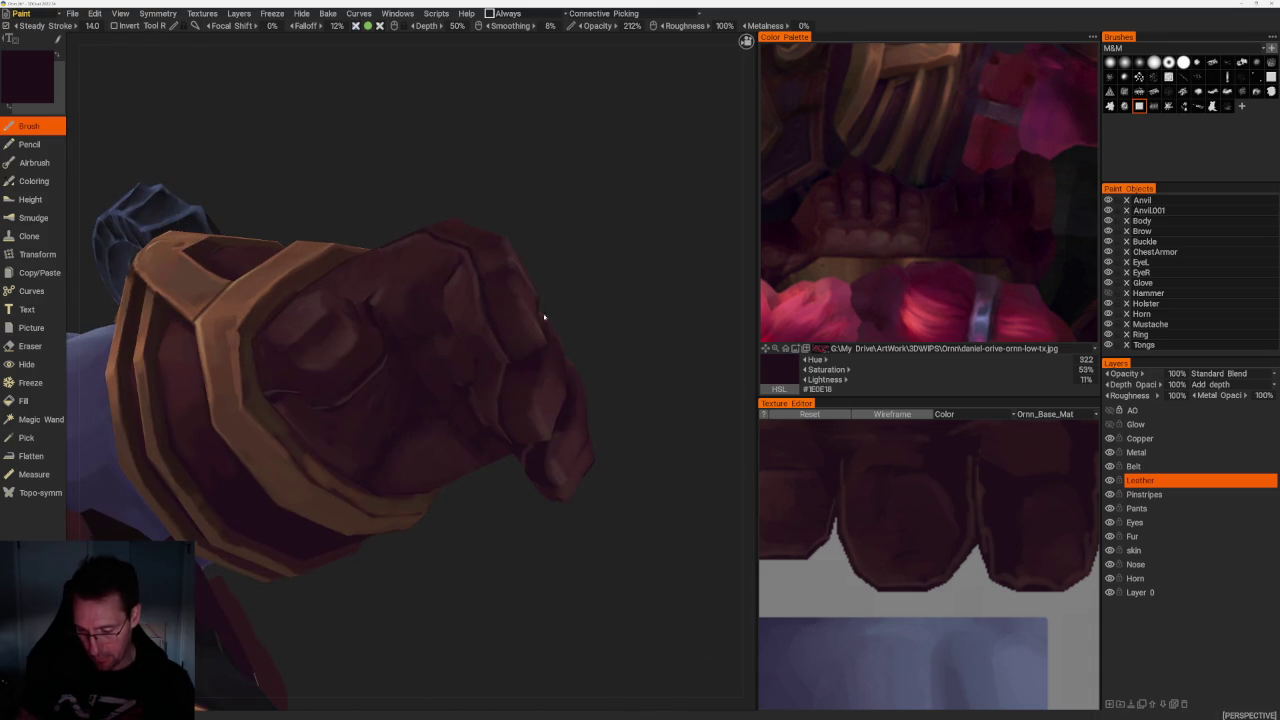
mouse_move(401, 355)
left_mouse_down()
mouse_move(514, 494)
mouse_move(406, 394)
left_mouse_up()
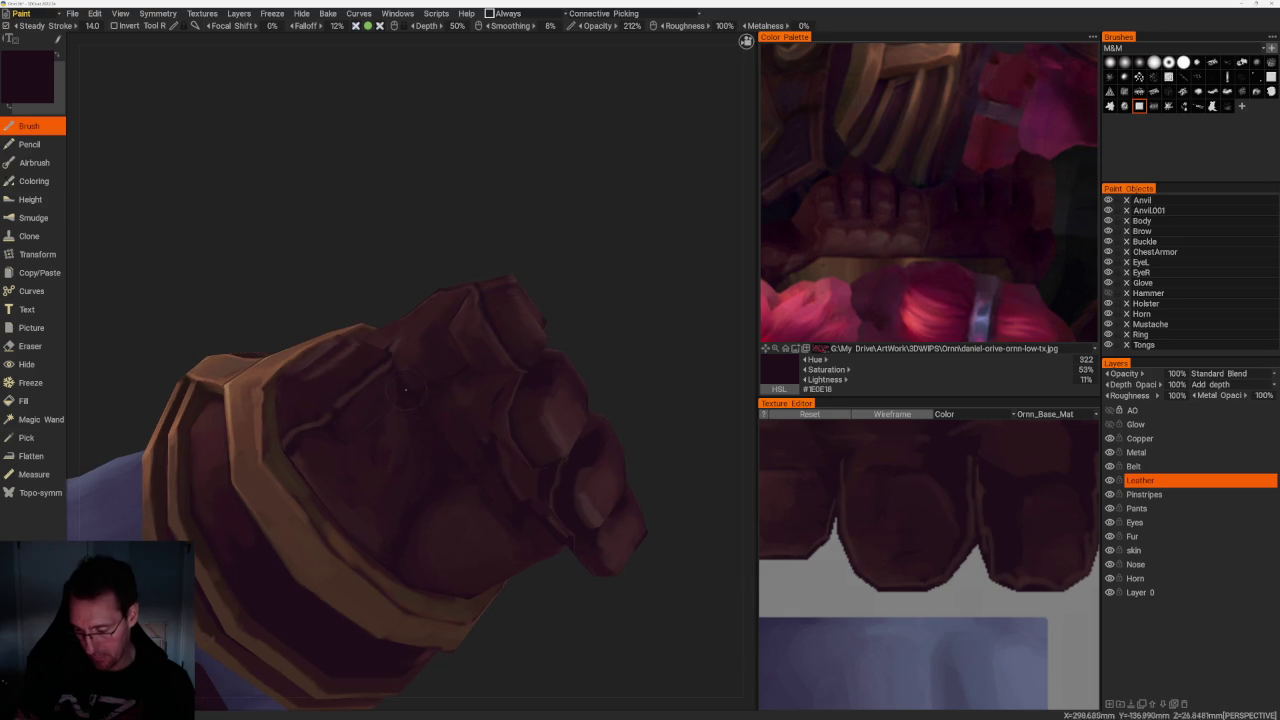
mouse_move(495, 504)
left_mouse_down()
mouse_move(517, 500)
mouse_move(398, 387)
left_mouse_up()
key("v")
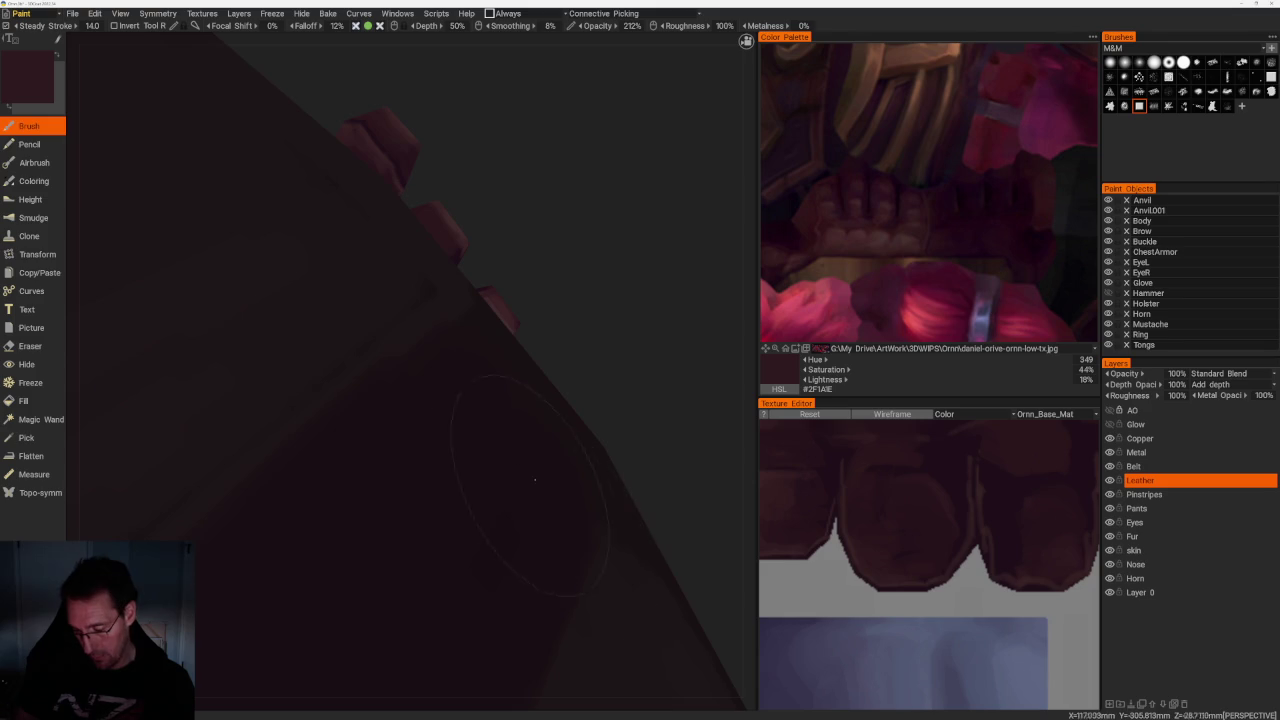
Shade the fingers with lighter, warmer maroon tones sampled from the glove
left_click_drag(465, 468, 586, 360)
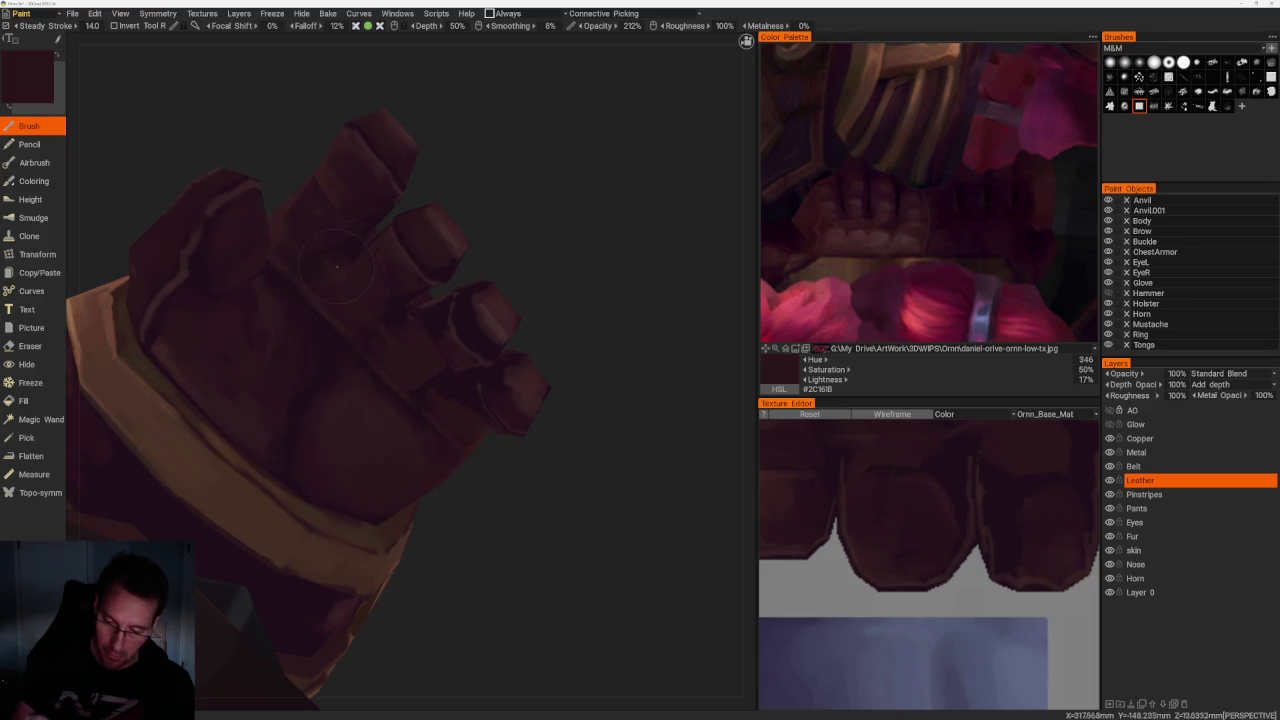
left_click_drag(331, 276, 453, 211)
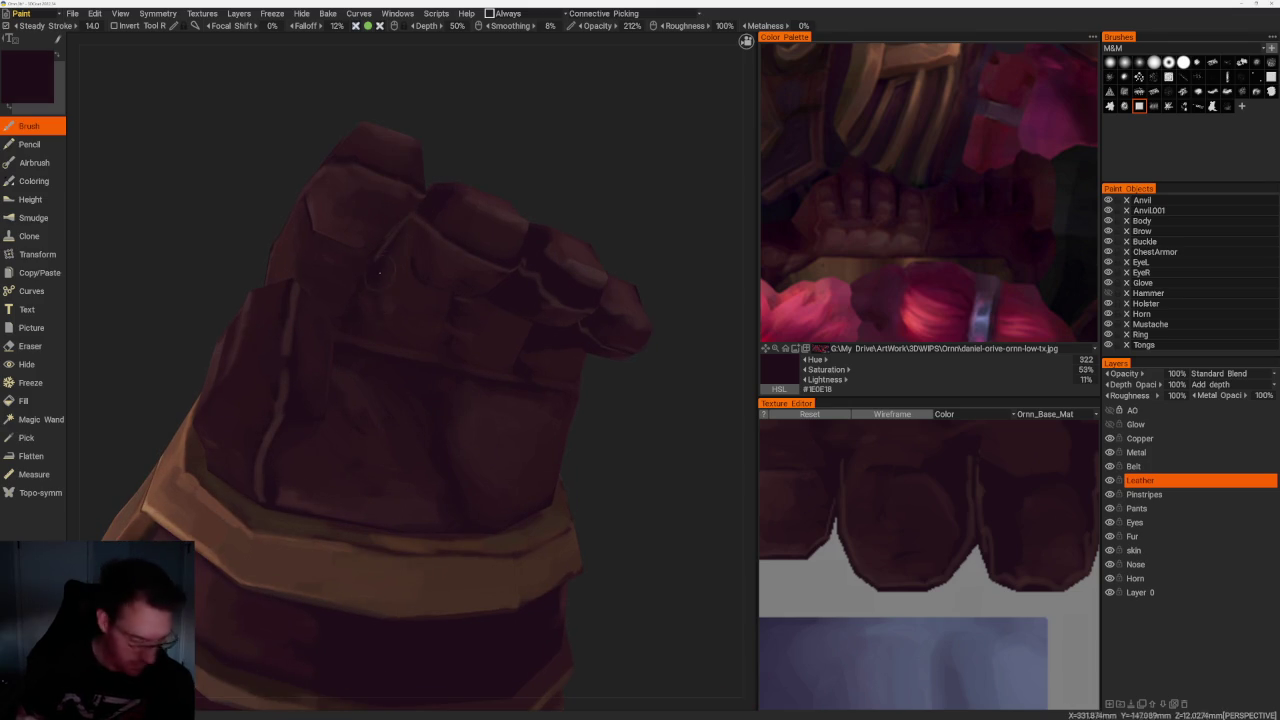
mouse_move(467, 323)
left_mouse_down()
mouse_move(602, 232)
mouse_move(396, 268)
left_mouse_up()
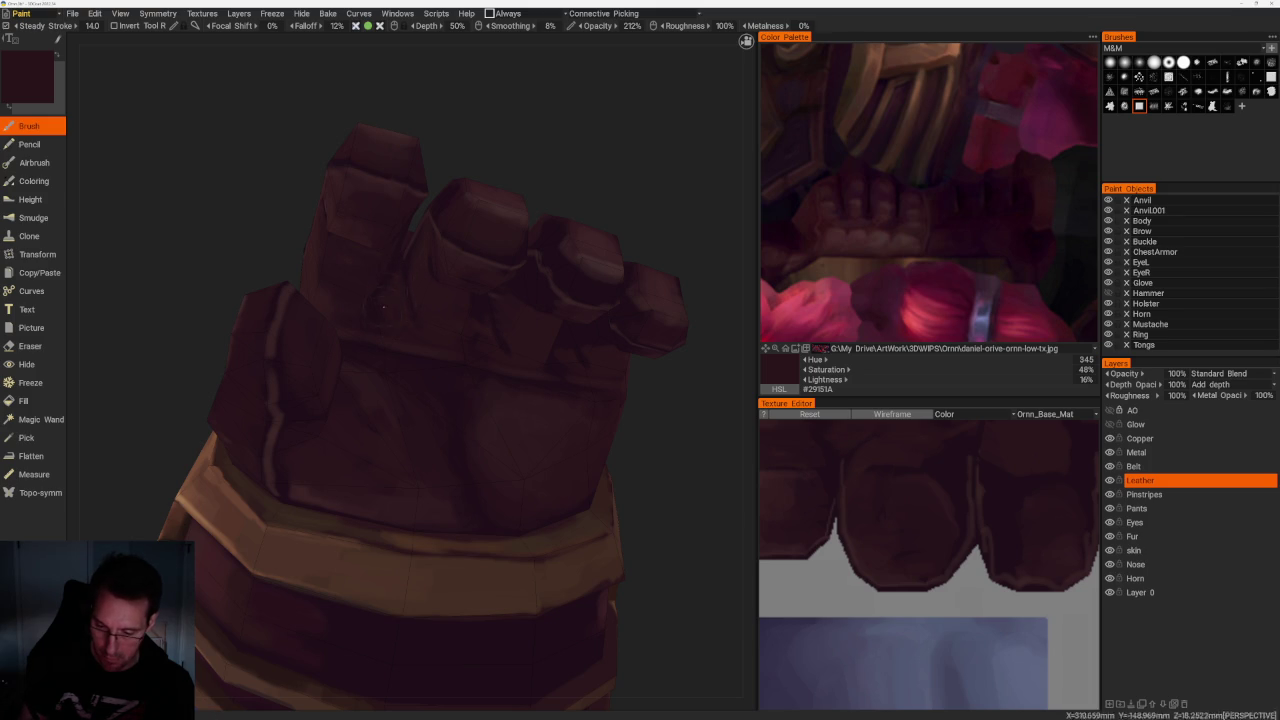
left_click_drag(580, 189, 538, 208)
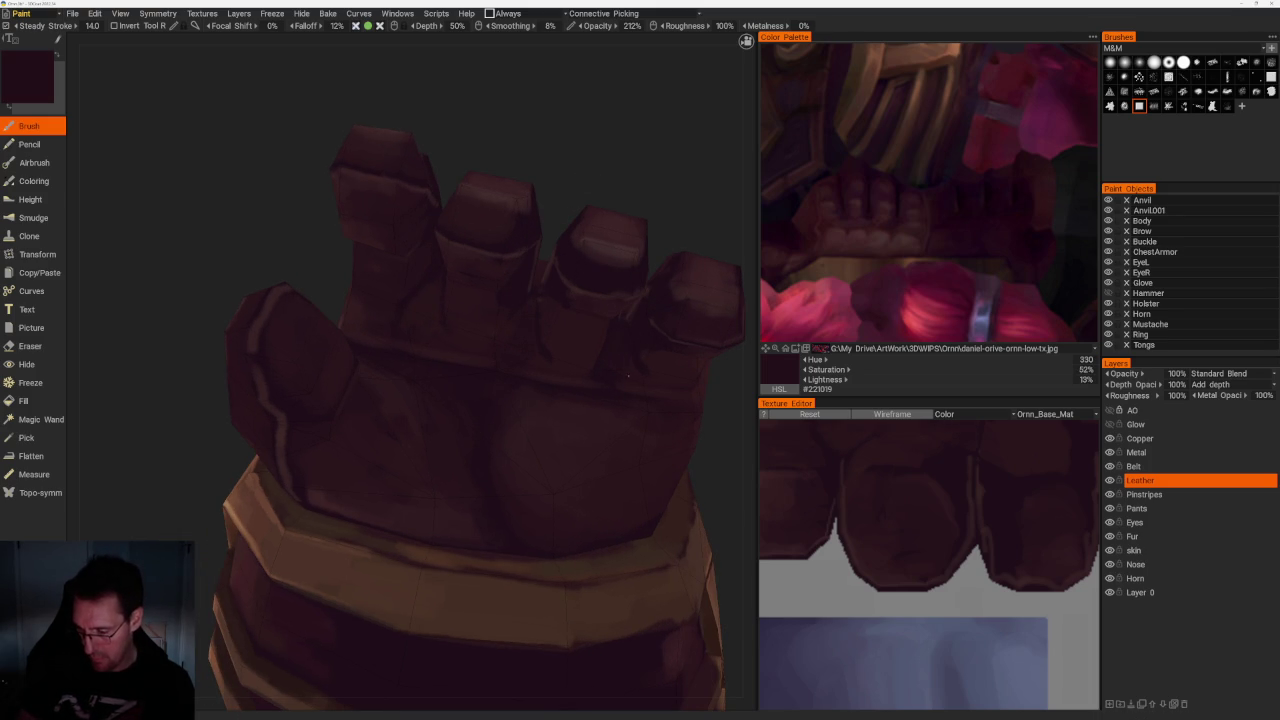
key("v")
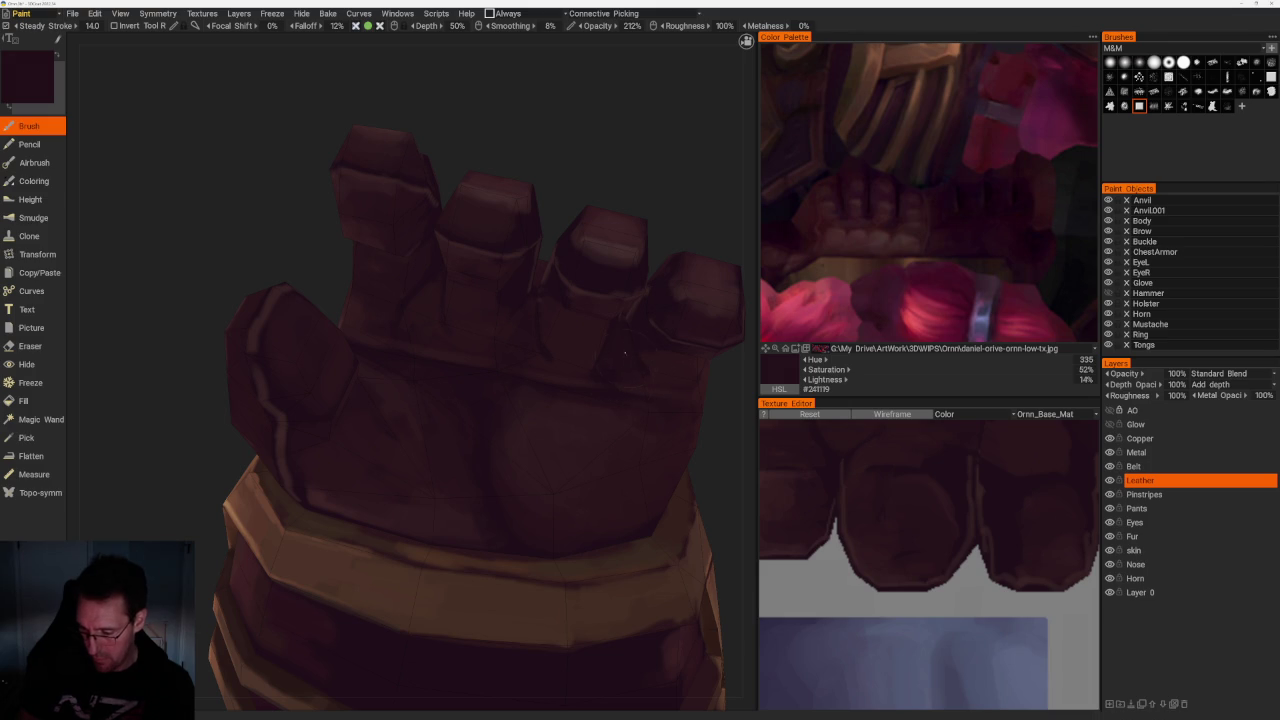
key("v")
middle_click_drag(612, 379, 634, 360)
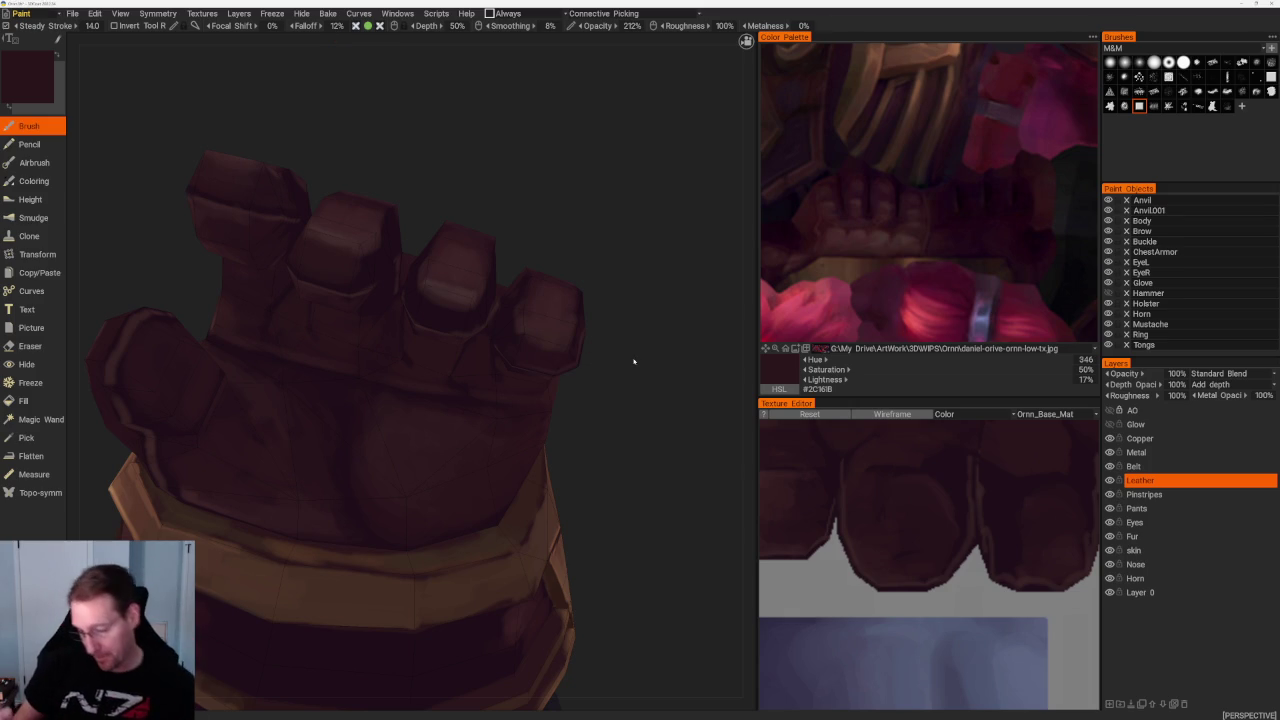
Darken the shadows between the fingers with dark plum (#2B161C), panning the Texture Editor to them
left_click_drag(613, 356, 510, 193)
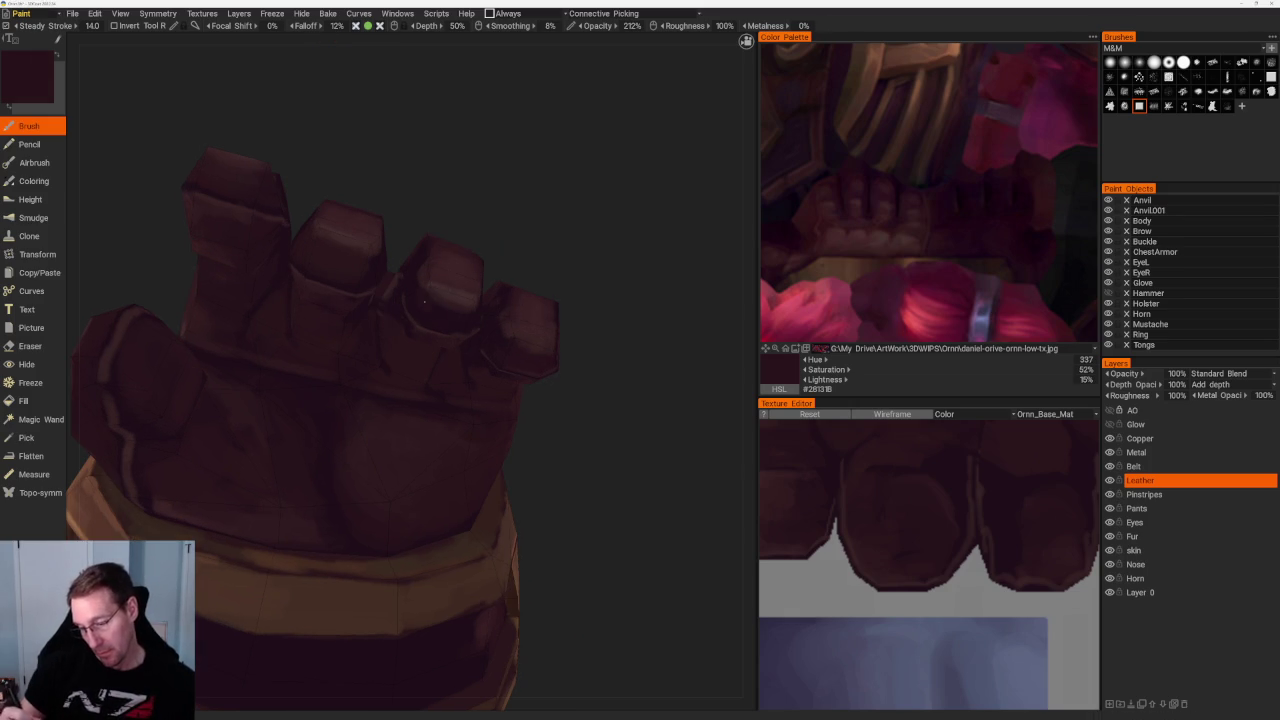
scroll(510, 193, "up", 2)
scroll(529, 223, "up", 2)
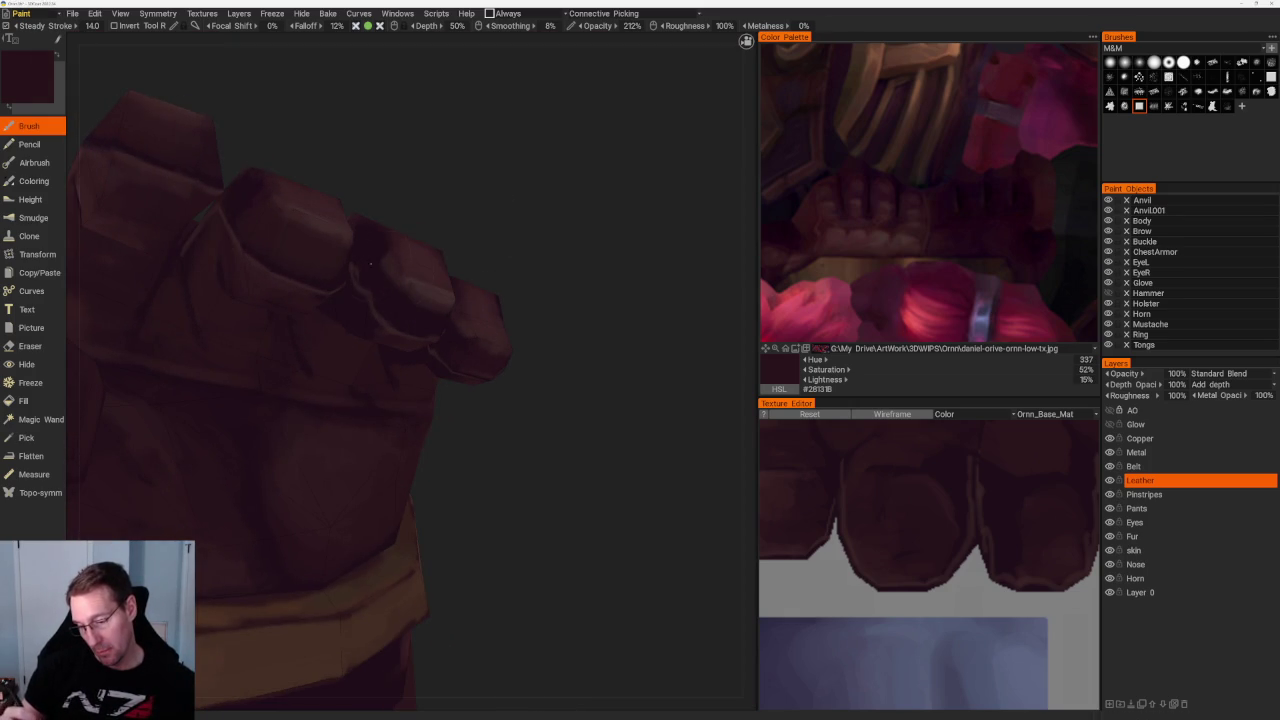
mouse_move(378, 260)
left_mouse_down("alt")
mouse_move(408, 216)
mouse_move(557, 94)
mouse_move(512, 186)
left_mouse_up("alt")
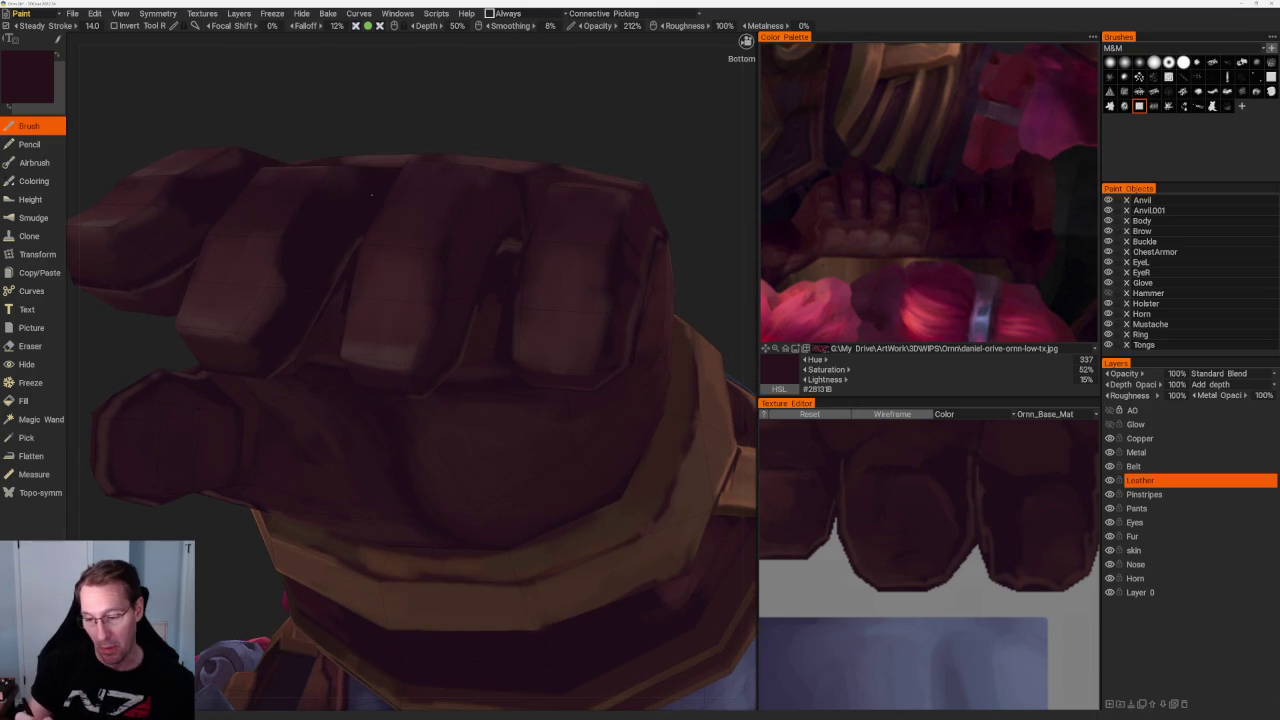
mouse_move(420, 114)
left_mouse_down()
mouse_move(461, 105)
mouse_move(372, 187)
left_mouse_up()
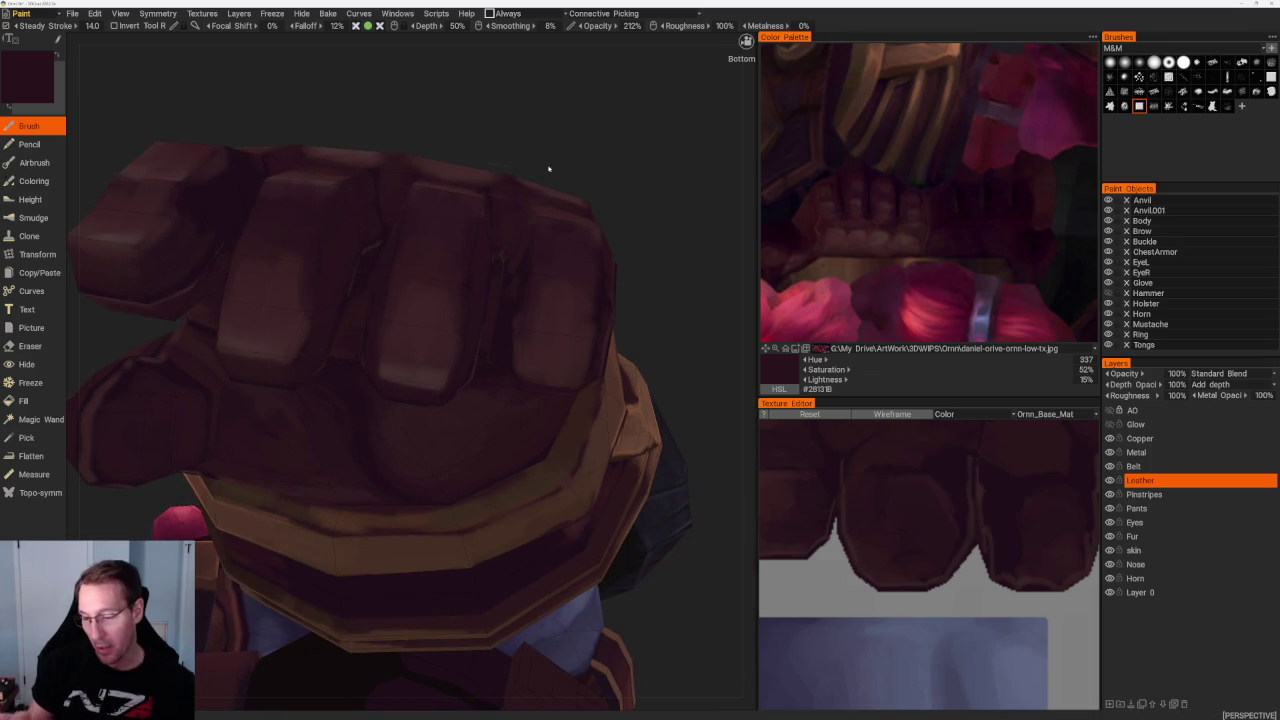
right_click_drag(329, 229, 530, 165)
mouse_move(460, 163)
left_mouse_down()
mouse_move(543, 106)
mouse_move(543, 194)
mouse_move(371, 280)
left_mouse_up()
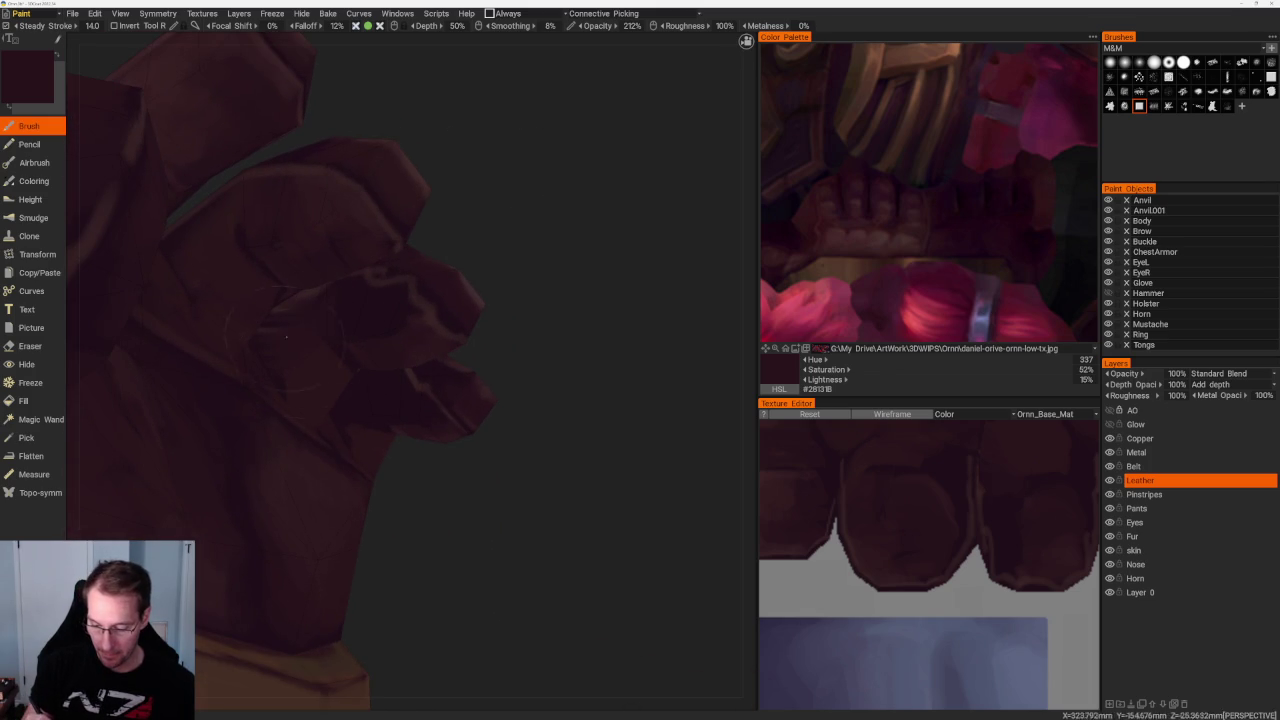
key("v")
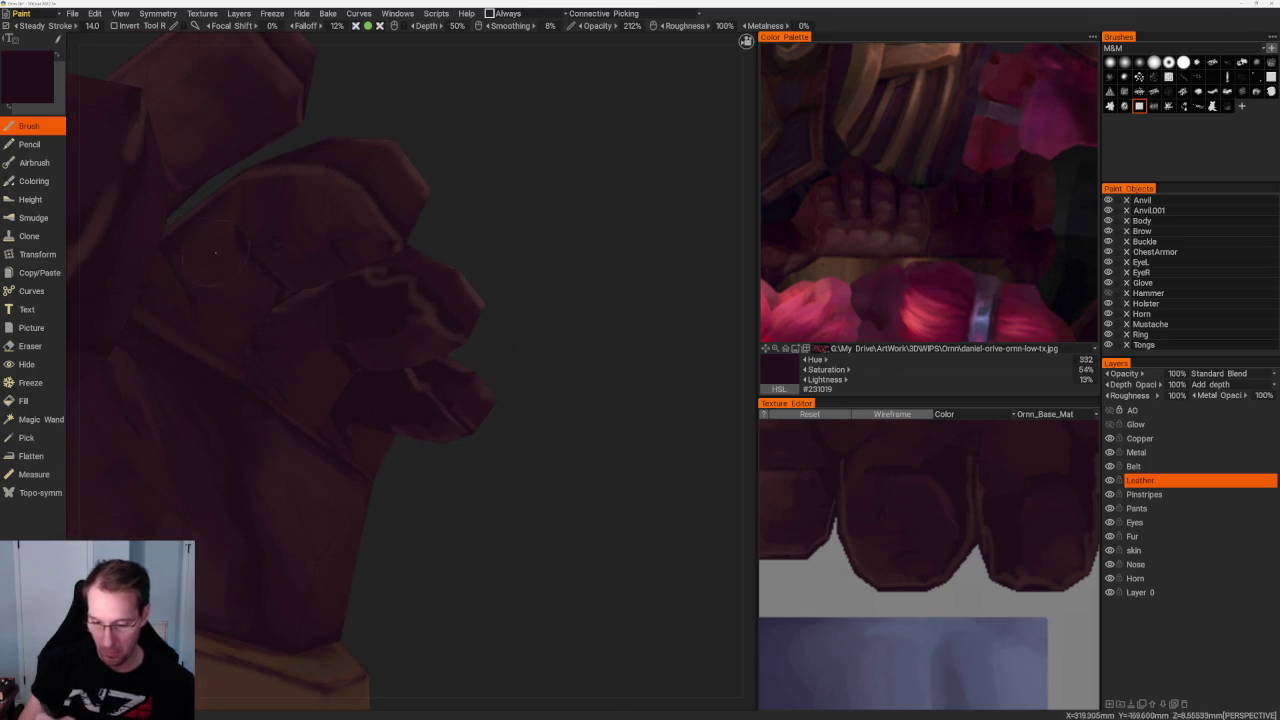
key("v")
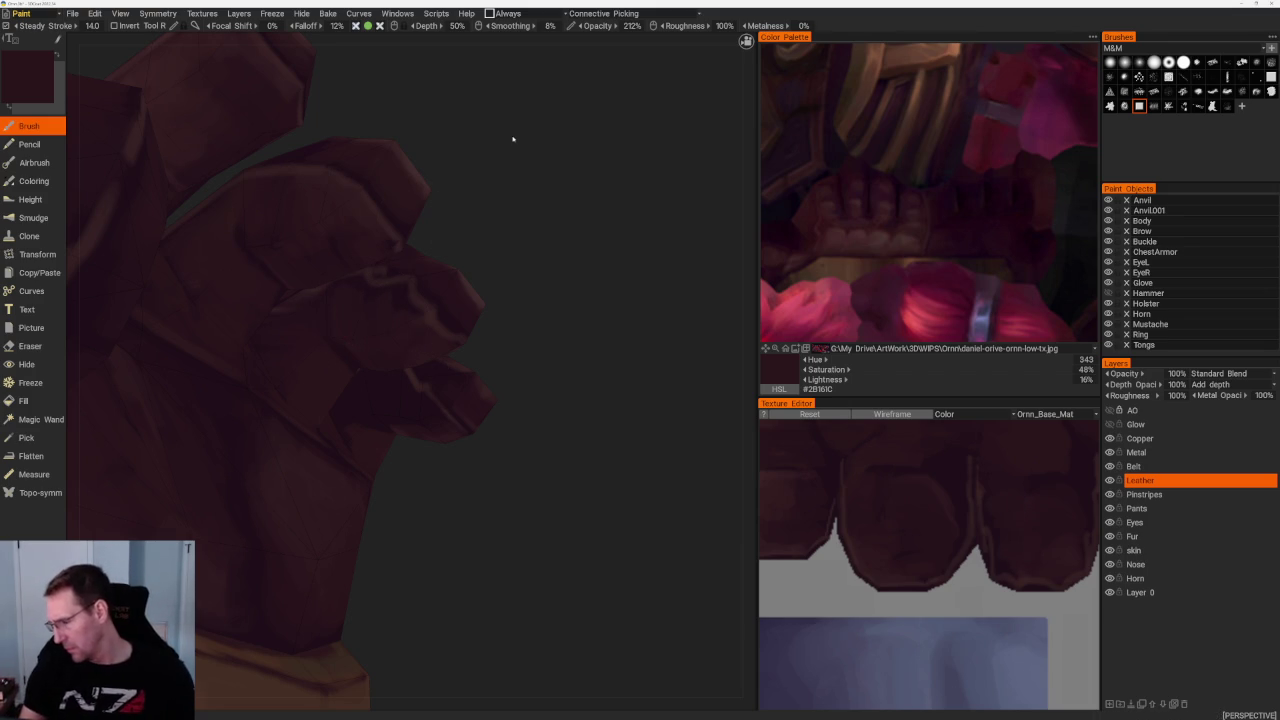
middle_click_drag(946, 448, 964, 585)
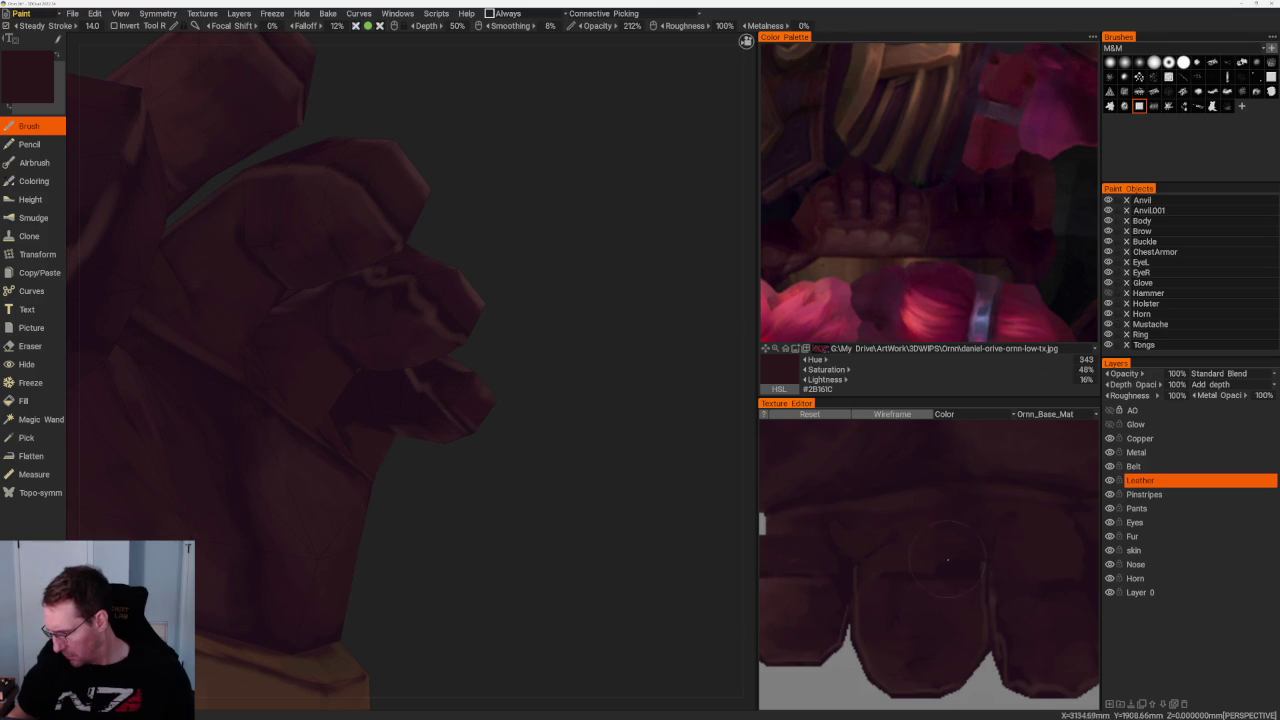
Paint the fingertip UVs with alternating lighter red-brown and darker maroon strokes, ending on dark plum #29151C
middle_click_drag(1086, 613, 918, 550)
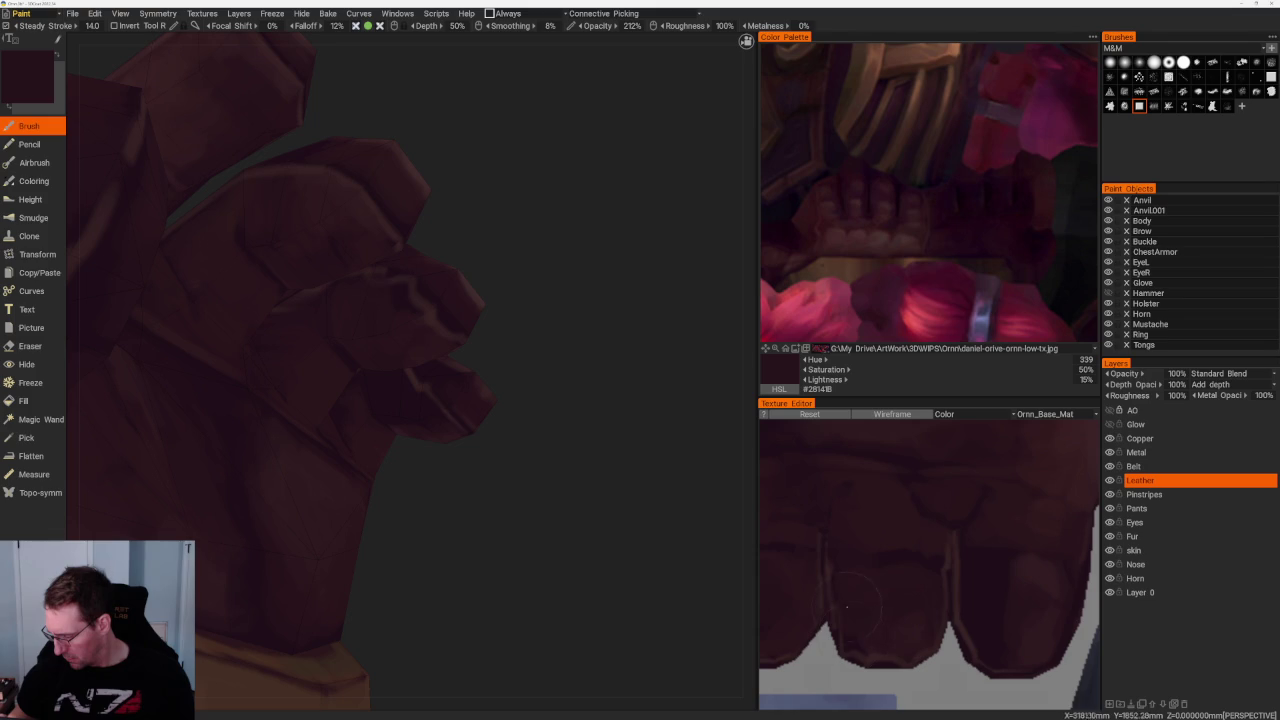
key("v")
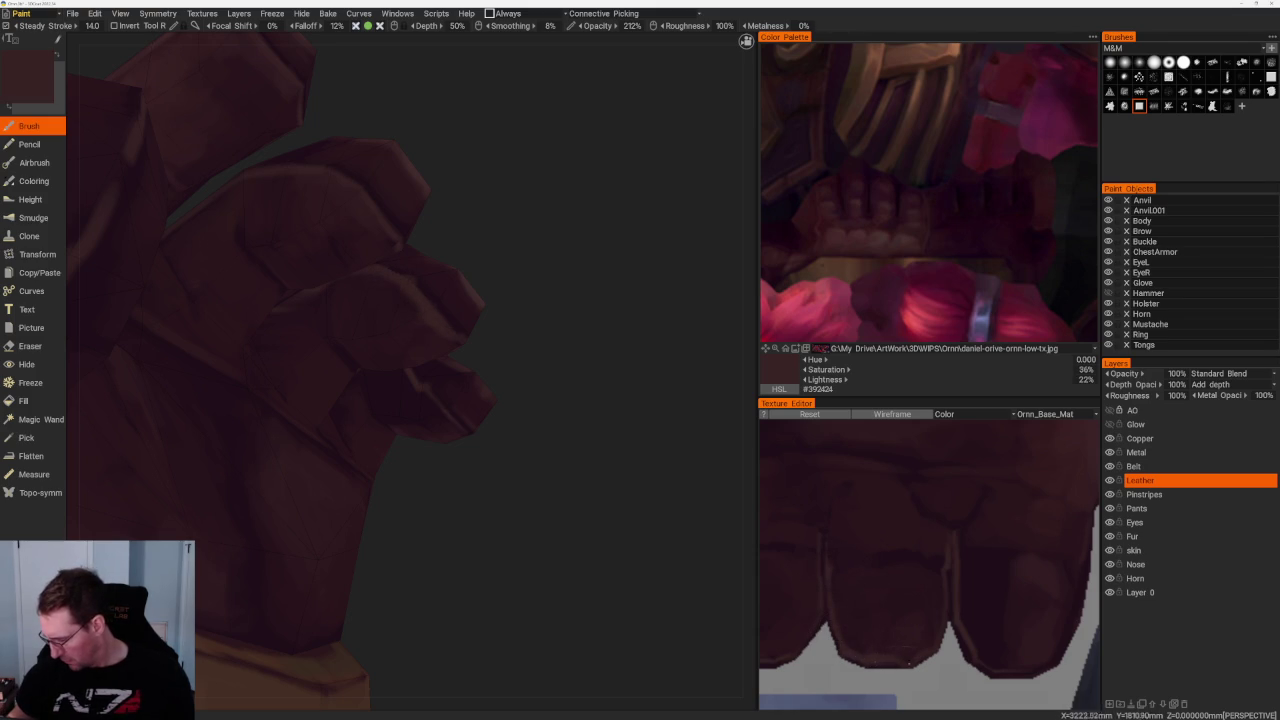
key("v")
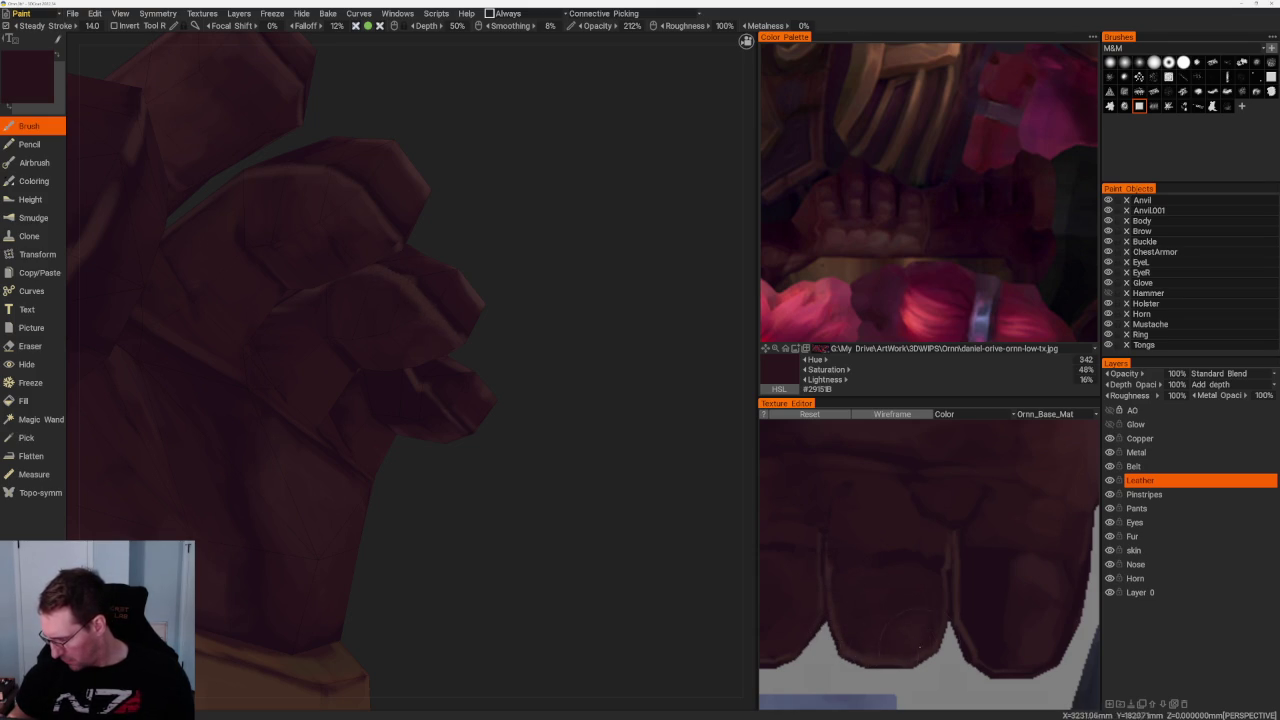
key("v")
scroll(947, 647, "up", 2)
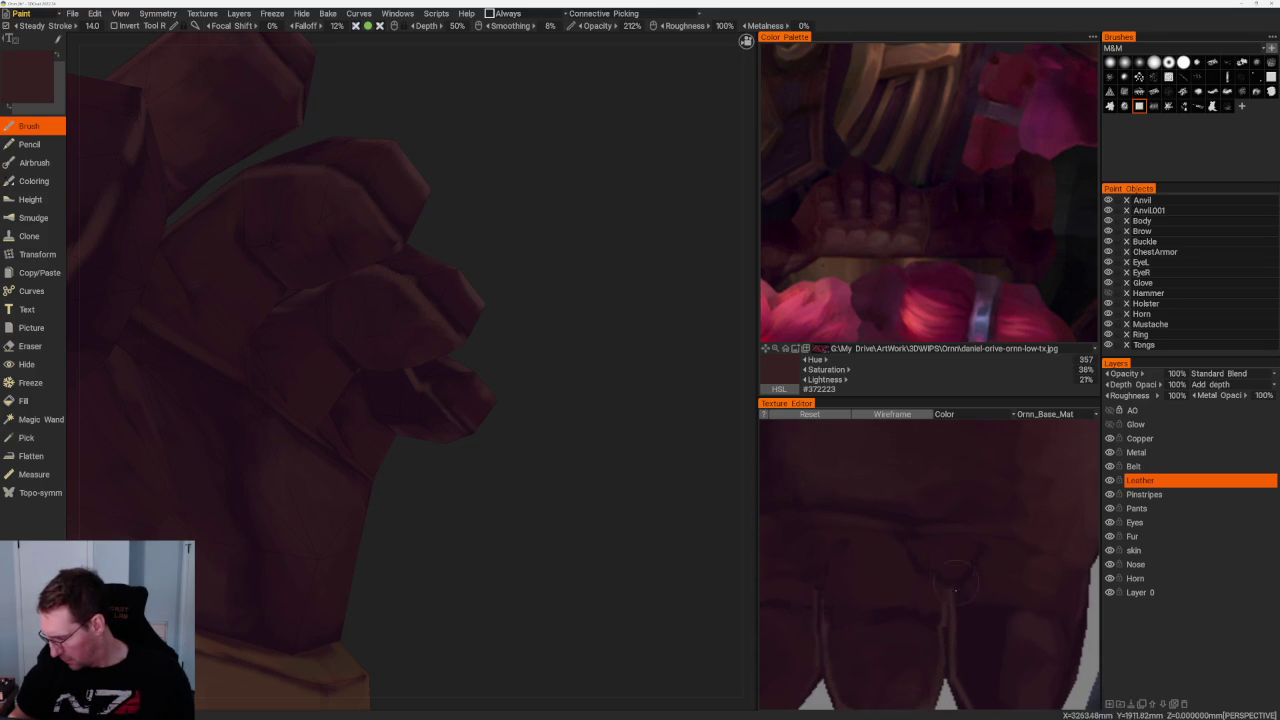
scroll(930, 610, "down", 2)
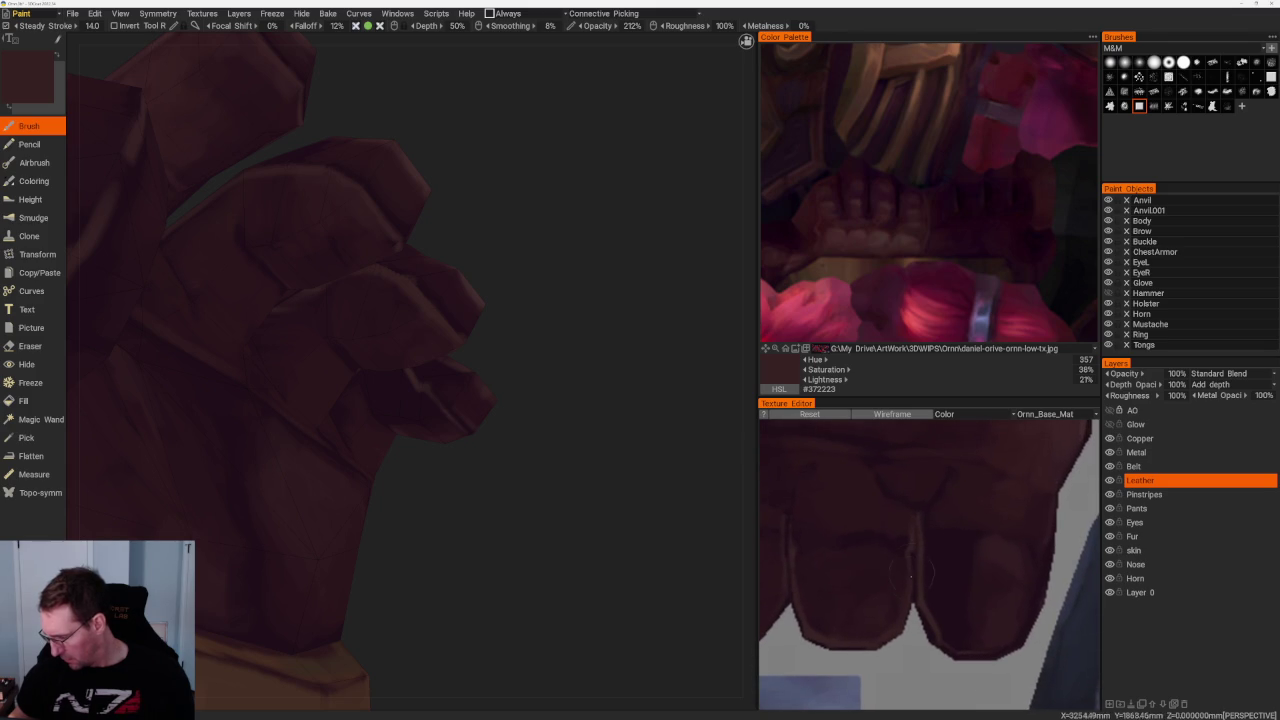
key("v")
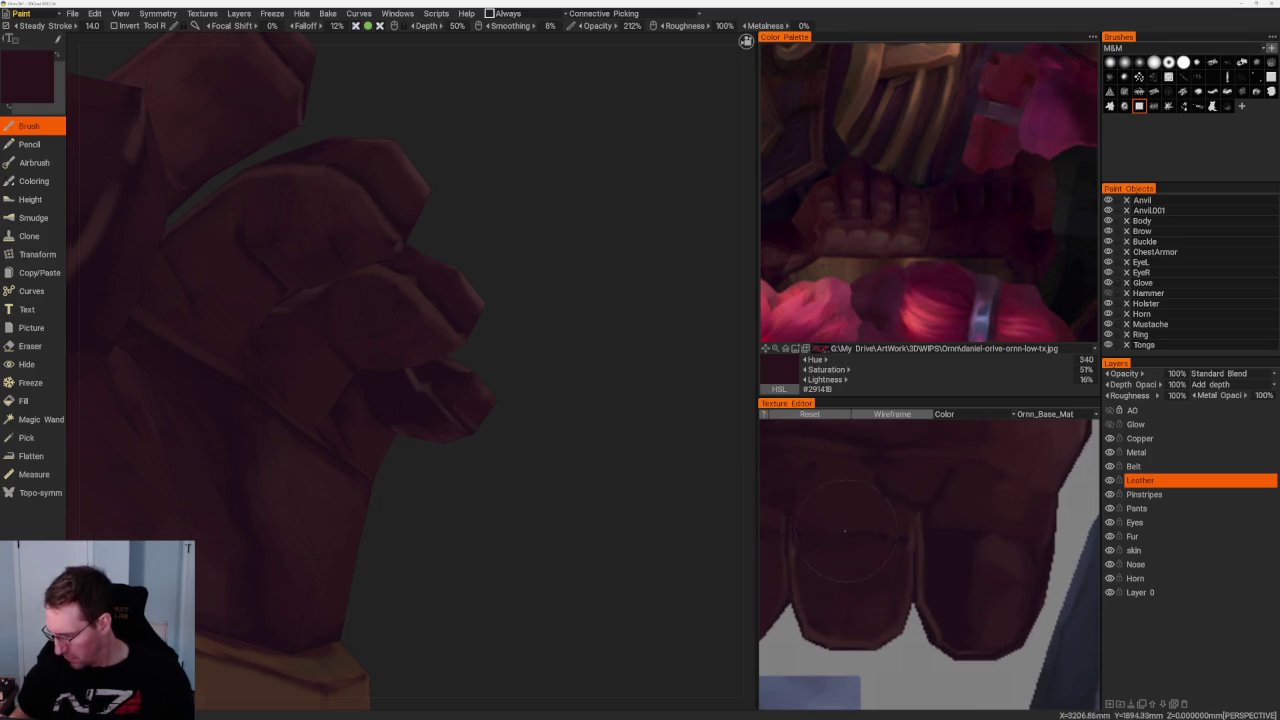
key("v")
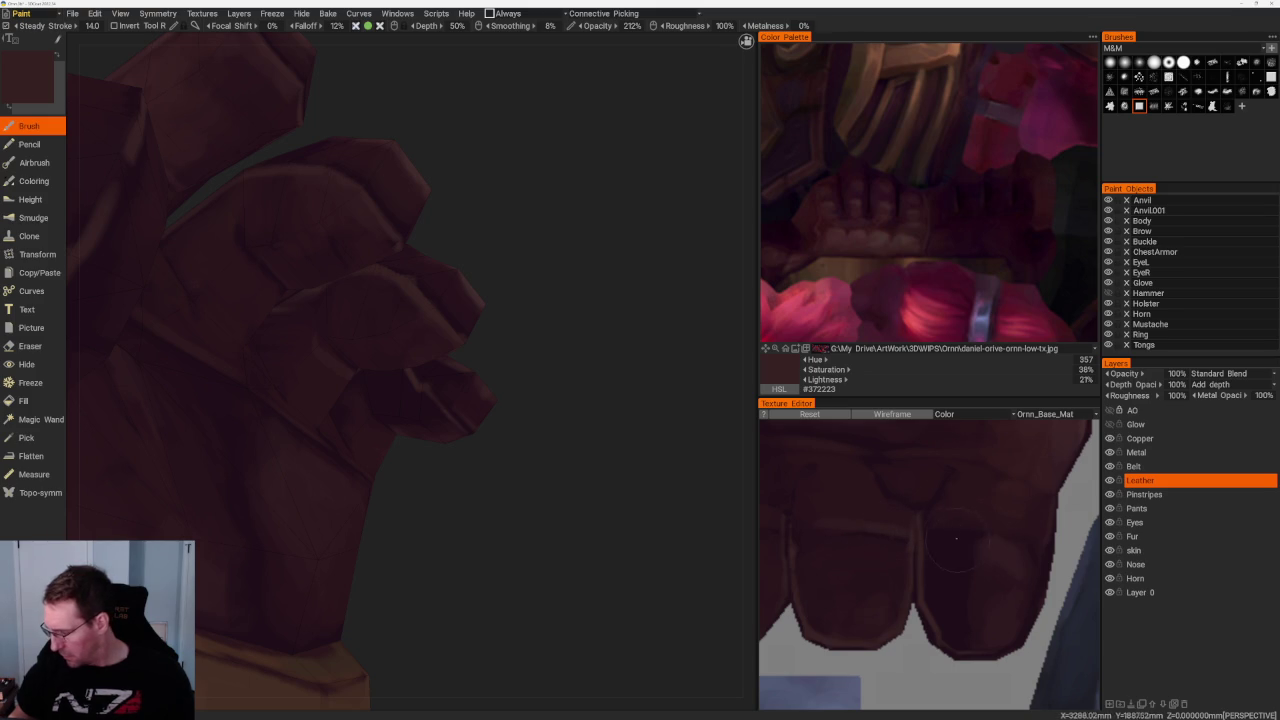
key("v")
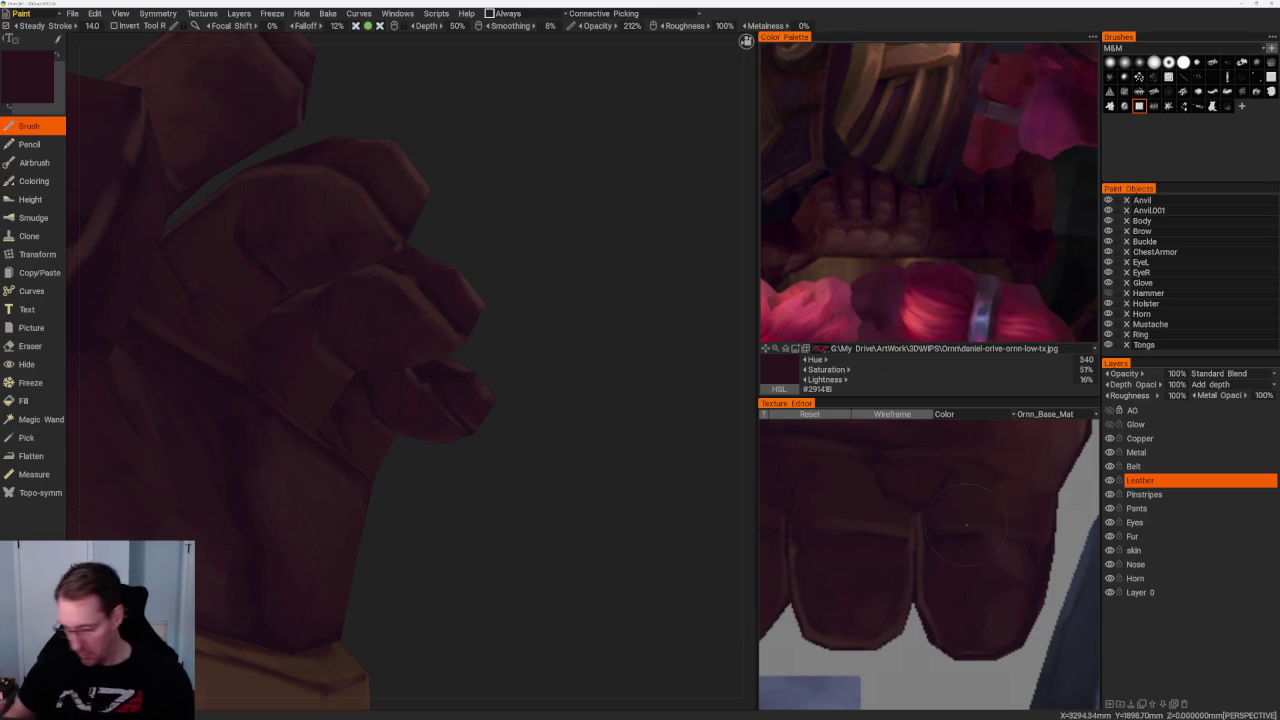
mouse_move(540, 330)
left_mouse_down()
mouse_move(572, 358)
mouse_move(491, 306)
left_mouse_up()
mouse_move(463, 363)
left_mouse_down()
mouse_move(453, 349)
mouse_move(604, 290)
left_mouse_up()
key("v")
key("v")
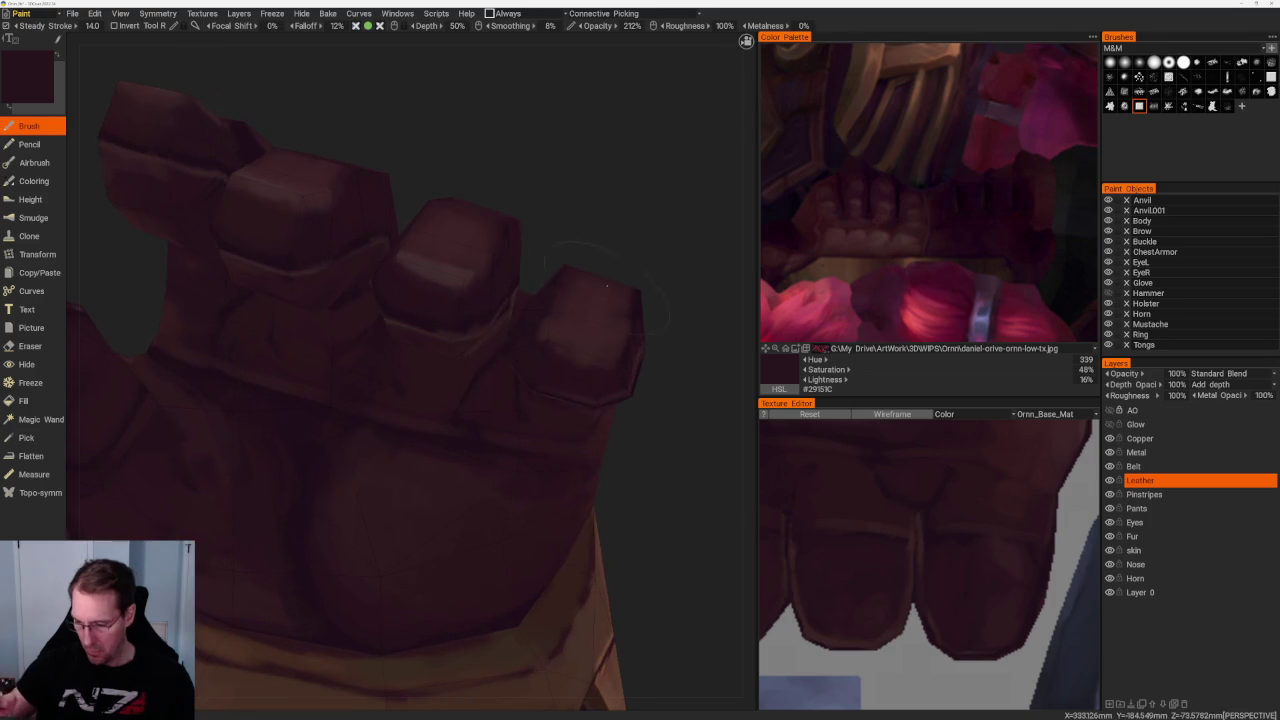
Shade the glove just below the copper cuff with sampled lighter brown and darker red-brown tones
right_click_drag(563, 222, 720, 157)
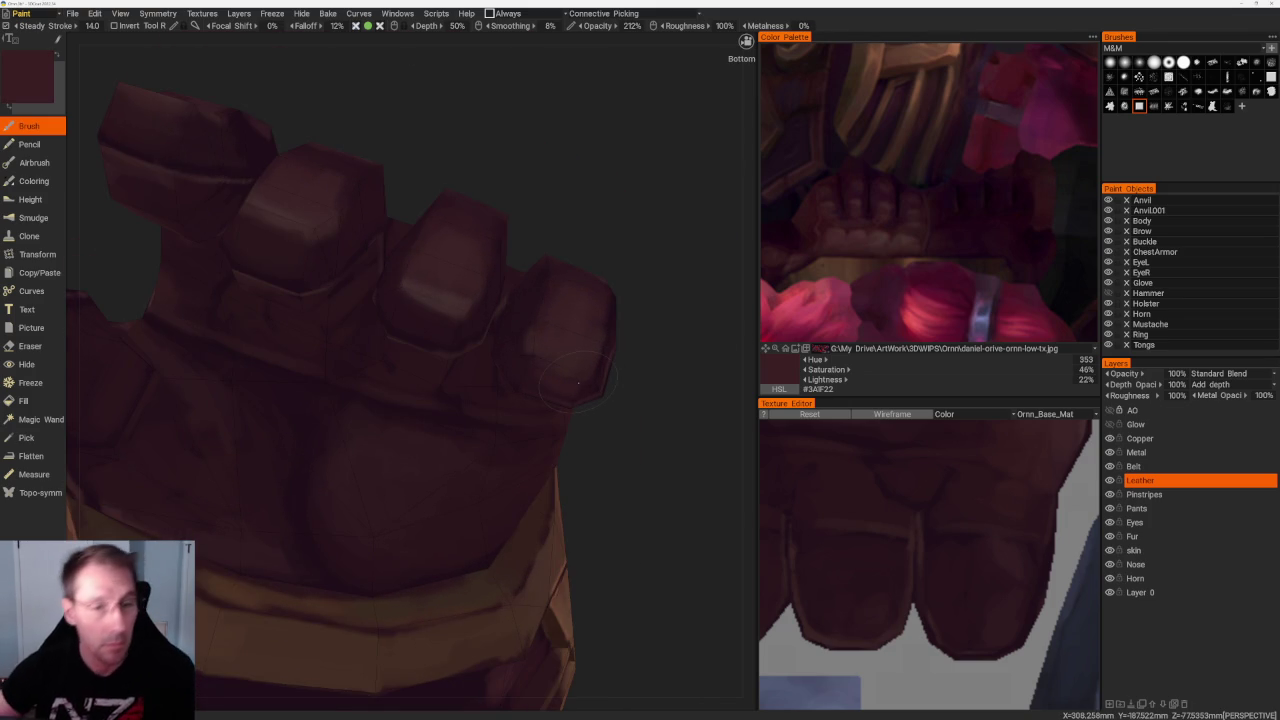
mouse_move(634, 183)
right_mouse_down()
mouse_move(571, 143)
mouse_move(563, 274)
mouse_move(592, 353)
right_mouse_up()
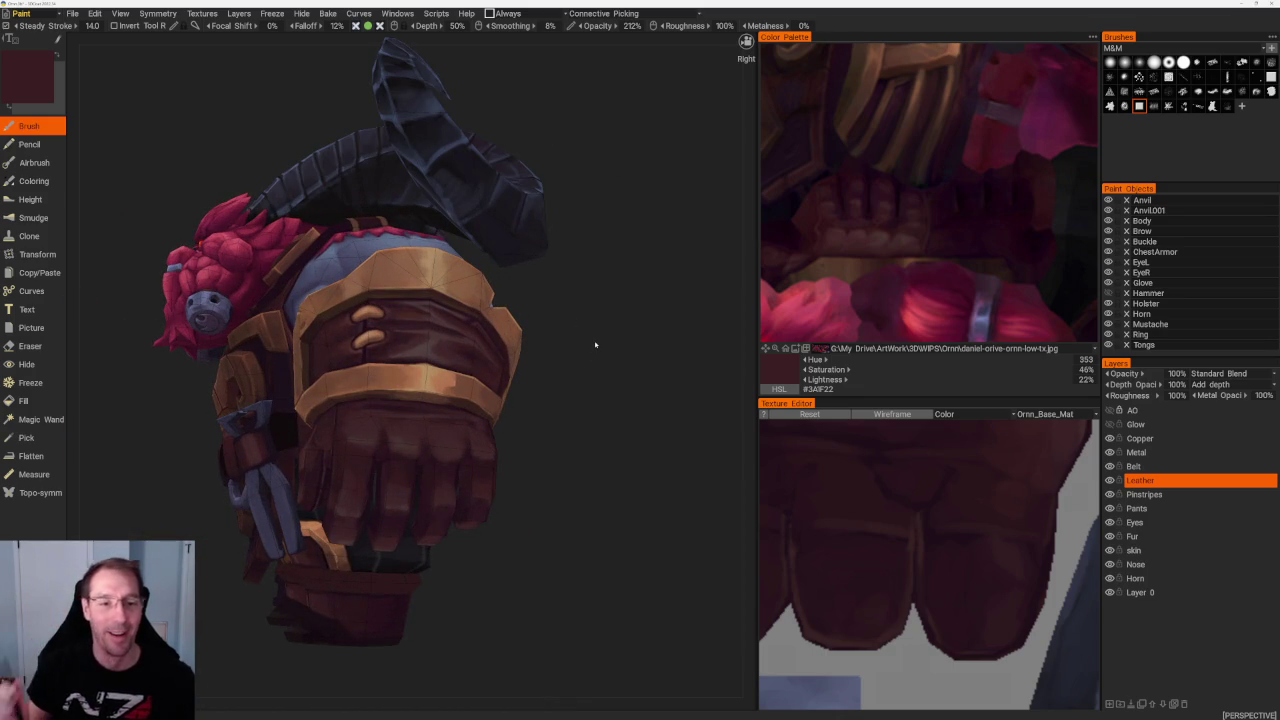
mouse_move(565, 320)
right_mouse_down()
mouse_move(609, 389)
mouse_move(566, 274)
mouse_move(580, 300)
mouse_move(423, 295)
right_mouse_up()
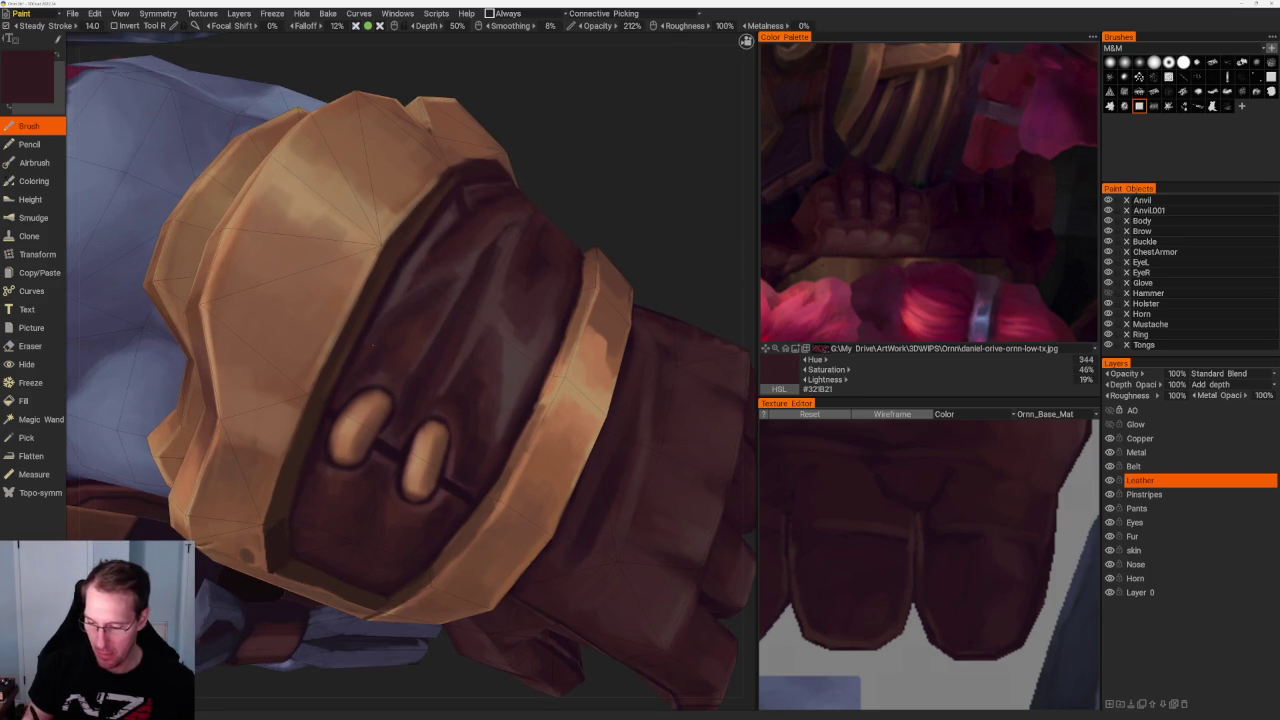
key("v")
right_click_drag(382, 319, 400, 353)
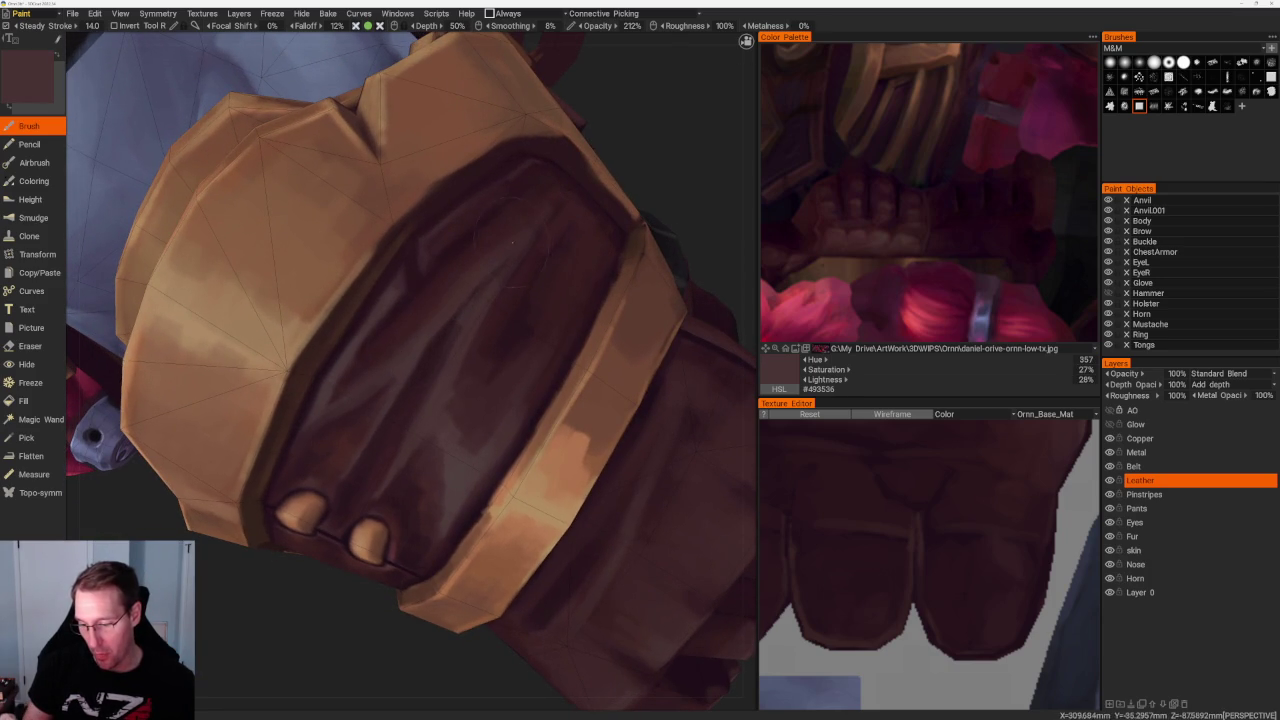
key("v")
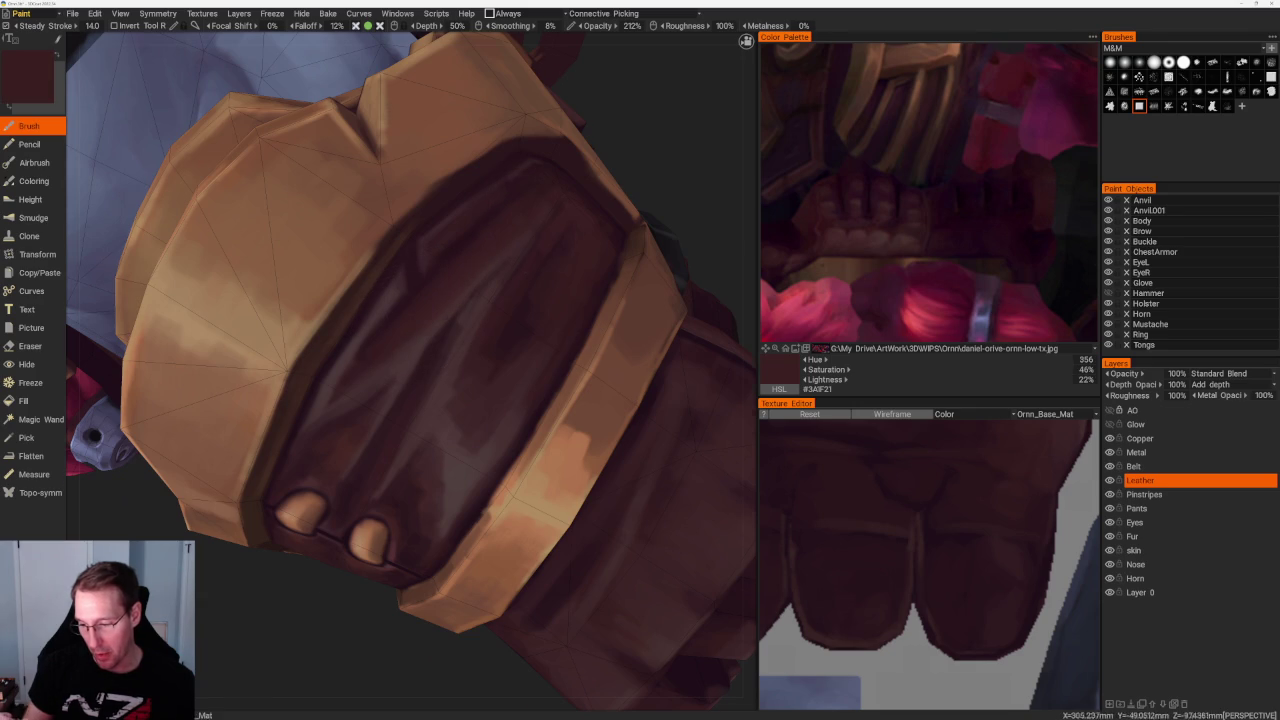
right_click_drag(560, 229, 476, 293)
scroll(603, 240, "down", 3)
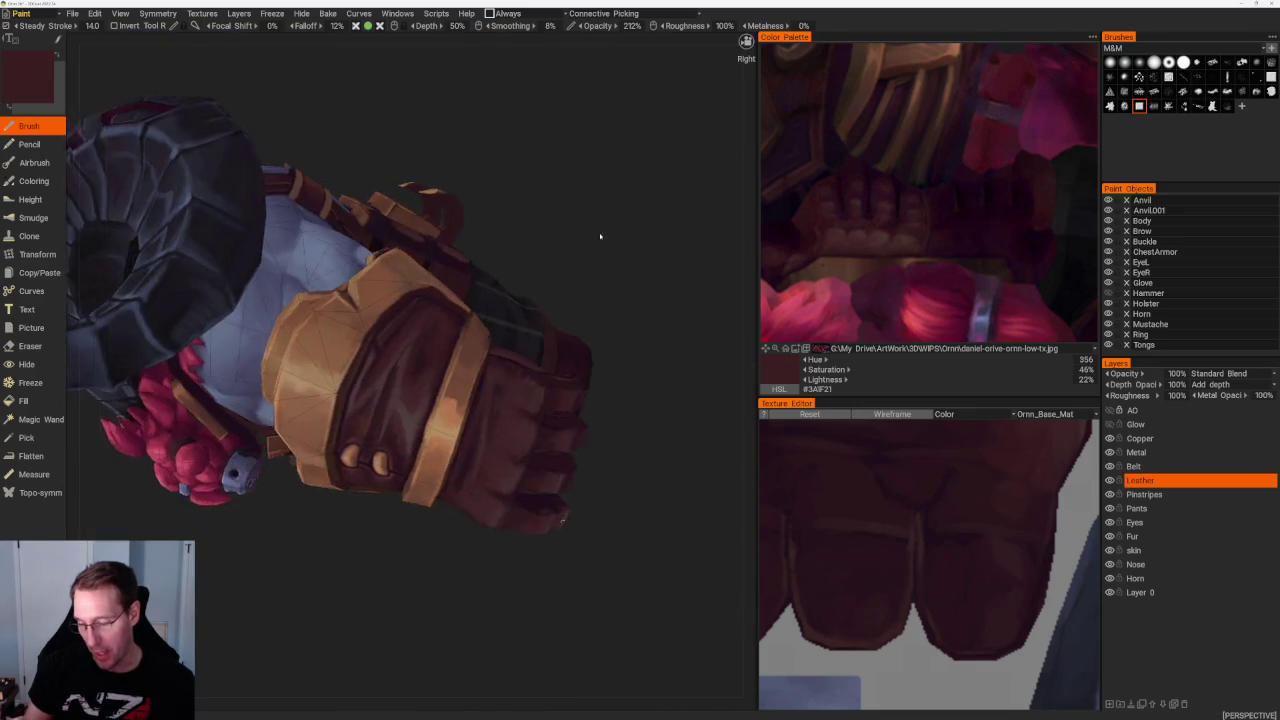
right_click_drag(603, 240, 553, 279)
key("v")
Layer lighter and darker maroon shading across the glove's back, ending on maroon #3A2226
mouse_move(464, 288)
right_mouse_down()
mouse_move(634, 237)
mouse_move(496, 319)
right_mouse_up()
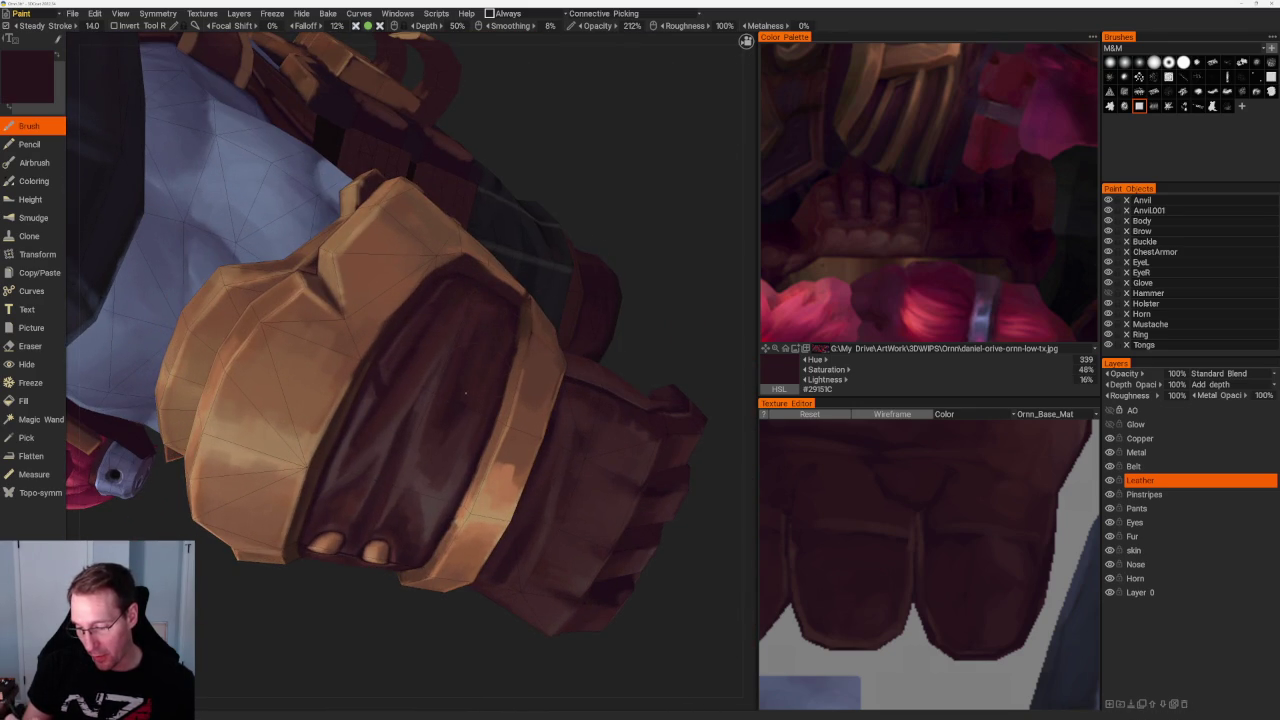
right_click_drag(634, 236, 586, 216)
key("v")
right_click_drag(425, 340, 611, 240)
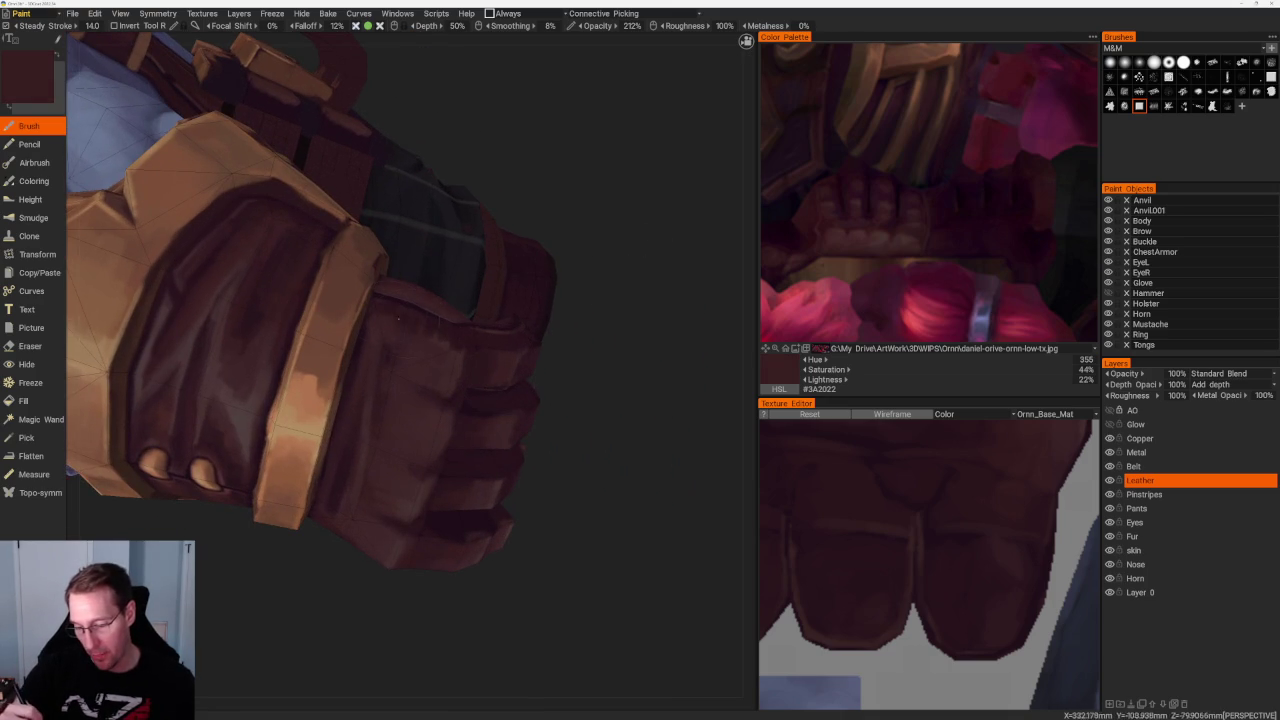
mouse_move(403, 321)
right_mouse_down()
mouse_move(592, 391)
mouse_move(511, 383)
right_mouse_up()
key("v")
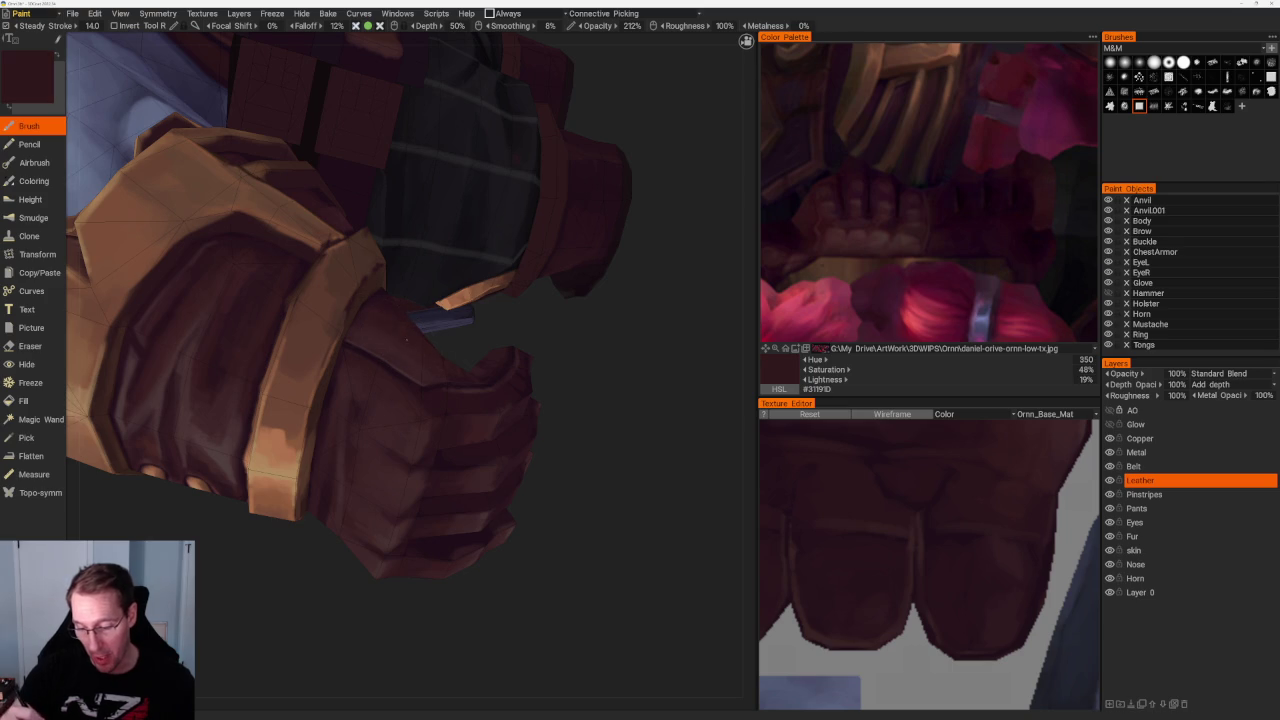
mouse_move(407, 328)
right_mouse_down()
mouse_move(558, 334)
mouse_move(379, 345)
right_mouse_up()
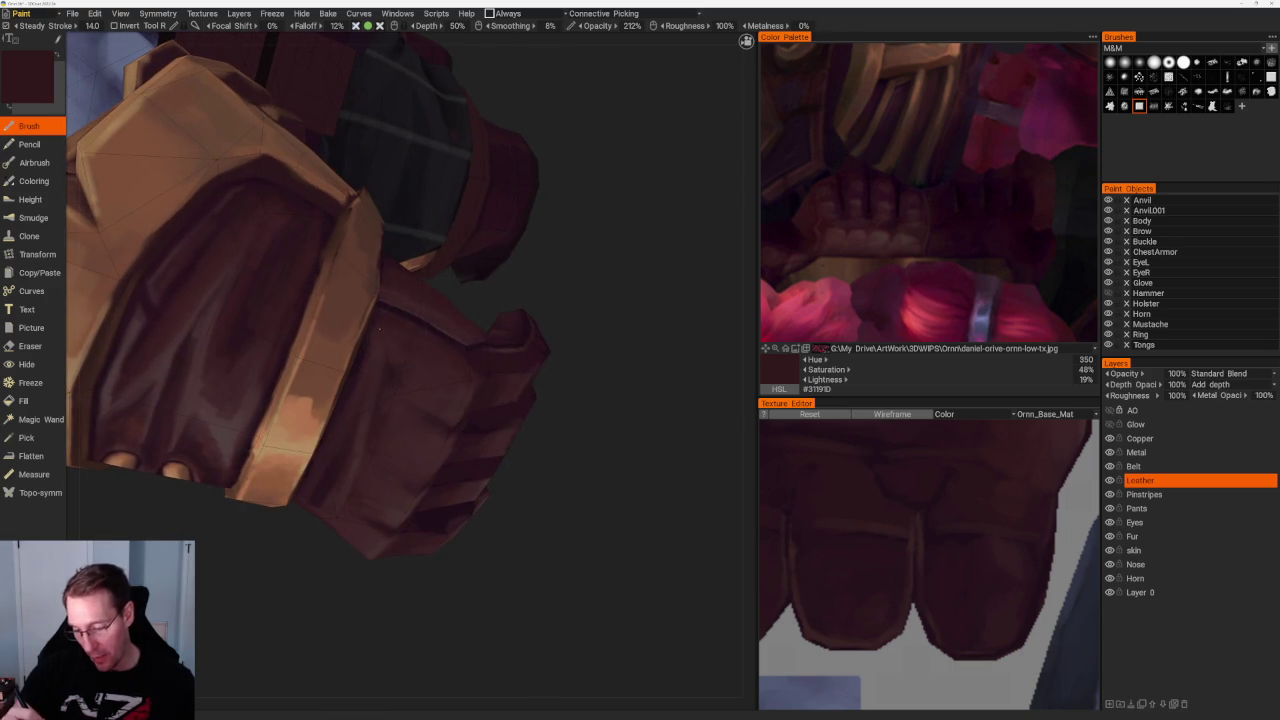
key("v")
right_click_drag(577, 380, 494, 365)
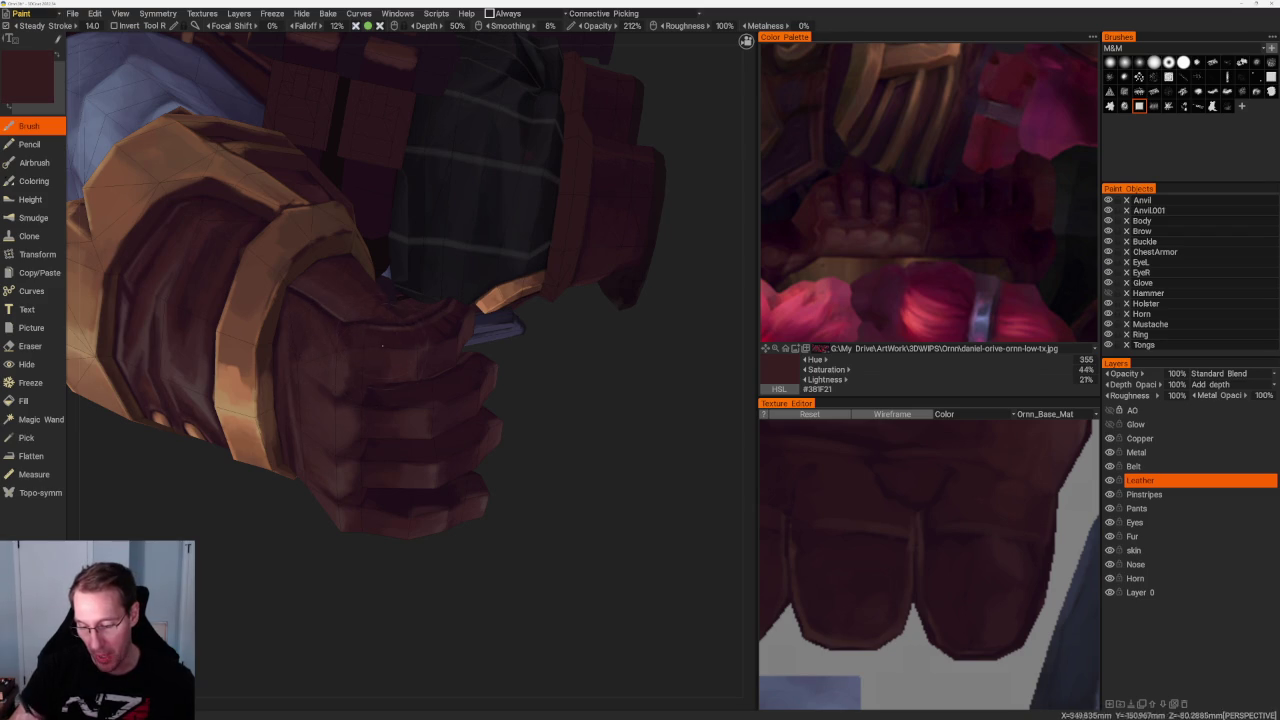
mouse_move(381, 348)
right_mouse_down()
mouse_move(398, 343)
mouse_move(373, 319)
right_mouse_up()
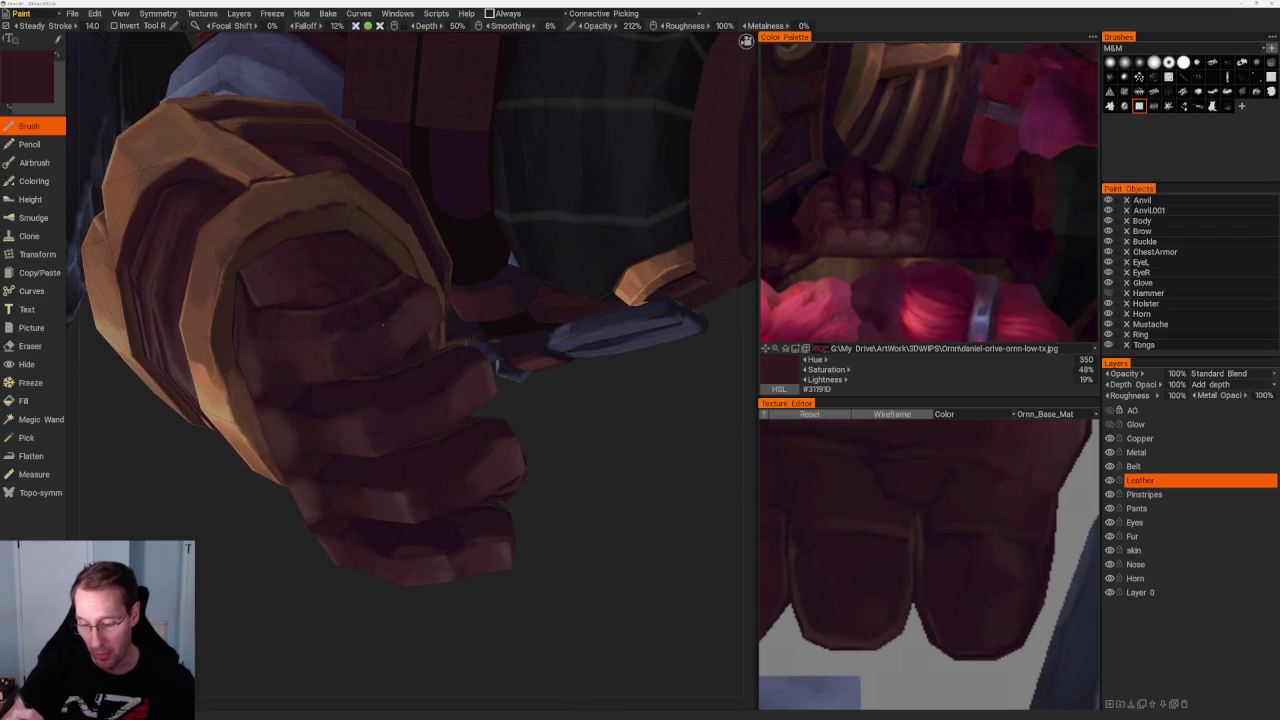
mouse_move(408, 283)
right_mouse_down()
mouse_move(571, 497)
mouse_move(568, 430)
right_mouse_up()
mouse_move(568, 430)
left_mouse_down()
mouse_move(617, 343)
mouse_move(585, 320)
mouse_move(608, 320)
left_mouse_up()
right_click_drag(608, 320, 413, 436)
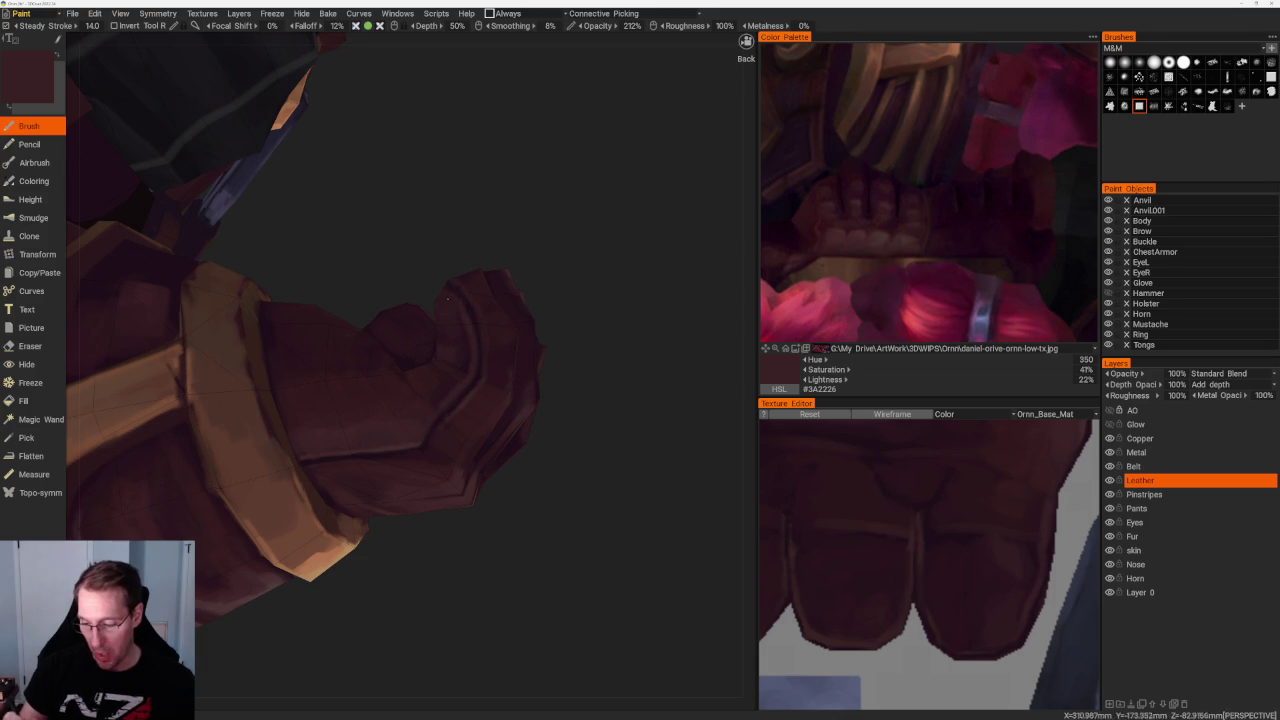
Paint deep shadow and mid red-brown tones onto the glove's palm and underside
mouse_move(582, 263)
left_mouse_down()
mouse_move(606, 309)
mouse_move(581, 351)
left_mouse_up()
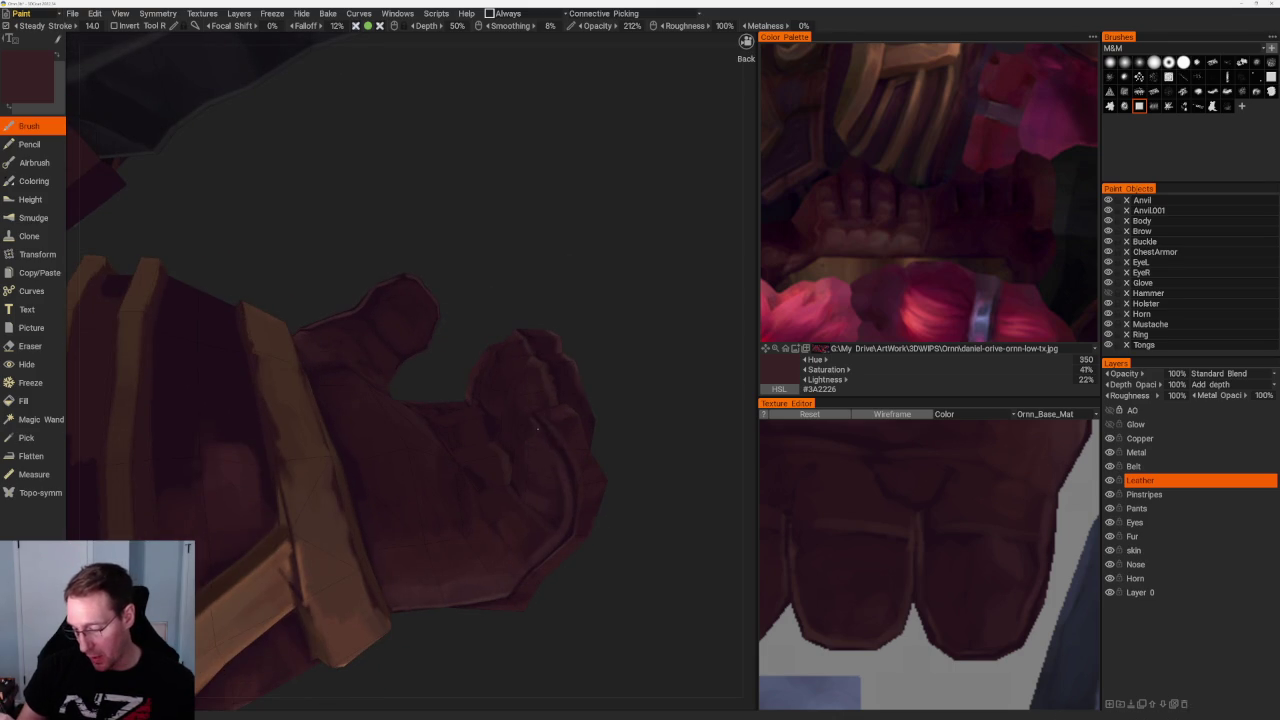
mouse_move(531, 421)
left_mouse_down()
mouse_move(557, 429)
mouse_move(436, 378)
left_mouse_up()
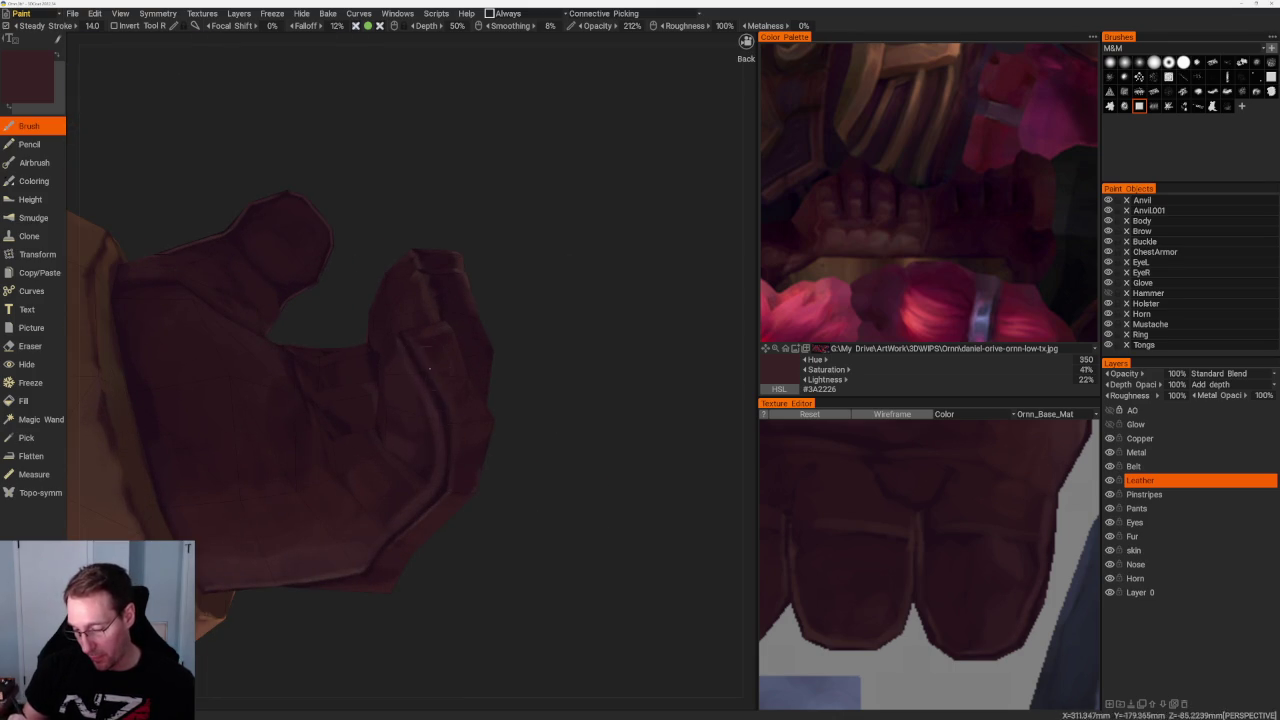
mouse_move(554, 449)
left_mouse_down()
mouse_move(523, 437)
mouse_move(514, 397)
mouse_move(576, 388)
mouse_move(617, 417)
mouse_move(432, 360)
left_mouse_up()
key("v")
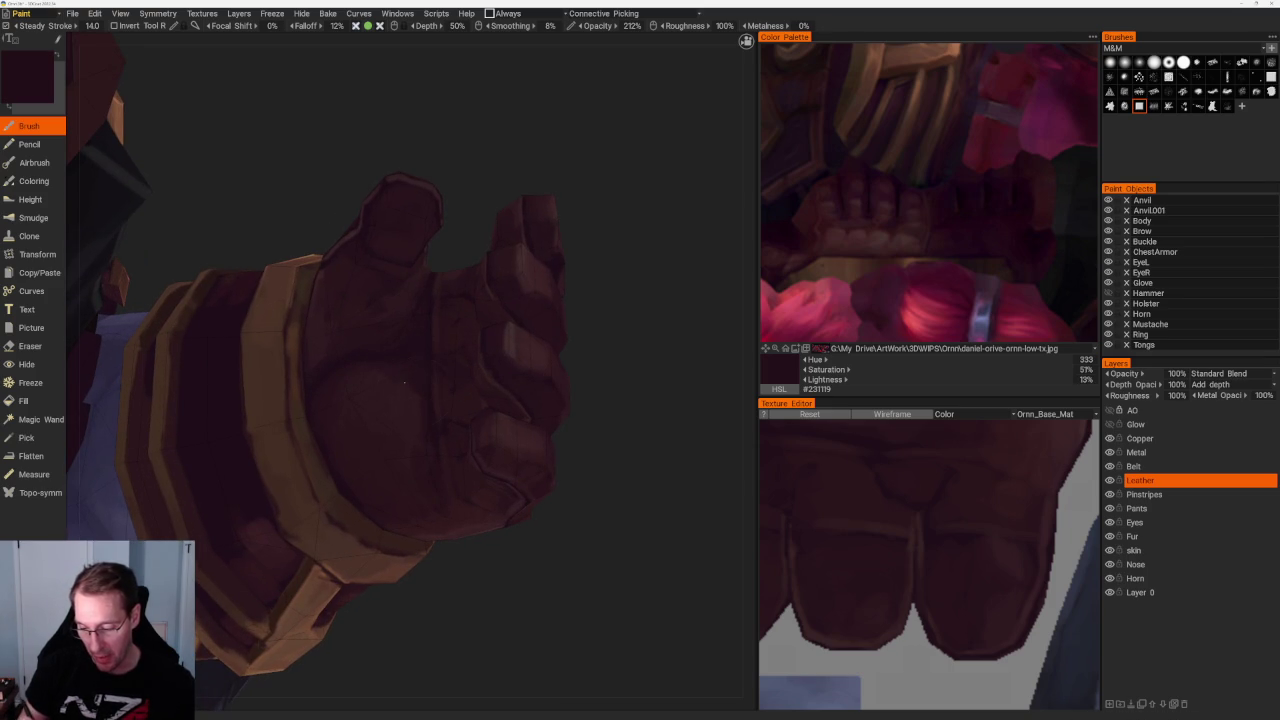
mouse_move(480, 214)
left_mouse_down()
mouse_move(483, 177)
mouse_move(421, 364)
left_mouse_up()
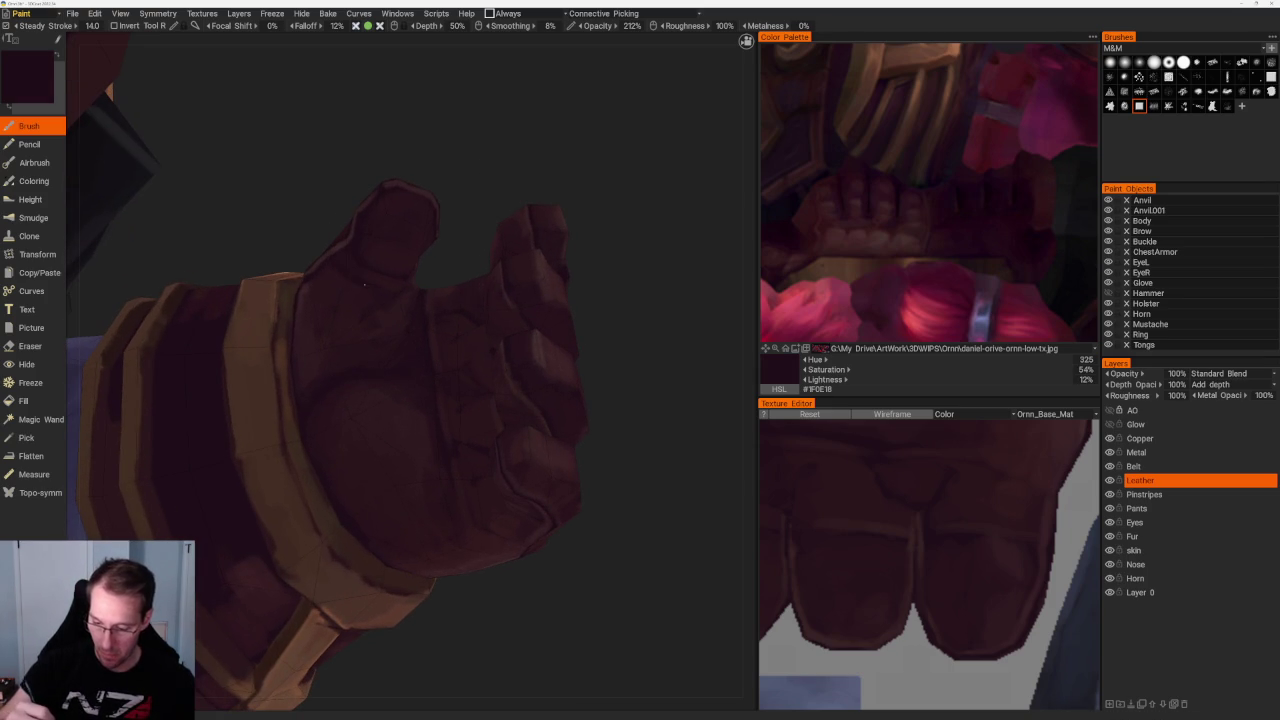
mouse_move(410, 288)
left_mouse_down()
mouse_move(445, 251)
mouse_move(435, 298)
left_mouse_up()
key("v")
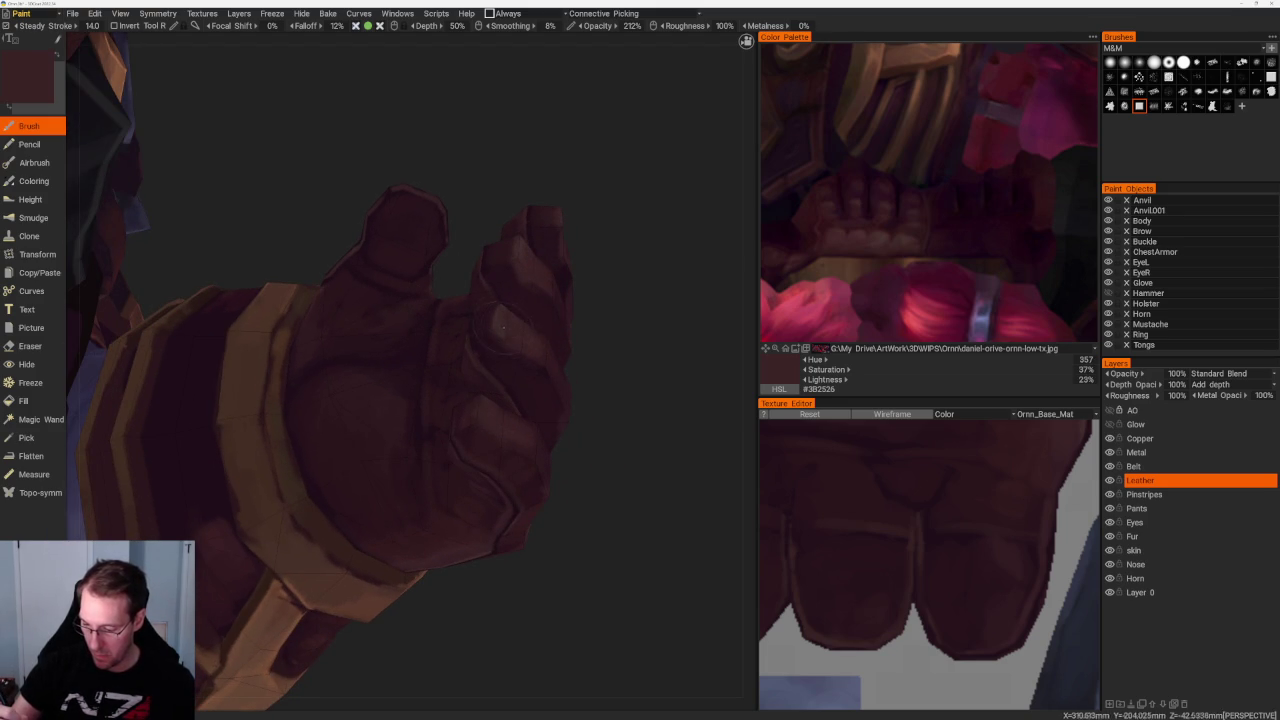
Shade the glove's thumb with a newly sampled maroon tone
left_click_drag(600, 345, 634, 349)
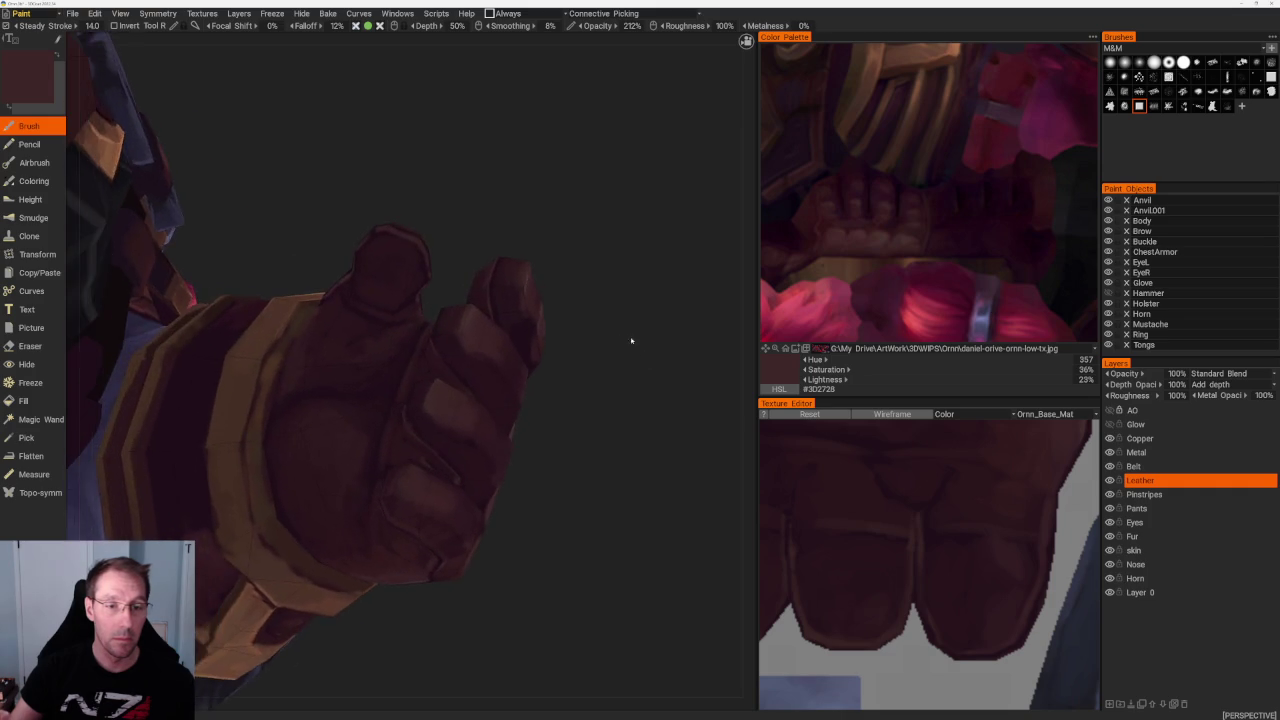
left_click_drag(646, 291, 487, 292)
left_click_drag(378, 281, 517, 234, "alt")
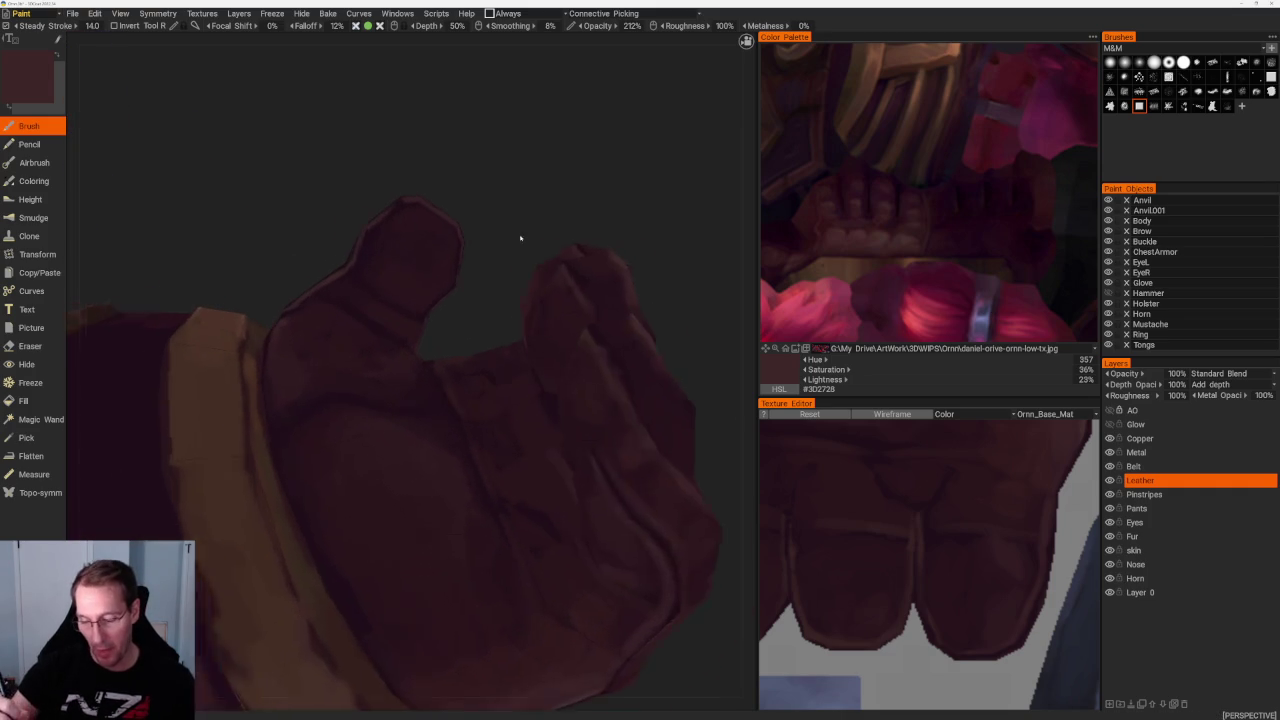
scroll(363, 276, "up", 3)
left_click_drag(406, 311, 428, 343, "alt")
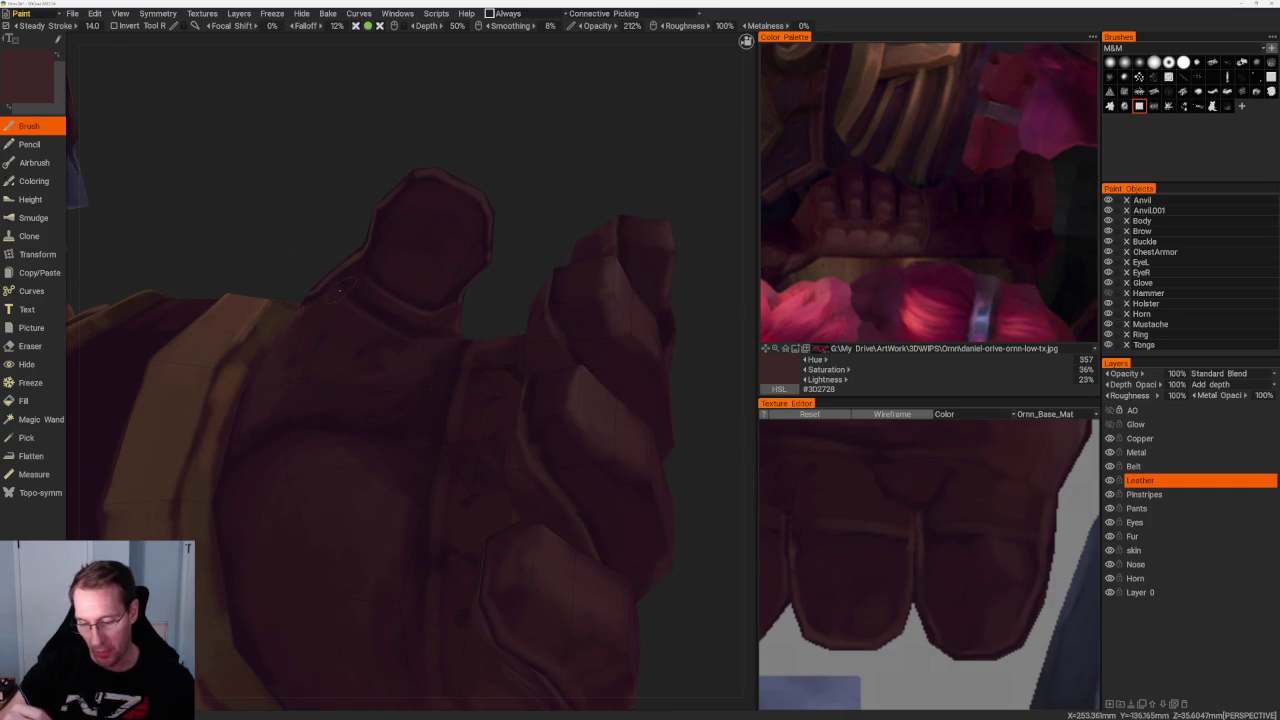
left_click_drag(342, 293, 331, 248, "alt")
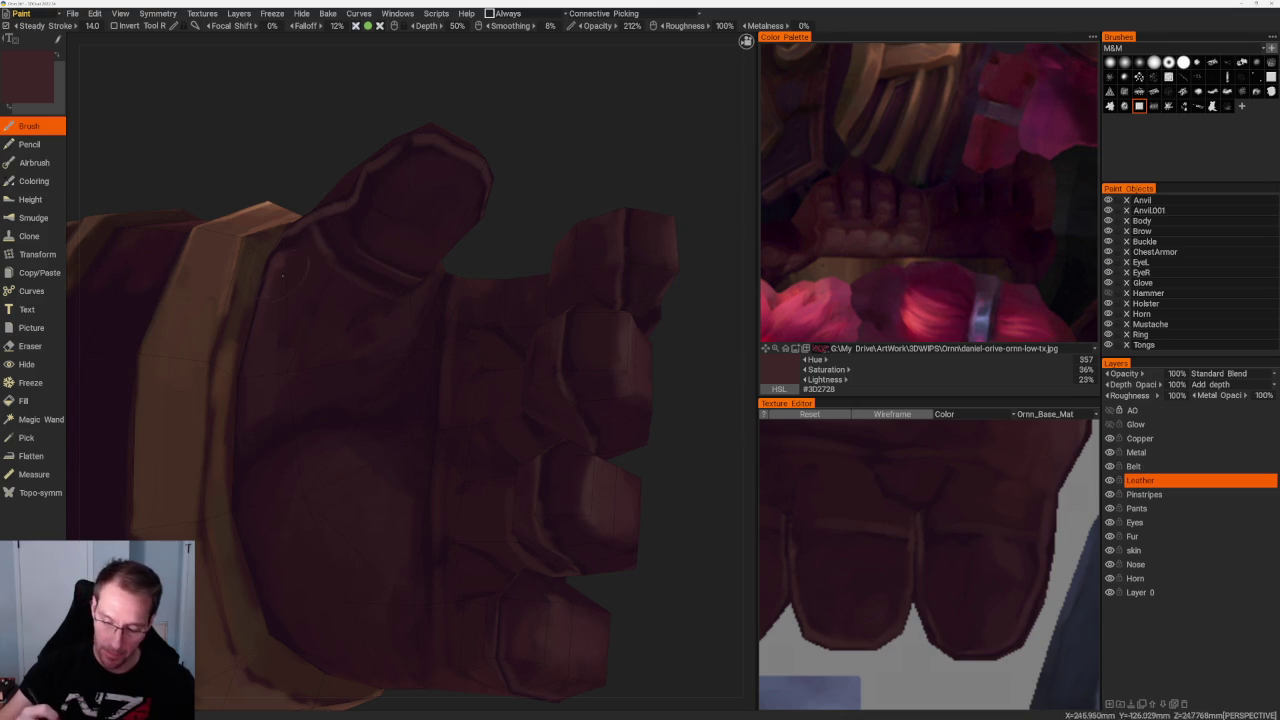
key("v")
mouse_move(280, 266)
left_mouse_down("alt")
mouse_move(295, 239)
mouse_move(246, 220)
left_mouse_up("alt")
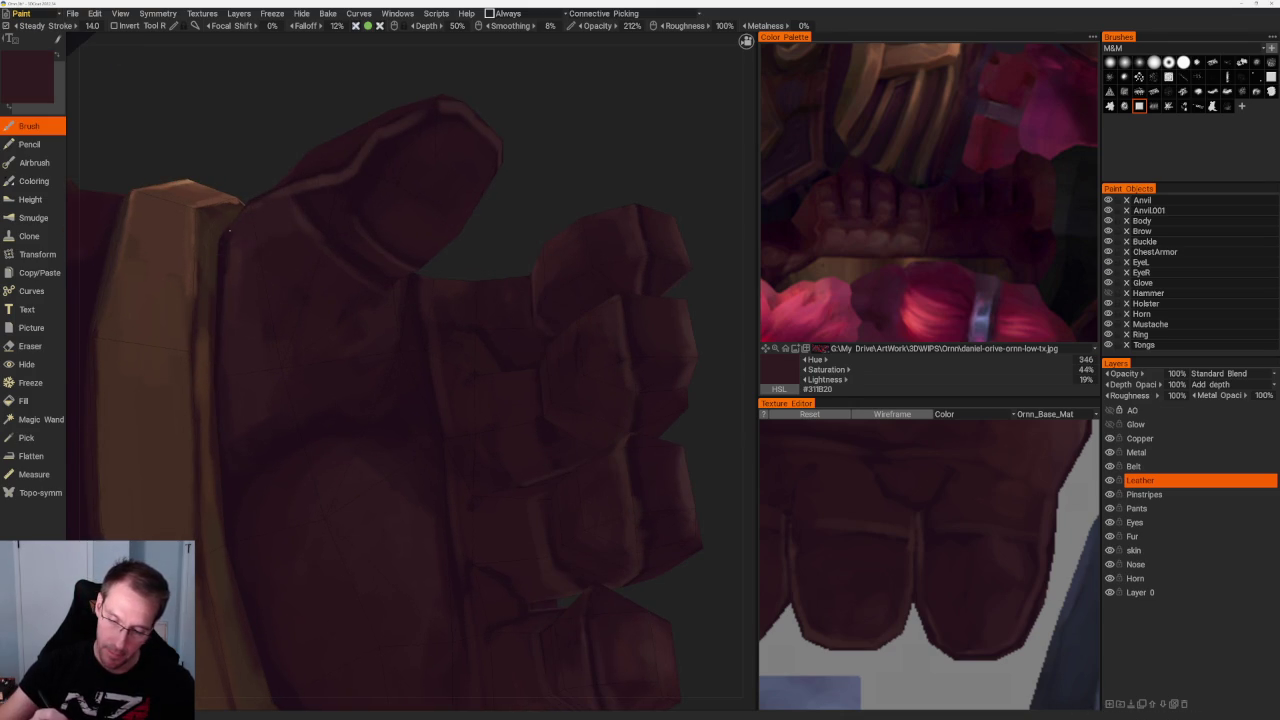
scroll(434, 346, "down", 5)
left_click_drag(491, 223, 488, 208, "alt")
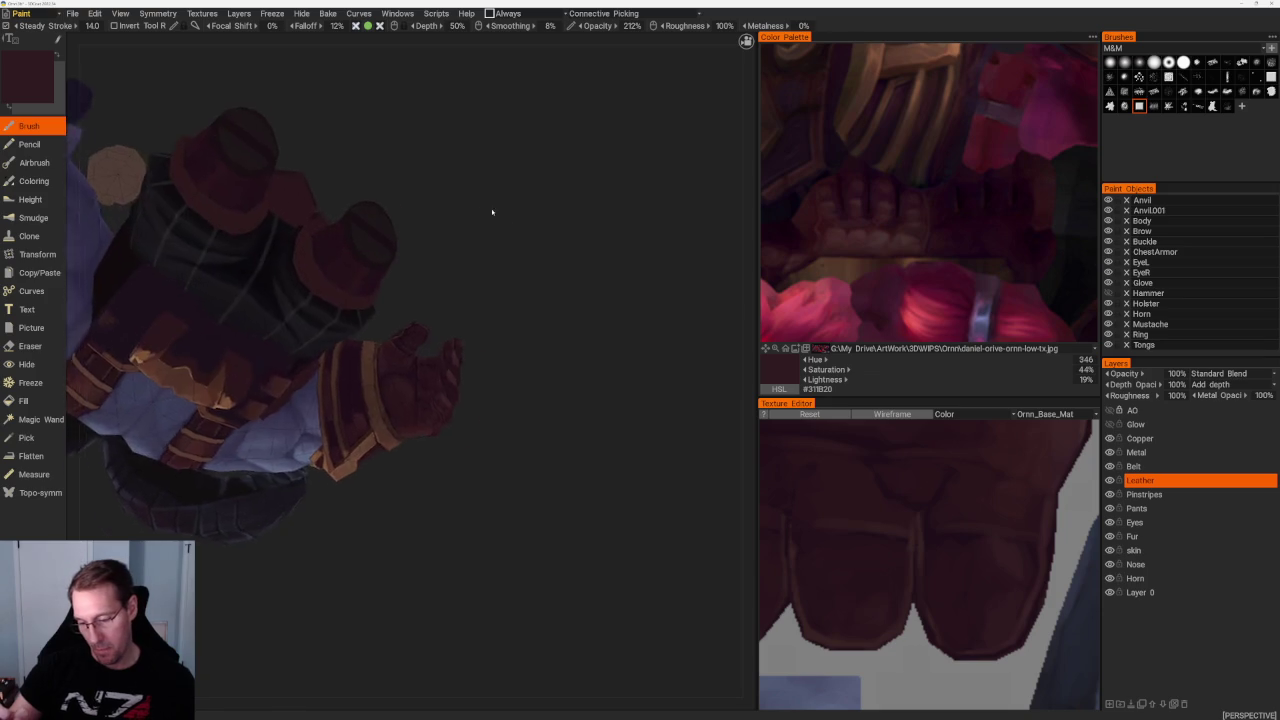
scroll(488, 208, "up", 5)
mouse_move(586, 194)
left_mouse_down("alt")
mouse_move(405, 285)
mouse_move(465, 262)
left_mouse_up("alt")
Paint darker and lighter maroon shading over the fingers, ending on deep plum #28131A
key("v")
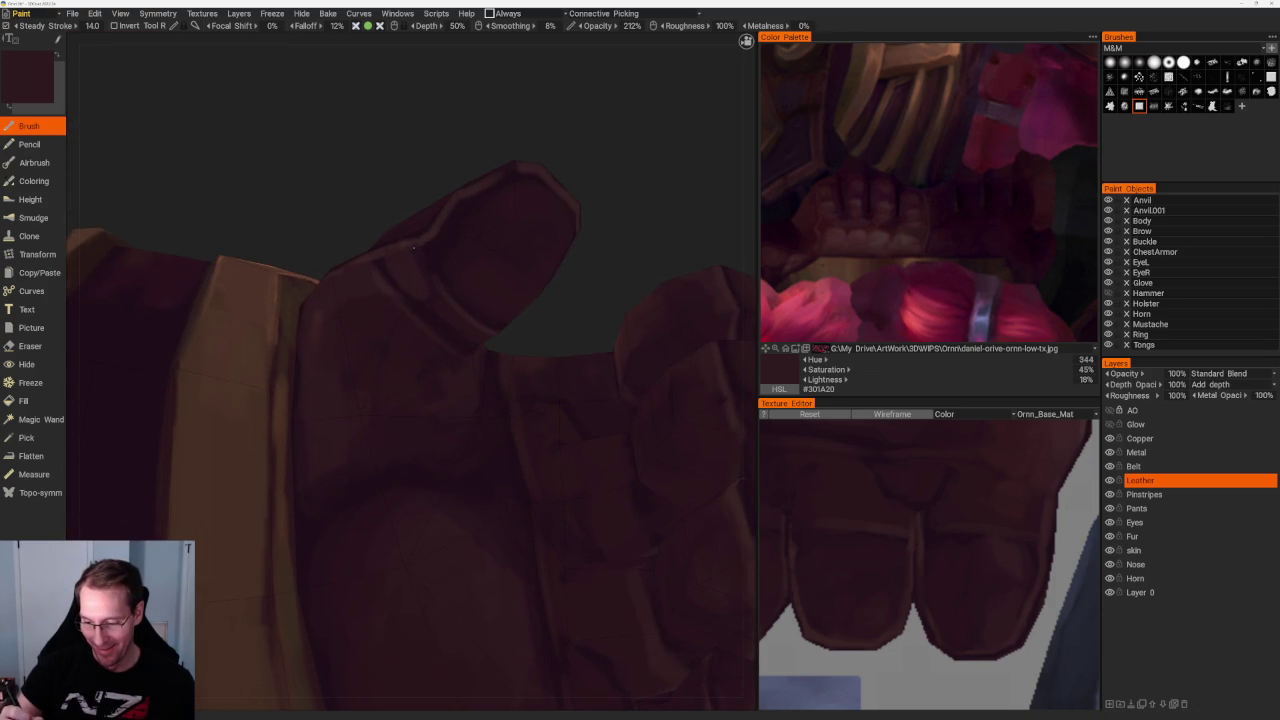
key("v")
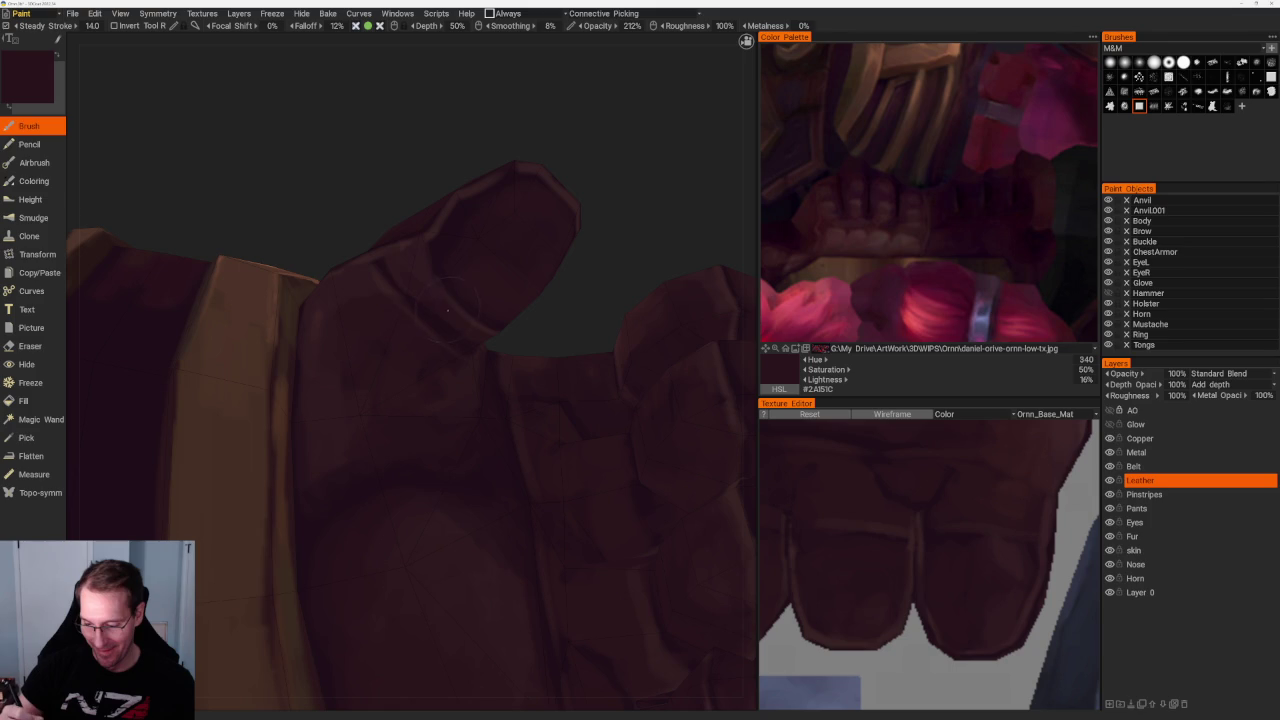
key("v")
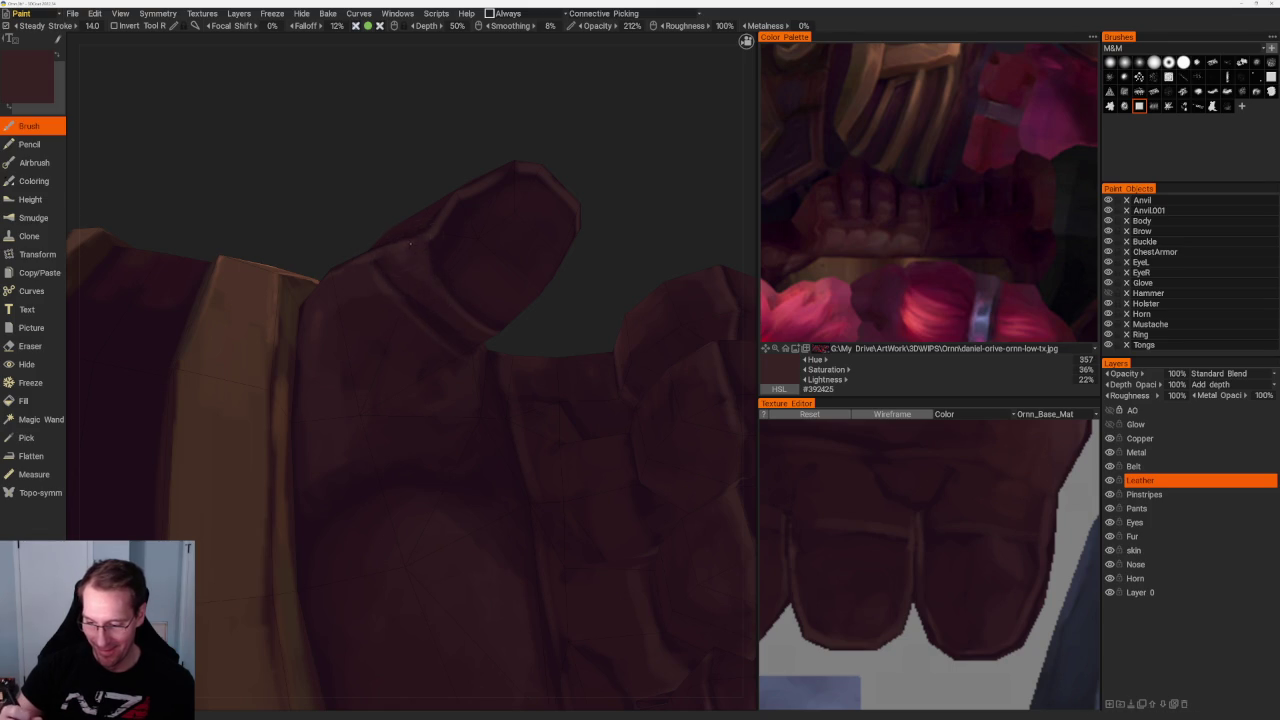
scroll(540, 329, "down", 10)
mouse_move(480, 194)
left_mouse_down()
mouse_move(503, 283)
mouse_move(520, 294)
left_mouse_up()
scroll(545, 340, "up", 10)
mouse_move(571, 386)
left_mouse_down()
mouse_move(611, 423)
mouse_move(605, 400)
left_mouse_up()
scroll(605, 400, "up", 3)
key("v")
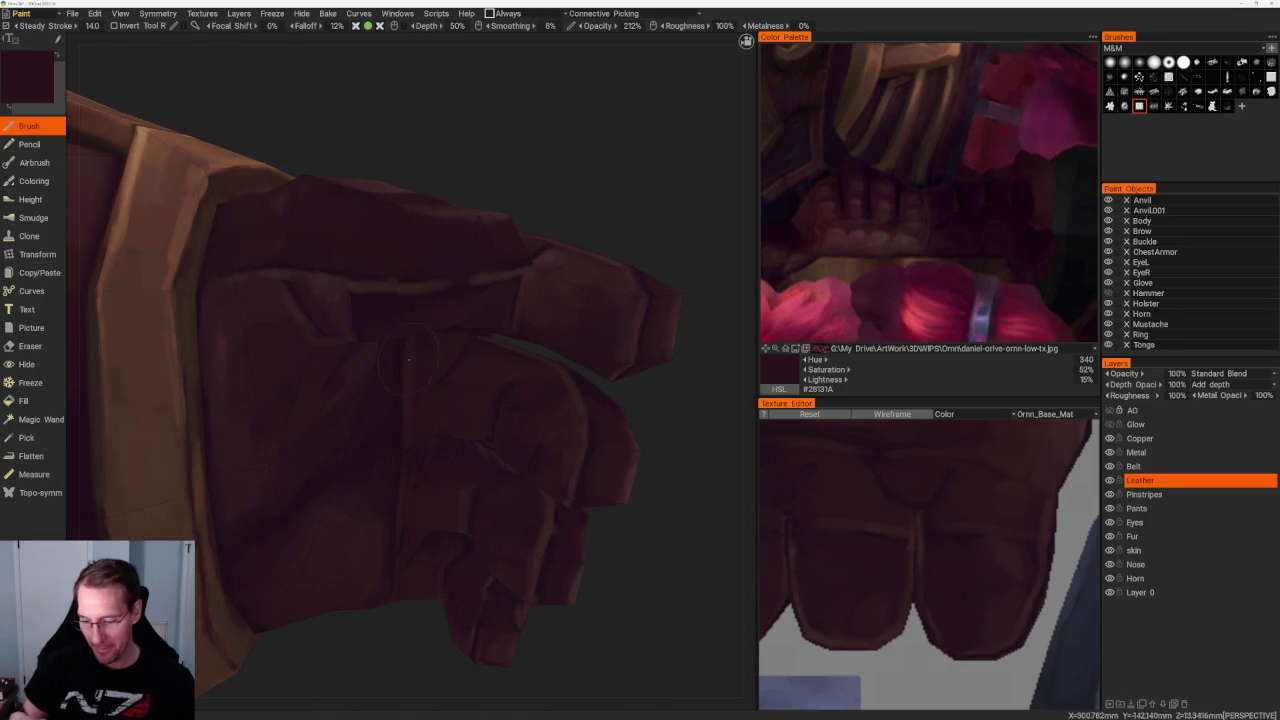
left_click_drag(543, 461, 600, 143)
scroll(385, 235, "up", 3)
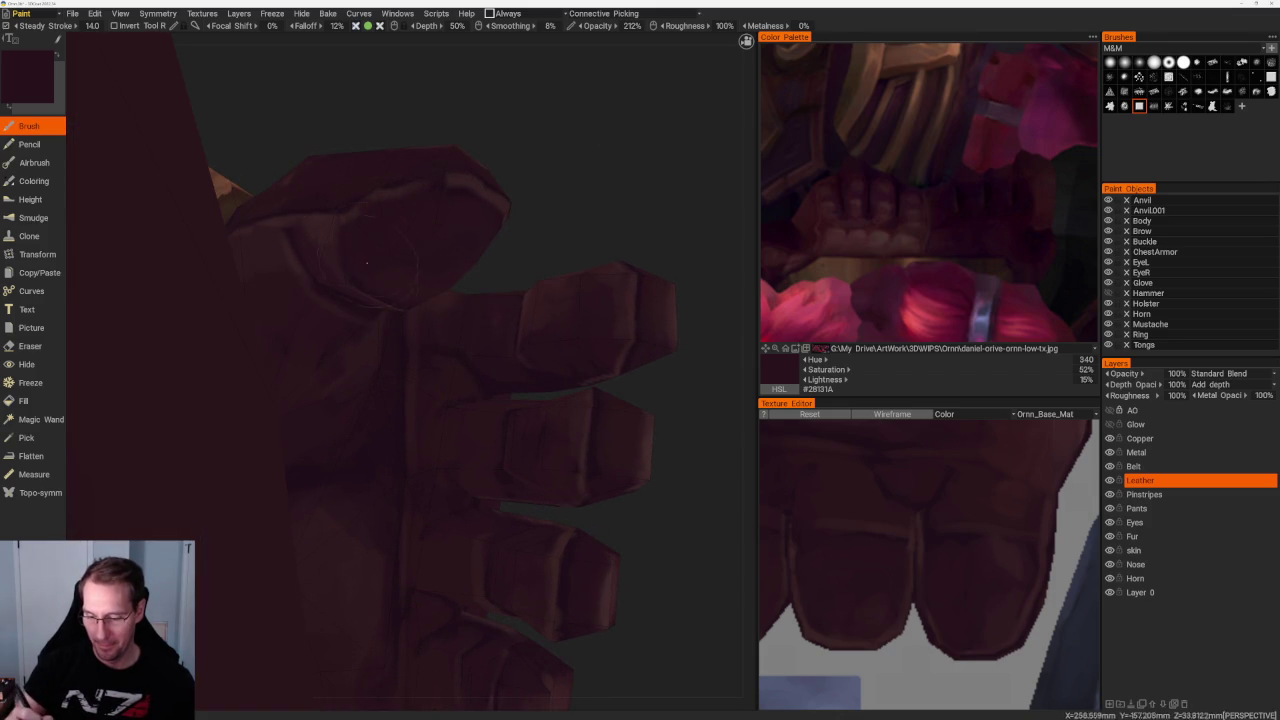
mouse_move(469, 193)
left_mouse_down()
mouse_move(531, 274)
mouse_move(442, 314)
left_mouse_up()
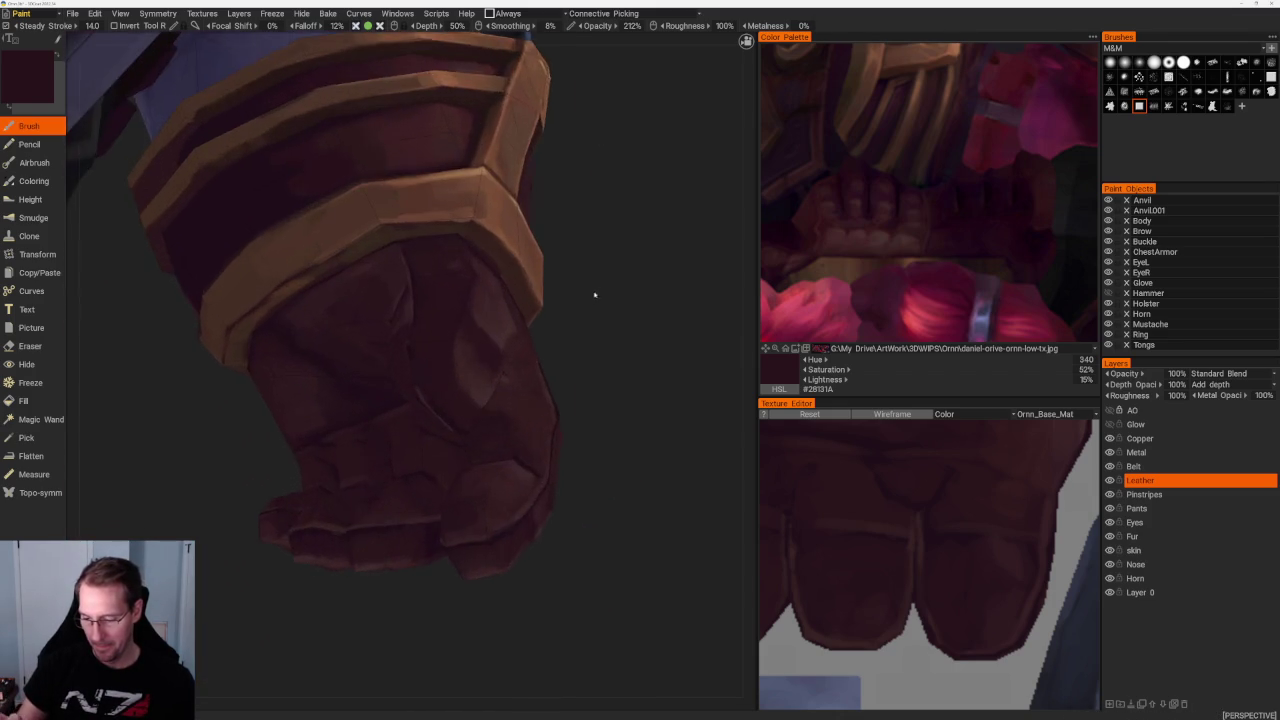
Alternate lighter maroon and dark shadow tones on the fingers and knuckles, ending on near-black plum #1E0E18
key("v")
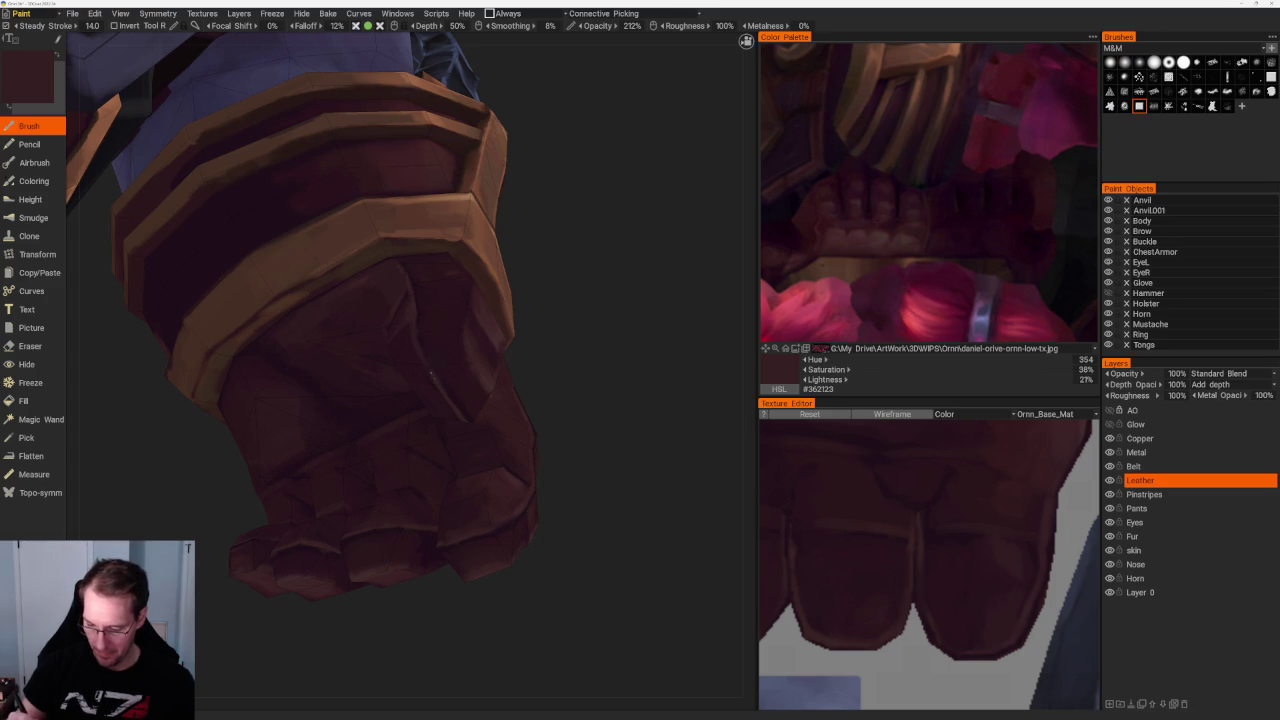
key("v")
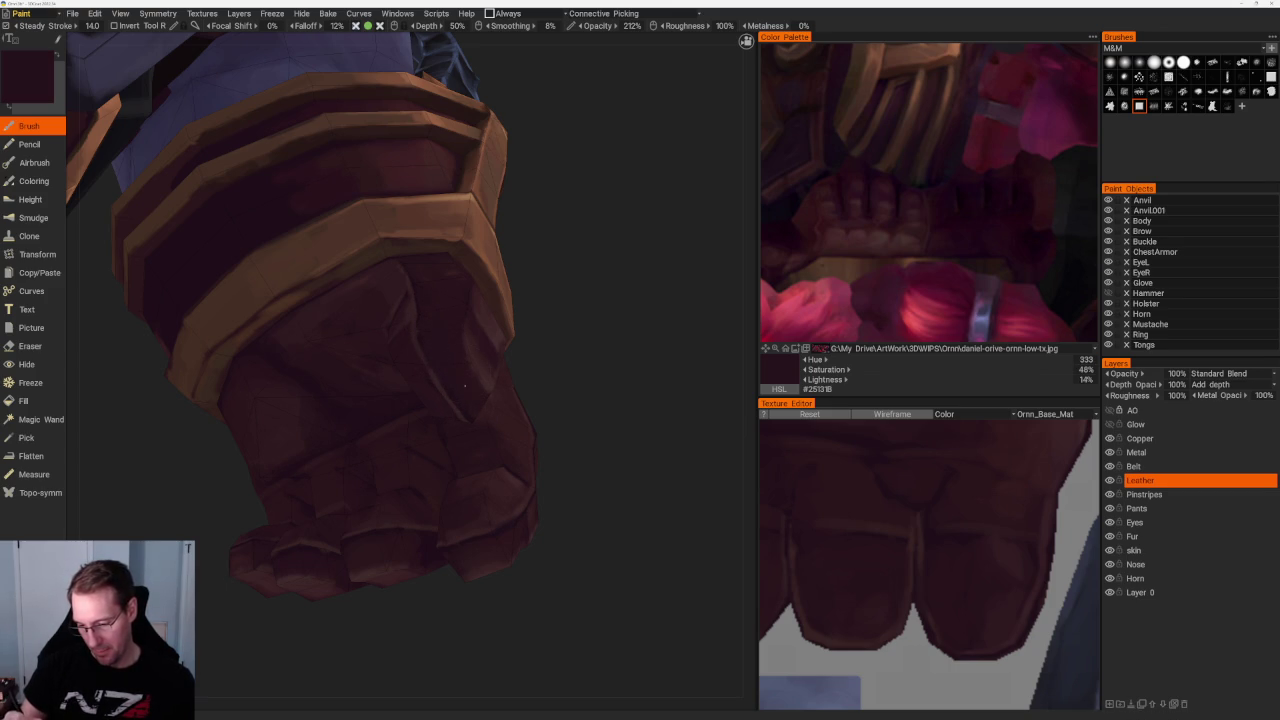
right_click_drag(380, 330, 435, 326)
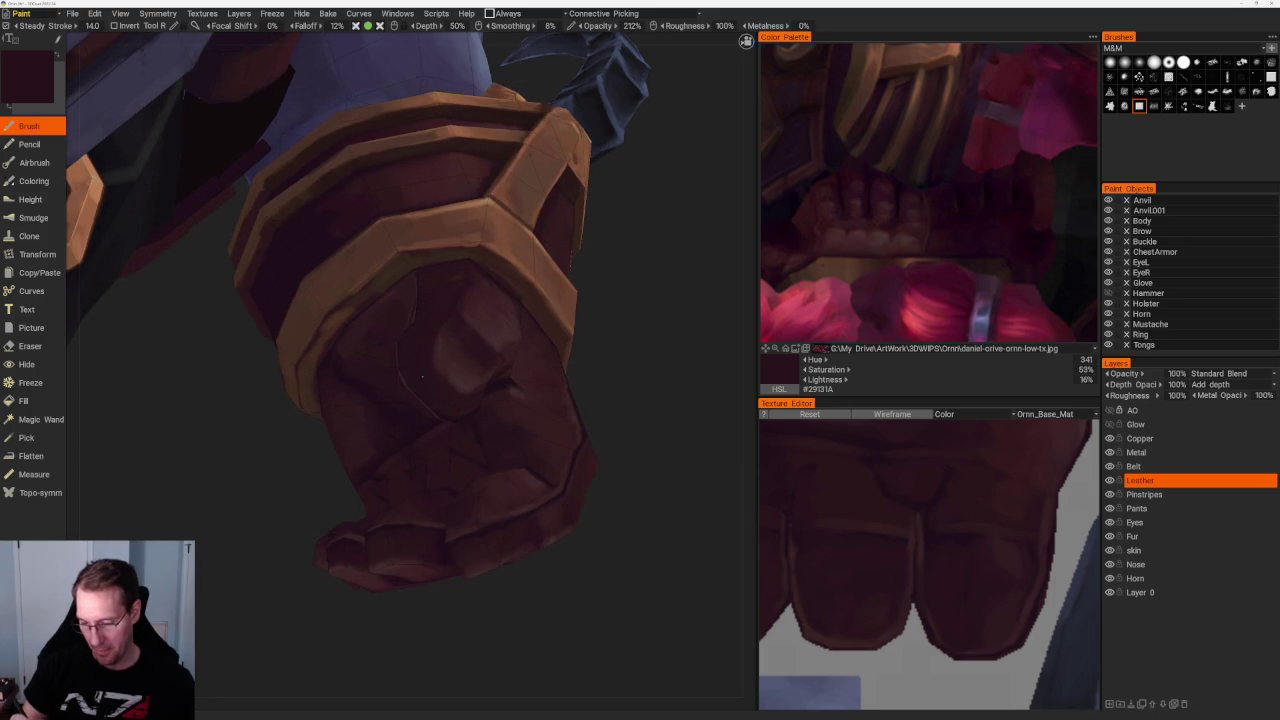
key("v")
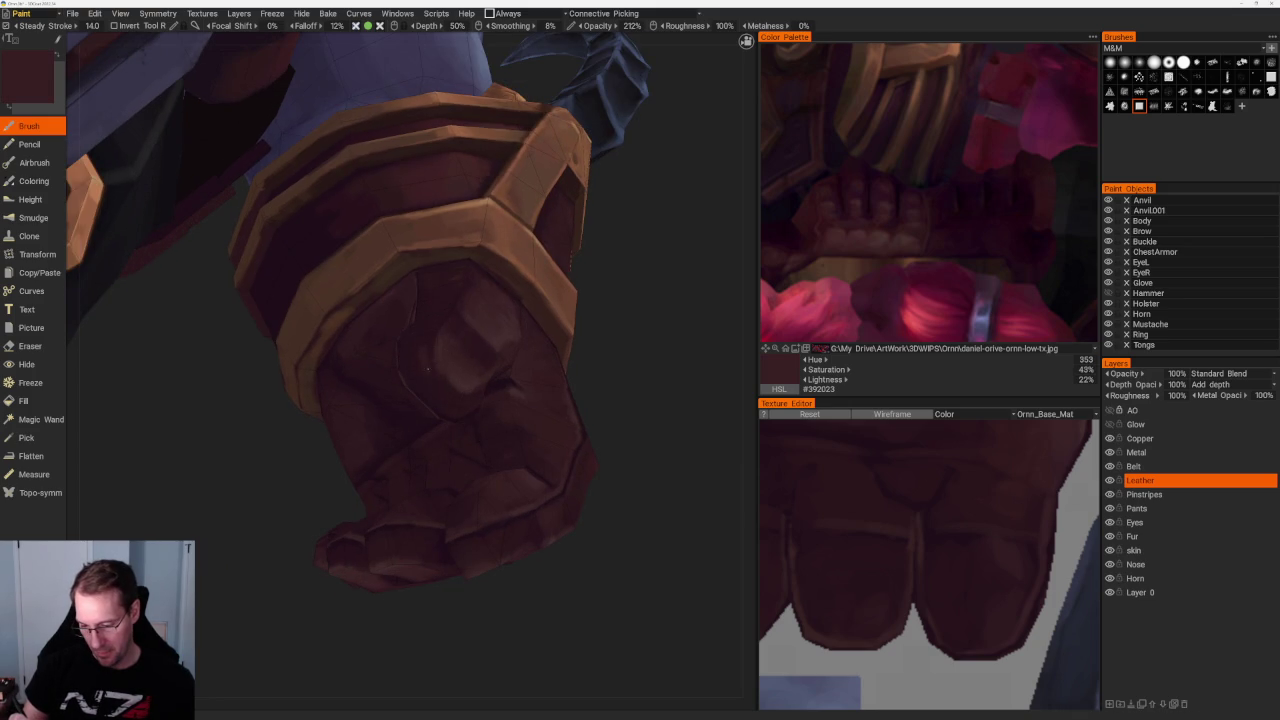
key("v")
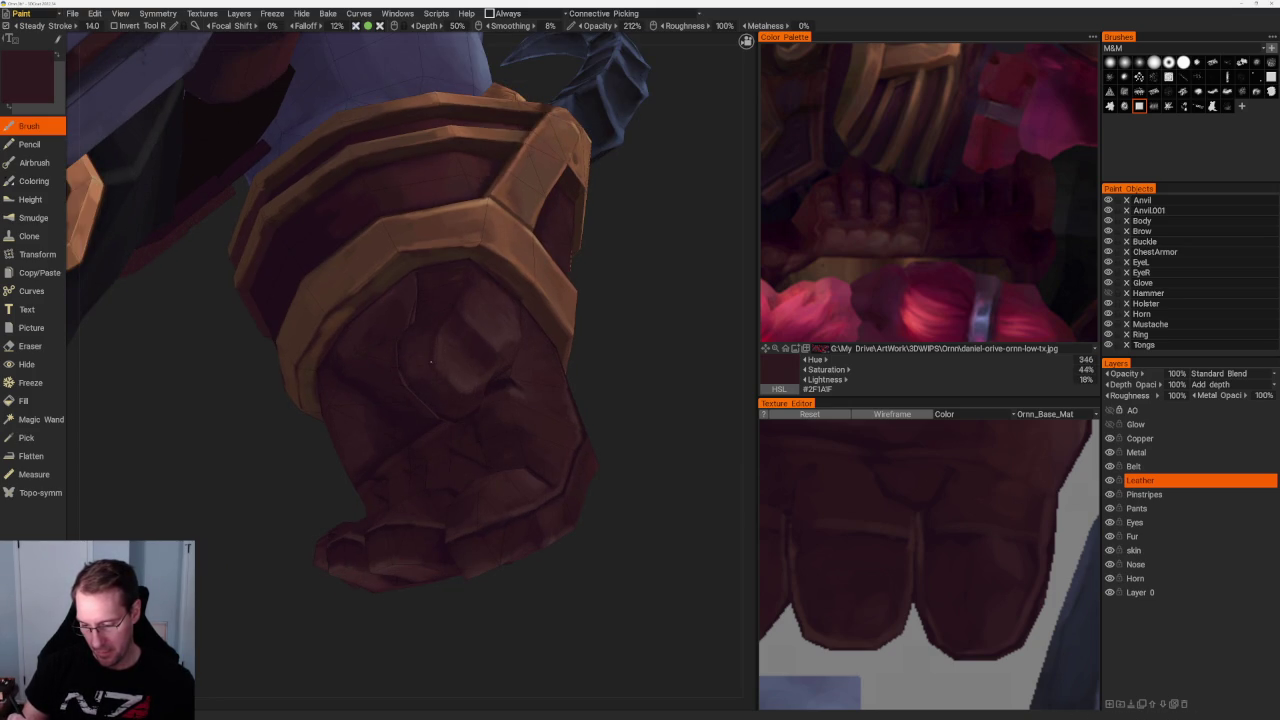
scroll(640, 458, "up", 2)
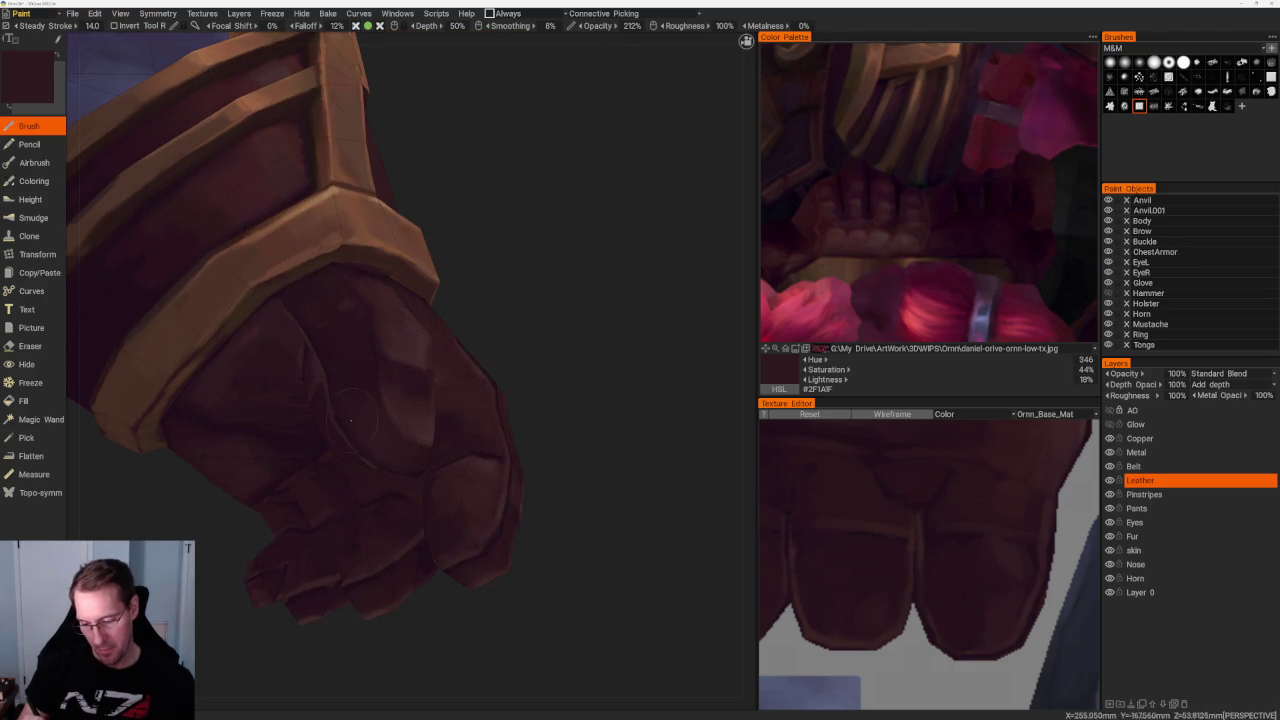
mouse_move(362, 397)
middle_mouse_down()
mouse_move(543, 277)
mouse_move(398, 348)
middle_mouse_up()
key("v")
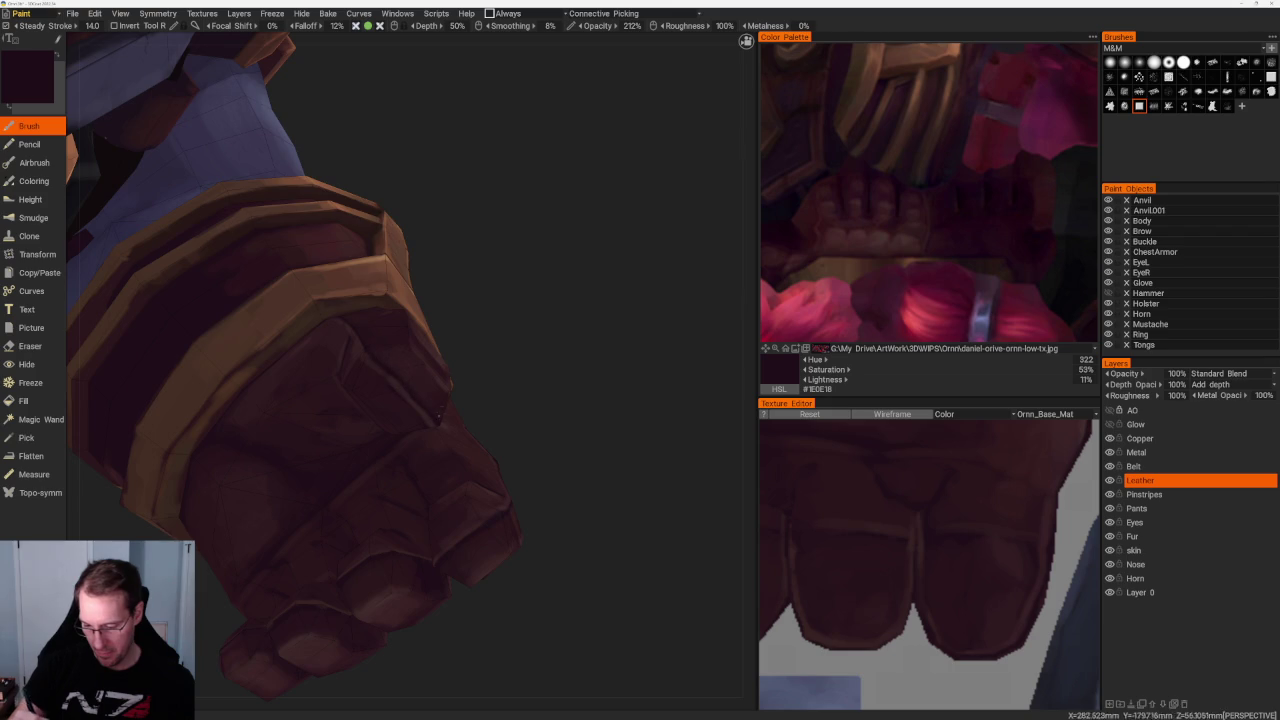
middle_click_drag(380, 349, 340, 352)
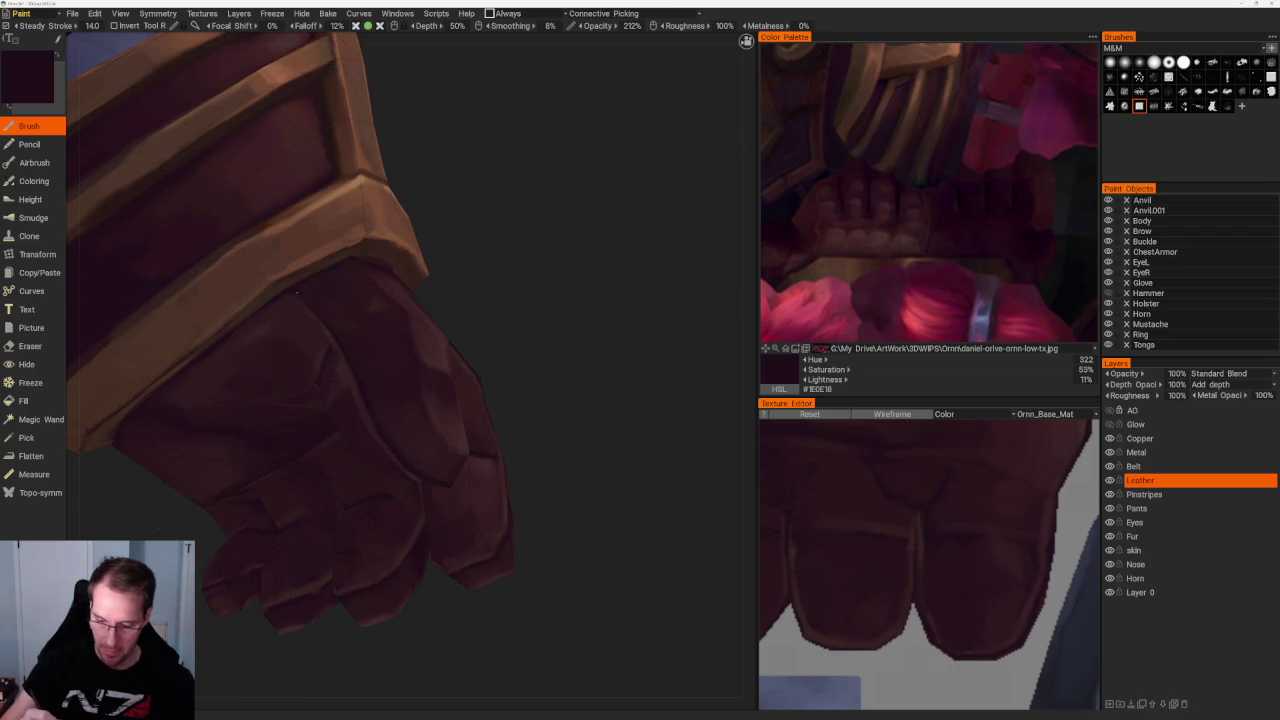
Zoom out to check the near-black plum crease shadows against the arm and hammer handle
scroll(566, 418, "down", 3)
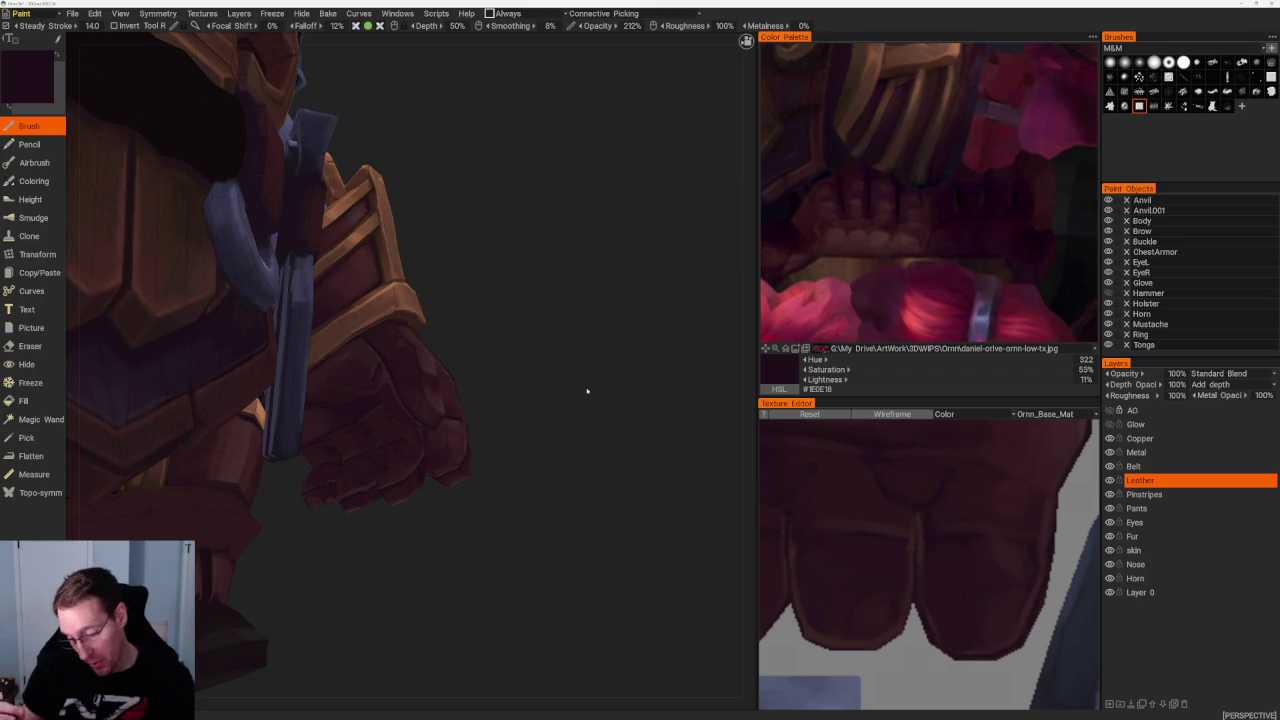
Add dark plum #29171D shadows between the fingers and under the copper bands, front and back
left_click_drag(558, 331, 579, 330)
scroll(563, 295, "up", 3)
scroll(480, 330, "up", 3)
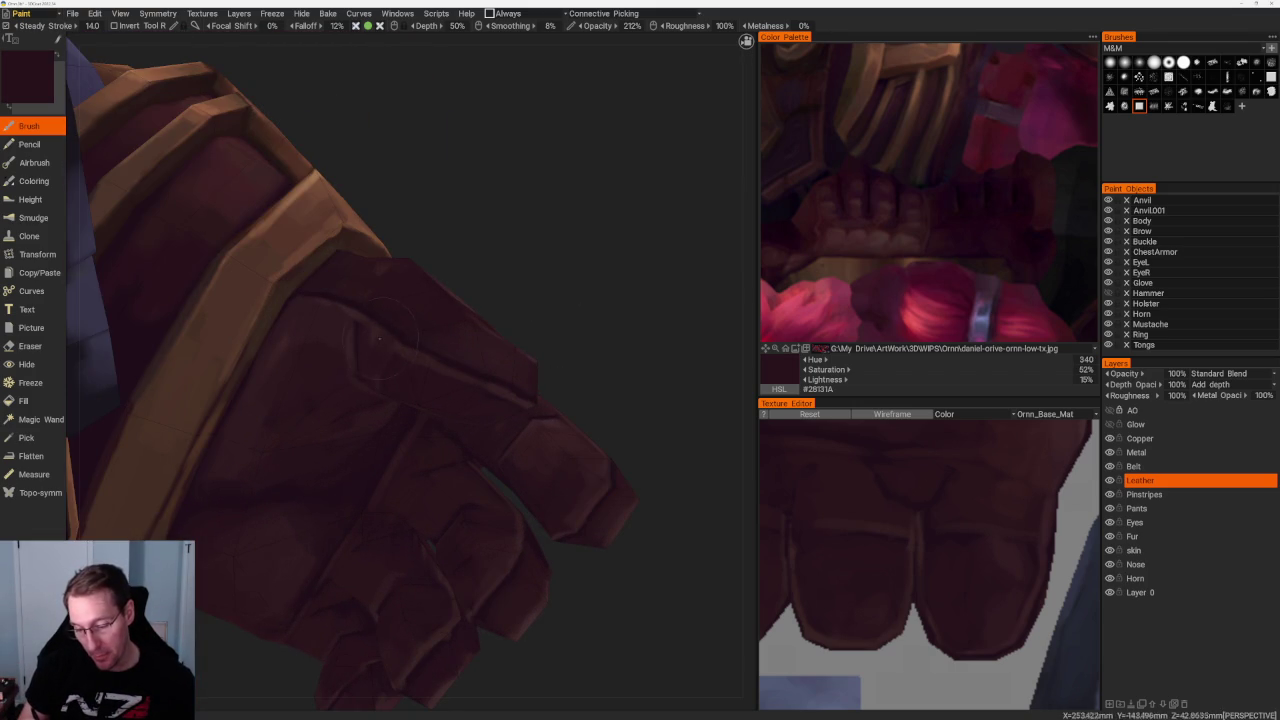
scroll(586, 371, "down", 5)
scroll(534, 326, "down", 3)
left_click_drag(486, 334, 486, 400)
scroll(486, 400, "up", 5)
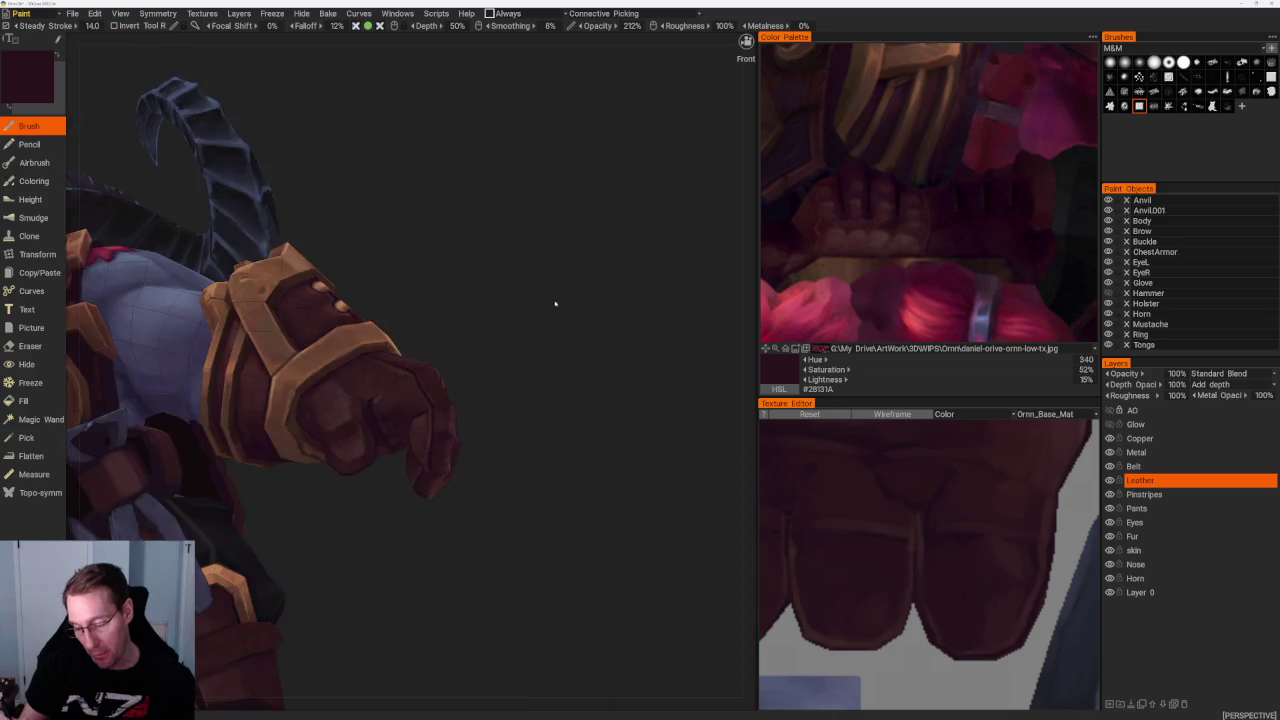
scroll(559, 342, "up", 3)
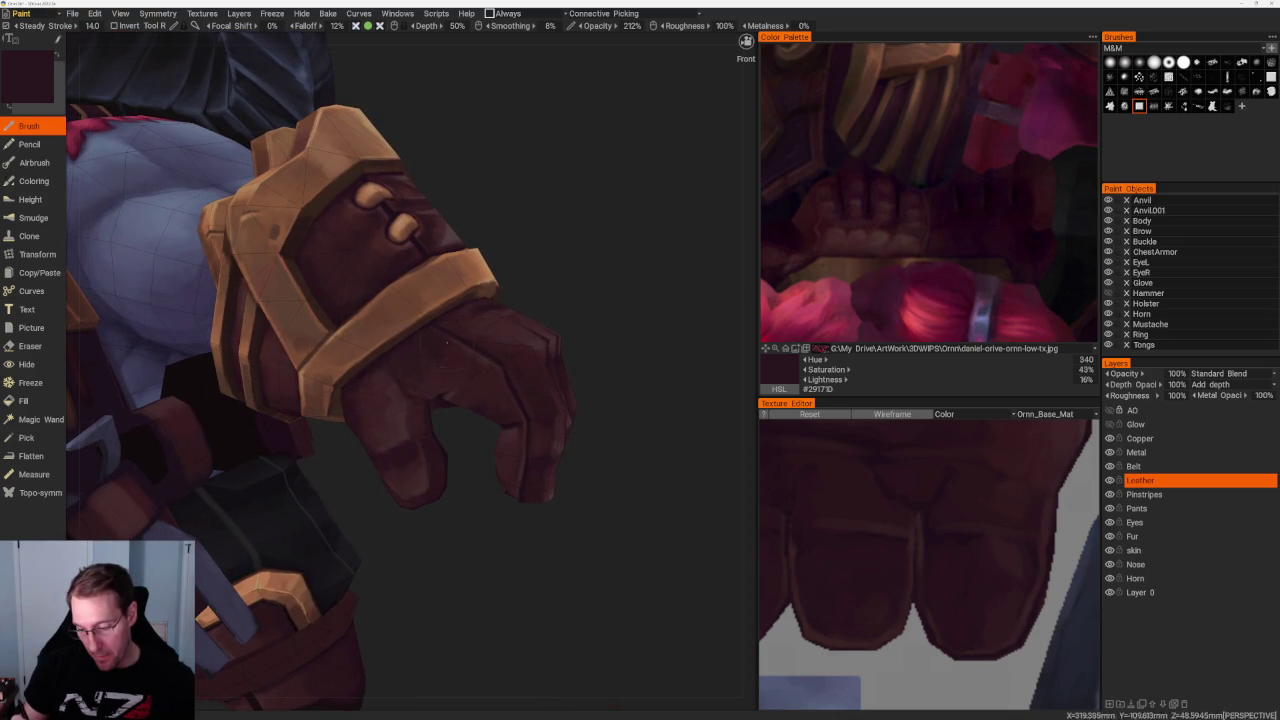
left_click_drag(578, 291, 459, 323)
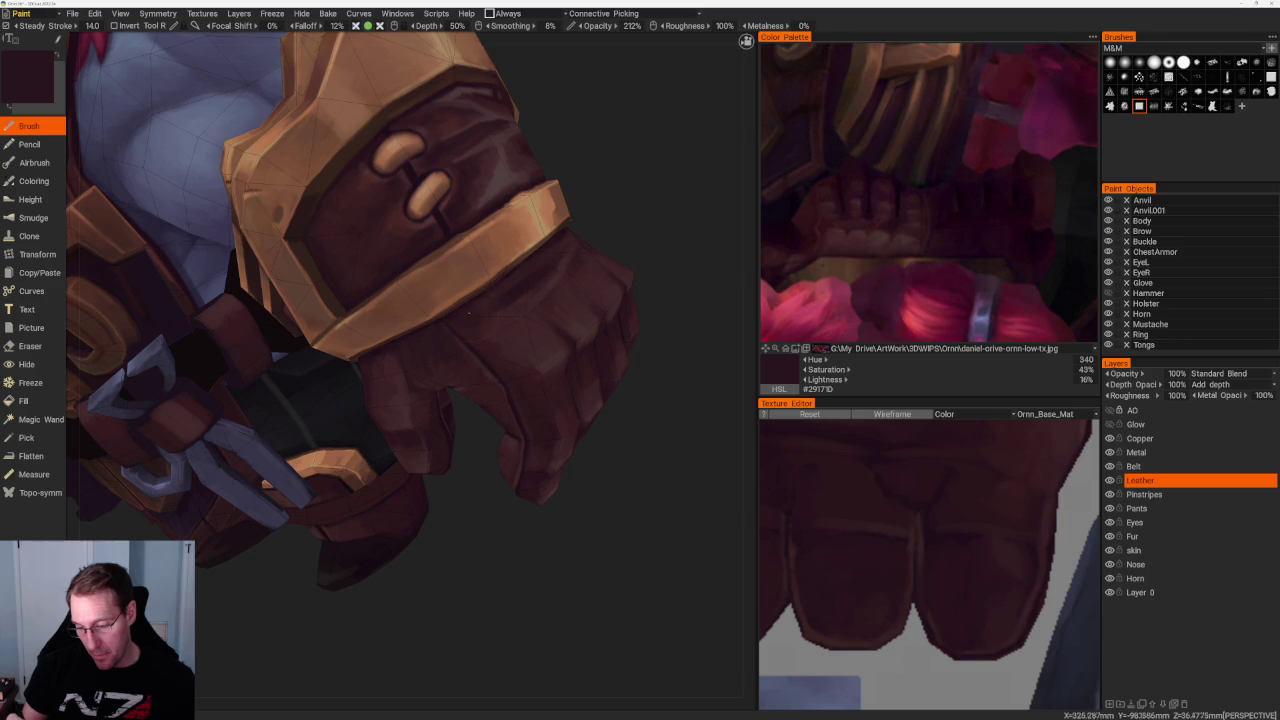
scroll(623, 452, "down", 2)
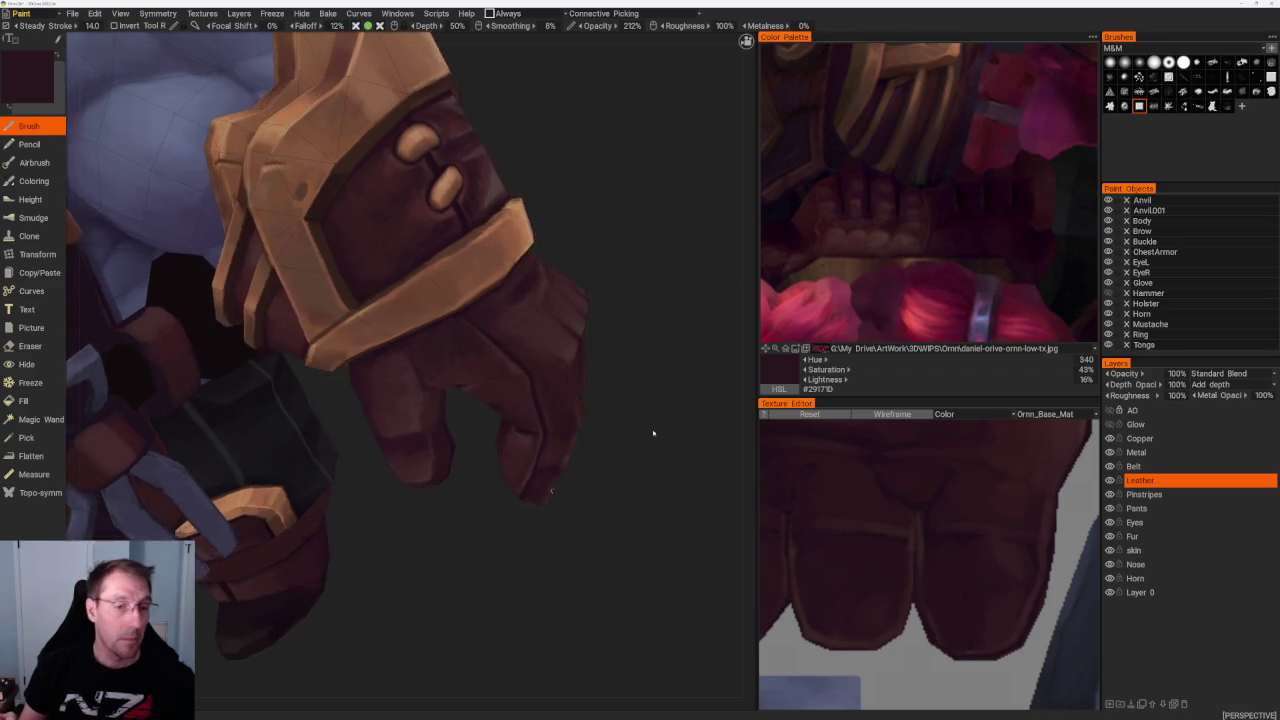
left_click_drag(654, 434, 631, 440)
scroll(617, 374, "down", 2)
left_click_drag(626, 326, 424, 430)
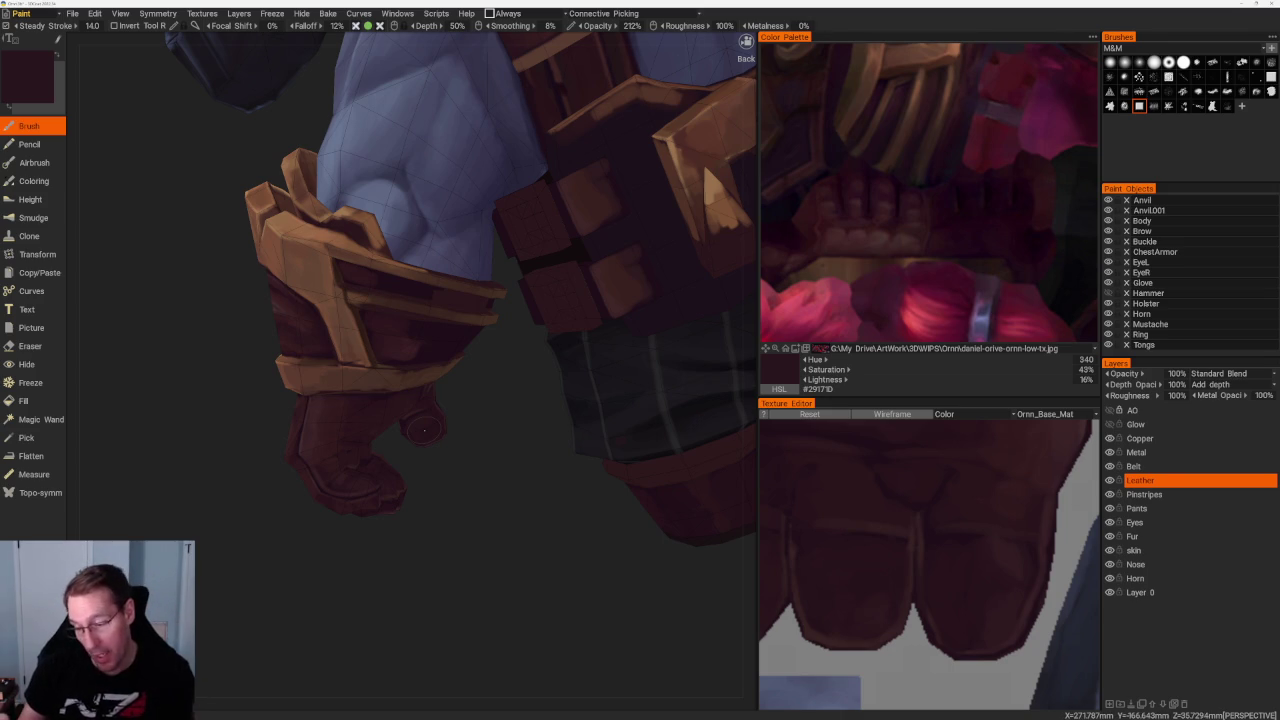
Shade the fist's underside with darker and slightly lighter maroons, ending on #3A2226
middle_click_drag(490, 419, 463, 423)
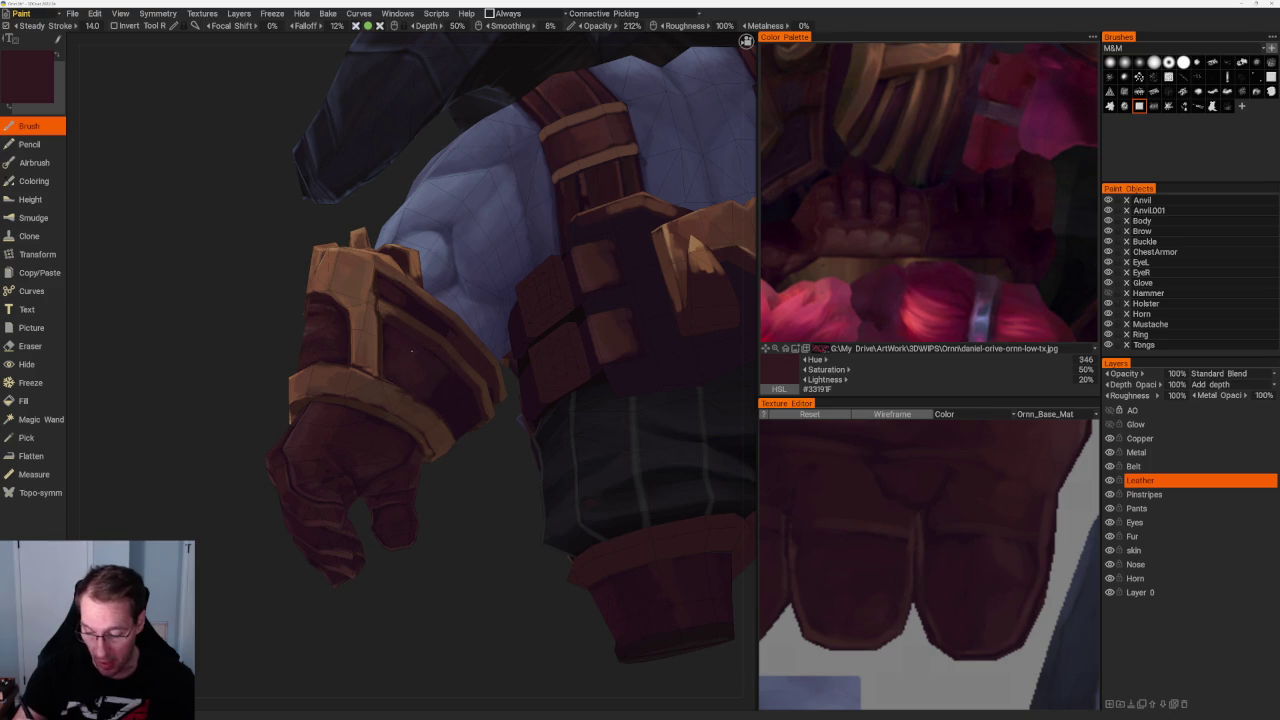
middle_click_drag(450, 512, 480, 486)
scroll(435, 413, "up", 3)
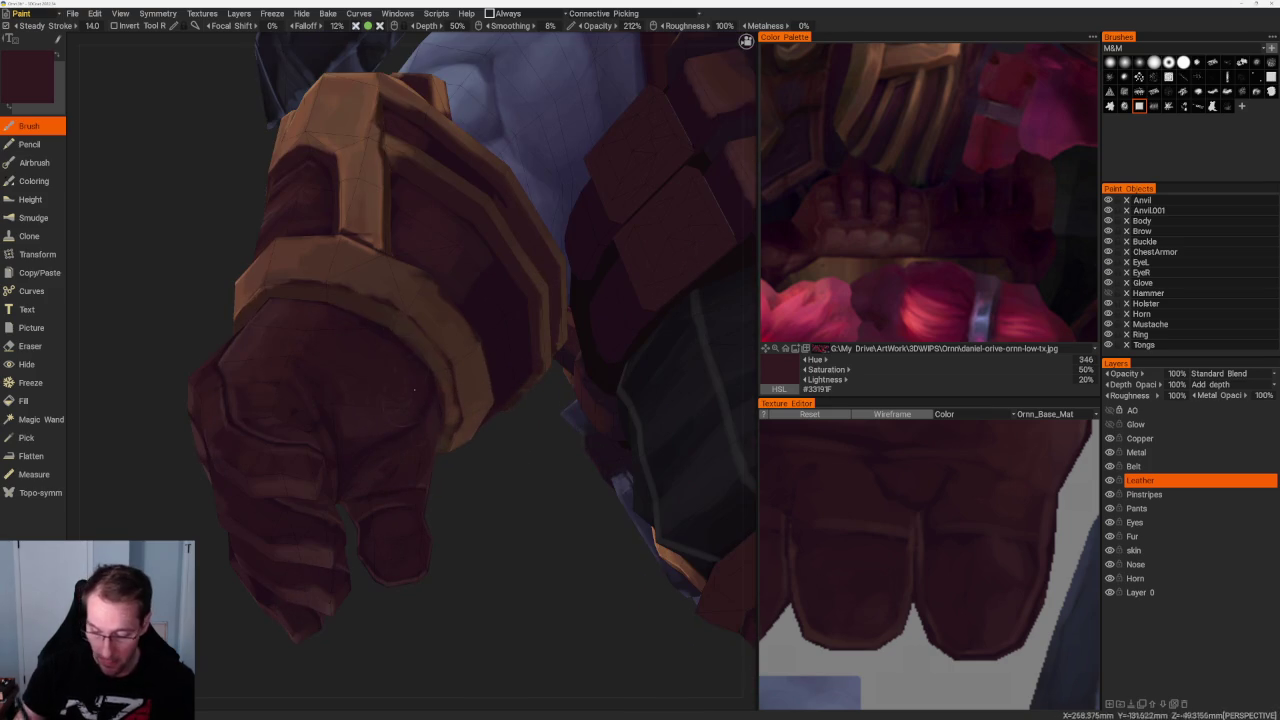
key("v")
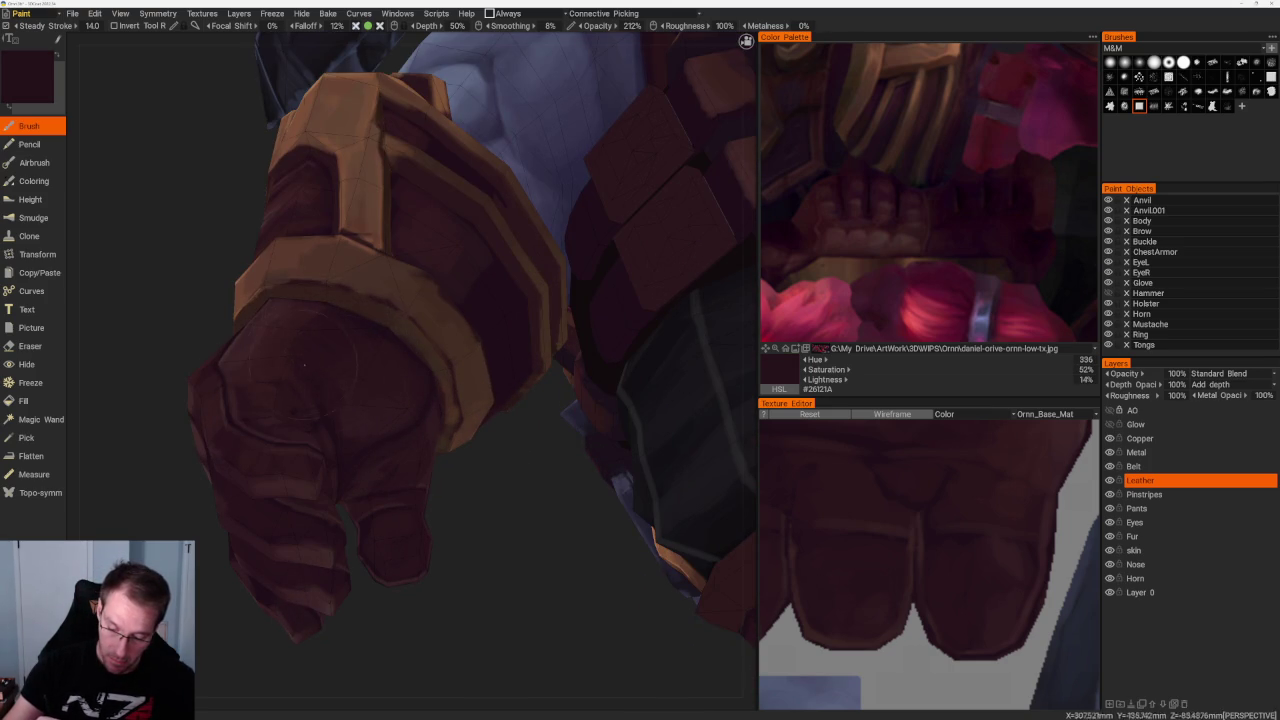
middle_click_drag(325, 402, 445, 560)
key("v")
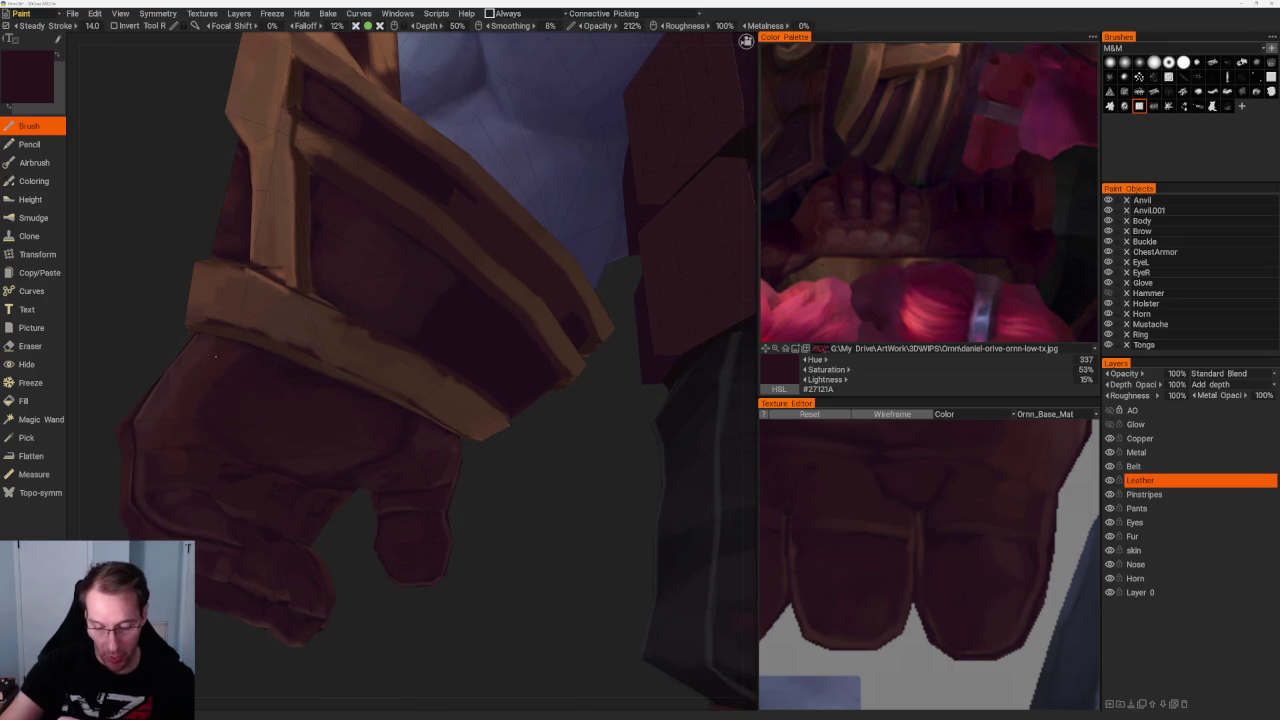
middle_click_drag(196, 378, 574, 404)
scroll(574, 404, "up", 3)
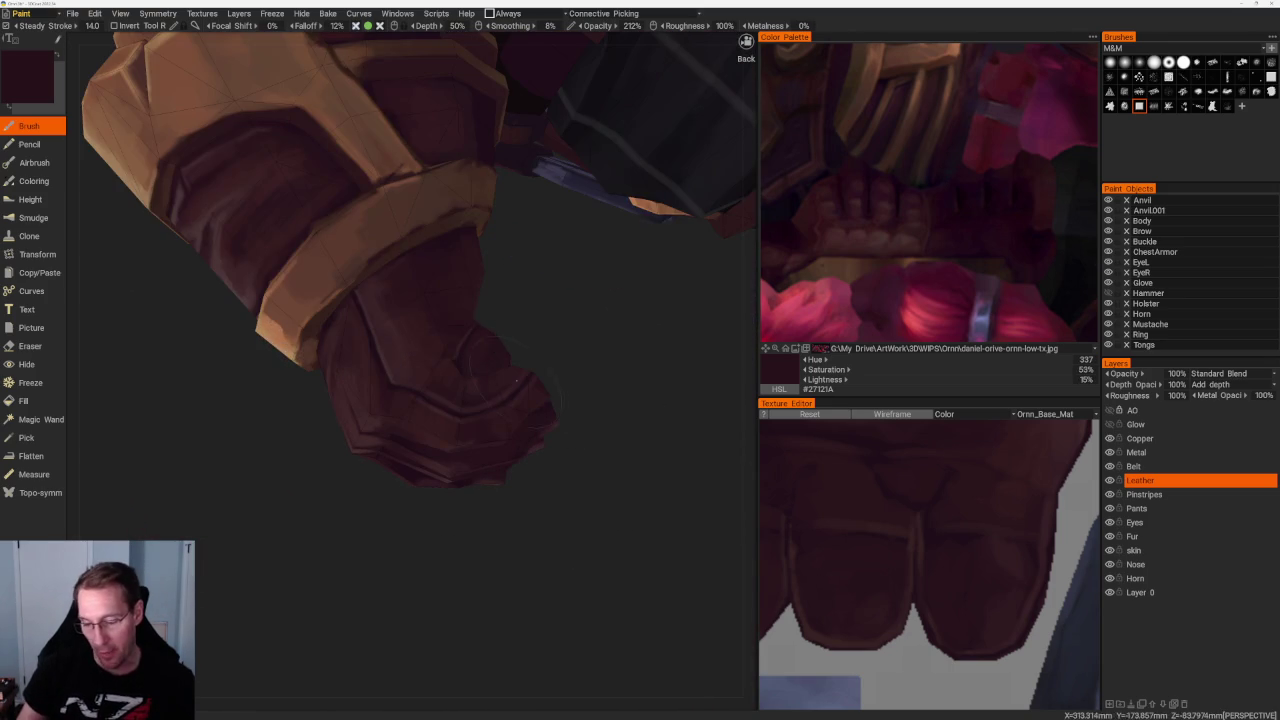
key("v")
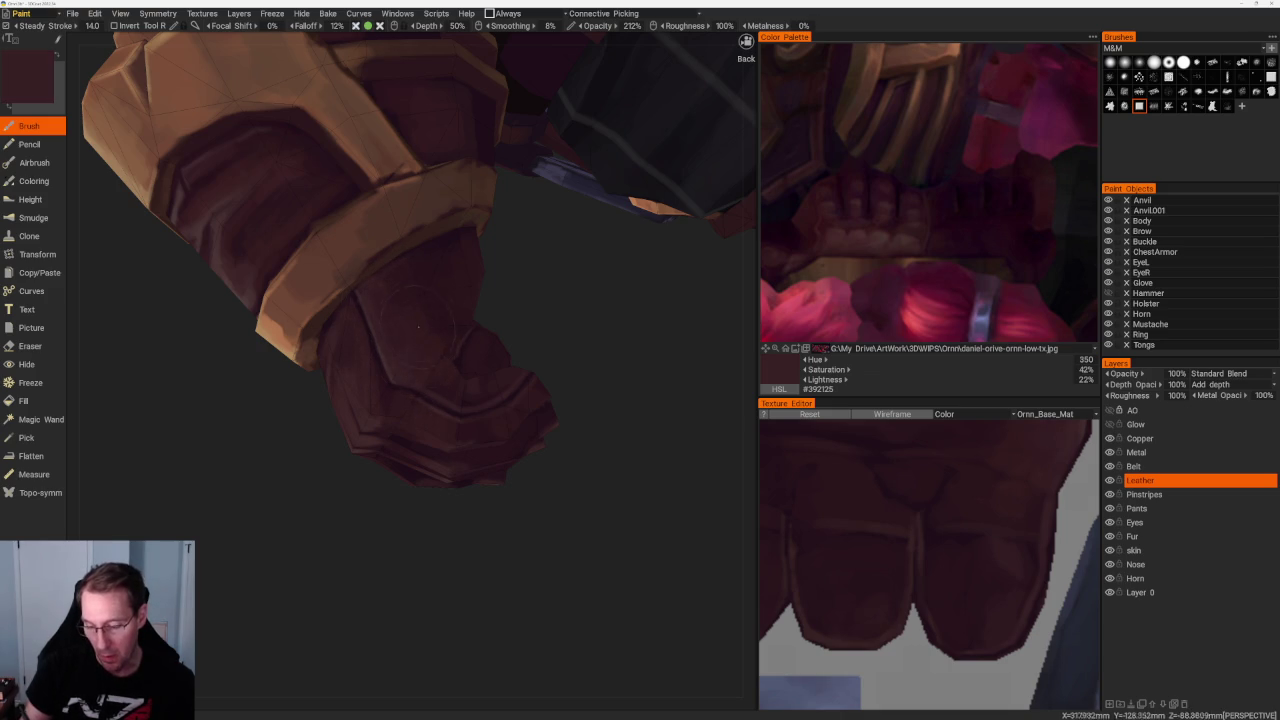
middle_click_drag(430, 345, 589, 339)
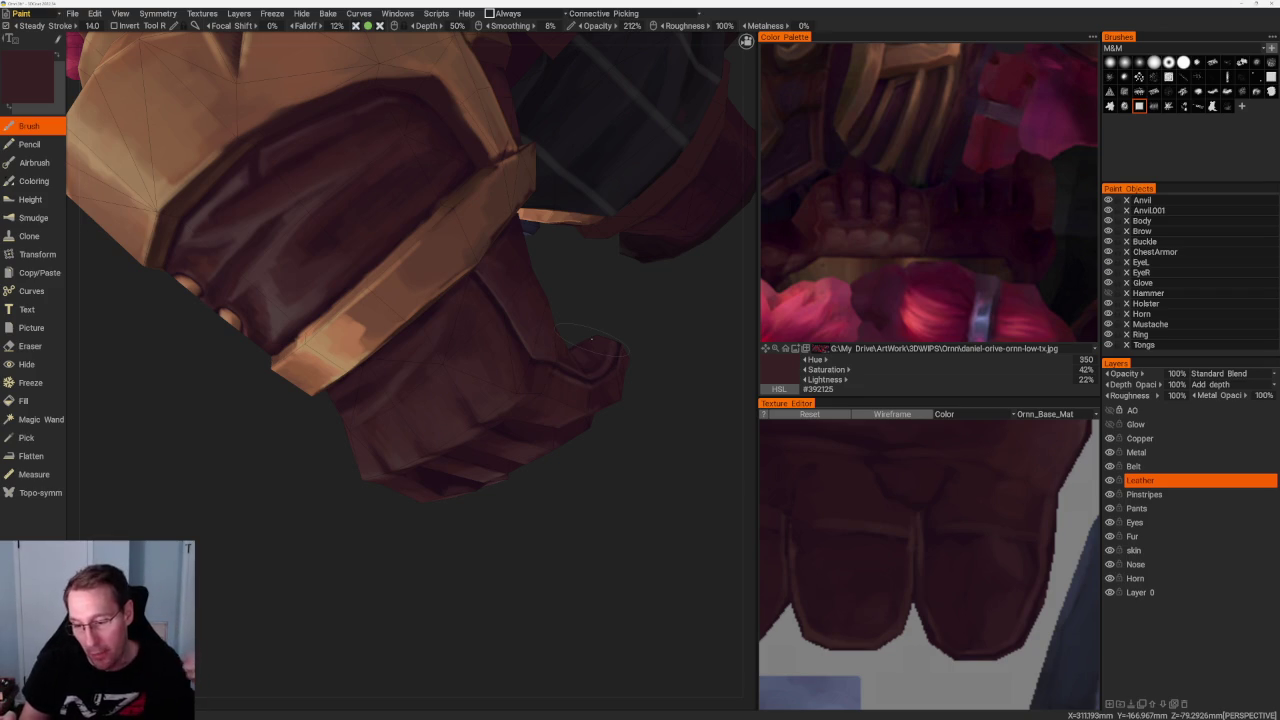
mouse_move(660, 334)
middle_mouse_down()
mouse_move(640, 323)
mouse_move(630, 350)
middle_mouse_up()
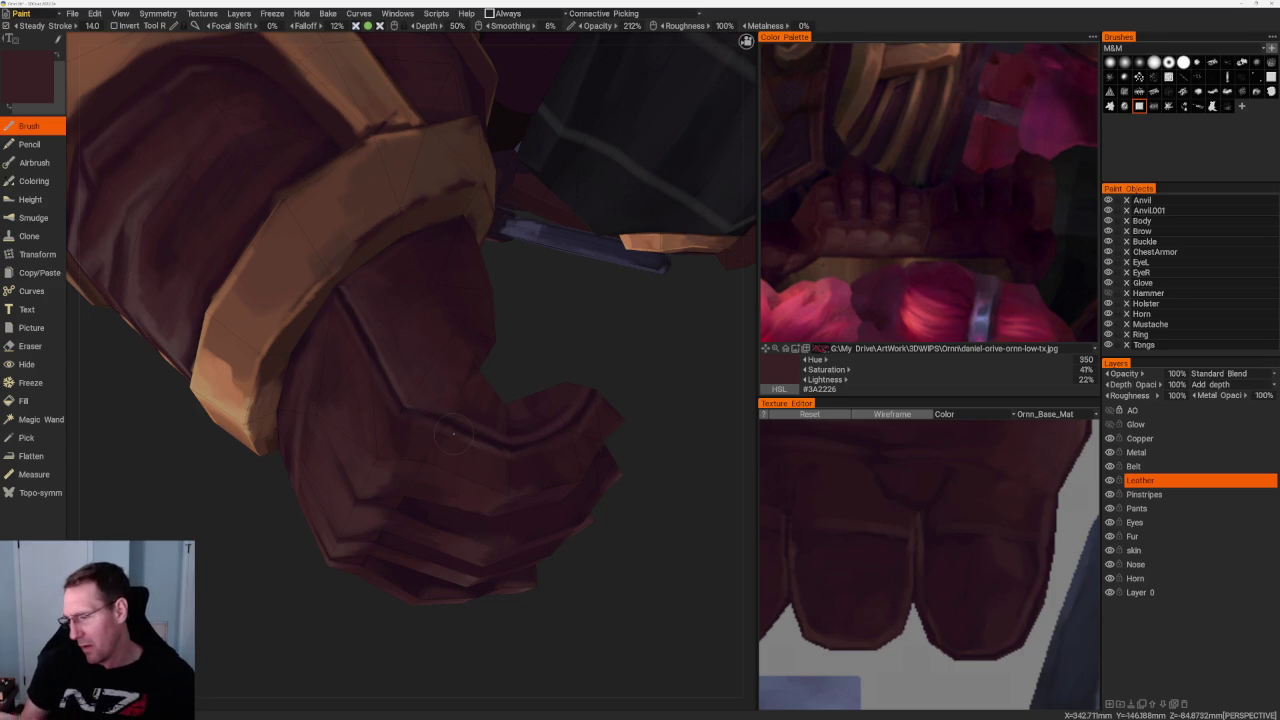
Make the Copper layer active, briefly toggling its visibility to check it
left_click(1110, 439)
left_click(1109, 438)
left_click(1110, 439)
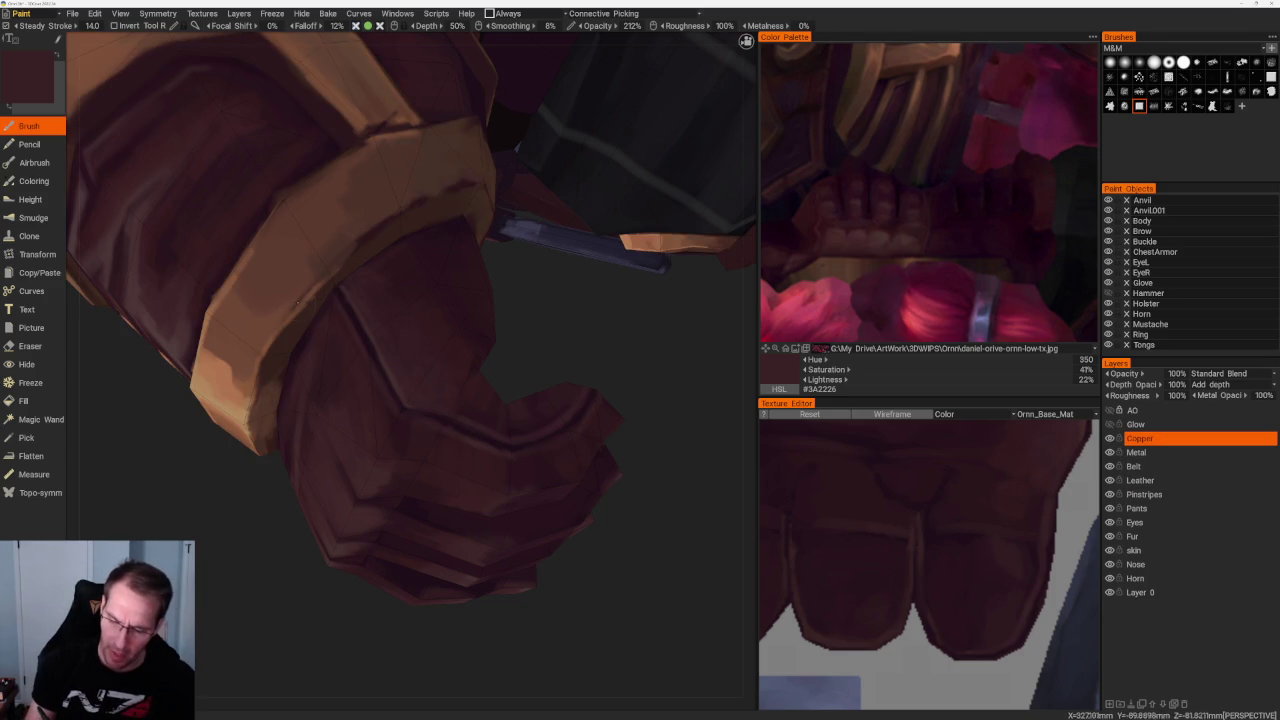
Paint copper-brown shading along the bracer bands using sampled lighter and darker browns
key("v")
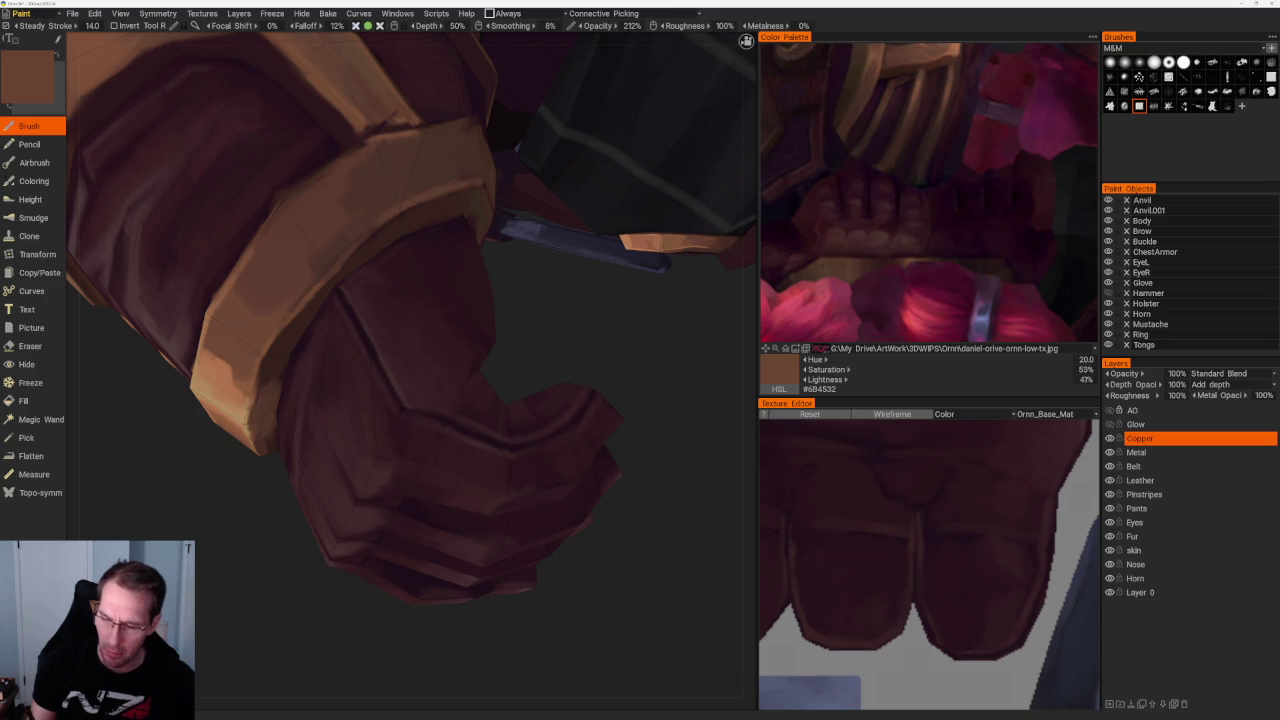
mouse_move(515, 592)
middle_mouse_down()
mouse_move(549, 378)
mouse_move(480, 414)
mouse_move(493, 463)
mouse_move(563, 517)
mouse_move(555, 490)
middle_mouse_up()
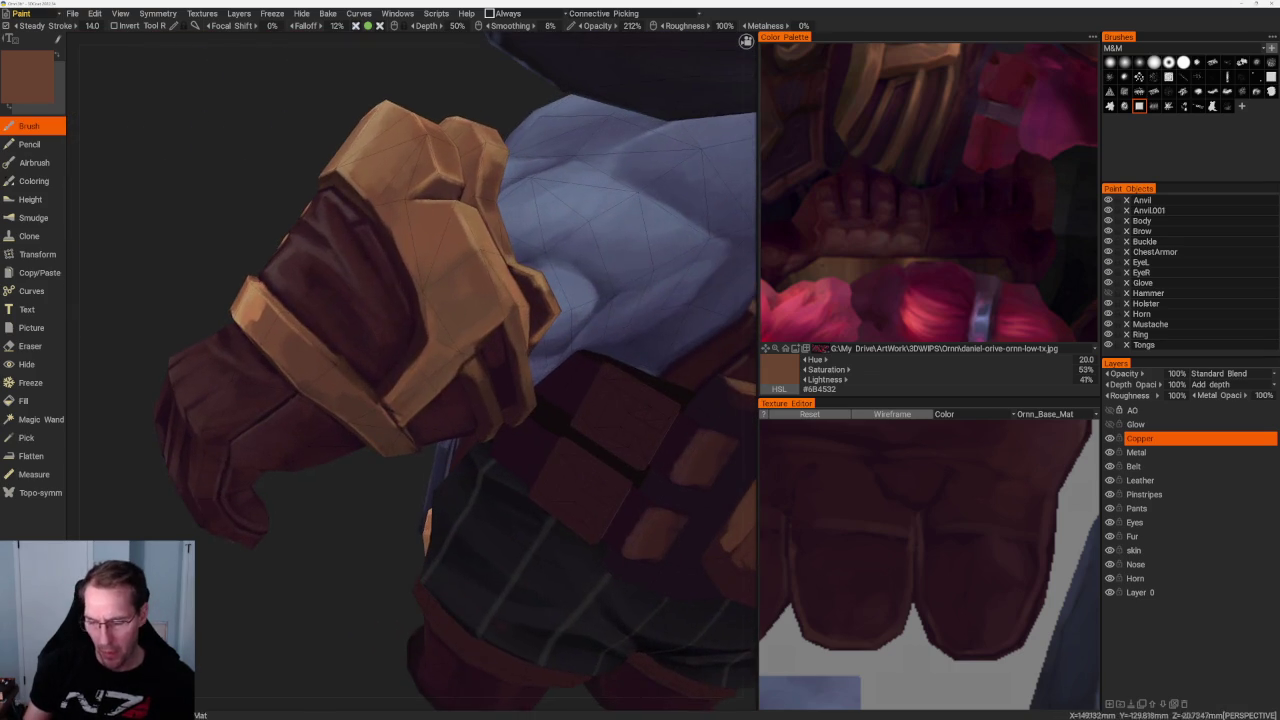
scroll(555, 490, "up", 2)
key("v")
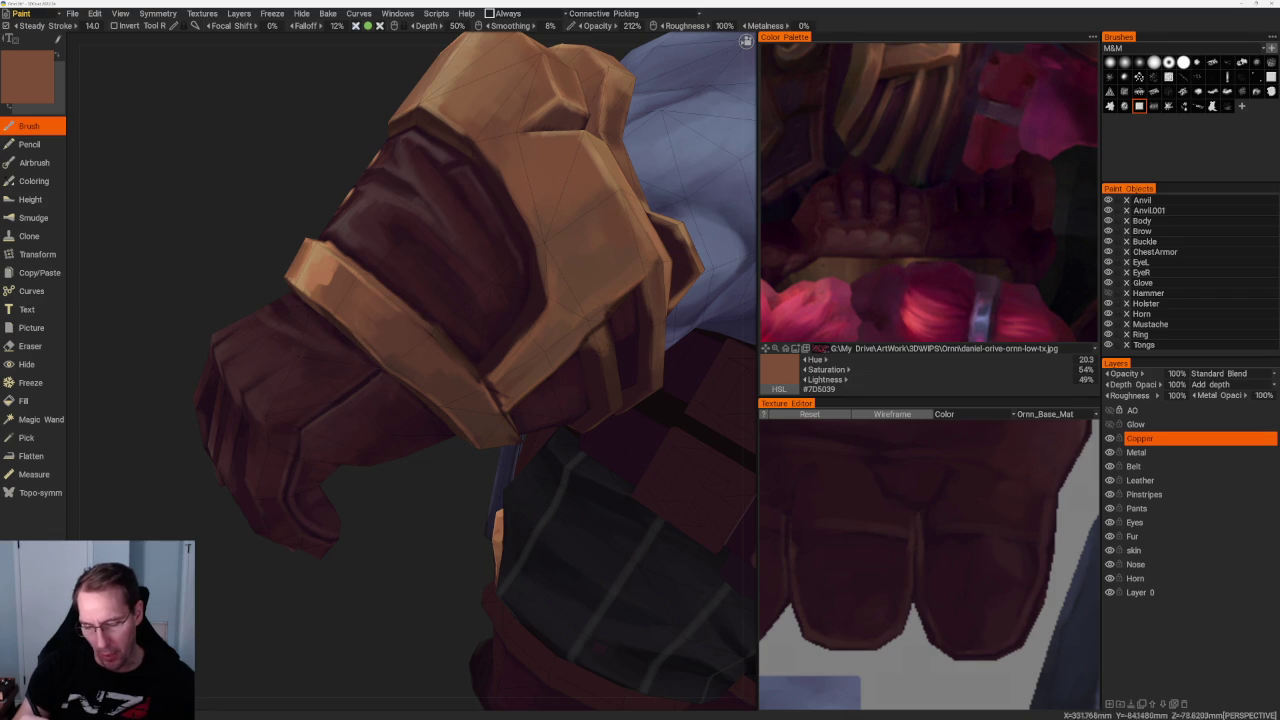
key("v")
middle_click_drag(440, 400, 407, 425)
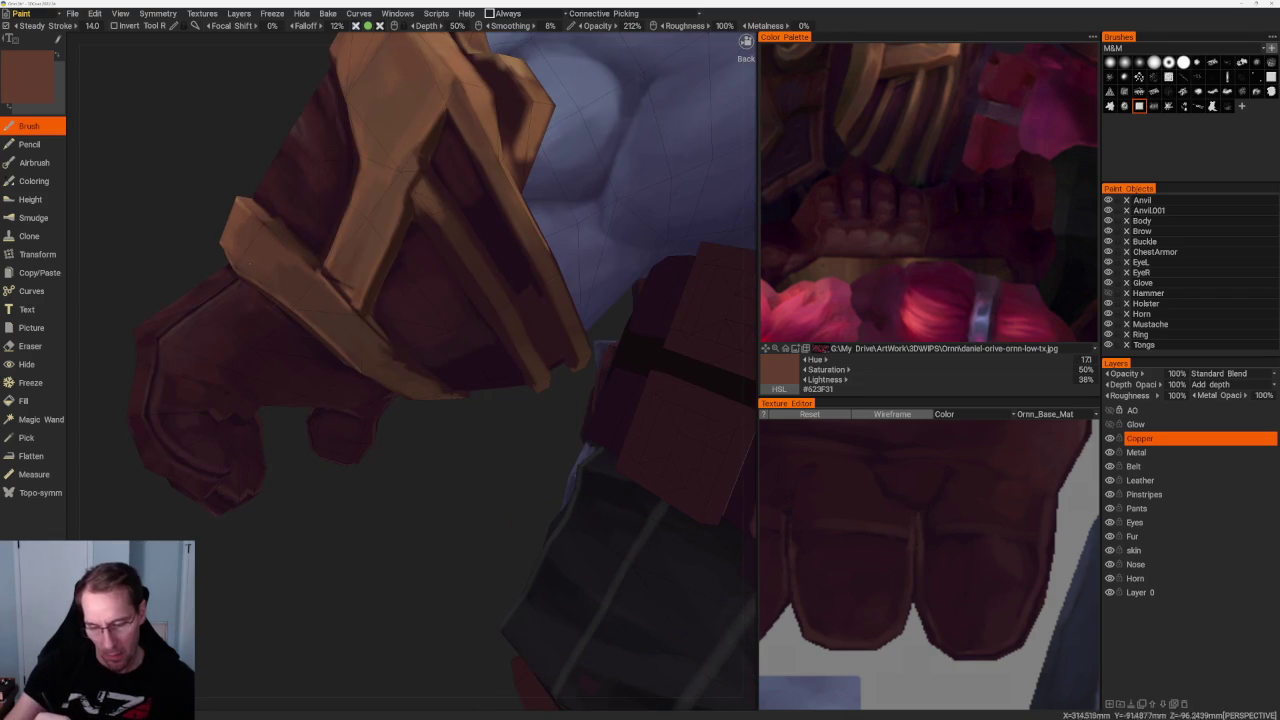
Brush darker and lighter browns along the straps and armour plates, ending on warm brown #604433
key("v")
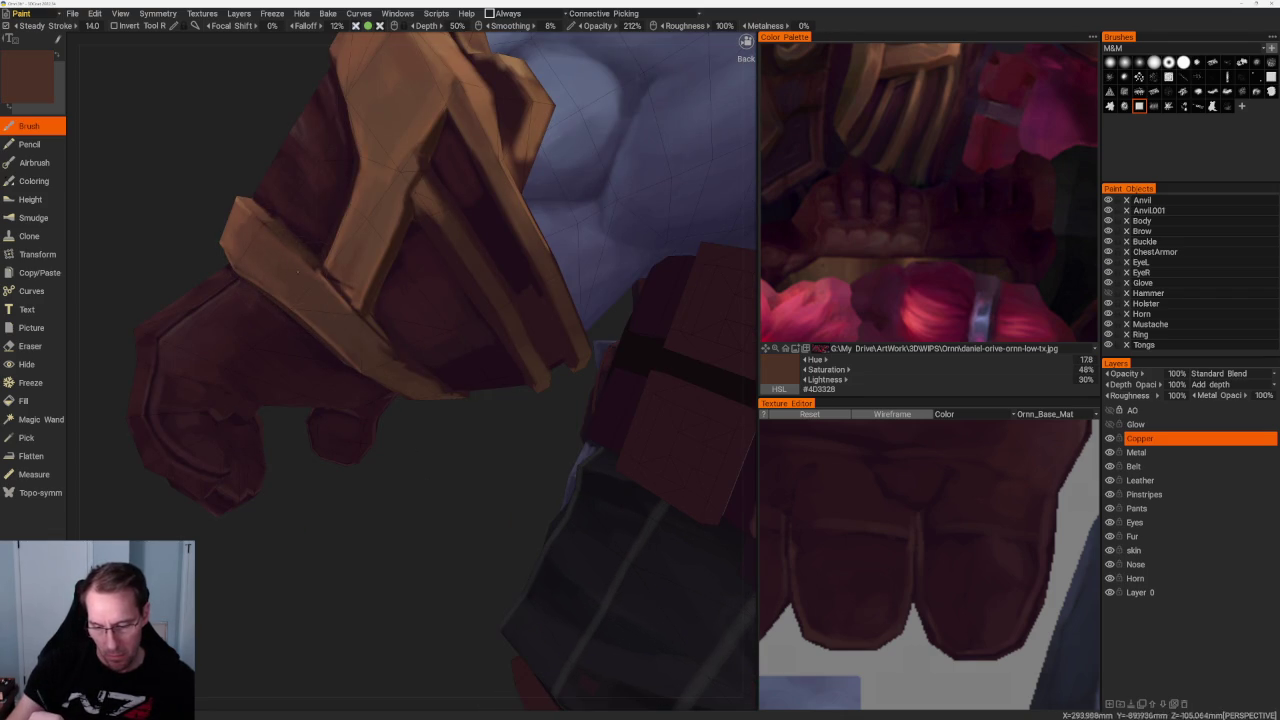
middle_click_drag(432, 441, 436, 426)
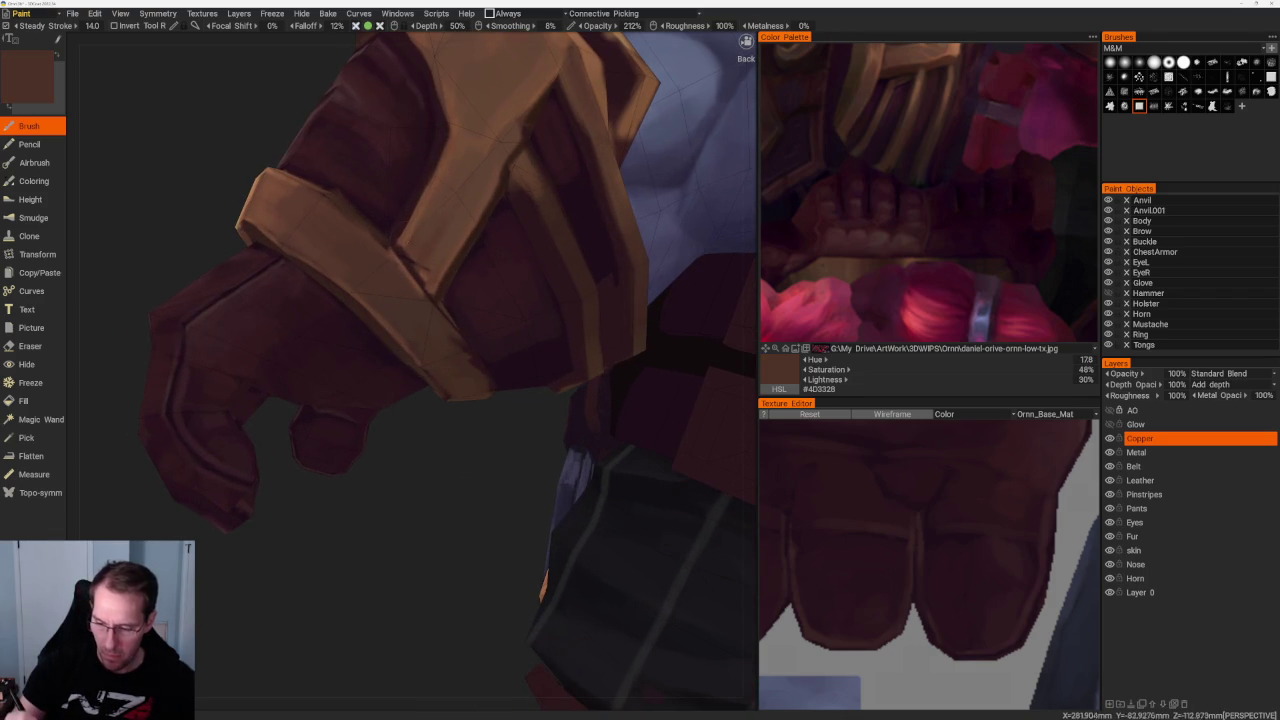
key("v")
key("v")
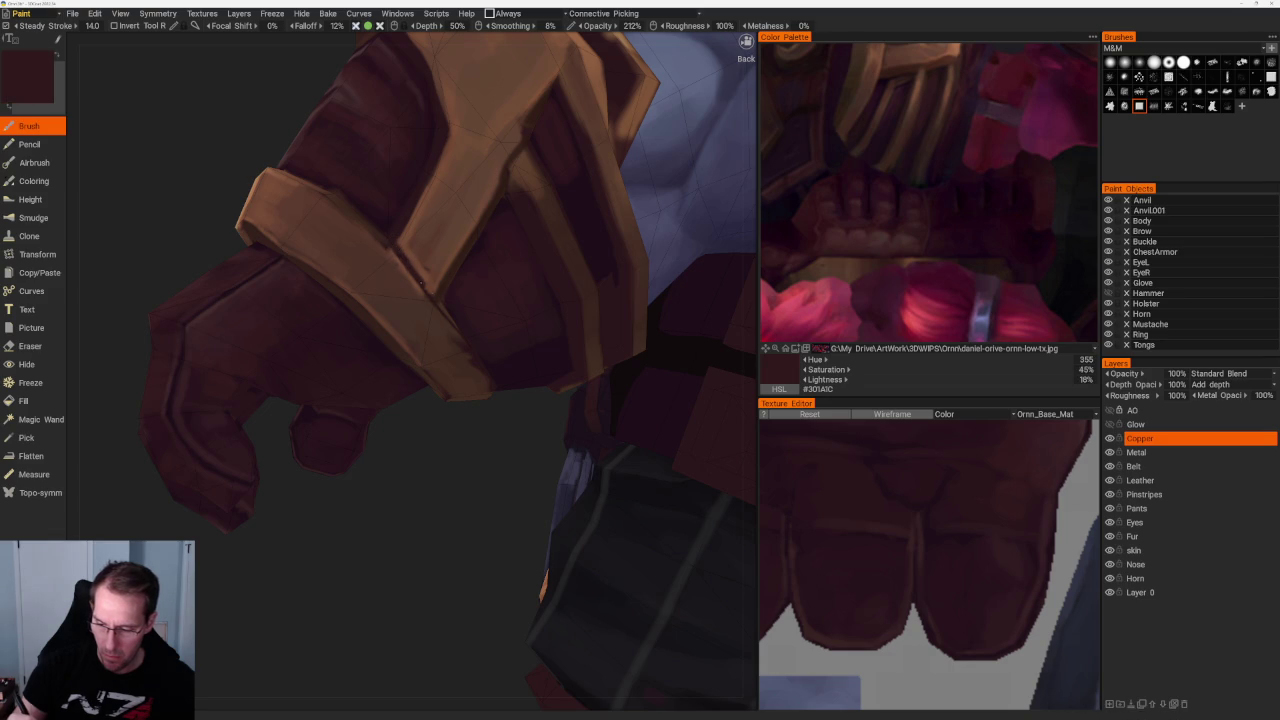
middle_click_drag(485, 370, 460, 460)
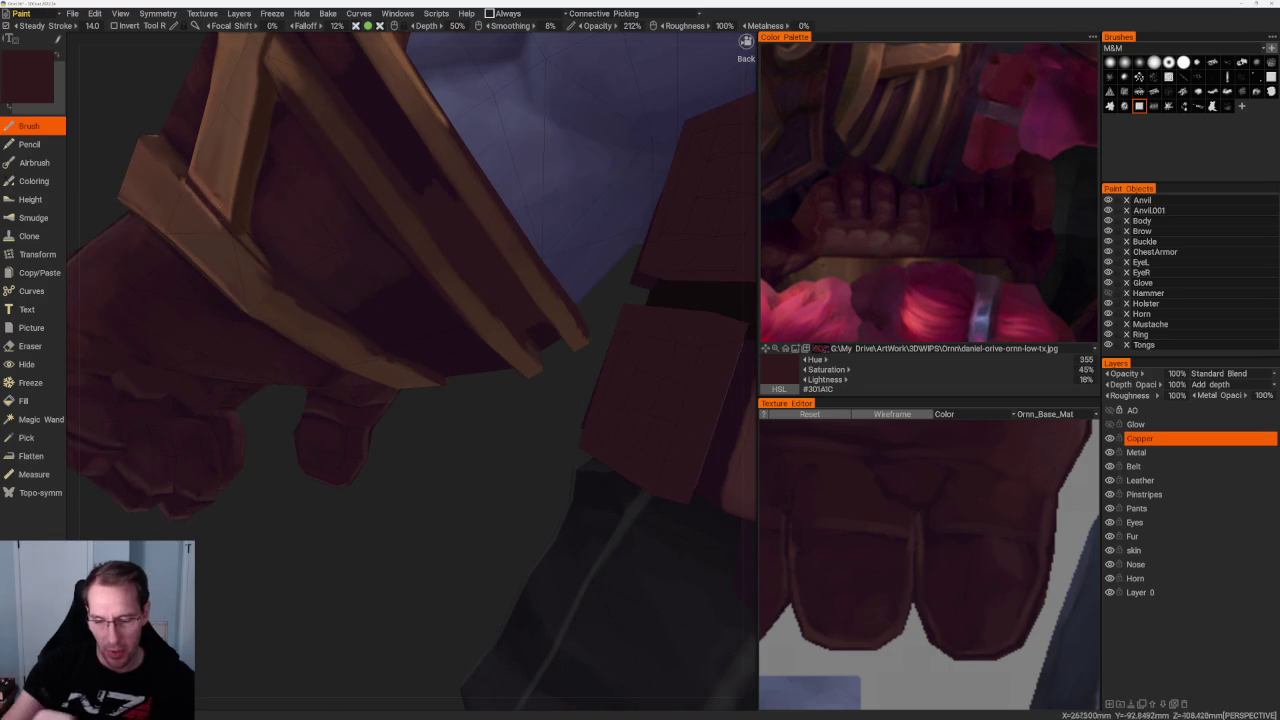
key("v")
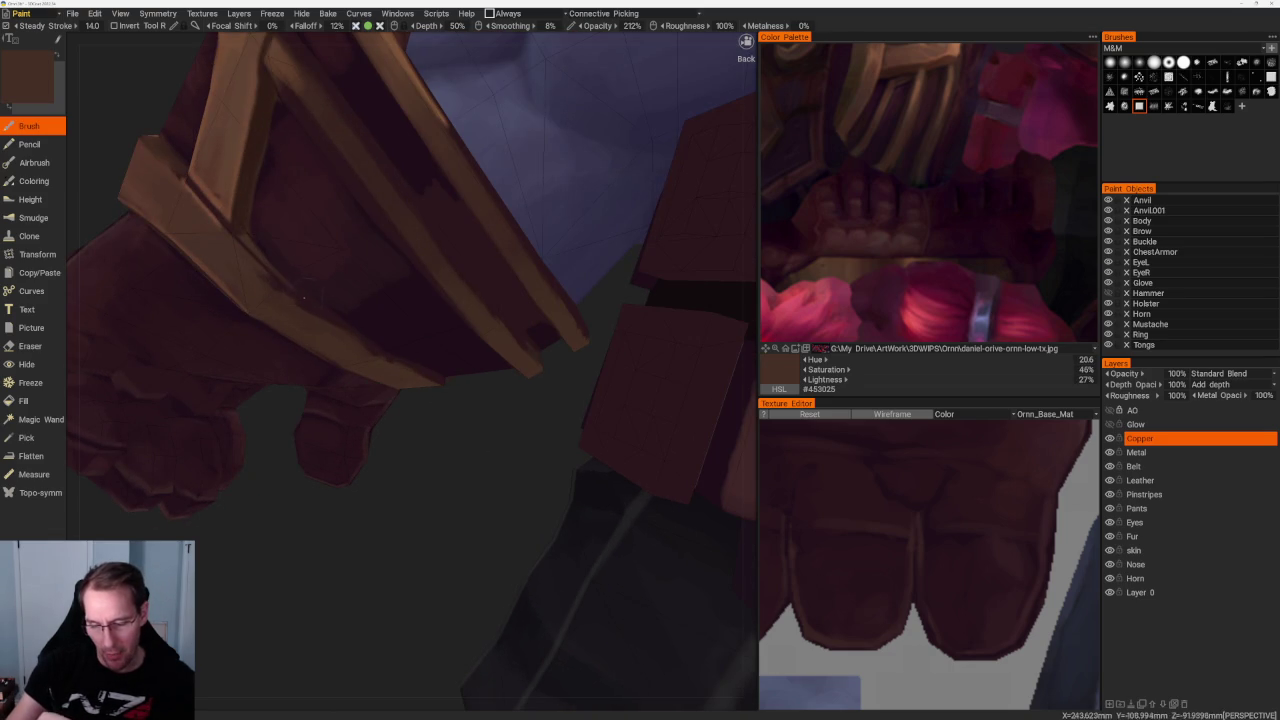
middle_click_drag(419, 448, 470, 430)
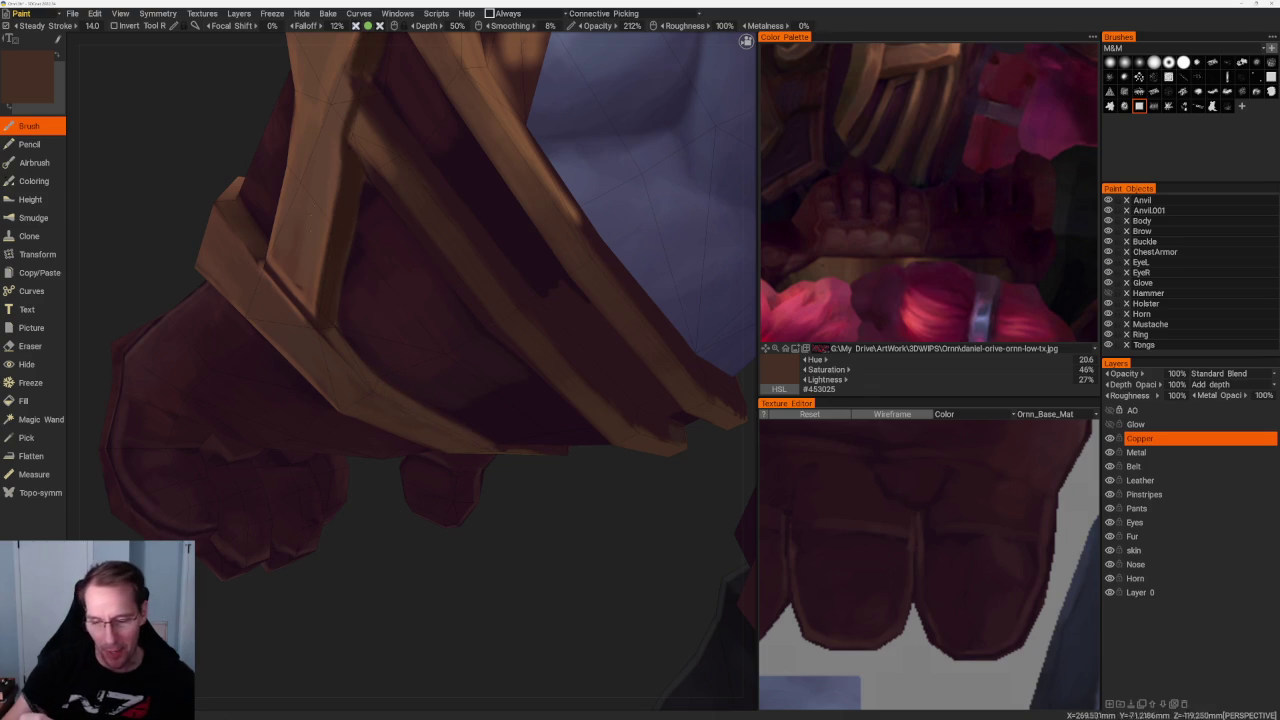
key("v")
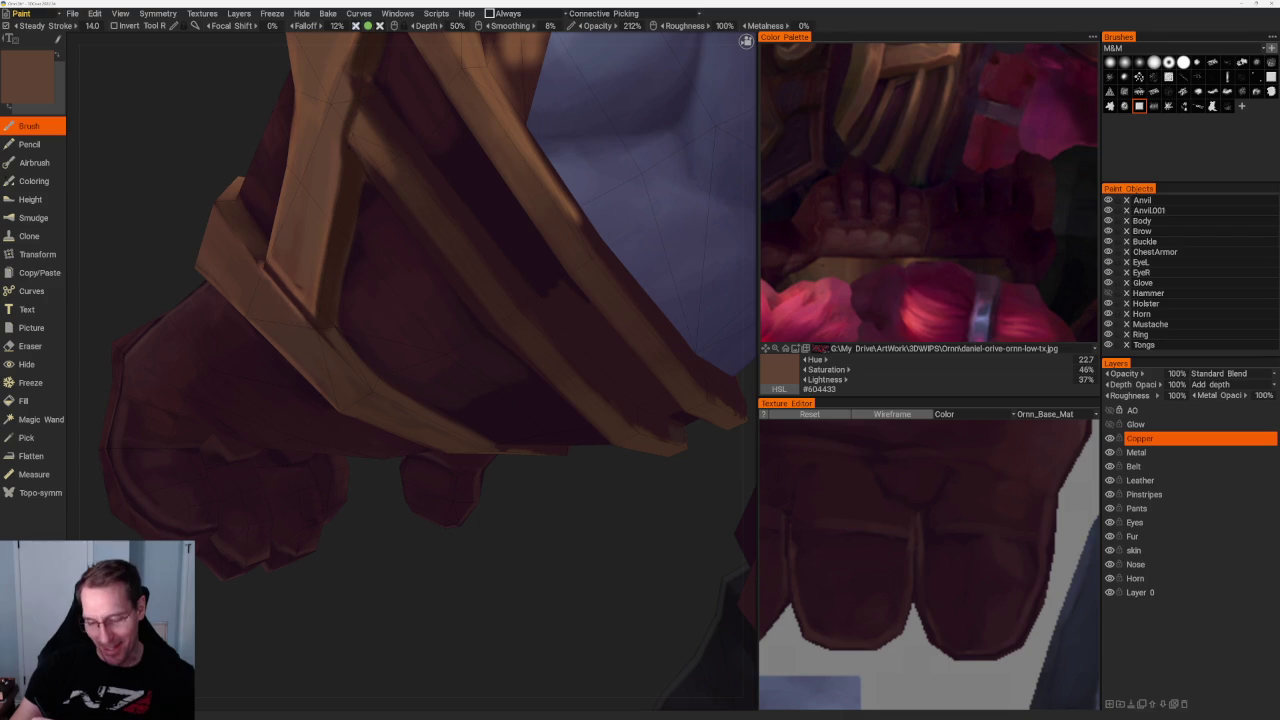
left_click_drag(316, 328, 476, 513, "alt")
left_click_drag(560, 150, 247, 309, "alt")
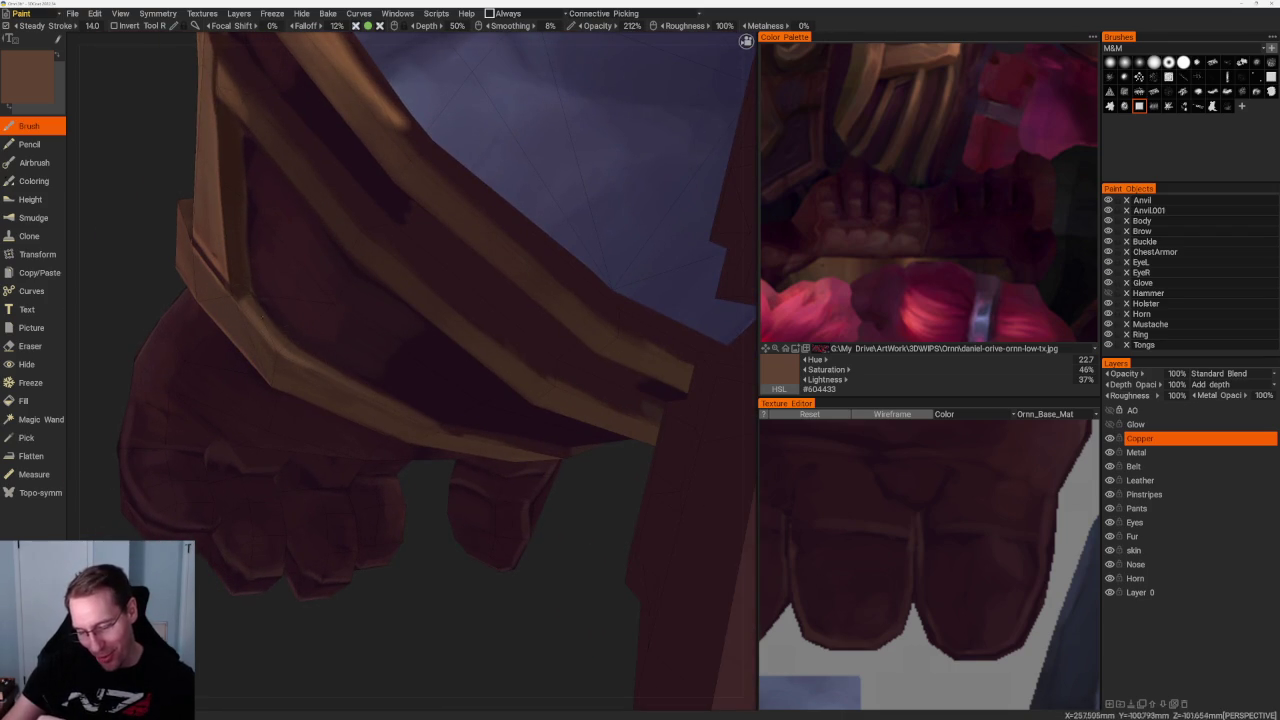
Paint dark brown shadows into the copper bracer's recessed inner faces up close
key("v")
key("v")
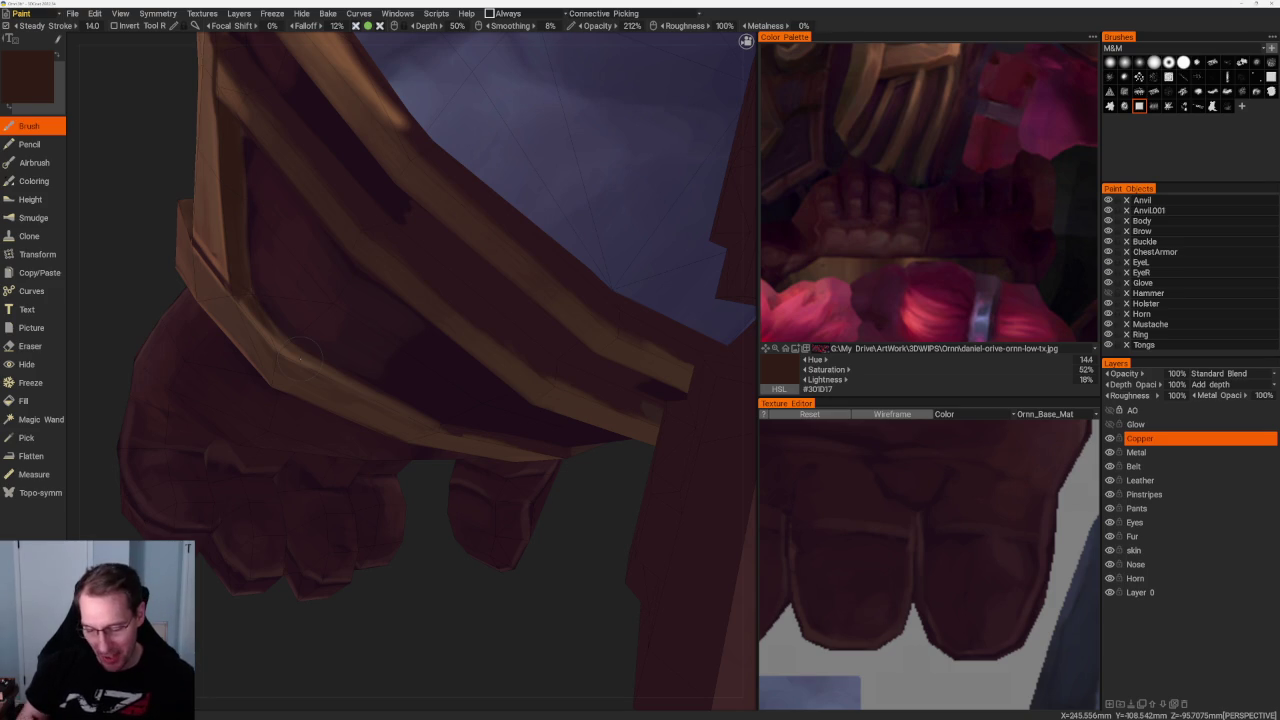
middle_click_drag(300, 355, 368, 175)
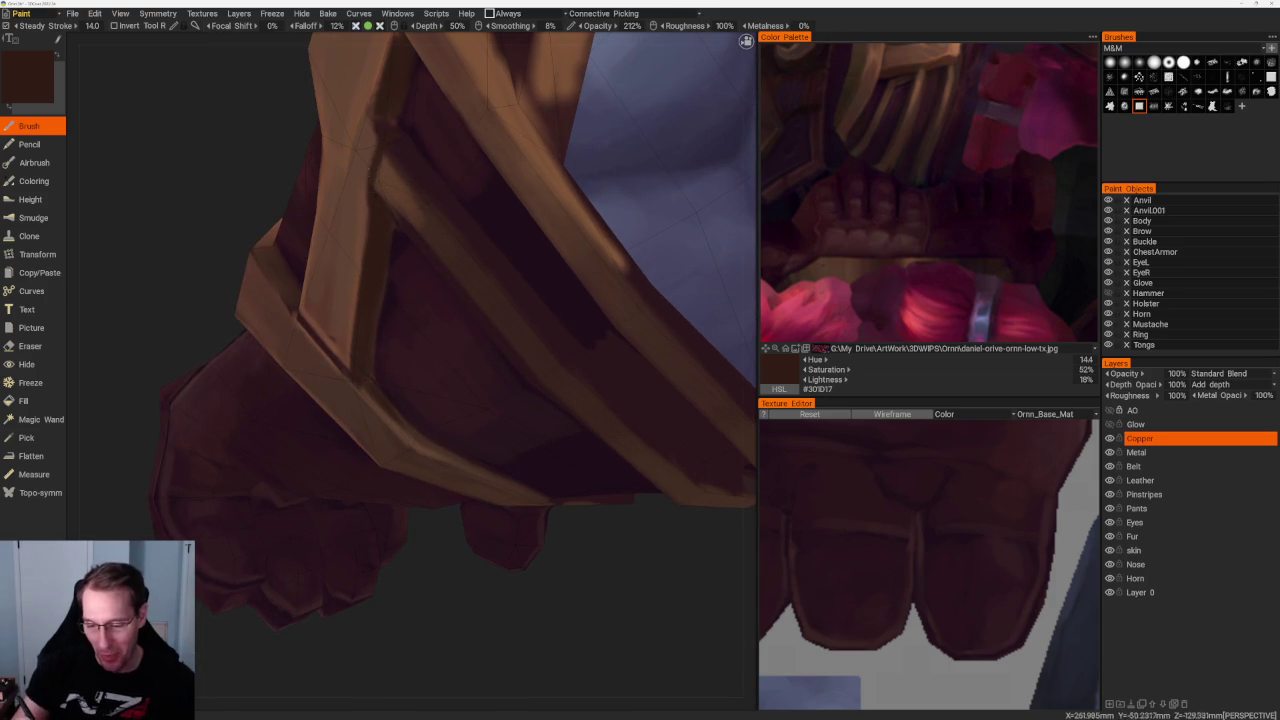
key("v")
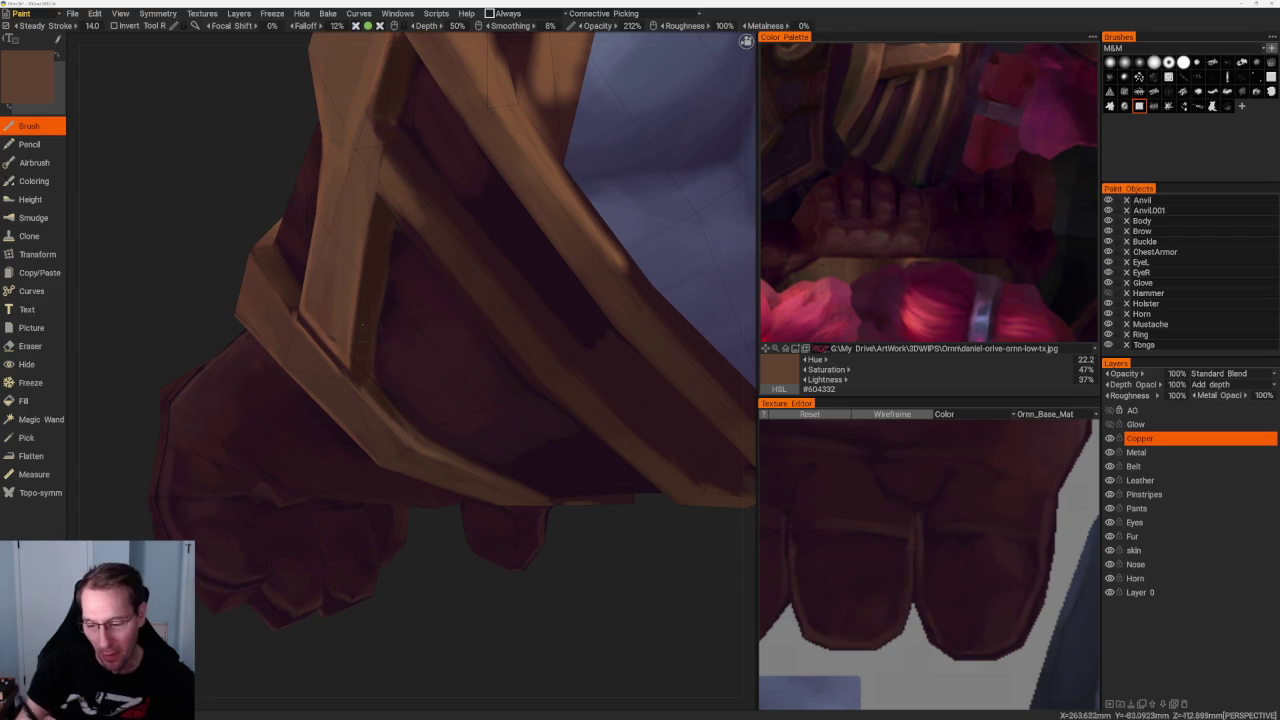
scroll(358, 310, "down", 5)
scroll(414, 486, "up", 5)
scroll(408, 409, "up", 3)
scroll(420, 370, "up", 2)
key("v")
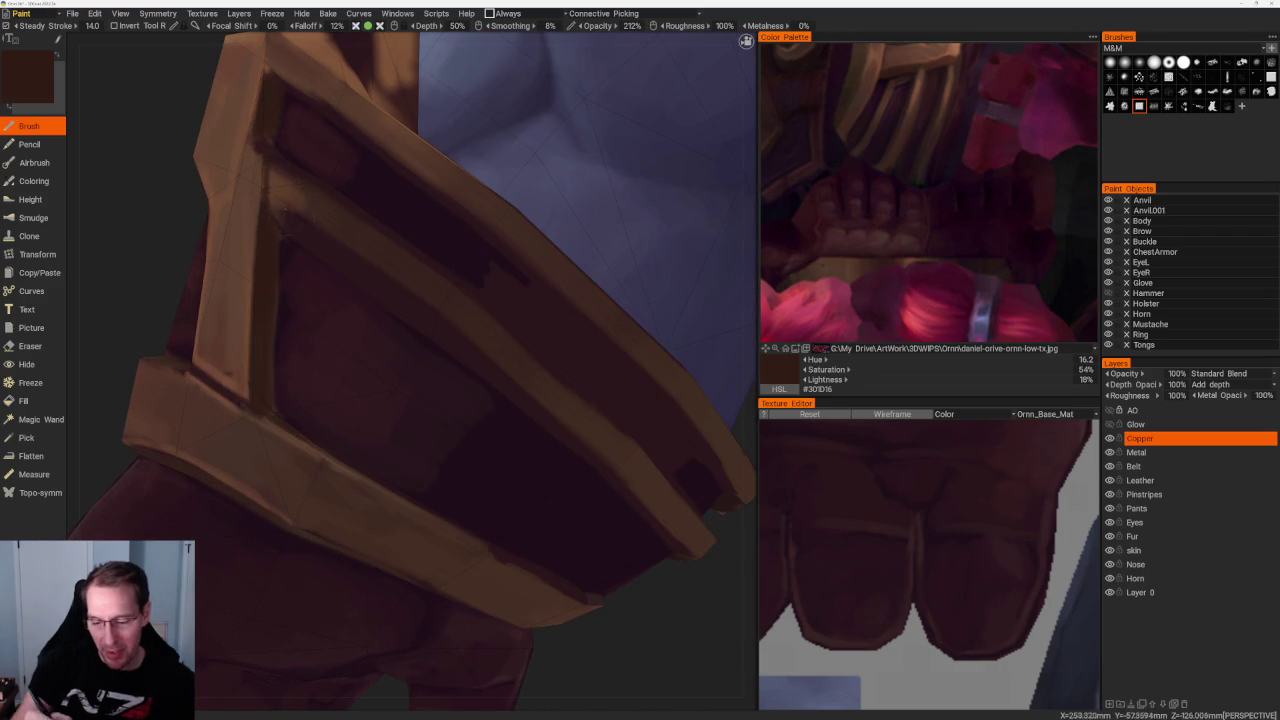
Deepen the bracer plate shadows from below and the torso side with near-black brown #281919
scroll(420, 370, "down", 5)
left_click_drag(300, 131, 466, 449)
scroll(167, 291, "up", 3)
scroll(167, 291, "up", 2)
scroll(430, 383, "down", 4)
left_click_drag(449, 526, 434, 480)
scroll(434, 480, "up", 5)
scroll(517, 581, "down", 4)
left_click_drag(269, 191, 330, 190)
scroll(300, 200, "up", 4)
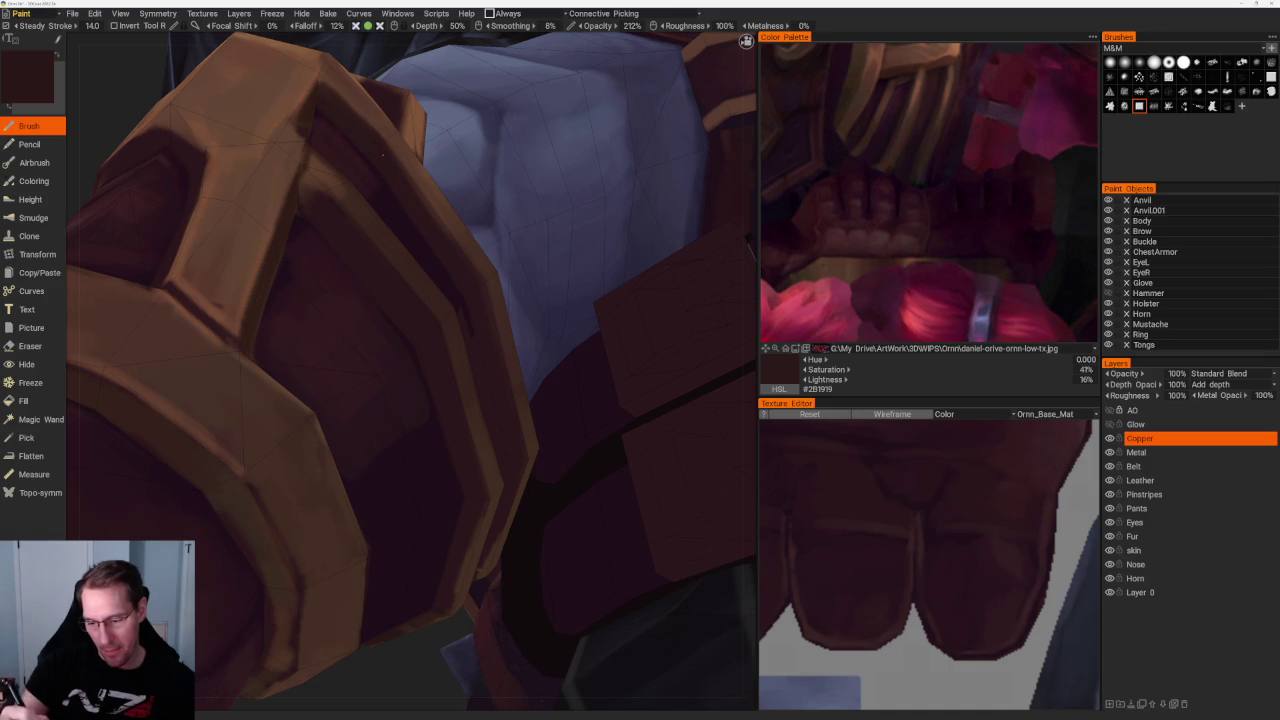
scroll(478, 297, "down", 5)
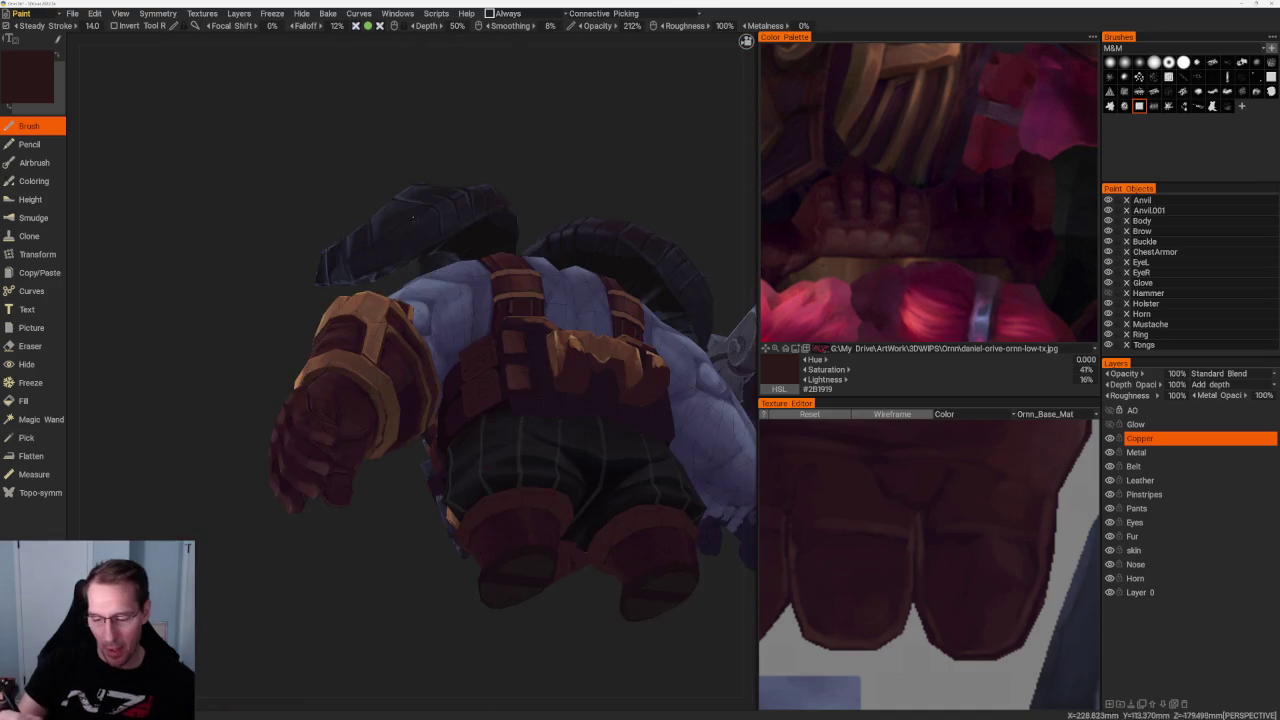
Sample a mid brown from the copper armour, then a slightly darker brown
left_click_drag(478, 297, 520, 290)
scroll(478, 297, "up", 3)
scroll(478, 297, "up", 2)
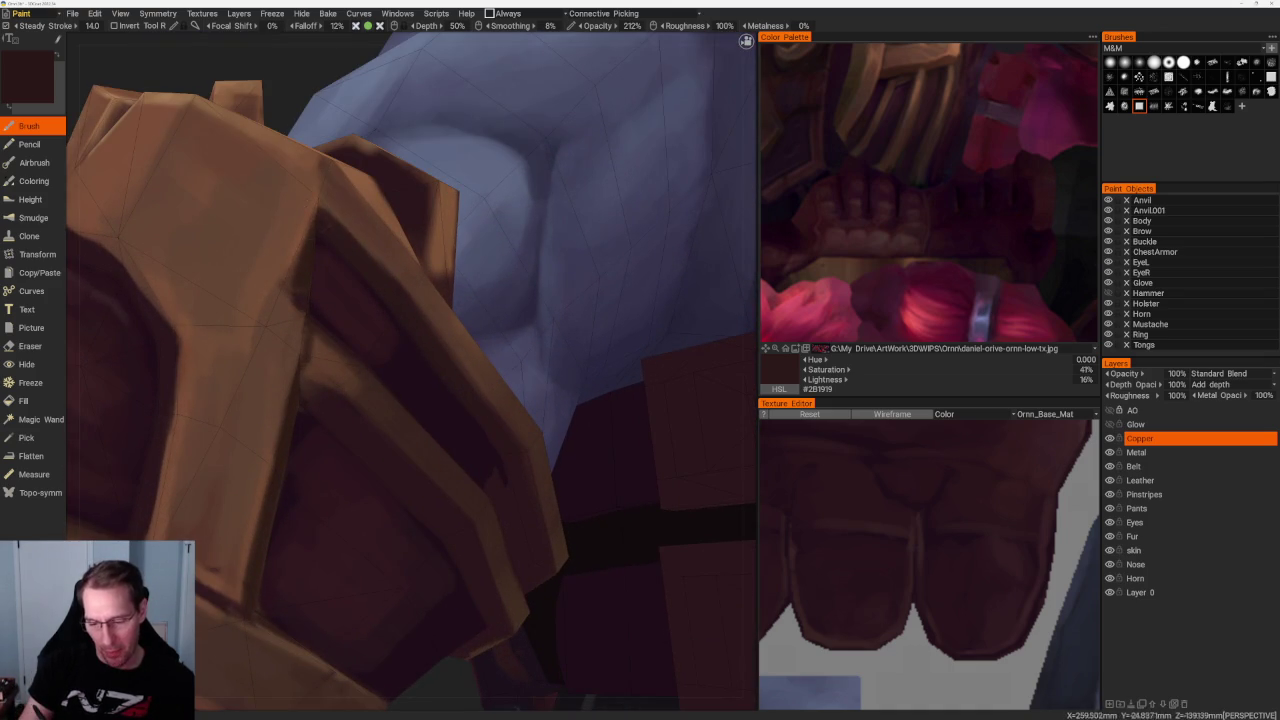
key("v")
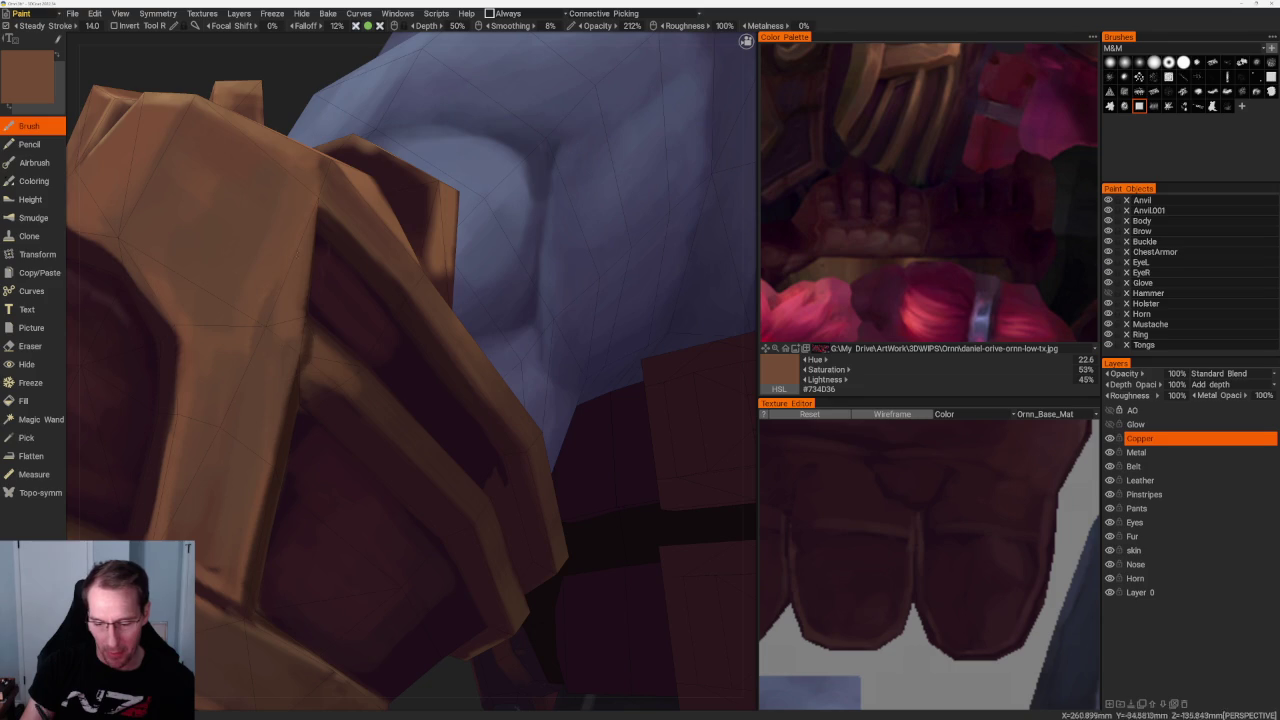
key("v")
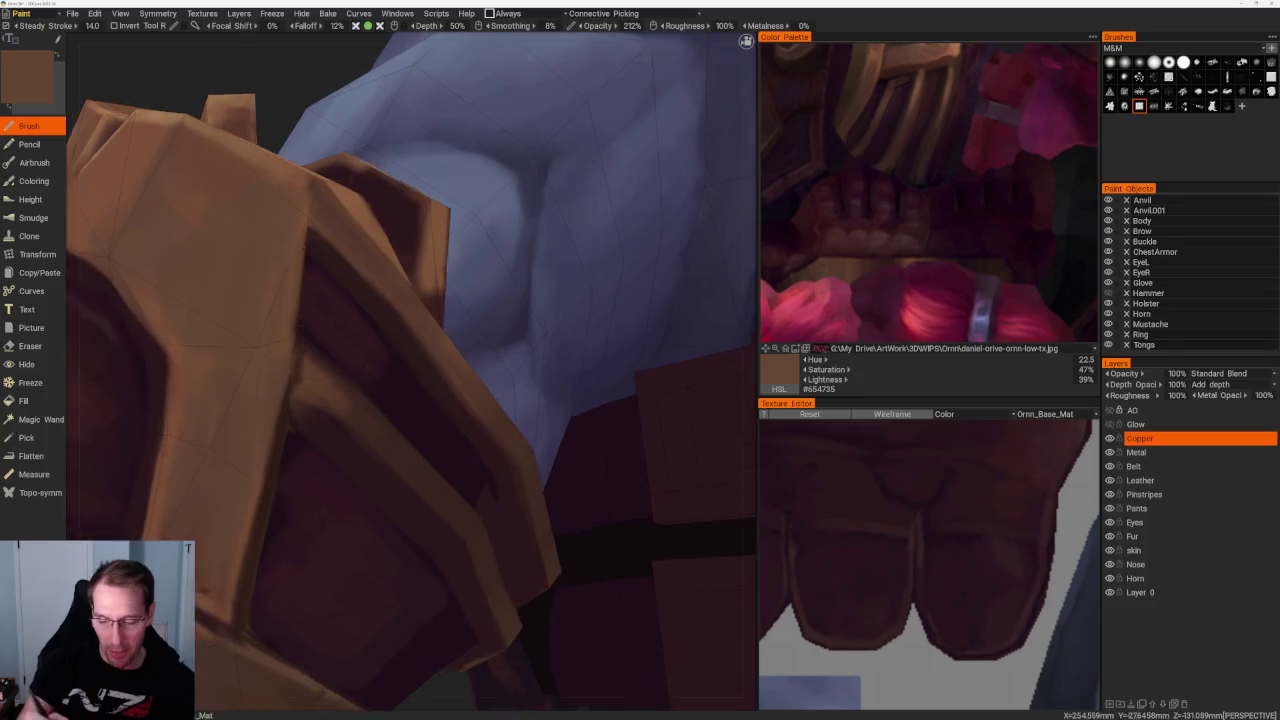
scroll(337, 123, "down", 5)
scroll(300, 137, "up", 3)
scroll(357, 180, "up", 3)
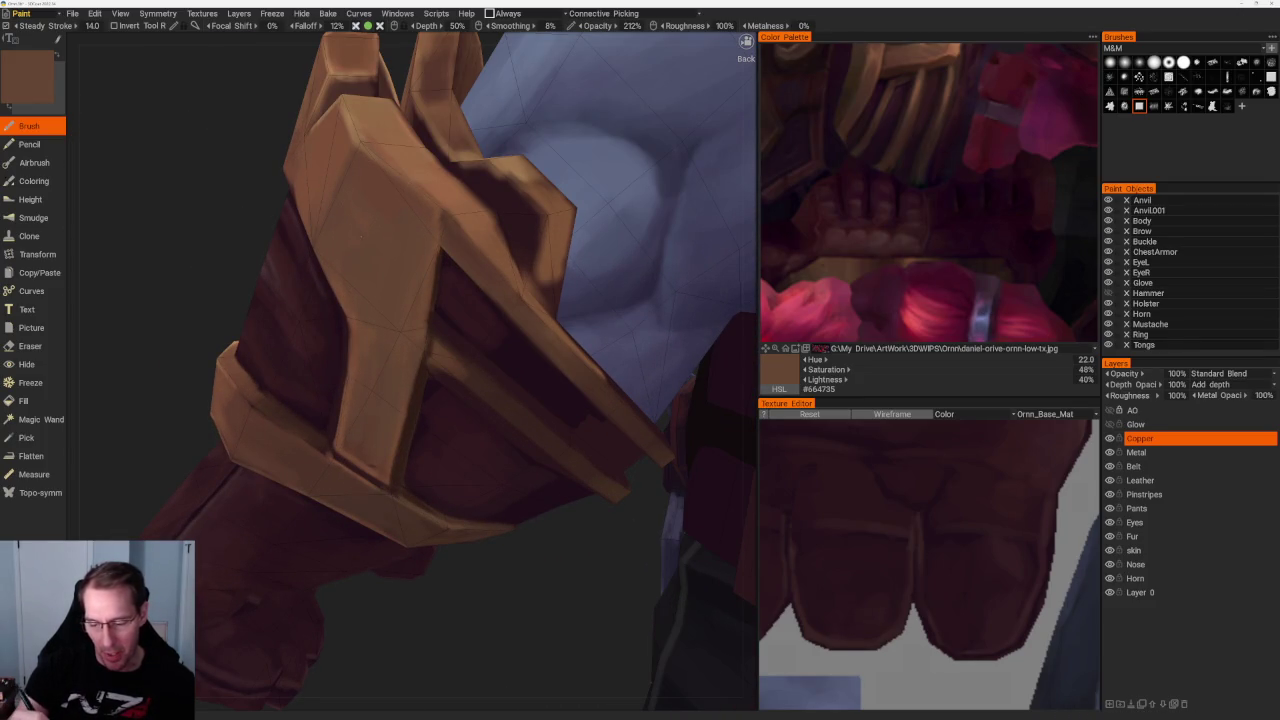
Work around the gauntlet and glove, ending on dark brown #3F2A21 for the deep shadows
left_click_drag(220, 110, 269, 112)
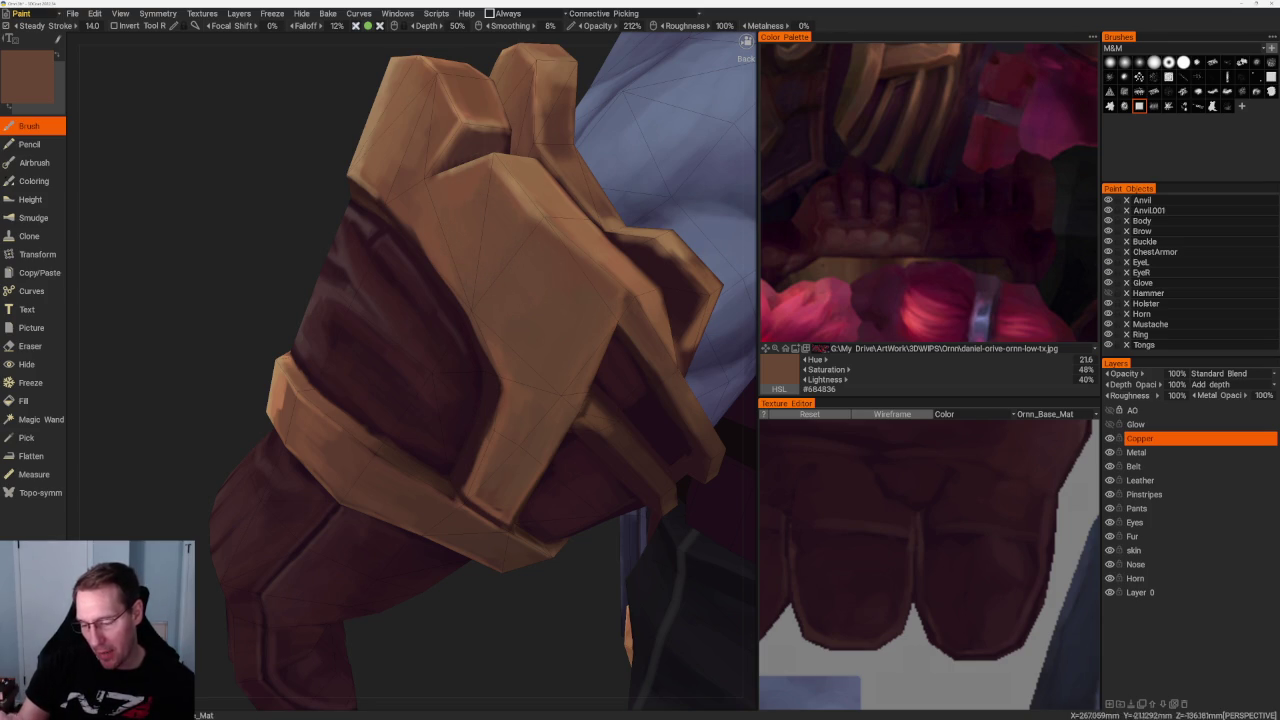
left_click_drag(150, 300, 100, 280)
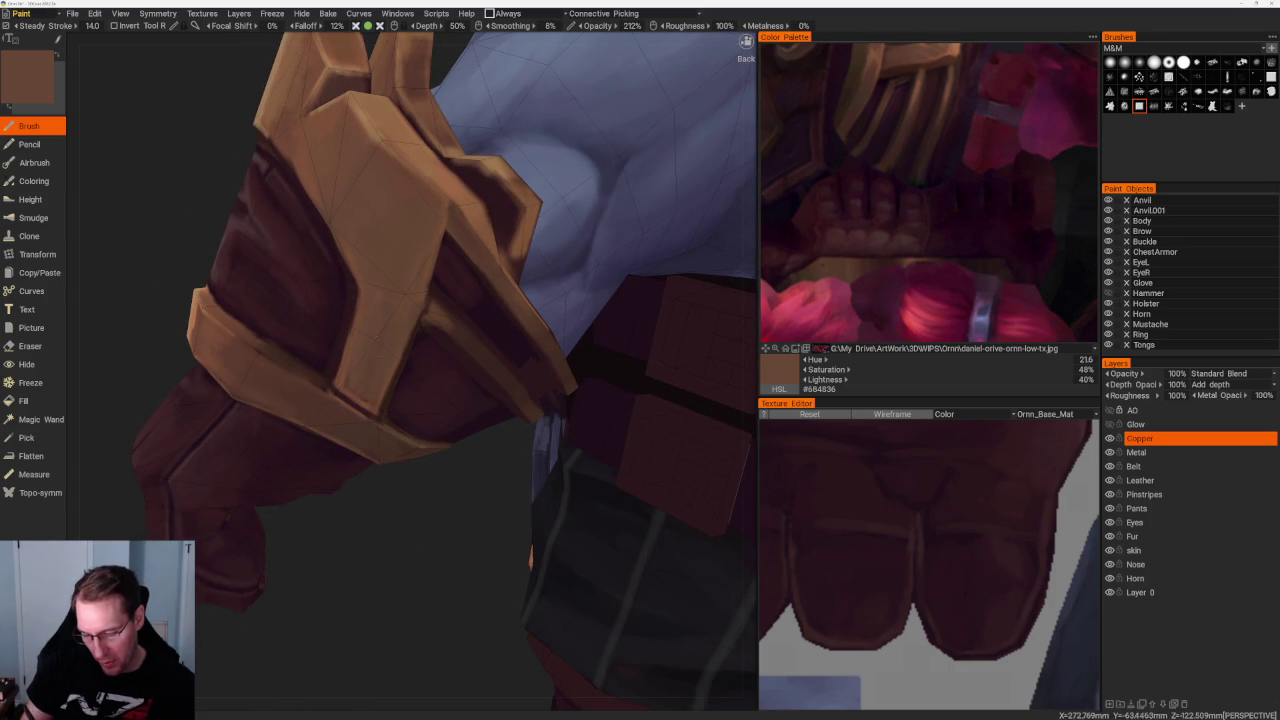
key("v")
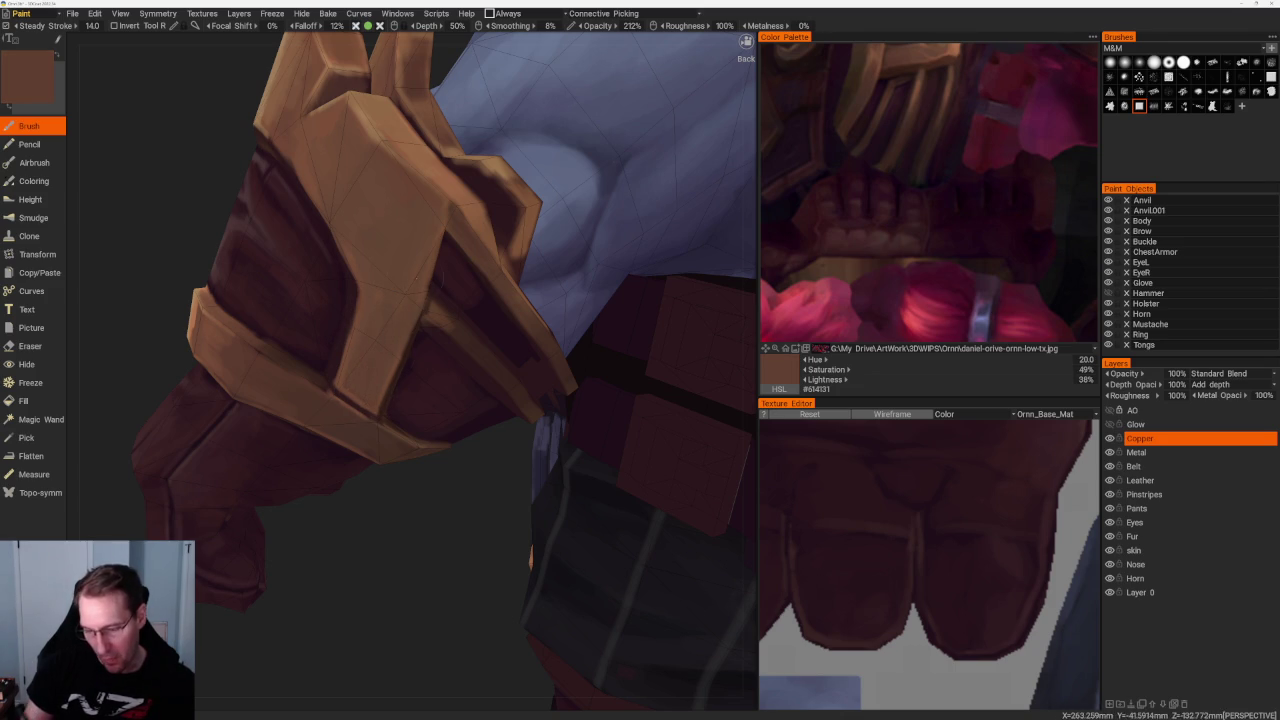
mouse_move(471, 460)
middle_mouse_down()
mouse_move(354, 507)
mouse_move(357, 480)
middle_mouse_up()
scroll(460, 470, "down", 5)
scroll(420, 534, "up", 5)
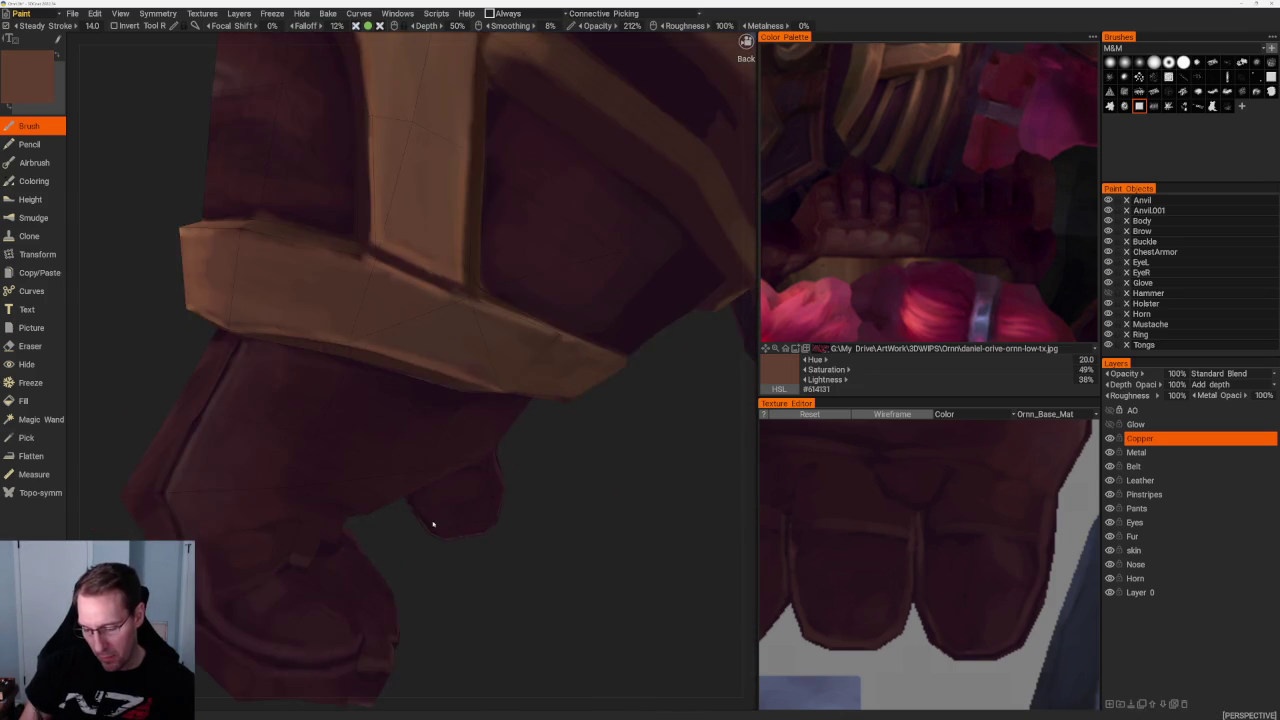
middle_click_drag(420, 534, 485, 446)
key("v")
scroll(492, 401, "down", 3)
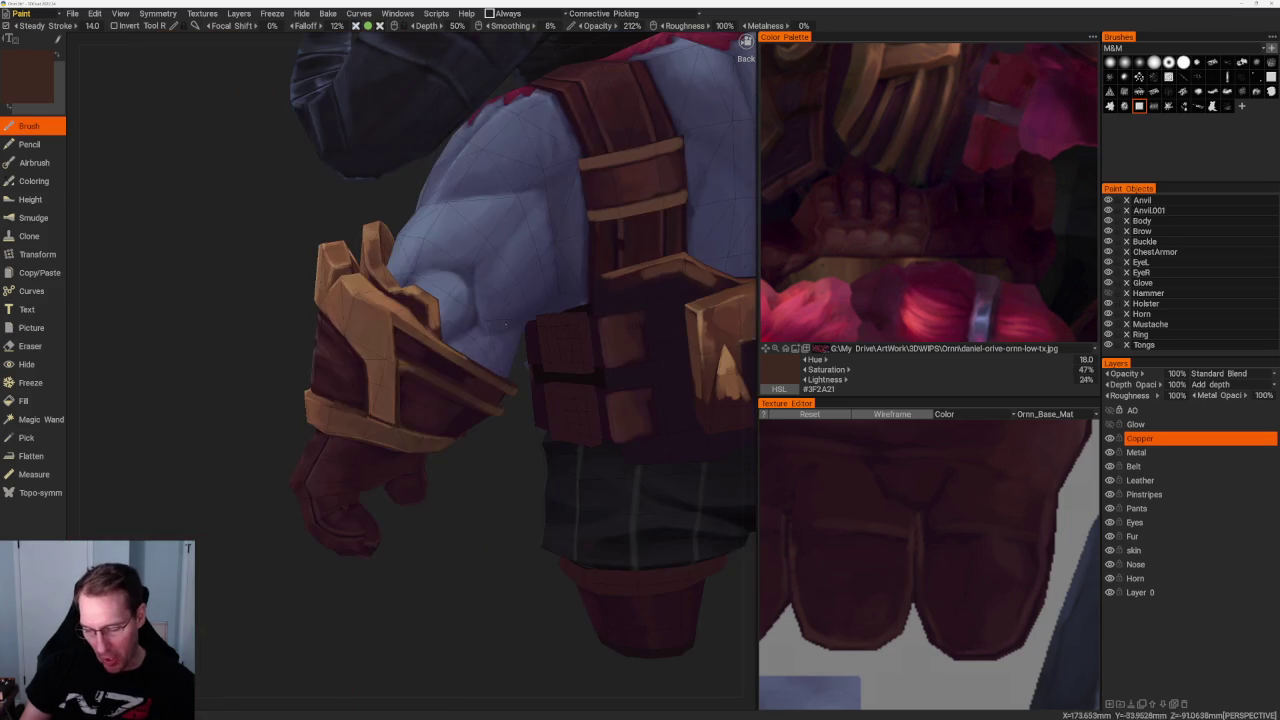
From a low front view, brush a darker tone onto part of the gauntlet band
middle_click_drag(492, 401, 466, 480)
scroll(500, 360, "up", 2)
scroll(500, 360, "up", 2)
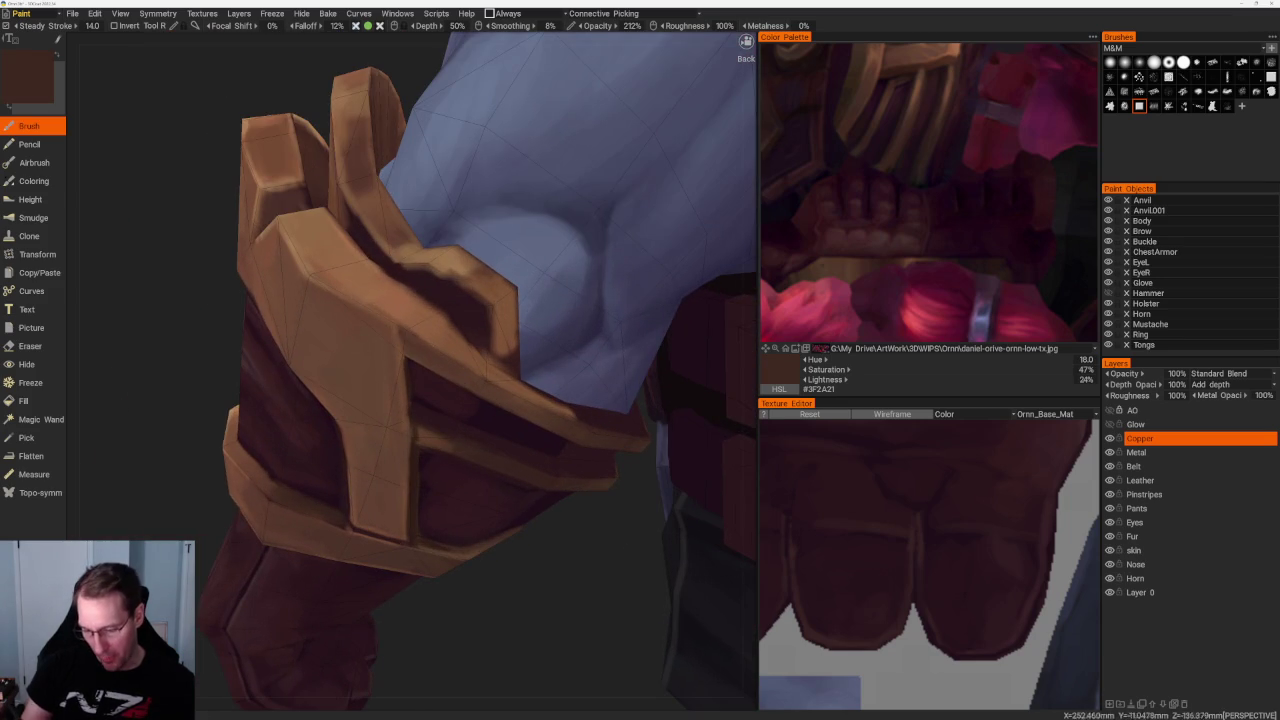
scroll(450, 490, "down", 2)
scroll(450, 490, "down", 3)
mouse_move(440, 500)
middle_mouse_down()
mouse_move(451, 491)
mouse_move(561, 574)
middle_mouse_up()
scroll(440, 535, "up", 3)
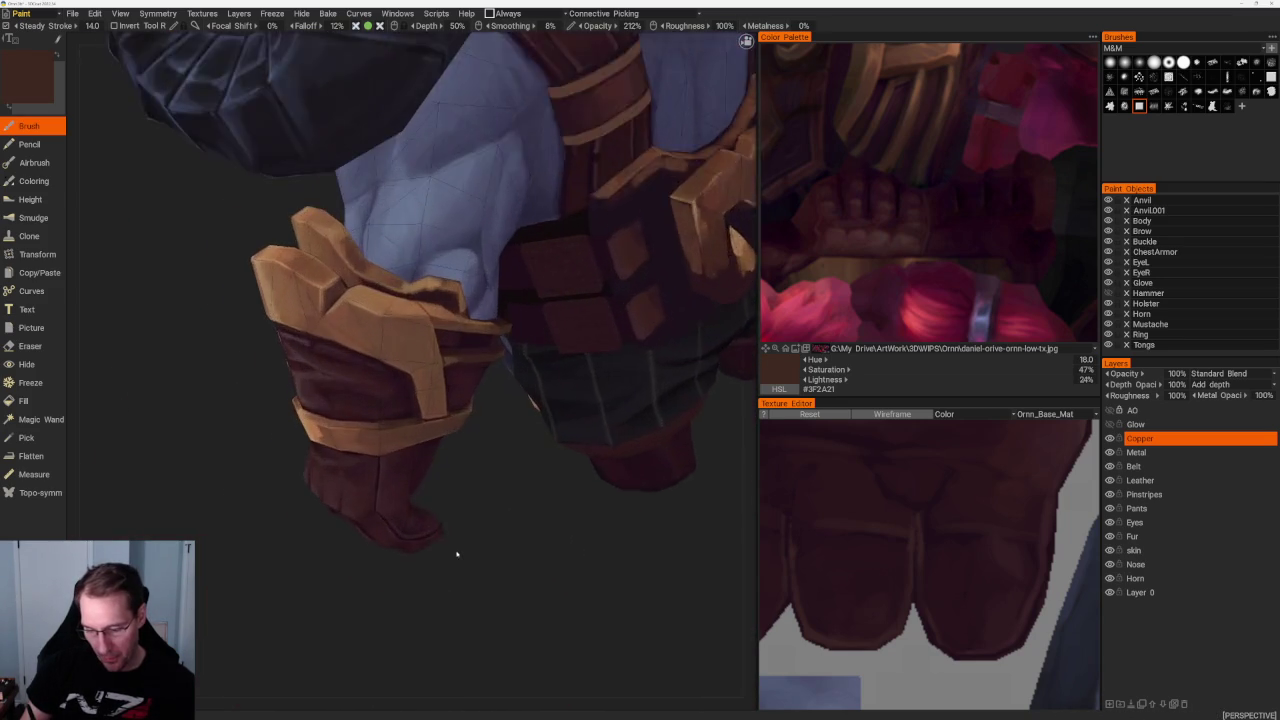
scroll(500, 551, "up", 3)
scroll(500, 551, "up", 3)
left_click_drag(208, 330, 234, 362)
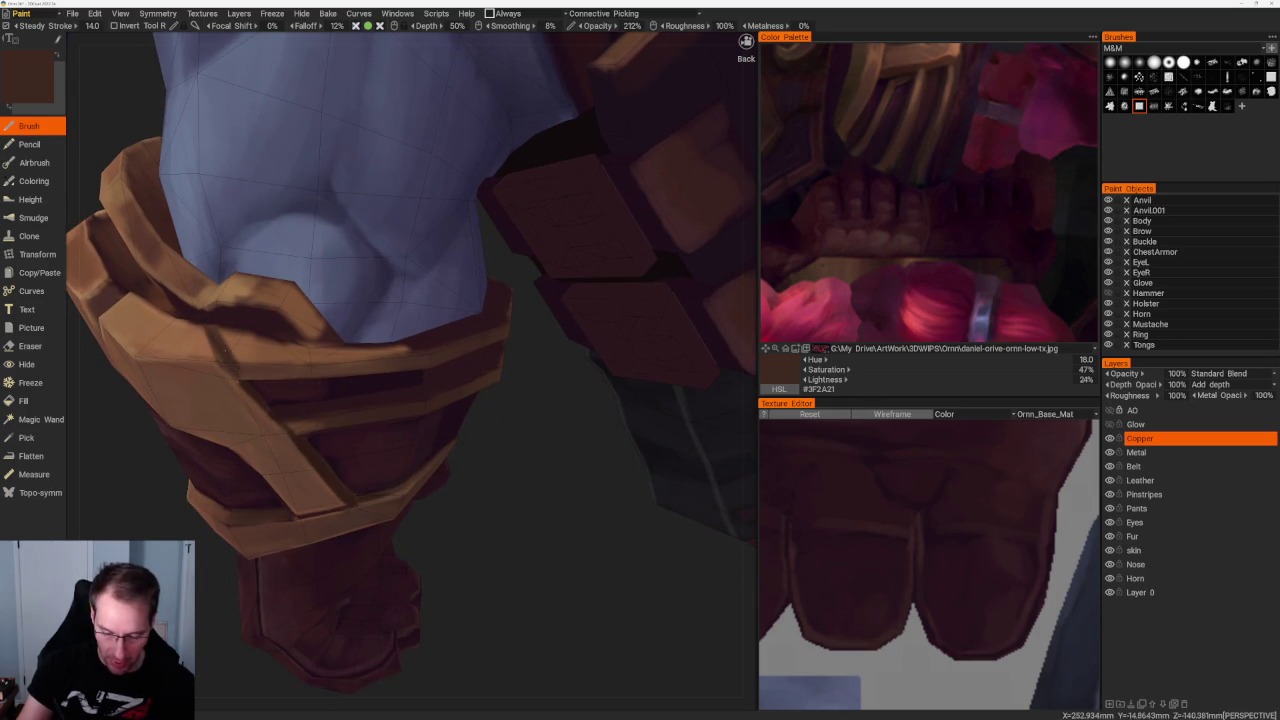
Pick a light orange-brown highlight colour, warm it toward tan, and review the bracer from several angles
key("v")
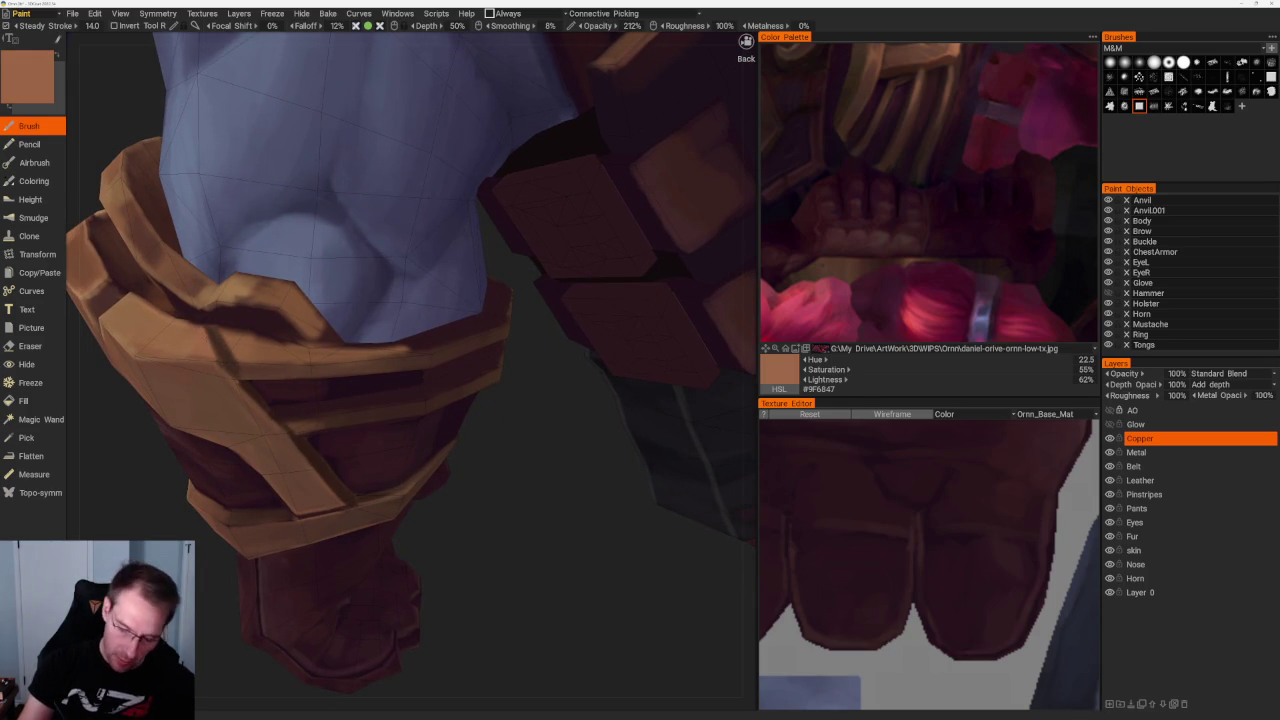
key("v")
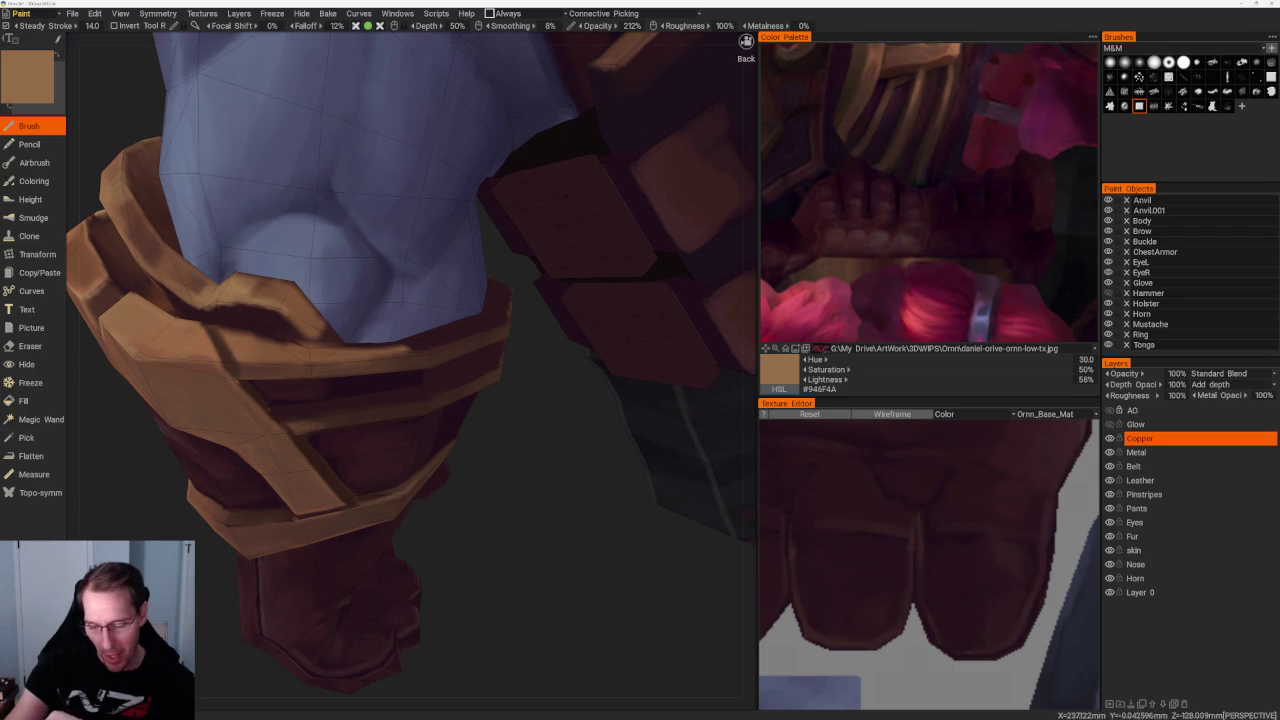
mouse_move(296, 290)
middle_mouse_down()
mouse_move(504, 522)
mouse_move(493, 462)
middle_mouse_up()
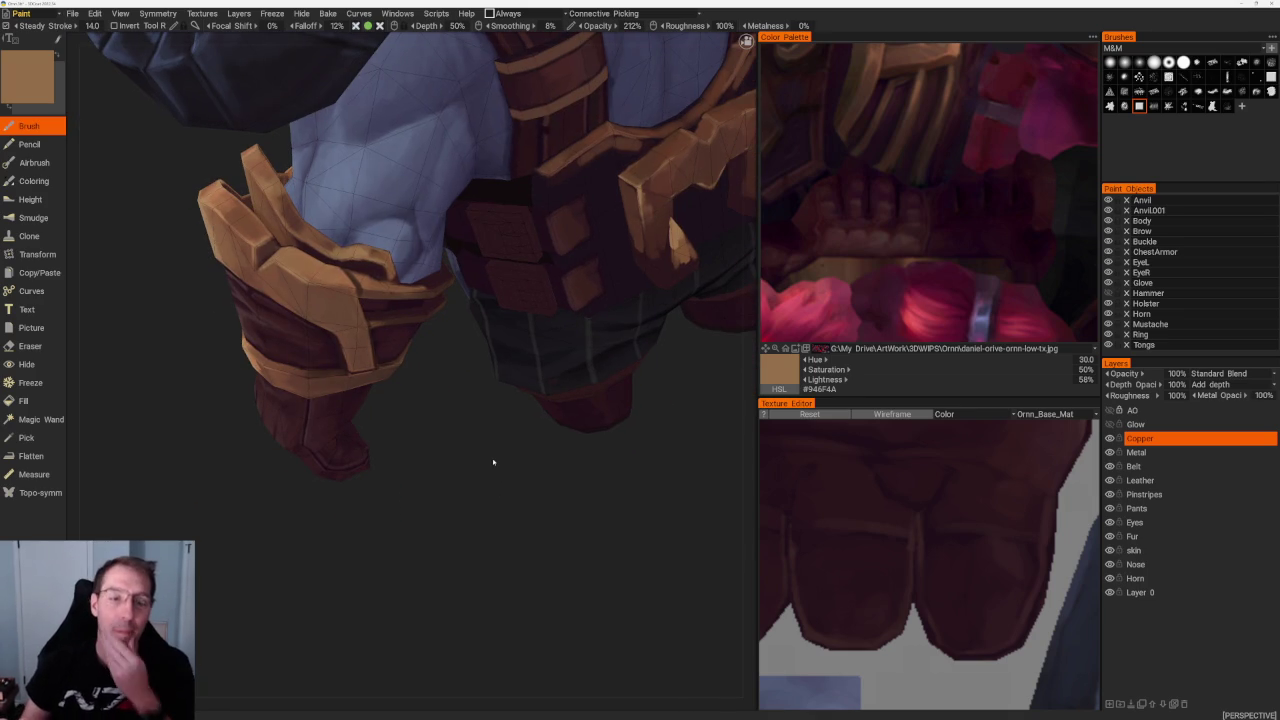
mouse_move(493, 462)
middle_mouse_down()
mouse_move(457, 414)
mouse_move(470, 432)
middle_mouse_up()
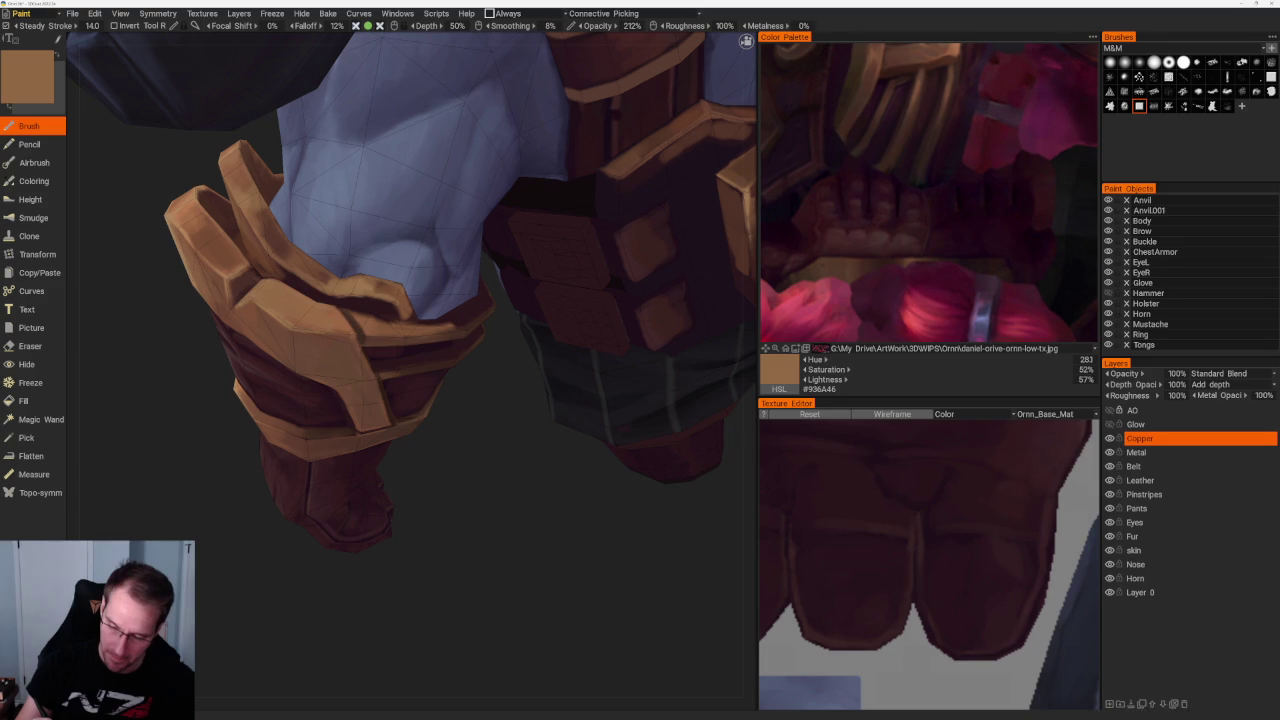
middle_click_drag(449, 446, 353, 342)
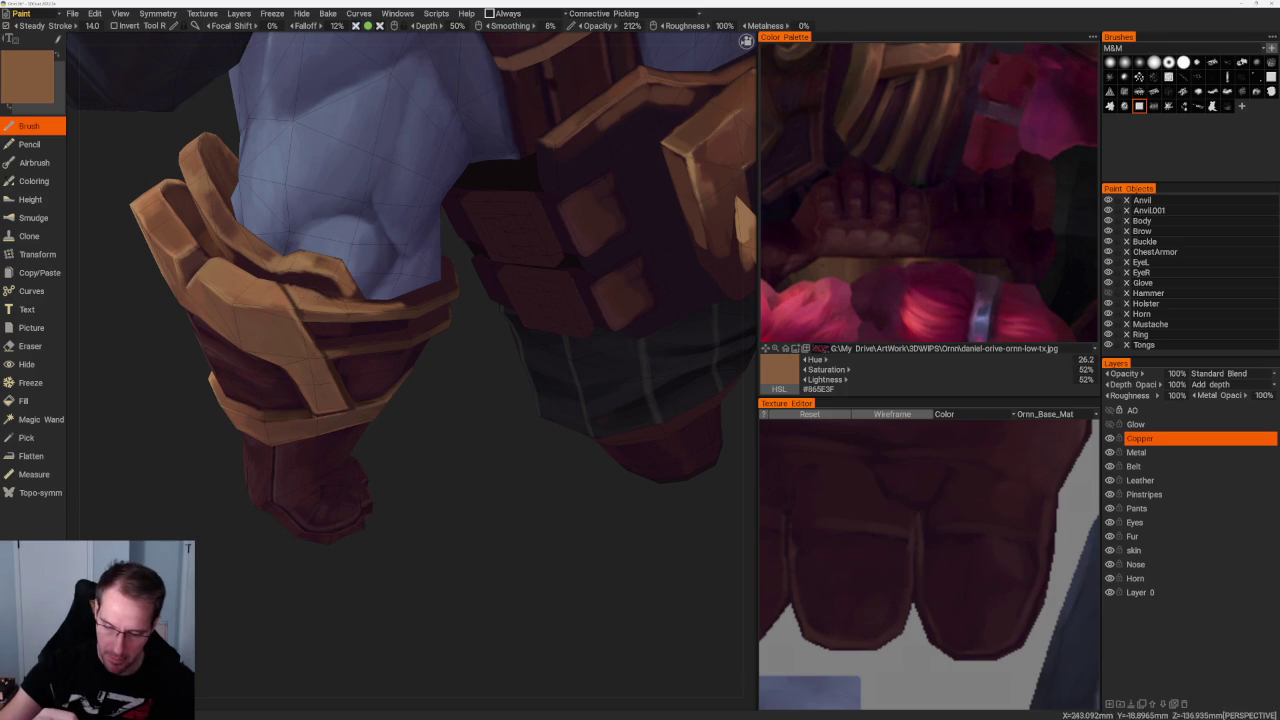
key("Home")
right_click_drag(500, 300, 523, 420)
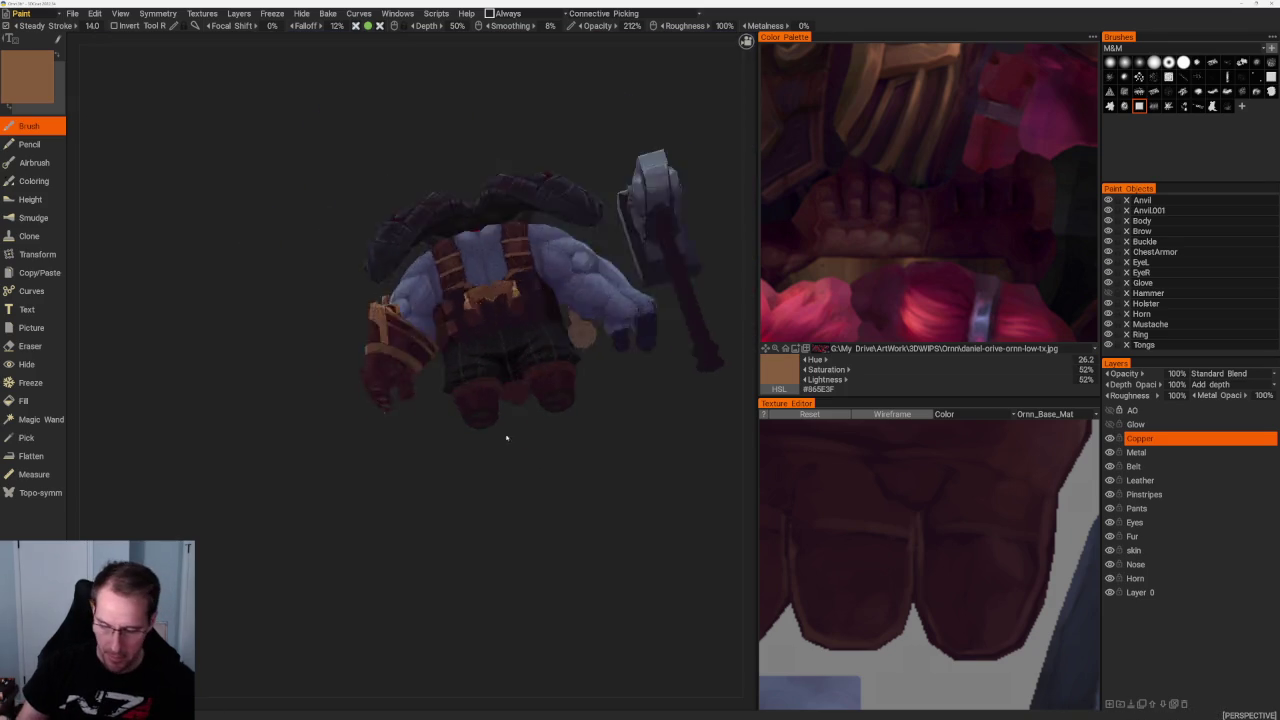
Zoom in close on the bracer's upper edges above the glove for tan highlight painting
scroll(523, 420, "up", 3)
scroll(523, 420, "up", 5)
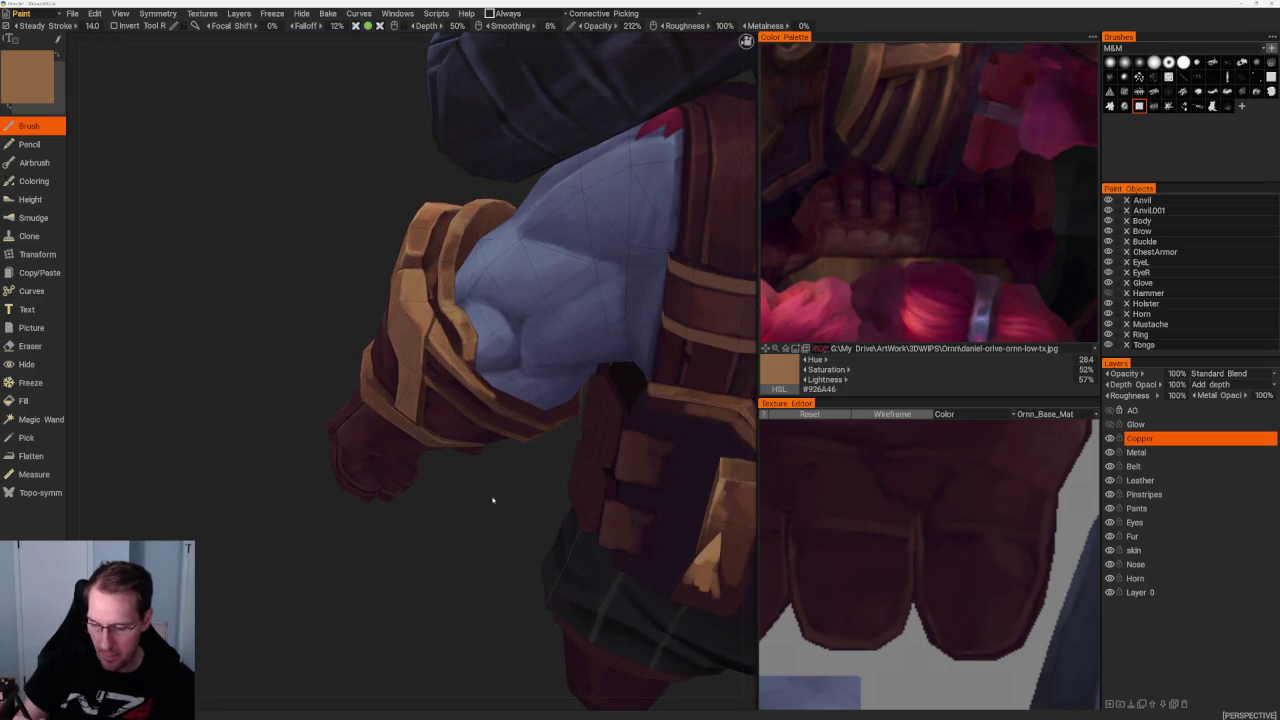
scroll(481, 520, "up", 2)
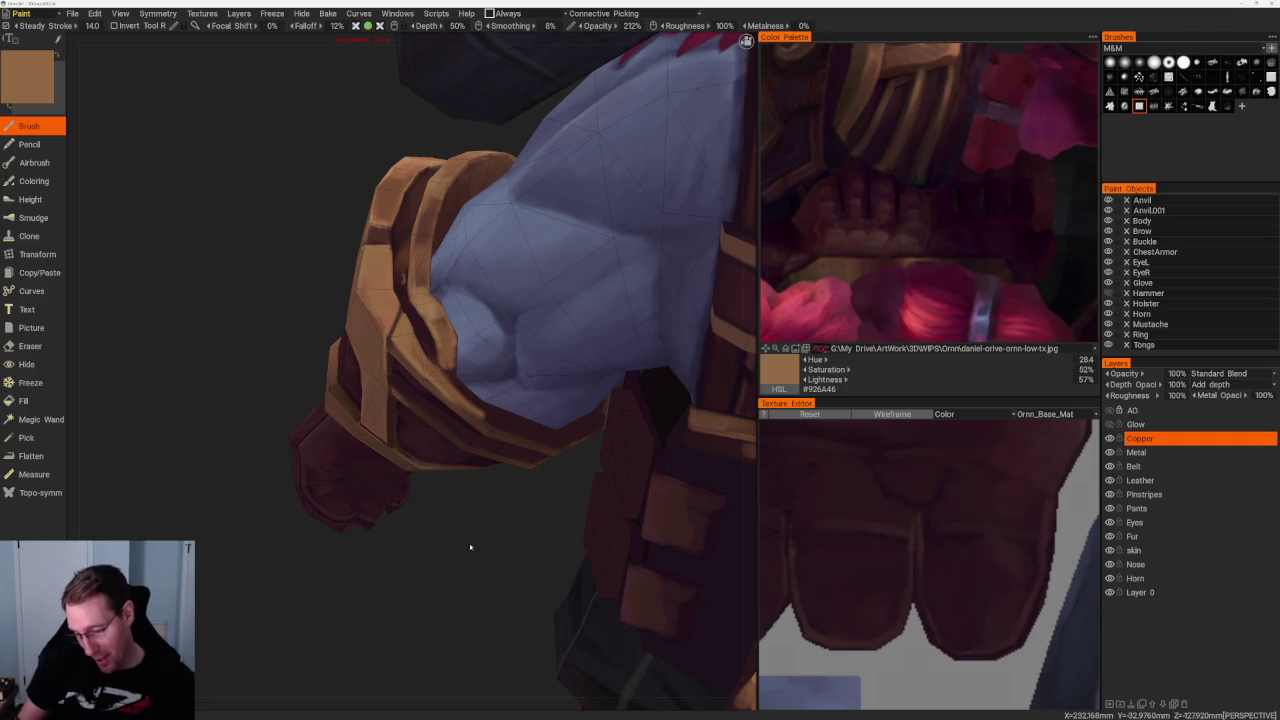
Sample a dark brown, then a lighter brown, and paint a lighter stroke on the glove
middle_click_drag(489, 551, 489, 563)
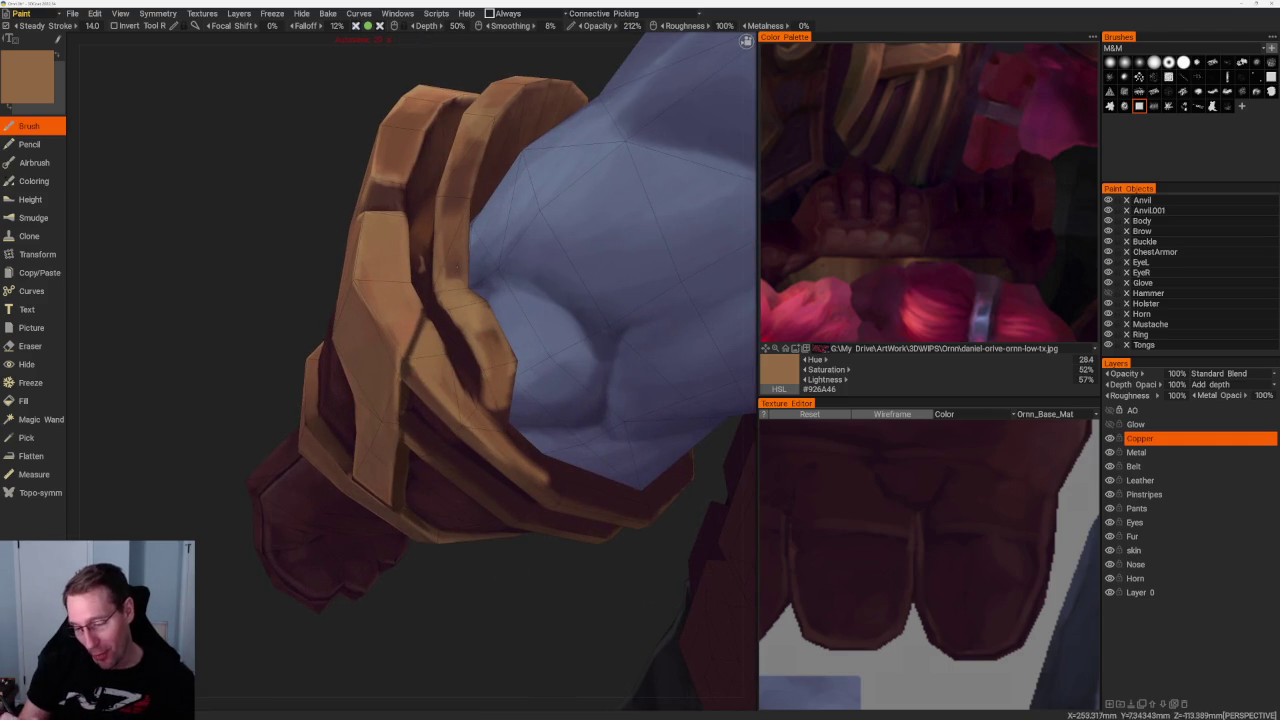
key("v")
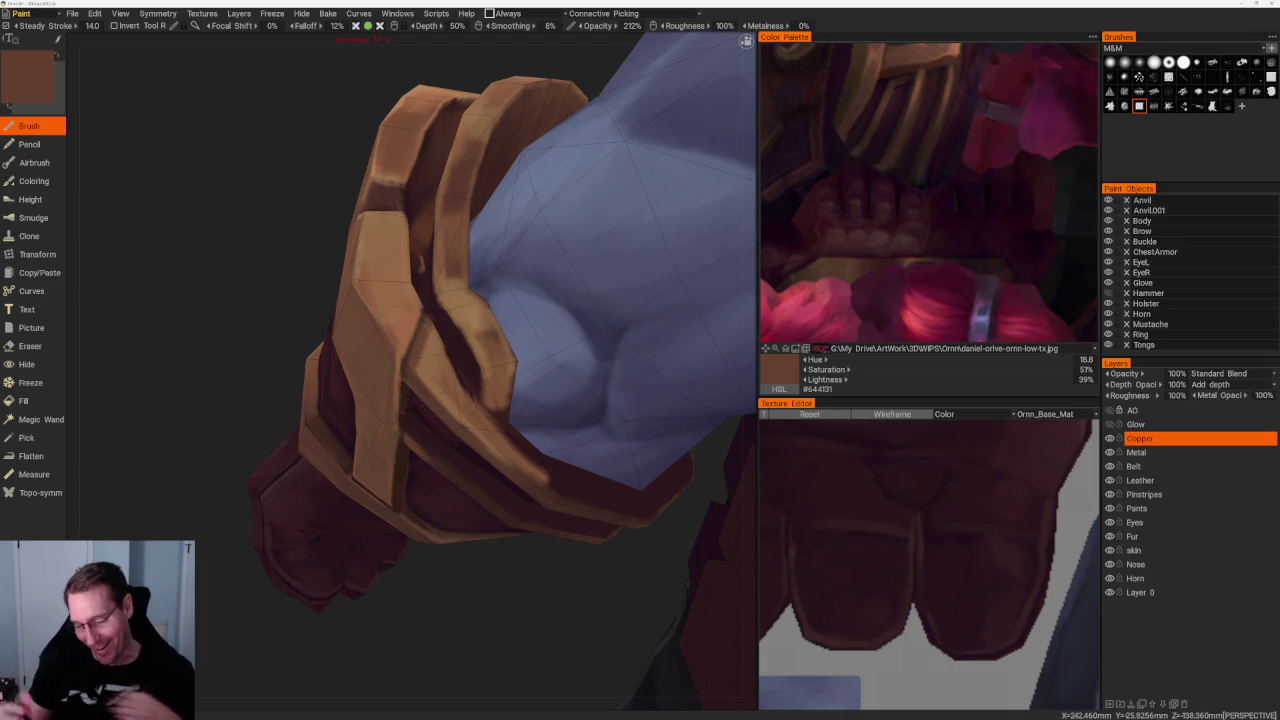
key("v")
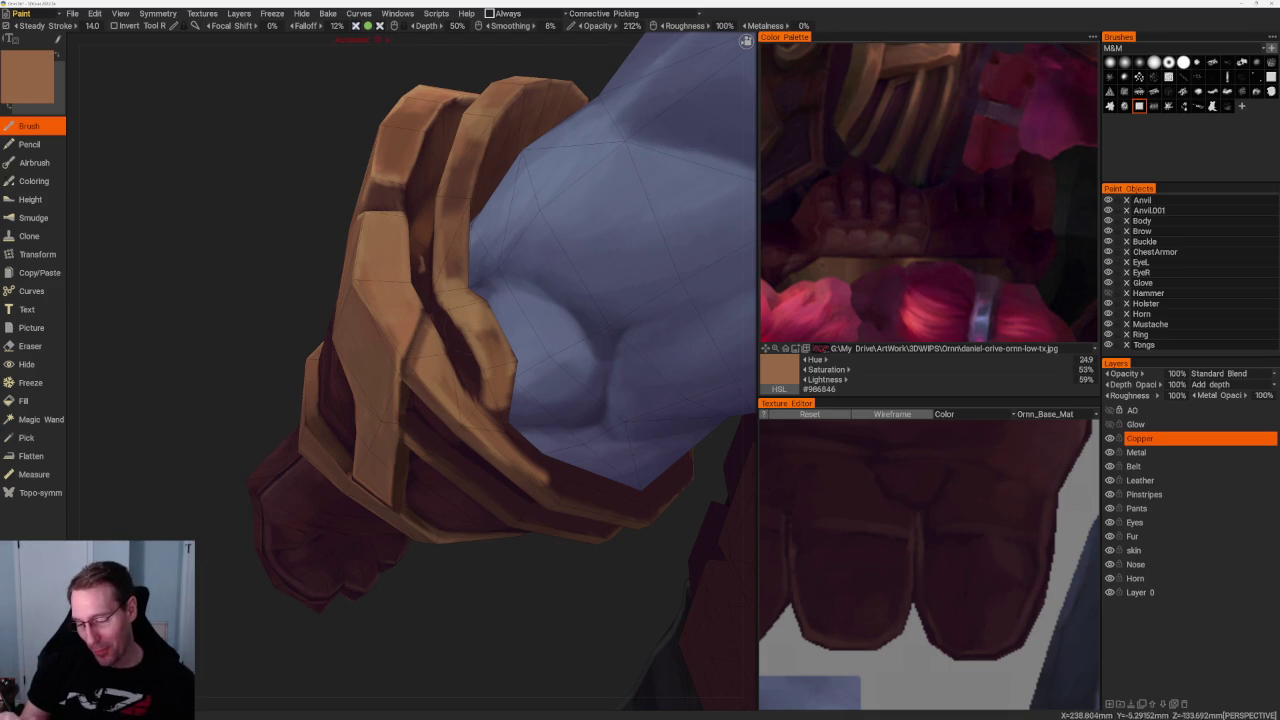
left_click_drag(464, 328, 474, 360)
Lighten the dark groove between the glove's finger plates with several strokes
left_click_drag(360, 494, 414, 530, "alt")
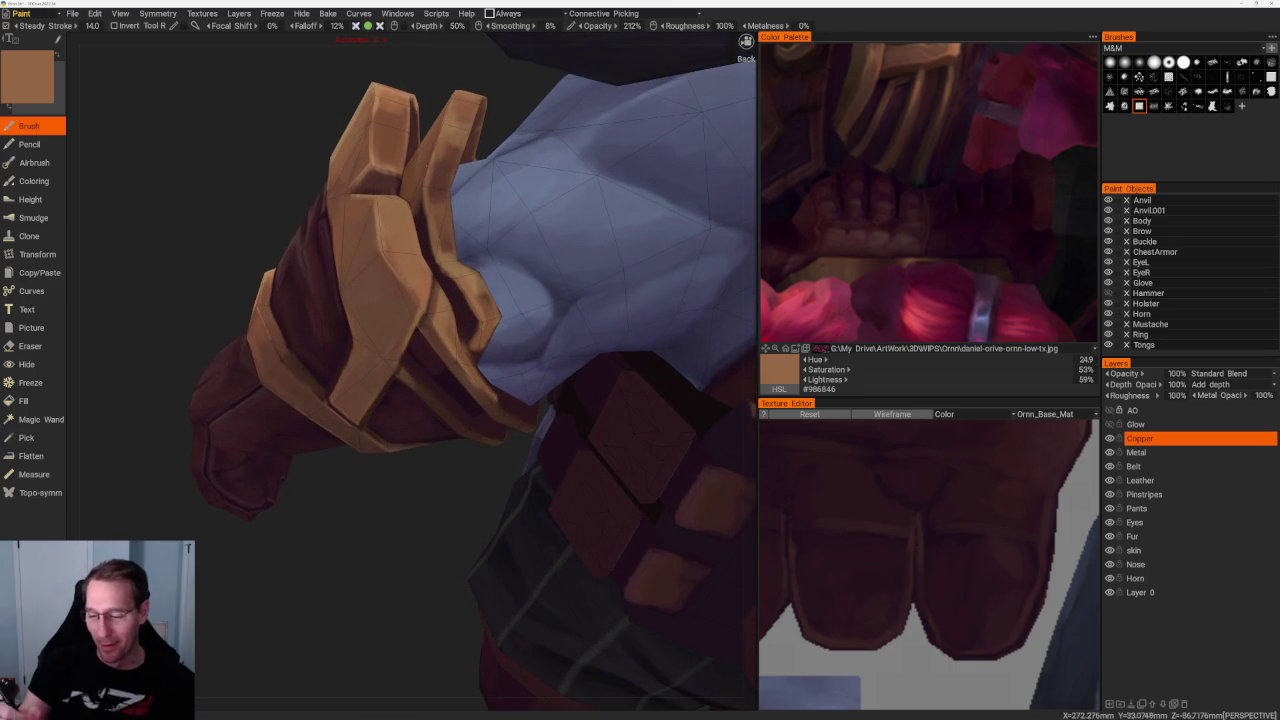
key("v")
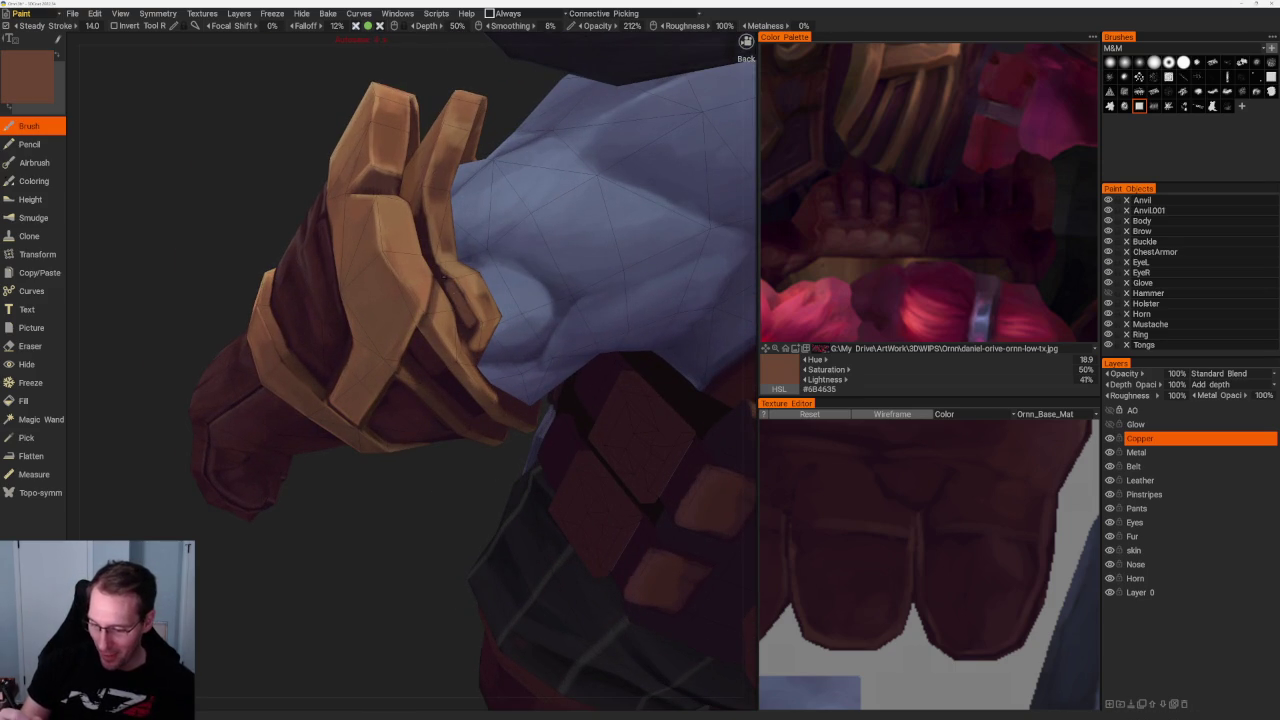
scroll(443, 278, "up", 5)
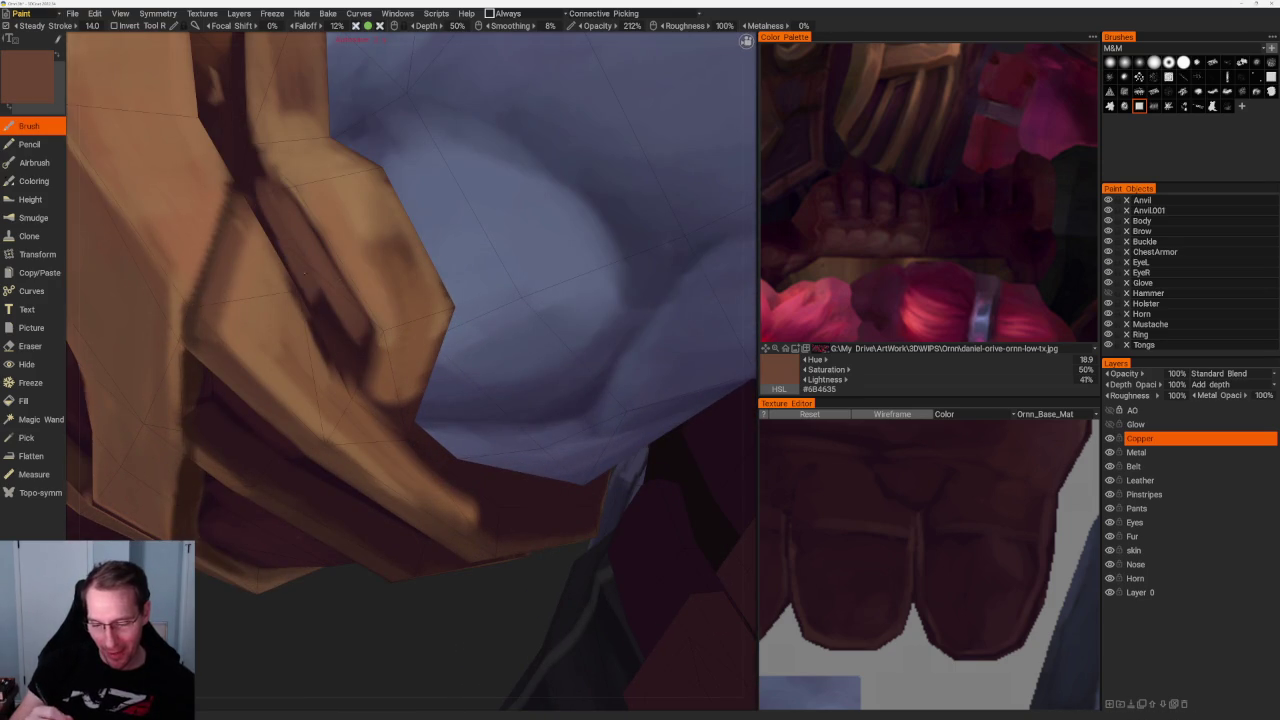
mouse_move(230, 120)
left_mouse_down("alt")
mouse_move(491, 212)
mouse_move(500, 300)
left_mouse_up("alt")
mouse_move(485, 170)
left_mouse_down()
mouse_move(495, 295)
mouse_move(518, 290)
left_mouse_up()
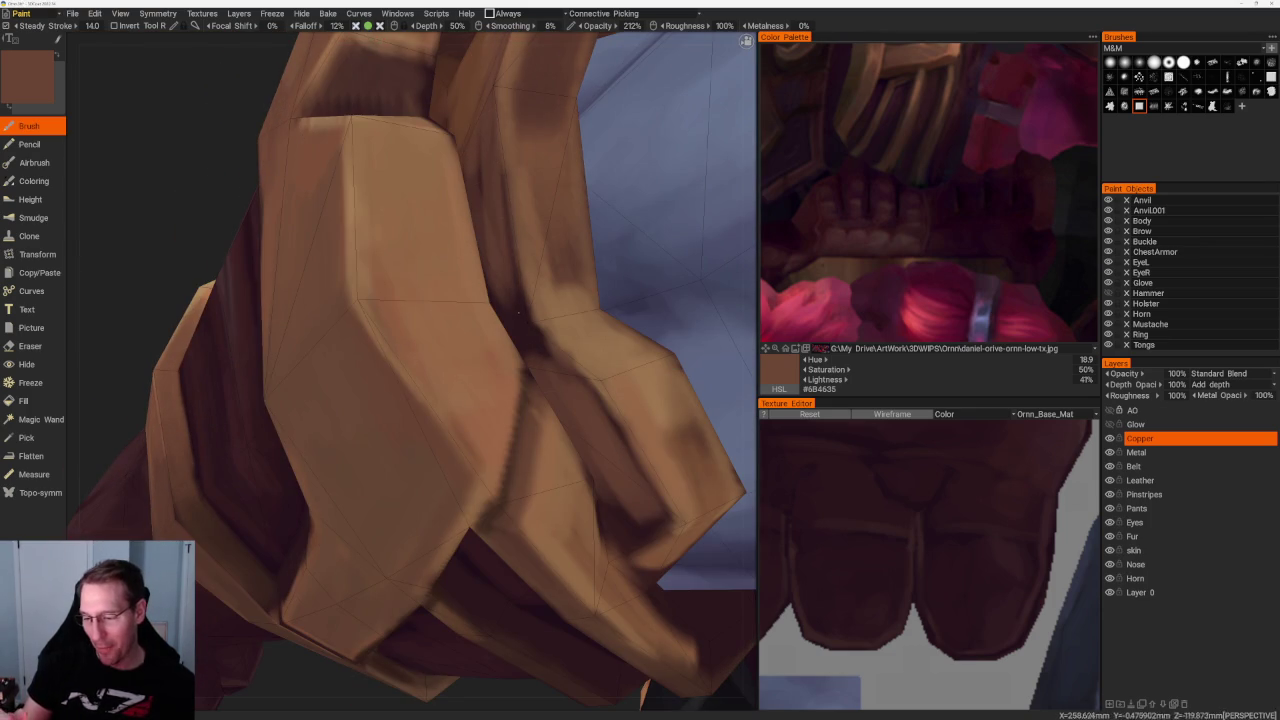
left_click_drag(522, 235, 528, 352)
left_click_drag(494, 272, 510, 345)
mouse_move(477, 156)
left_mouse_down()
mouse_move(480, 190)
mouse_move(377, 217)
left_mouse_up()
Sample a brighter copper tone from the bracer and paint lighter copper strokes on it
scroll(492, 228, "down", 5)
scroll(377, 217, "up", 5)
mouse_move(484, 124)
left_mouse_down("alt")
mouse_move(470, 120)
mouse_move(490, 140)
left_mouse_up("alt")
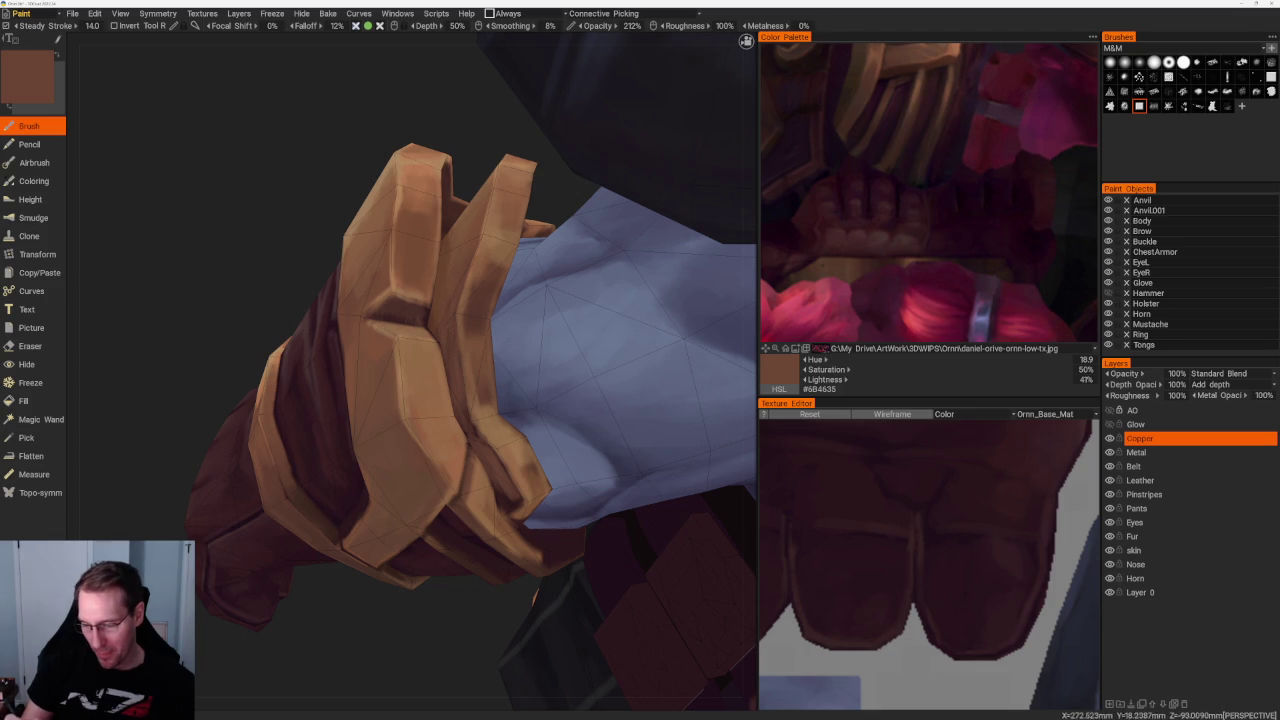
key("v")
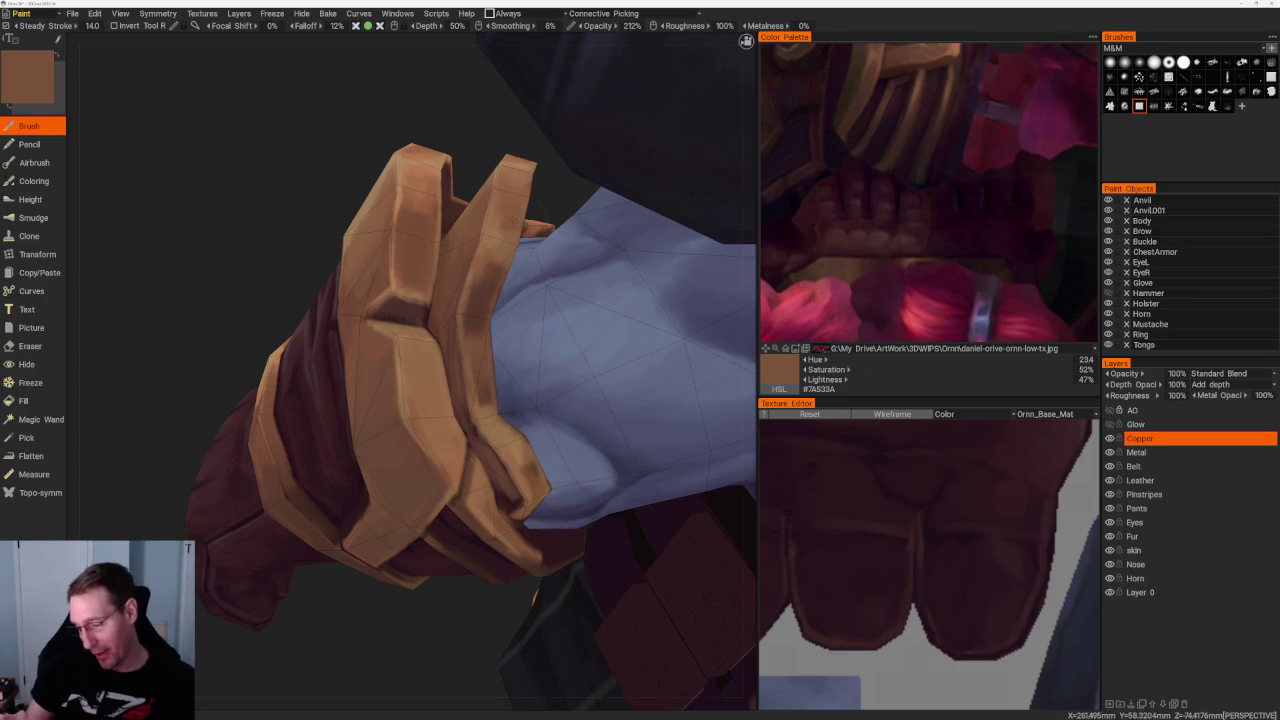
key("v")
left_click_drag(474, 298, 505, 268)
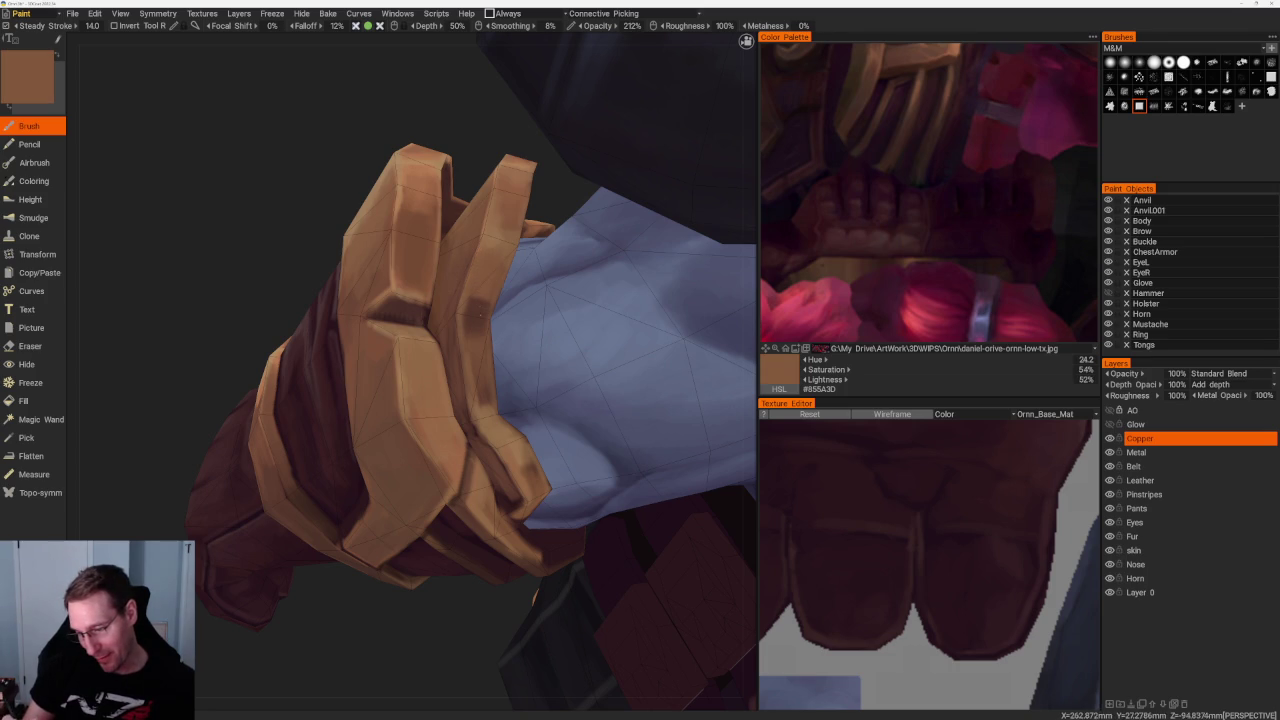
Alternate darker red-brown shadow and lighter copper tones while checking the character from behind
key("v")
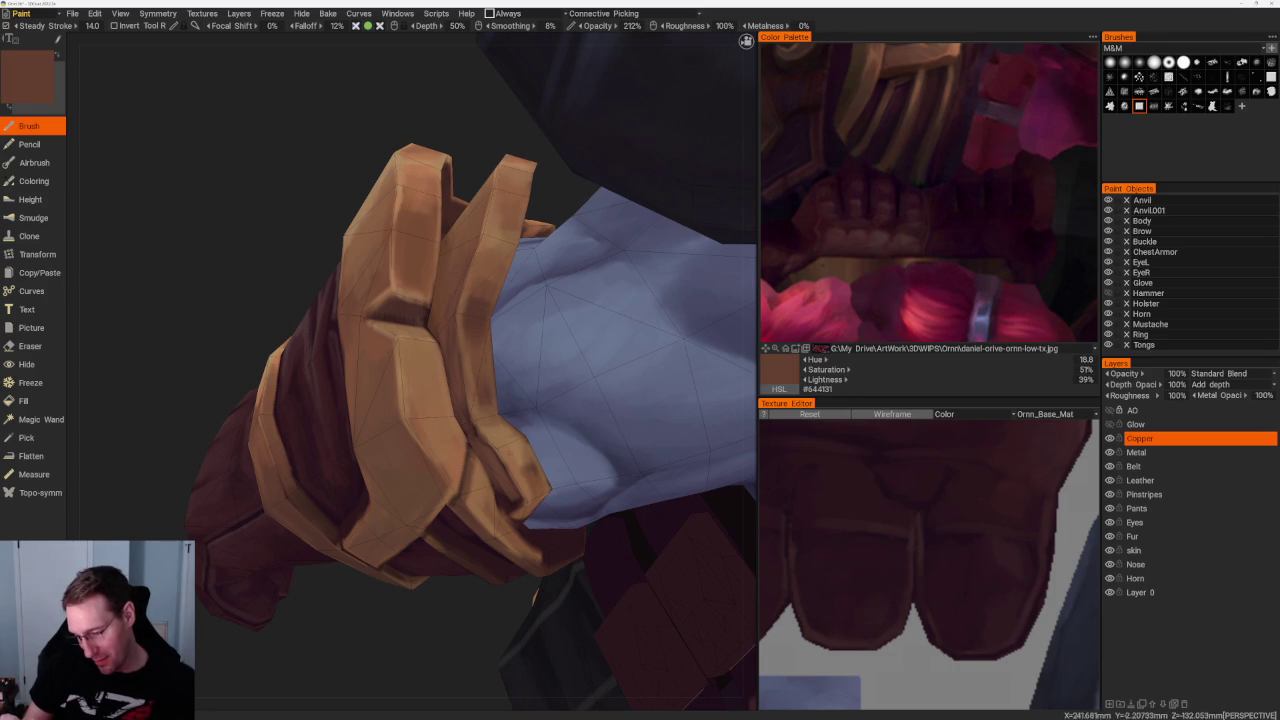
key("v")
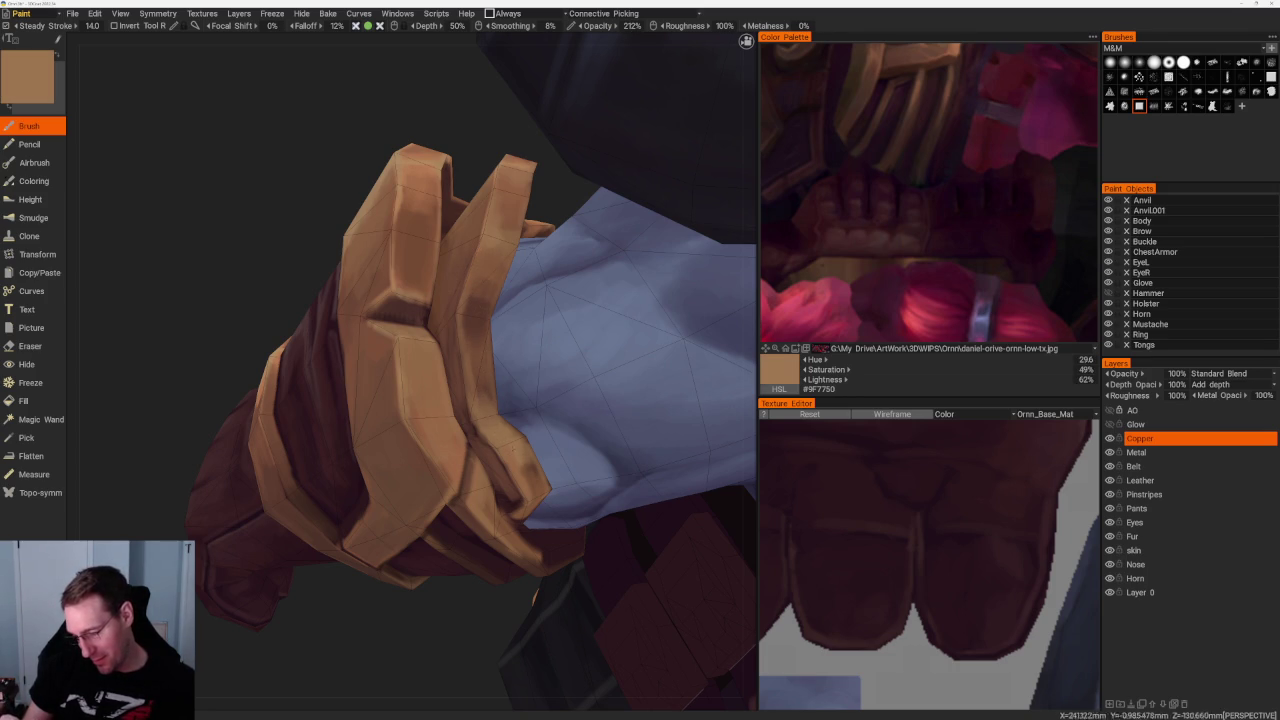
middle_click_drag(420, 420, 463, 558)
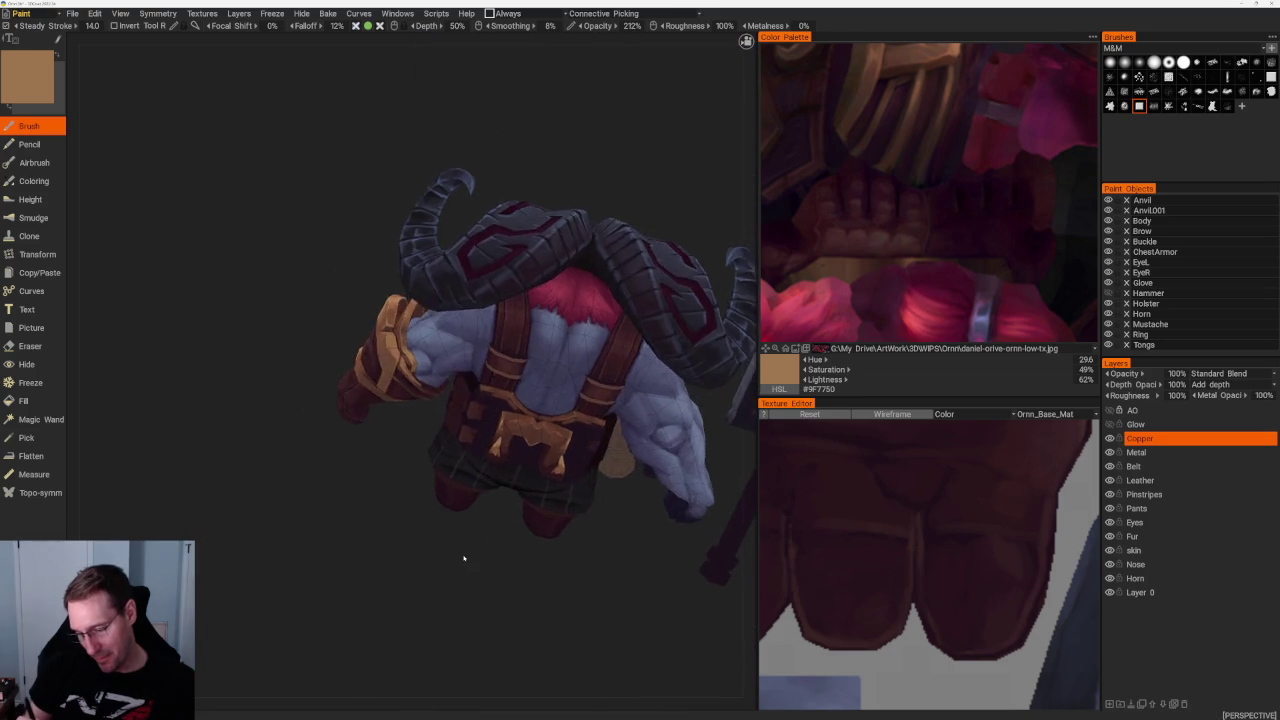
scroll(463, 558, "up", 5)
scroll(463, 558, "up", 3)
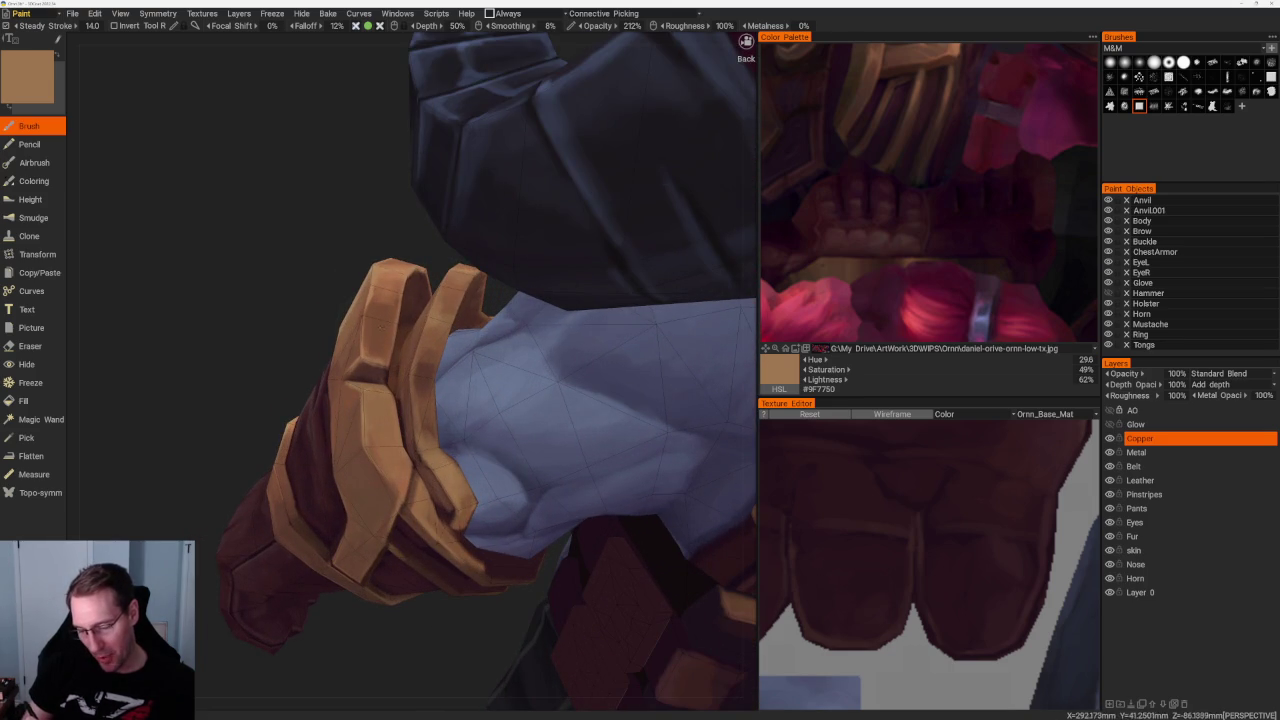
key("v")
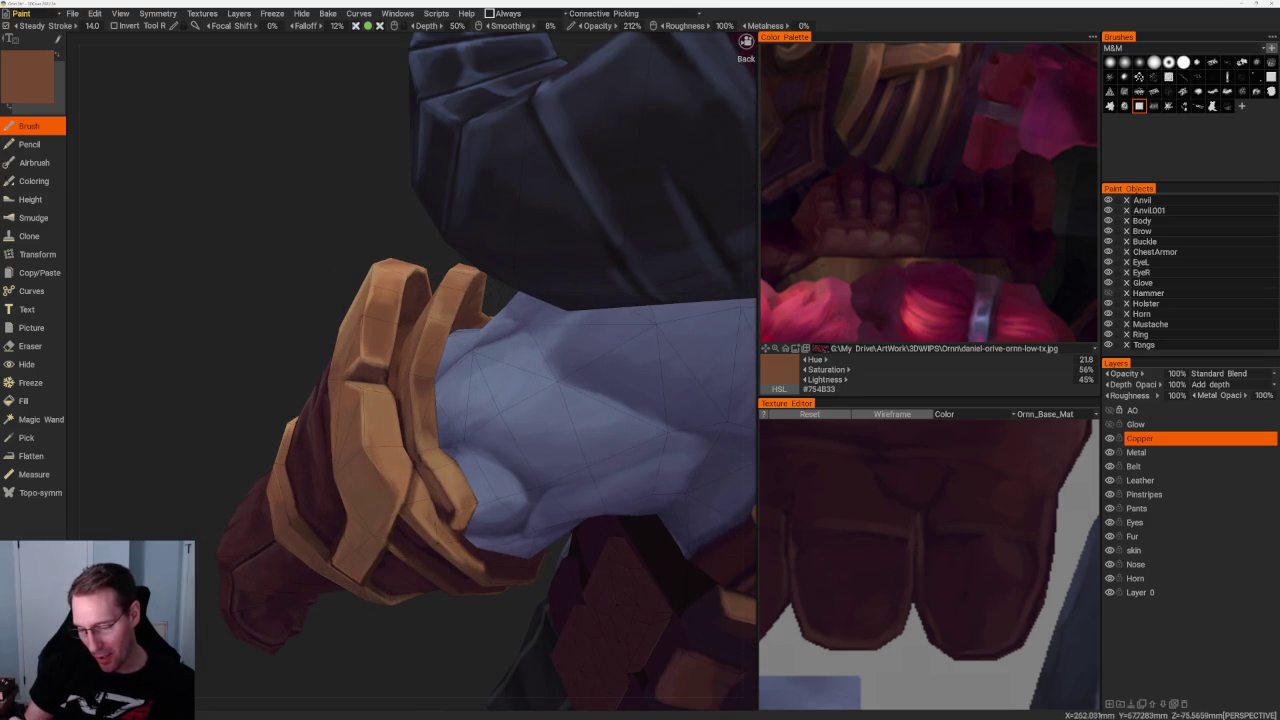
key("v")
key("v")
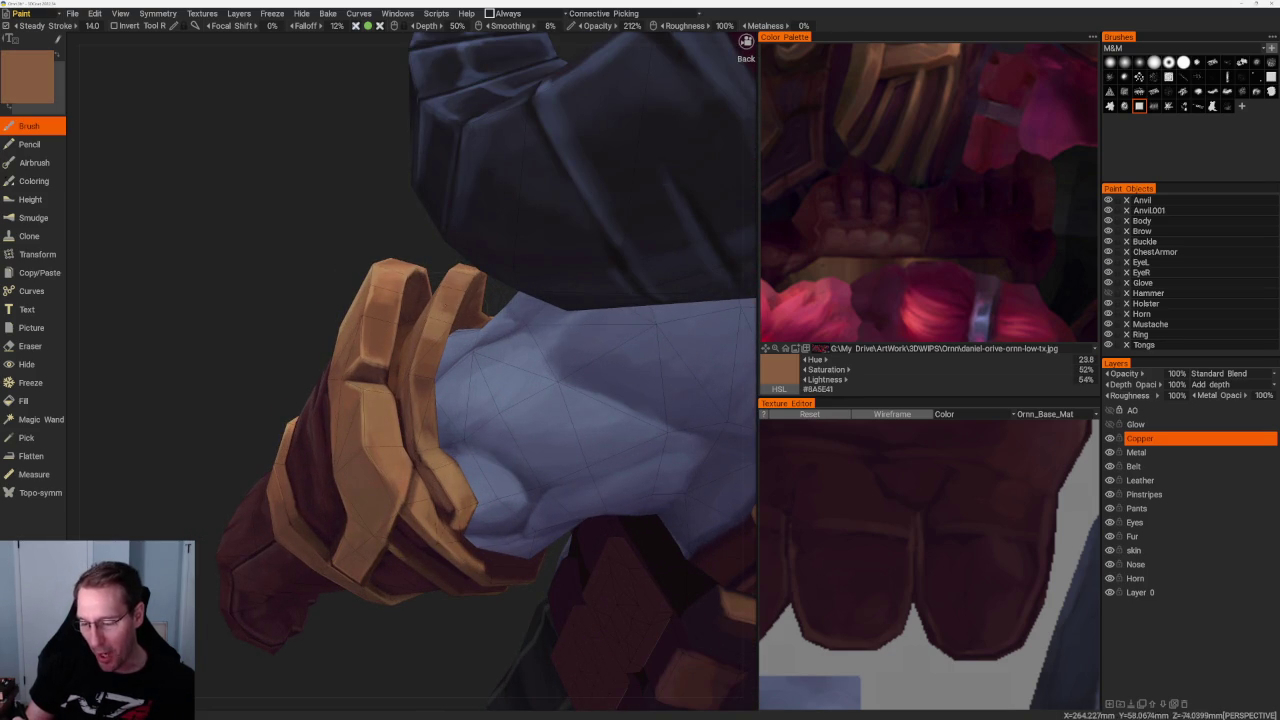
key("v")
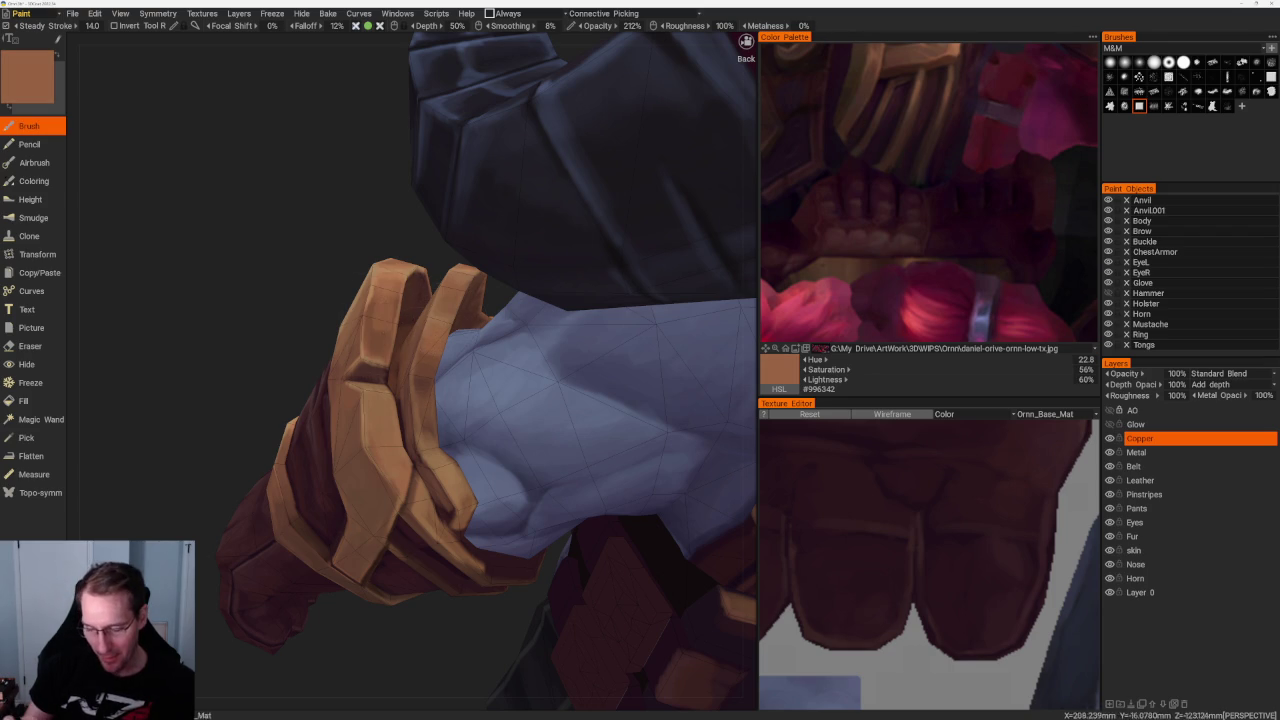
left_click_drag(503, 249, 520, 300)
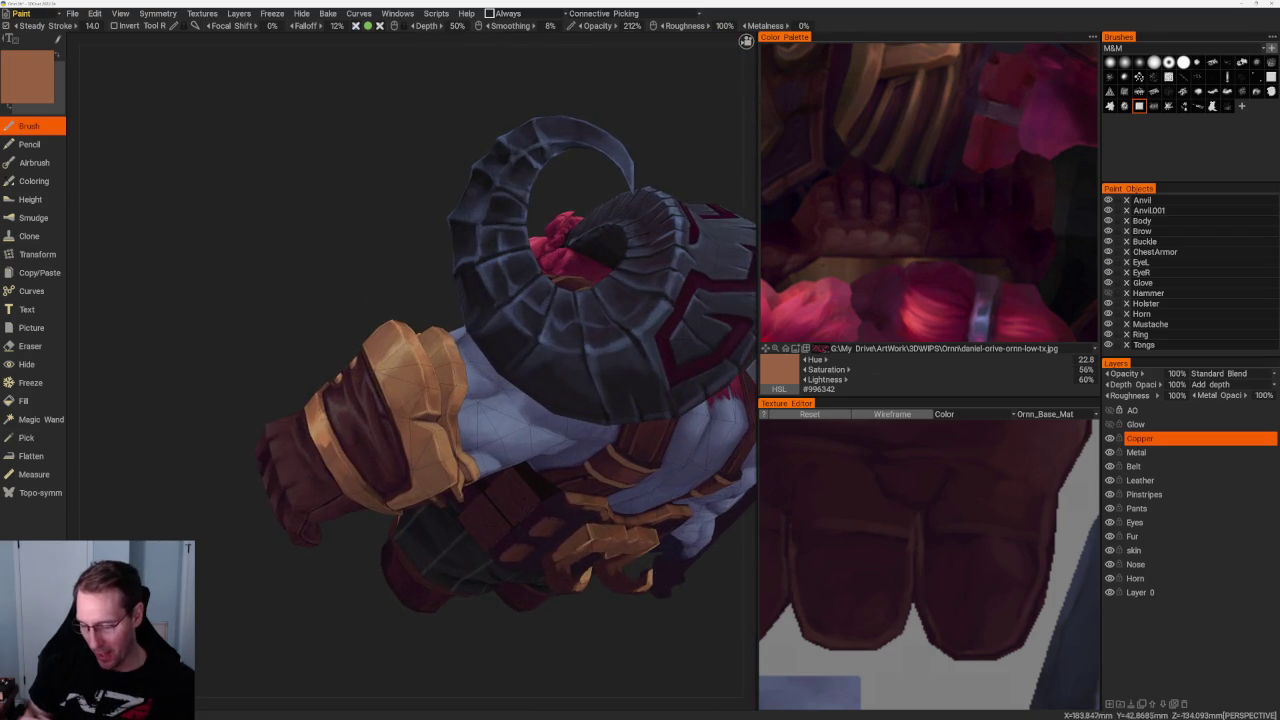
left_click_drag(340, 580, 329, 594)
scroll(329, 594, "up", 3)
Balance highlight and shadow tones on the lower arm, settling on mid copper brown #845539
key("v")
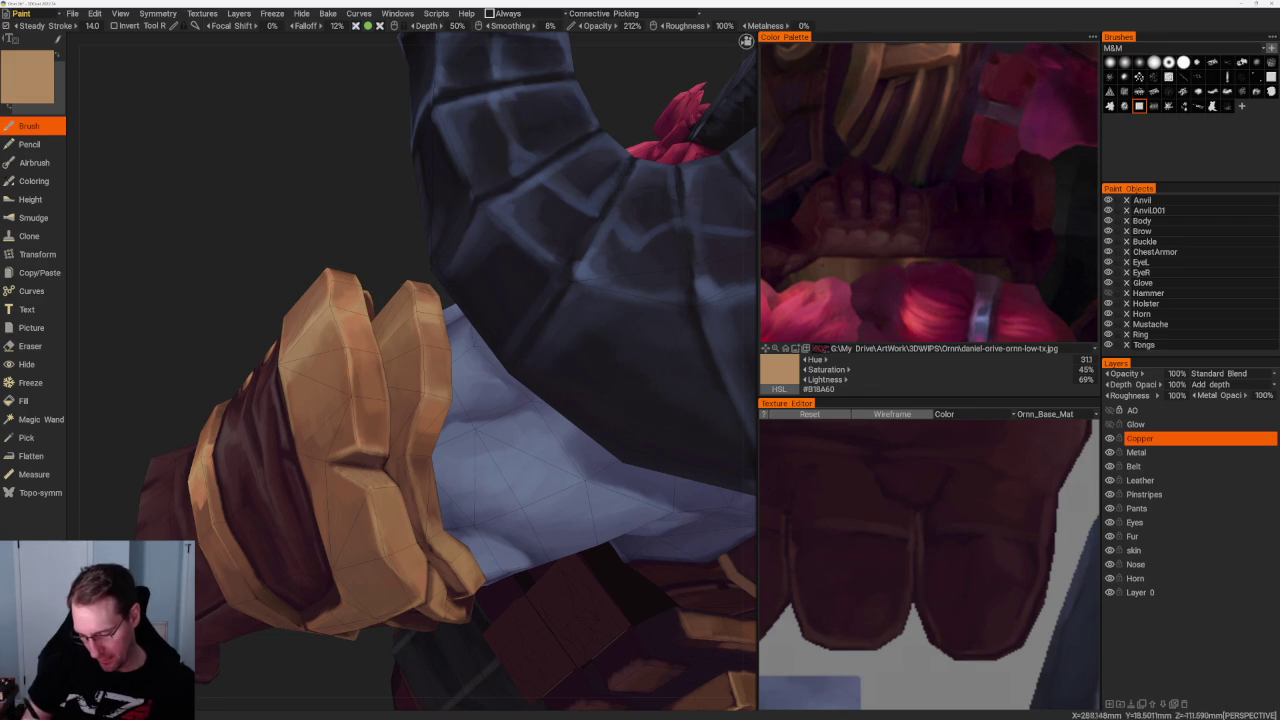
key("v")
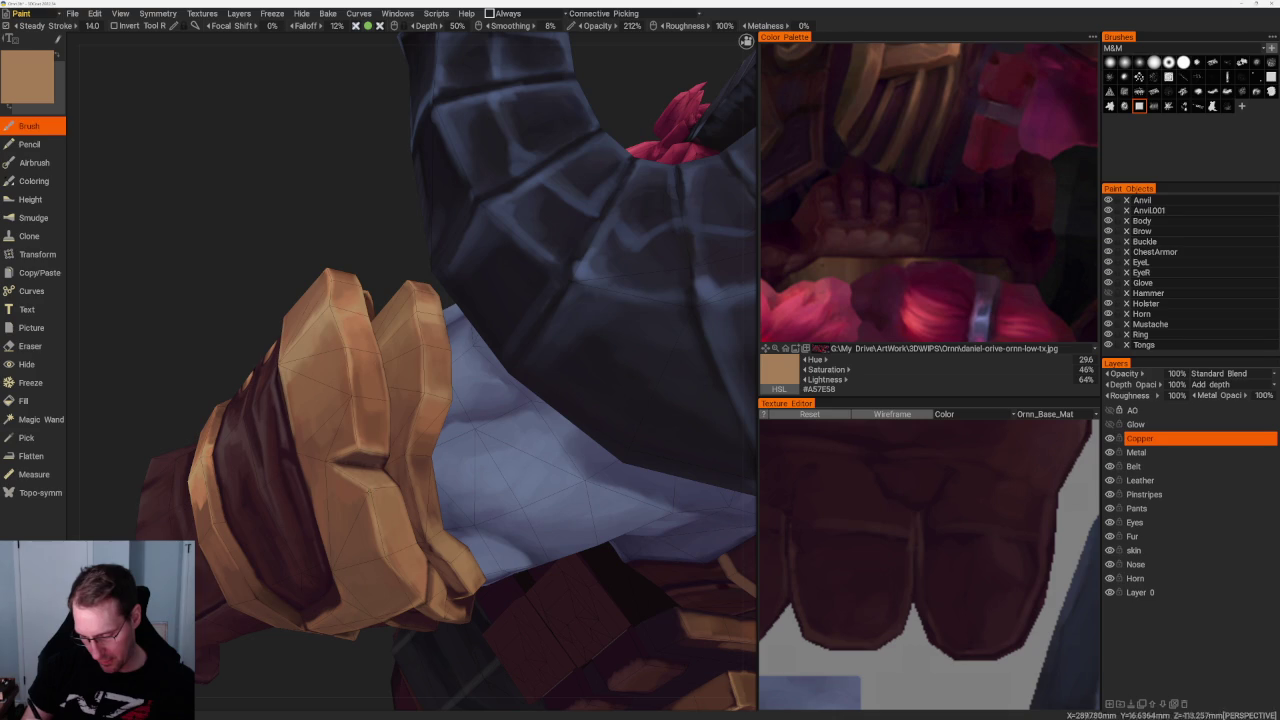
middle_click_drag(420, 420, 420, 335)
key("v")
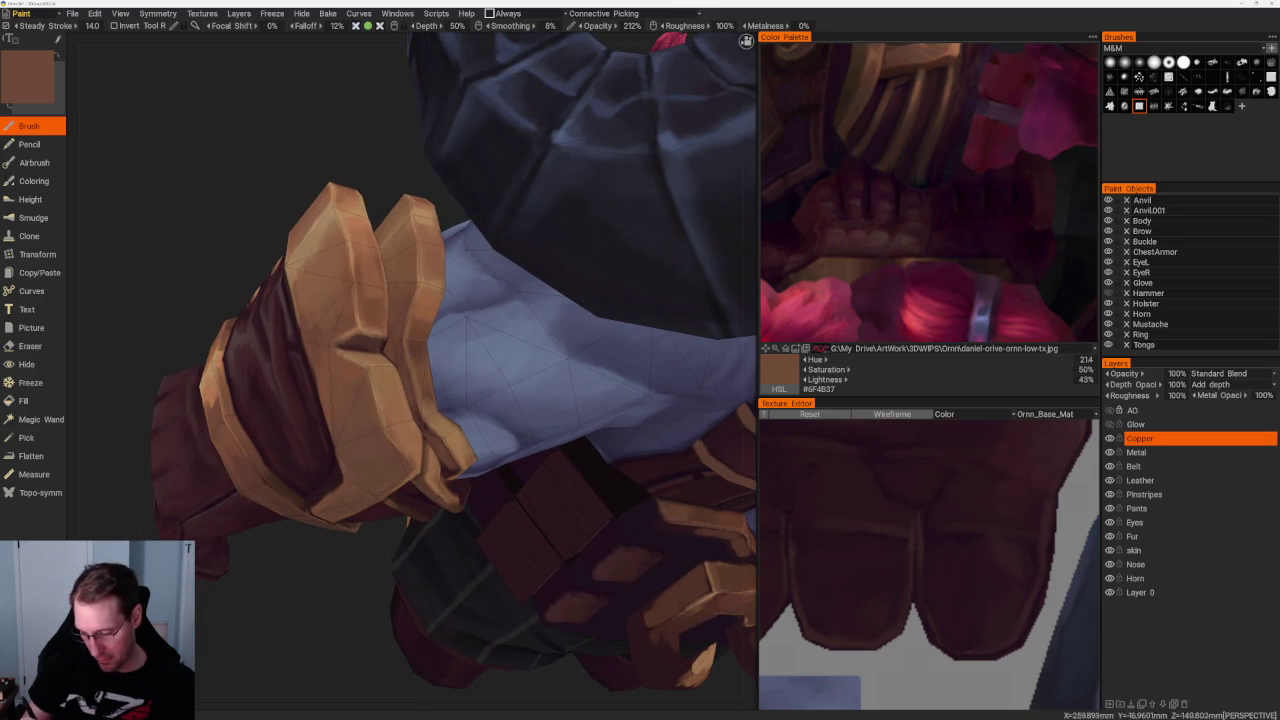
key("v")
key("v")
key("v")
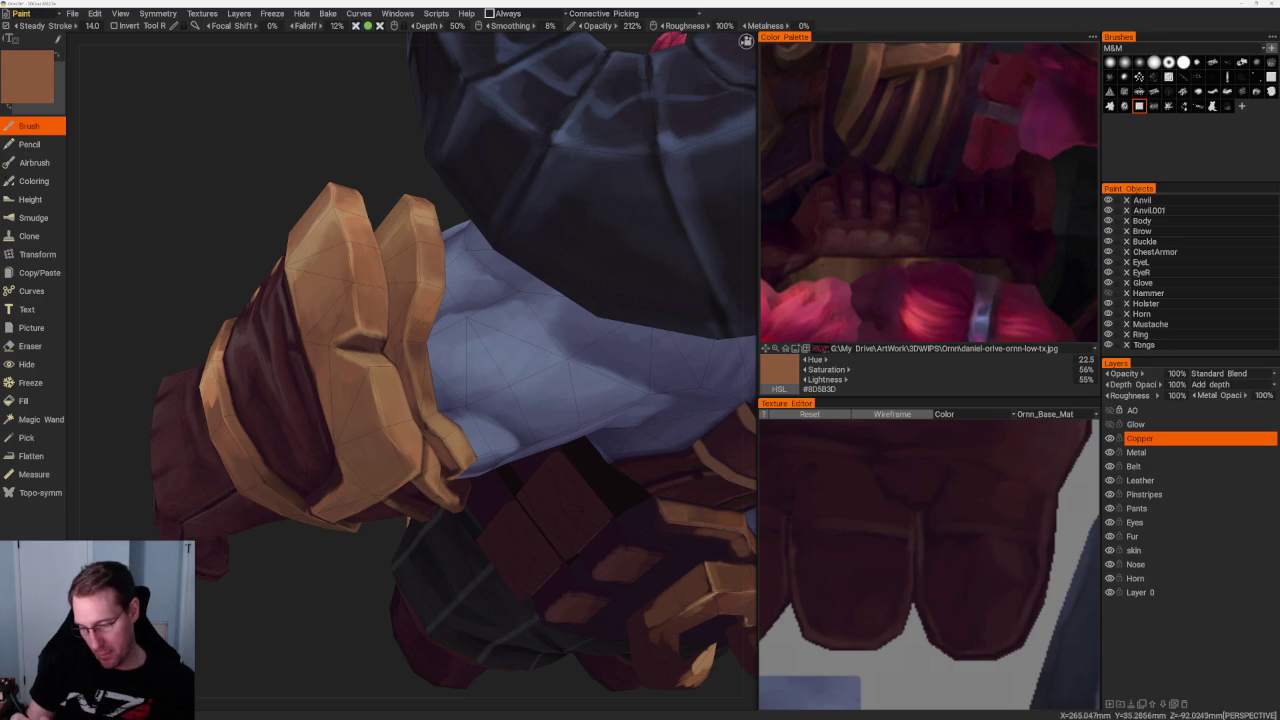
key("v")
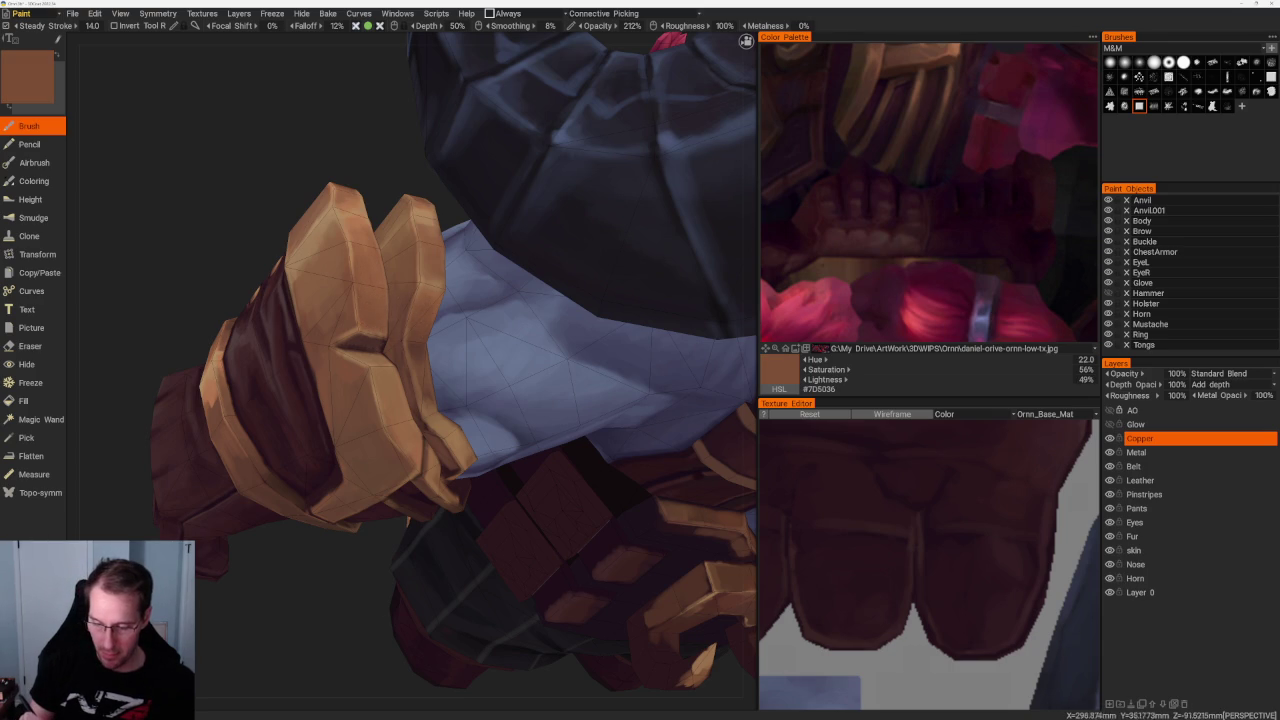
key("v")
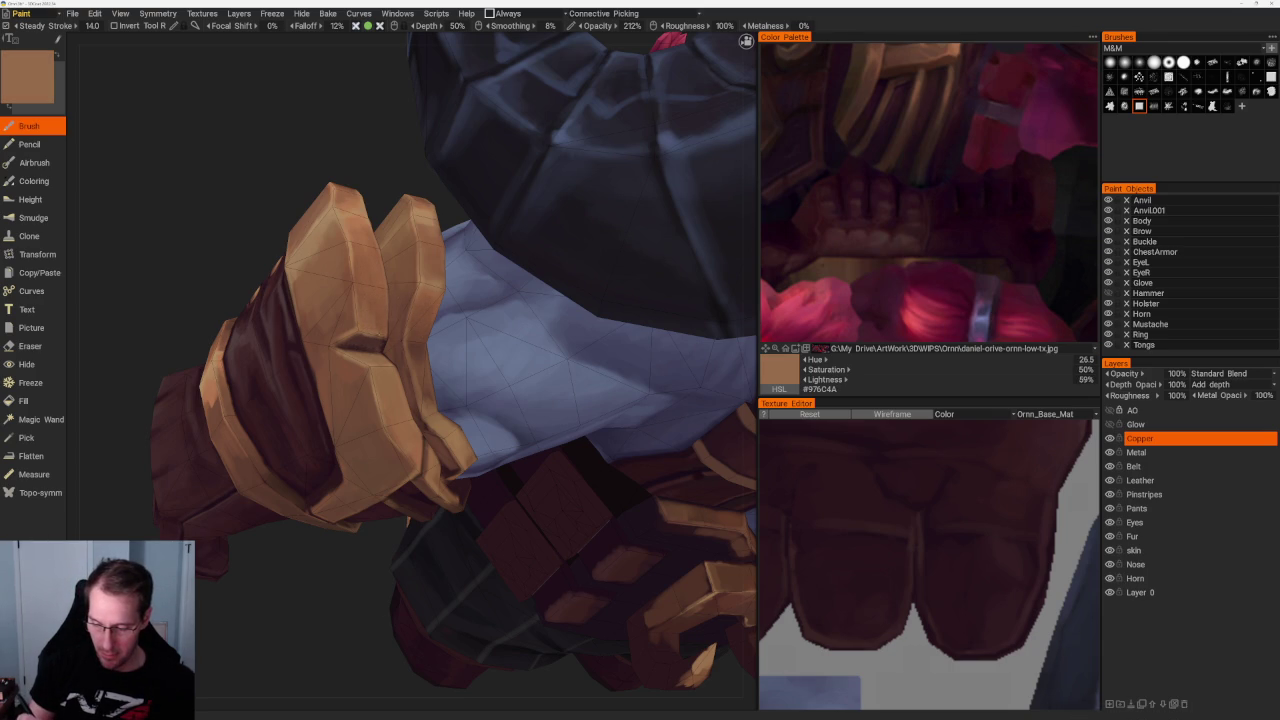
key("v")
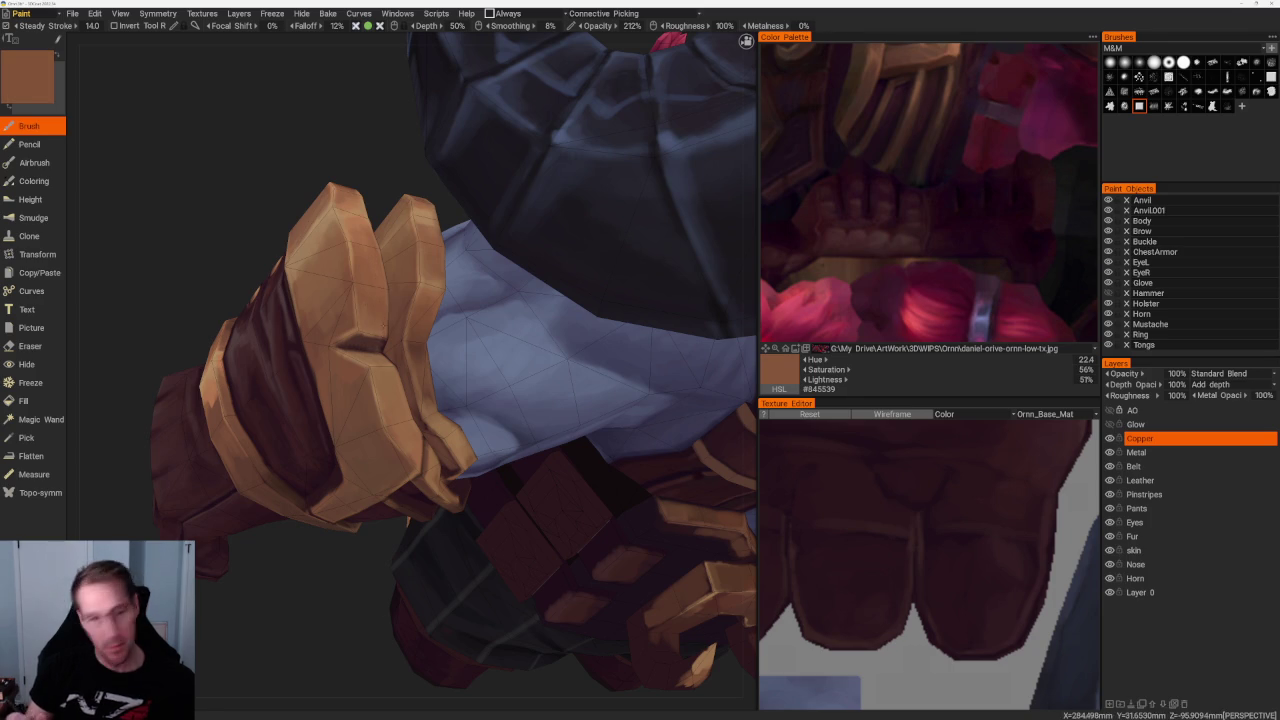
scroll(371, 243, "down", 5)
left_click_drag(310, 508, 410, 555)
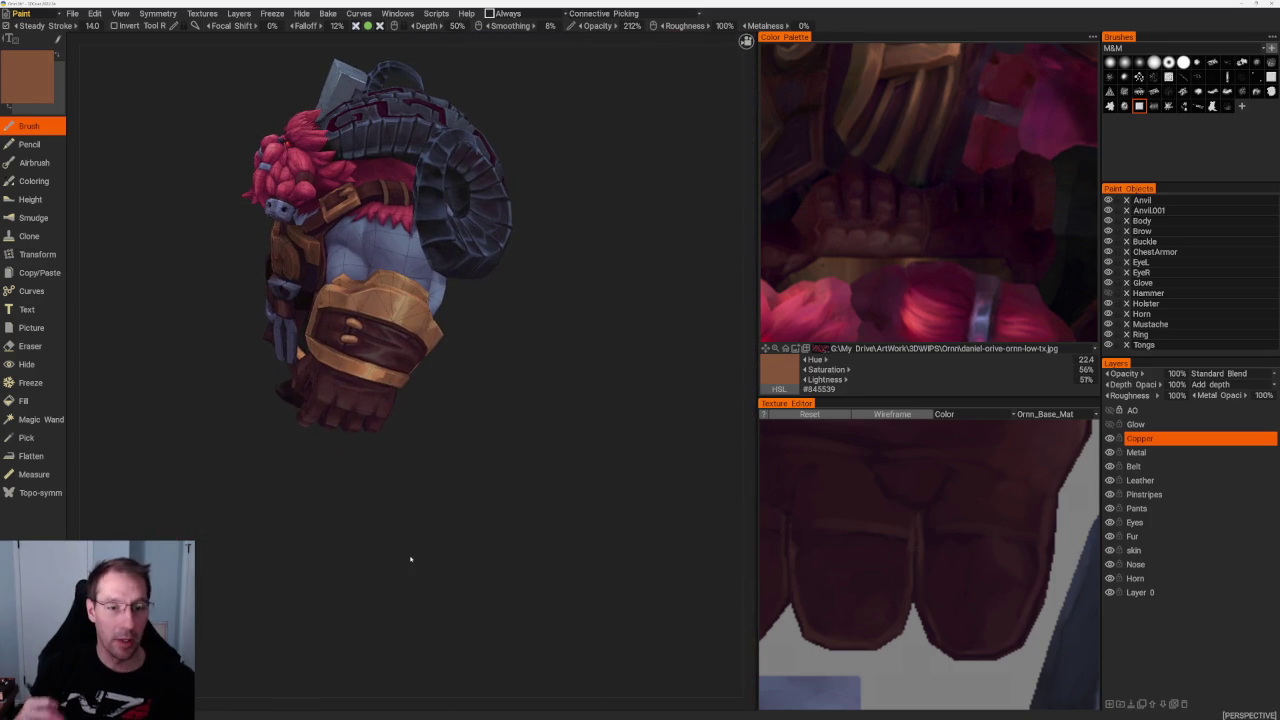
Move close on the gauntlet and sample lighter brown and bright copper highlight tones from the bracer
mouse_move(517, 277)
left_mouse_down()
mouse_move(591, 363)
mouse_move(546, 363)
mouse_move(617, 323)
mouse_move(623, 337)
mouse_move(560, 268)
left_mouse_up()
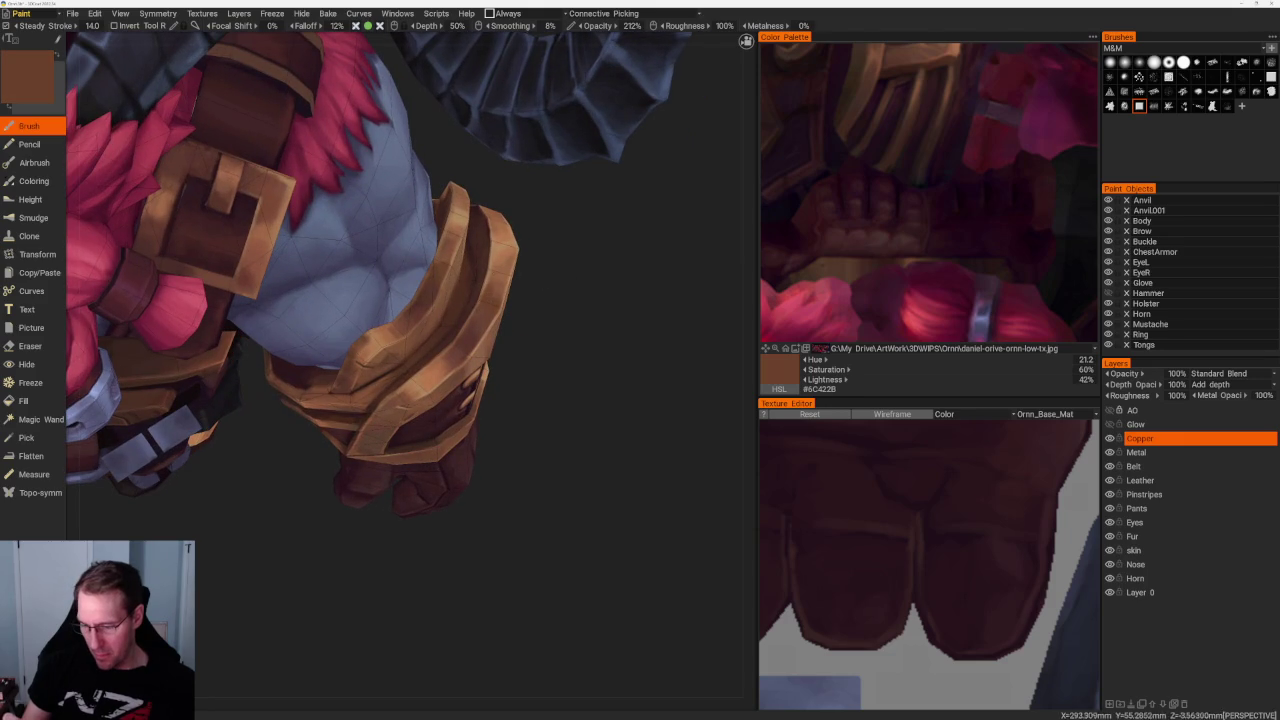
key("v")
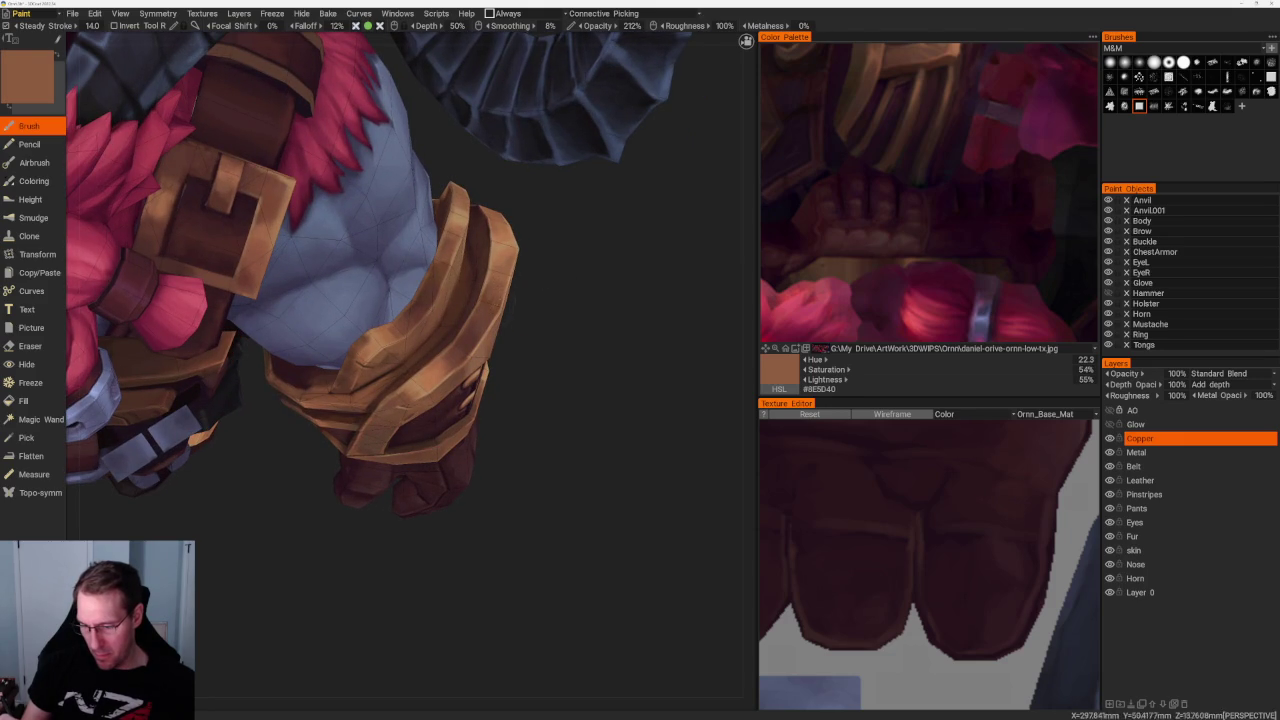
key("v")
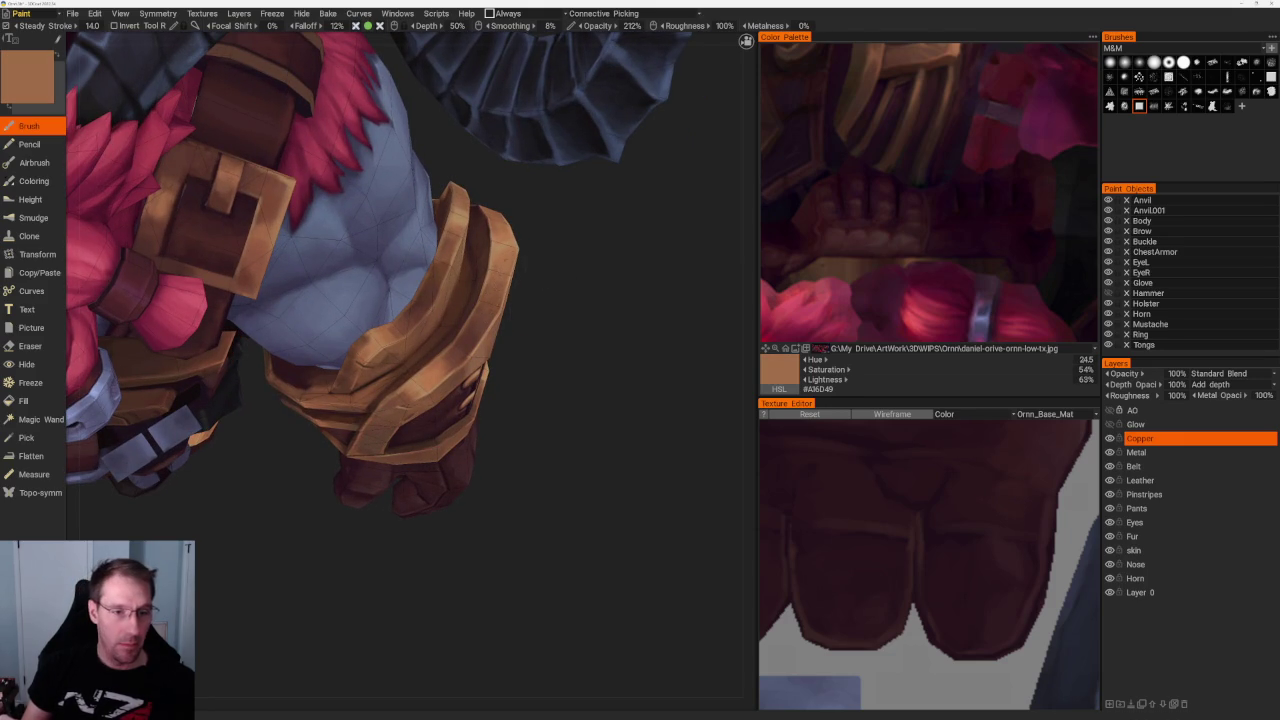
mouse_move(623, 306)
left_mouse_down()
mouse_move(627, 274)
mouse_move(517, 283)
left_mouse_up()
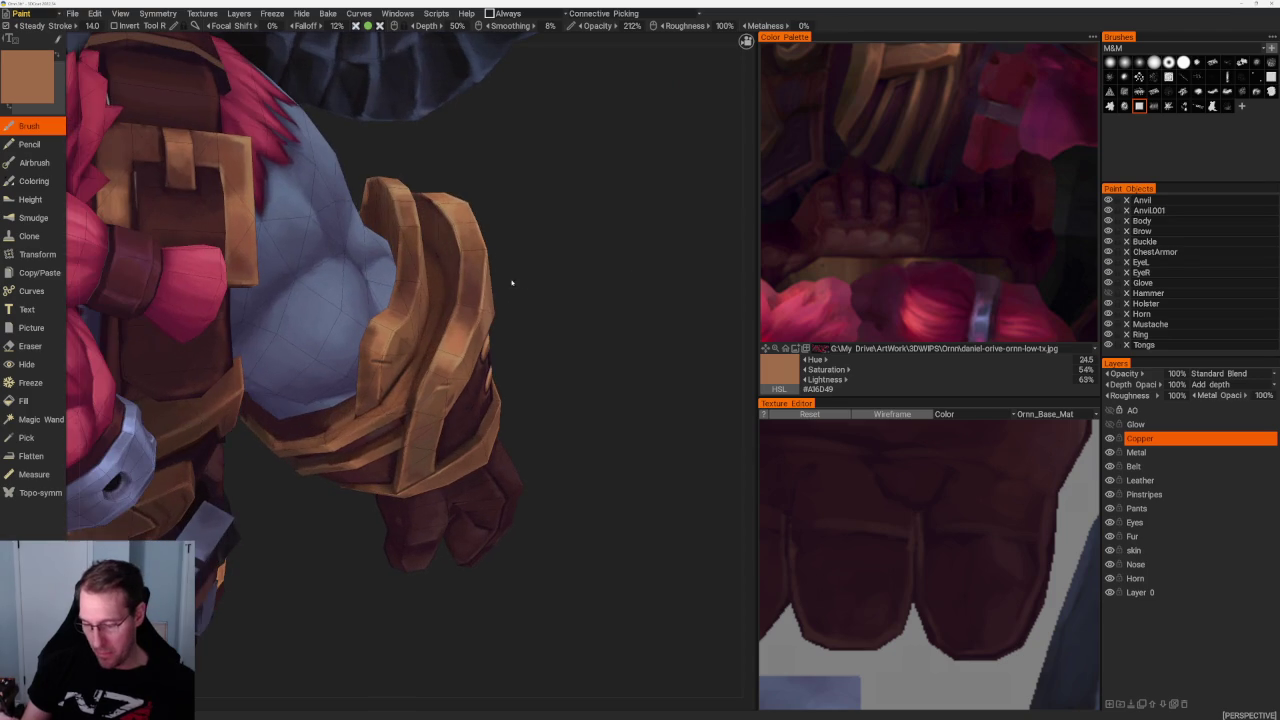
key("v")
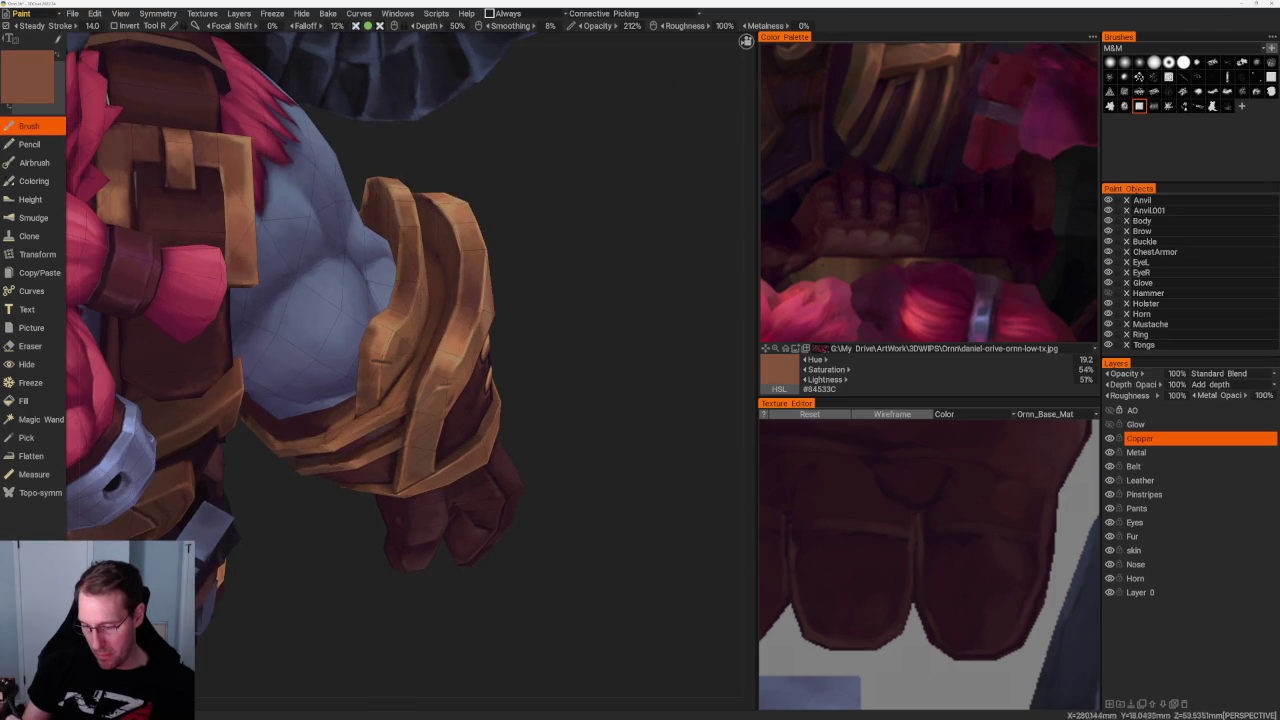
key("v")
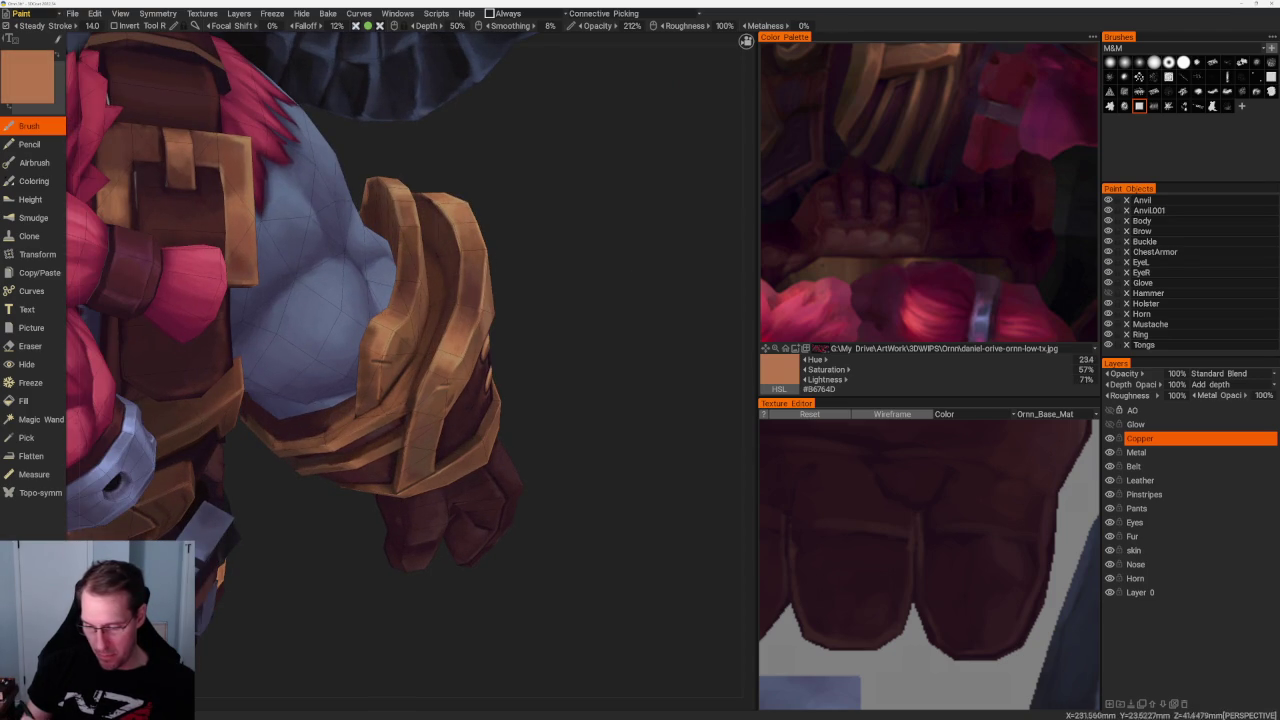
key("v")
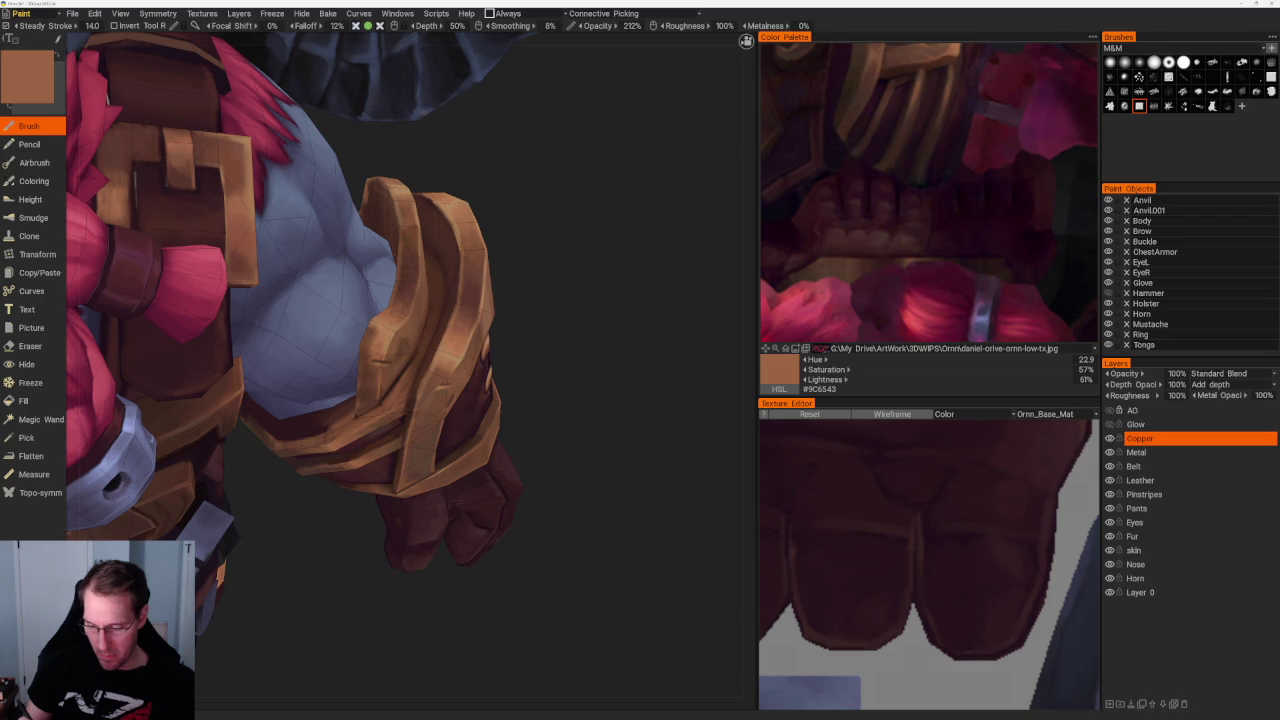
Sample darker, deep-shadow and mid brown tones from the bracer for its shading
key("v")
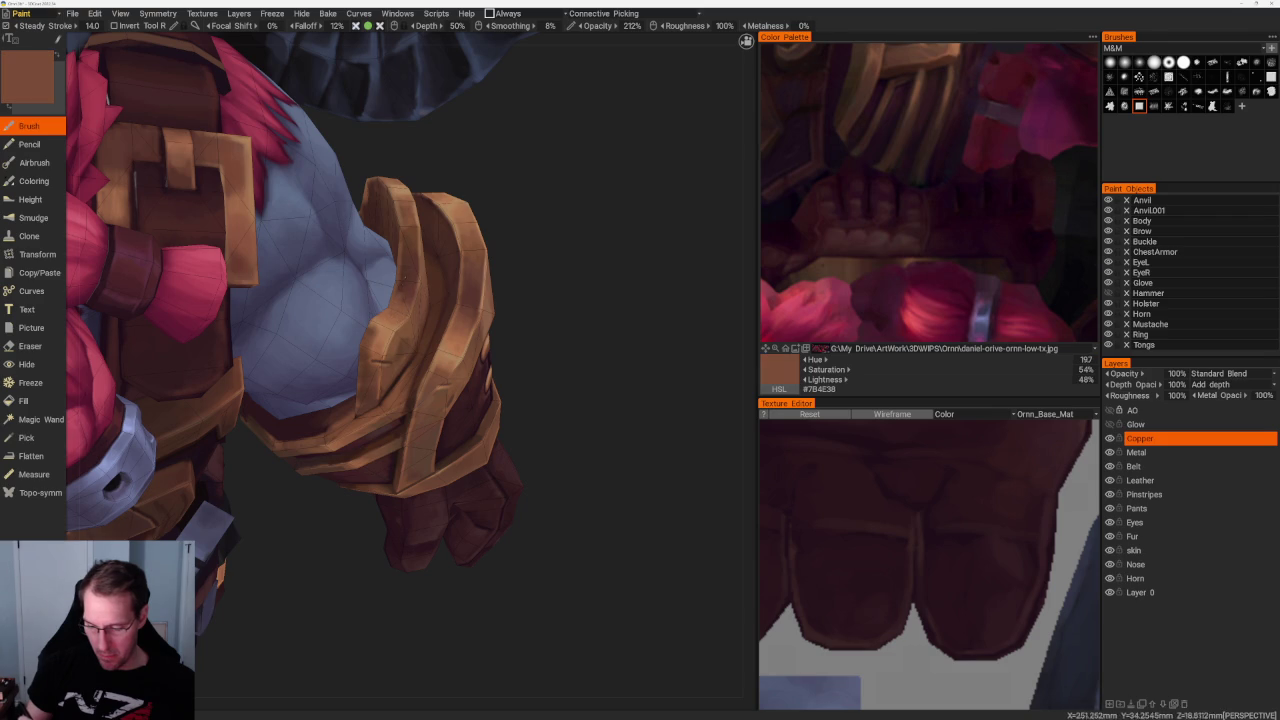
key("v")
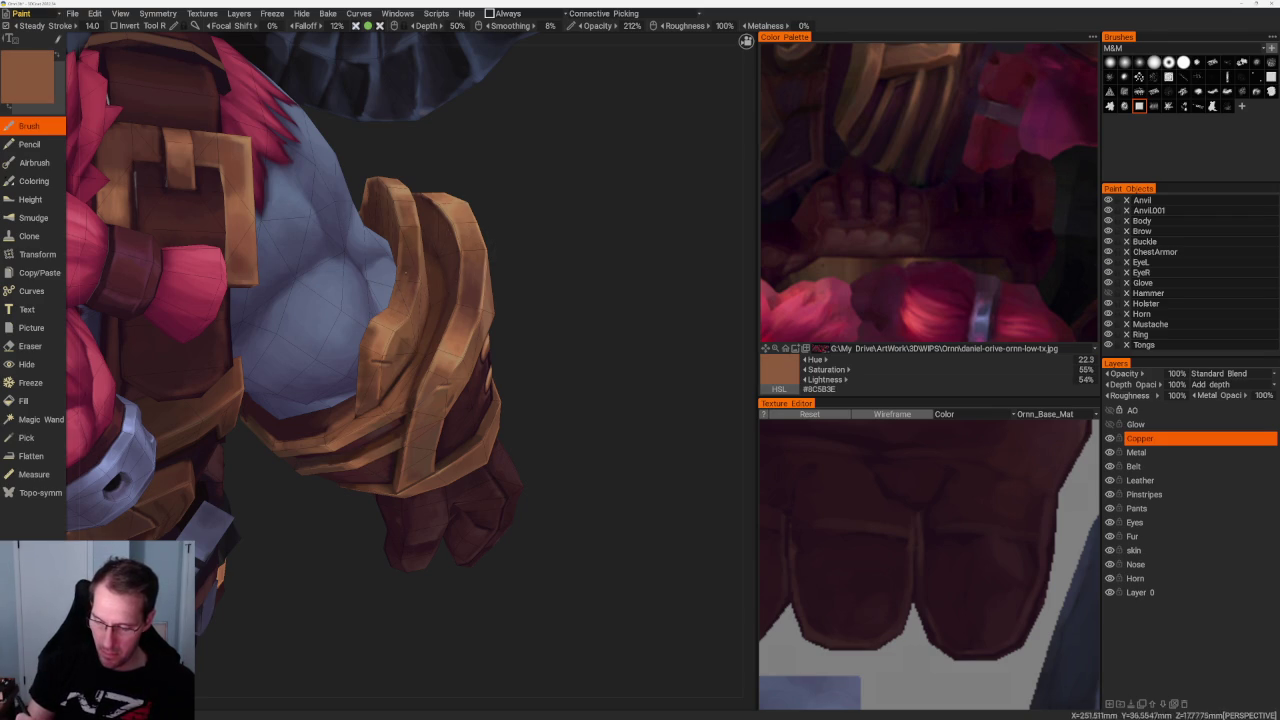
key("v")
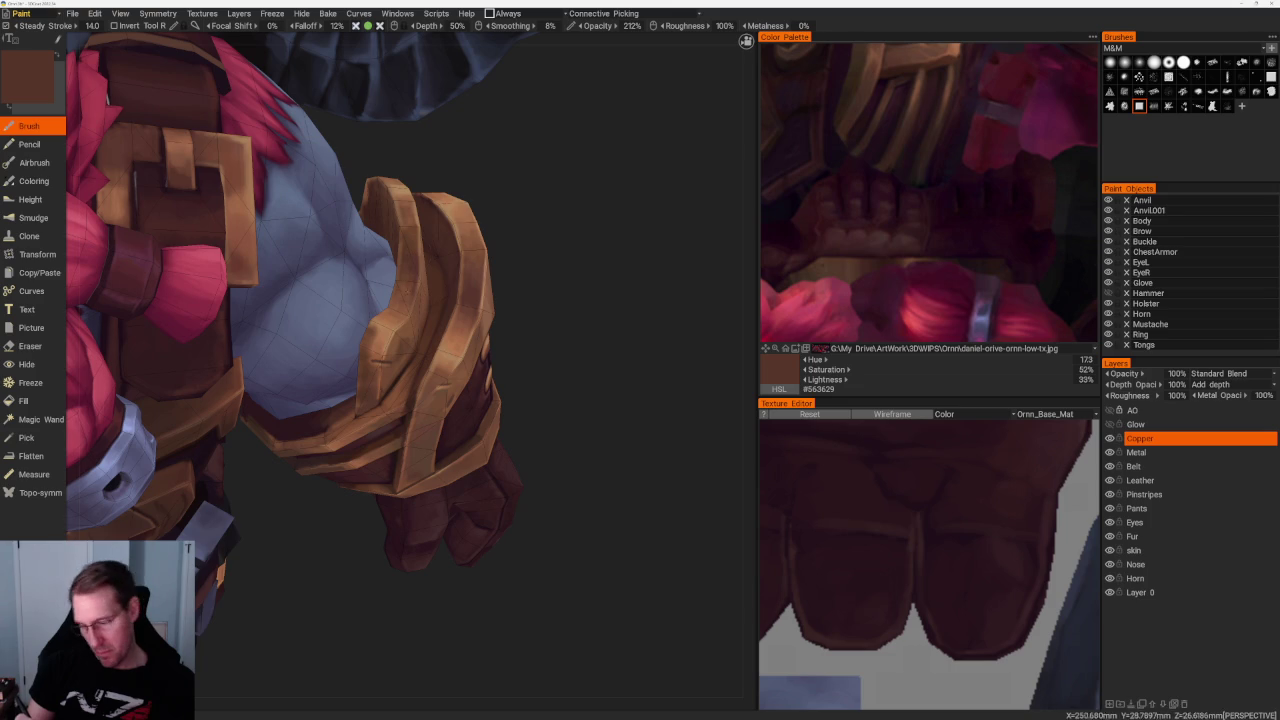
key("v")
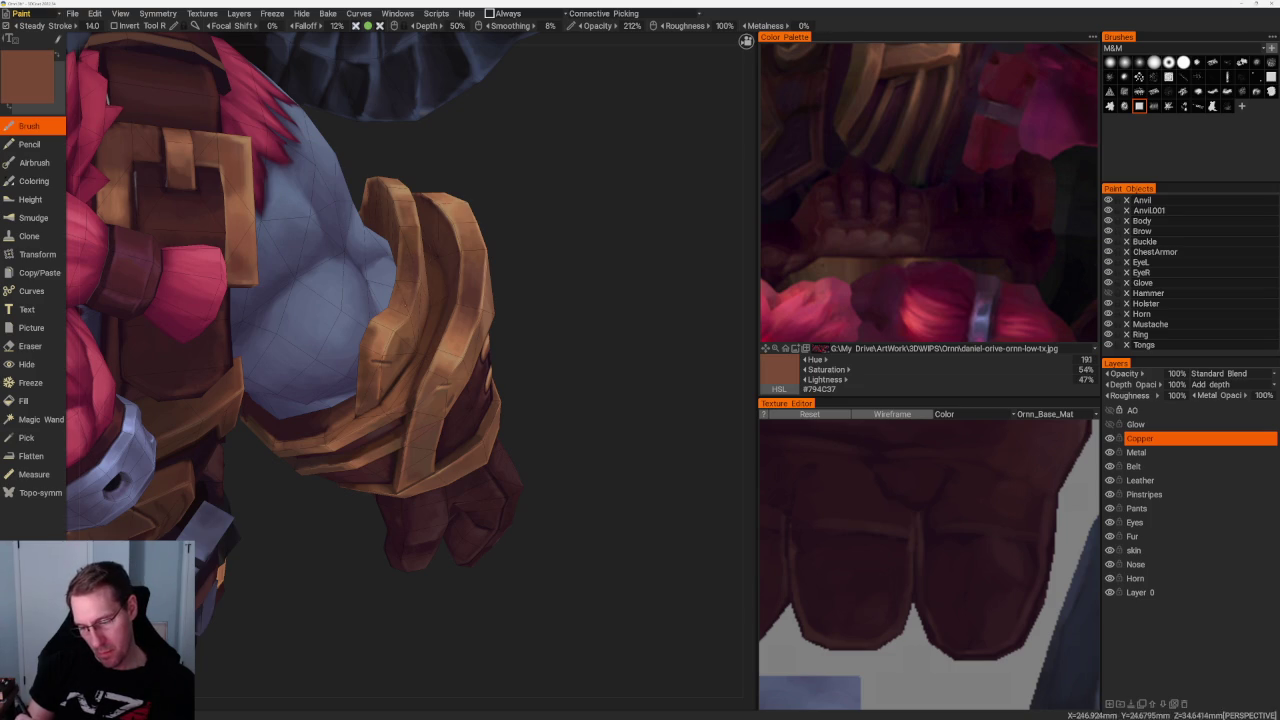
scroll(606, 434, "down", 1)
scroll(590, 300, "down", 5)
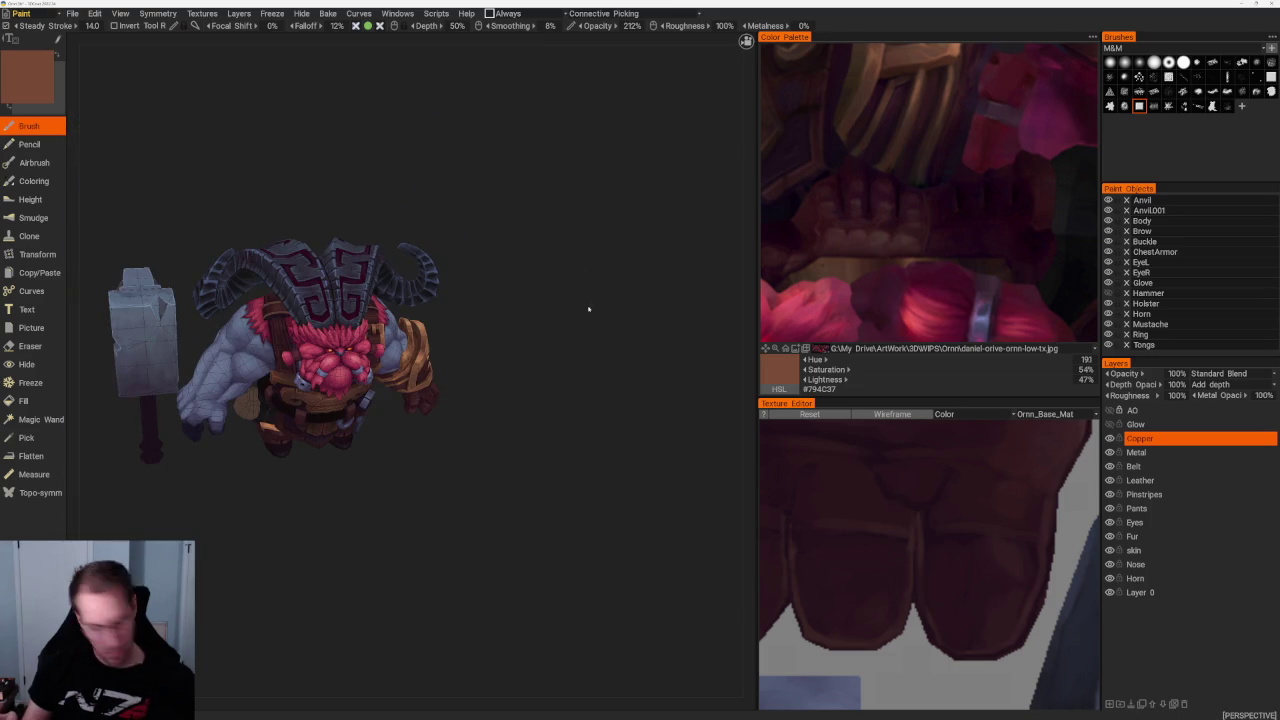
From a frontal view, switch to darker brown #523328 for shading, then check another side
left_click_drag(606, 394, 618, 391)
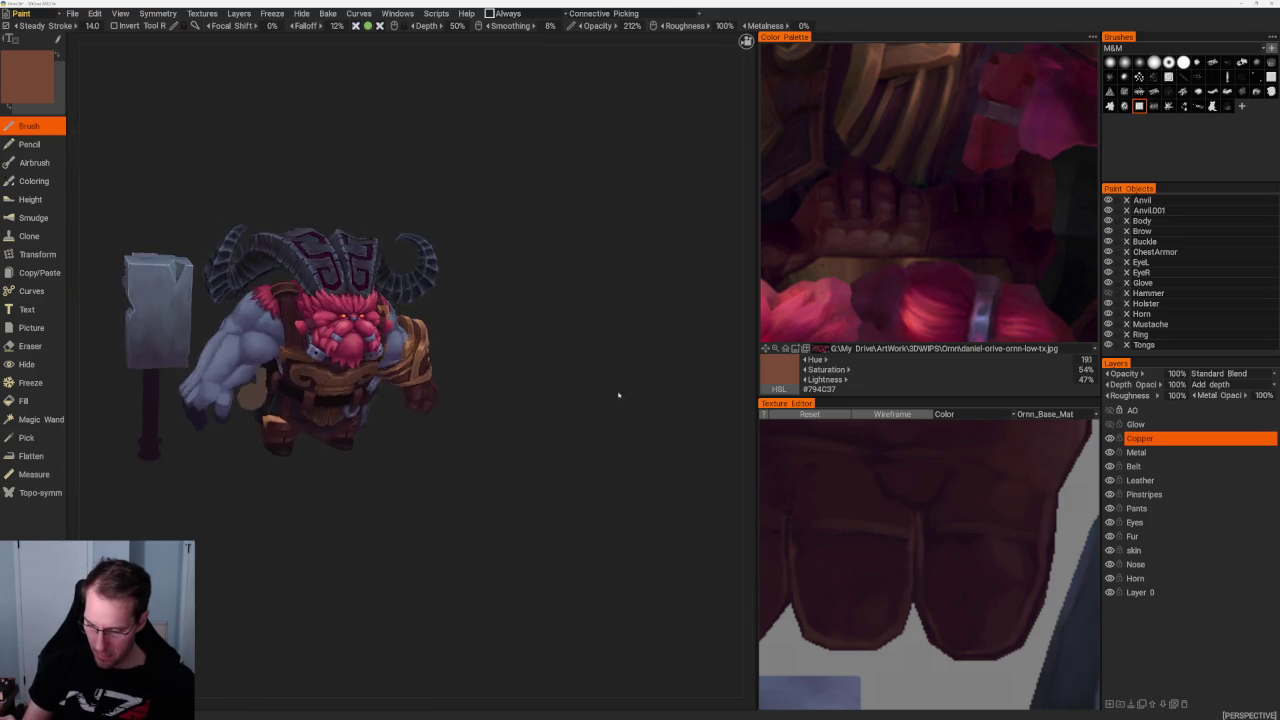
scroll(640, 430, "up", 3)
scroll(614, 386, "up", 3)
scroll(586, 391, "up", 3)
key("v")
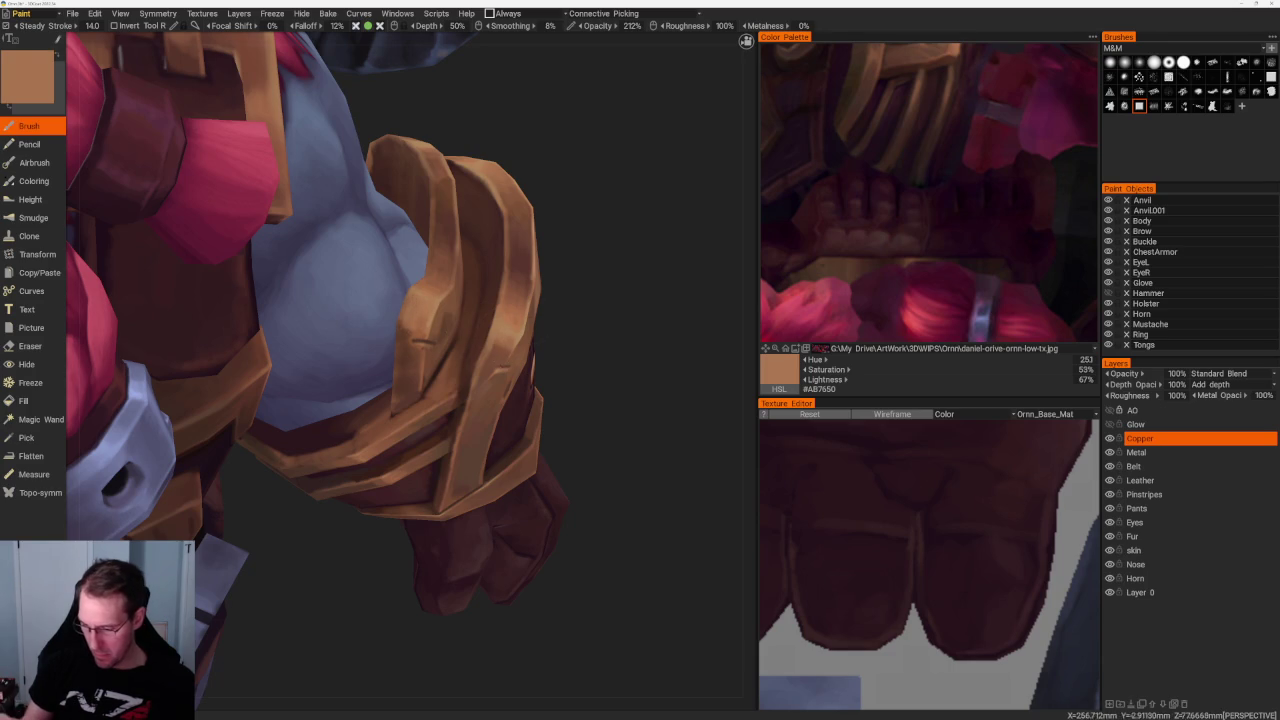
key("v")
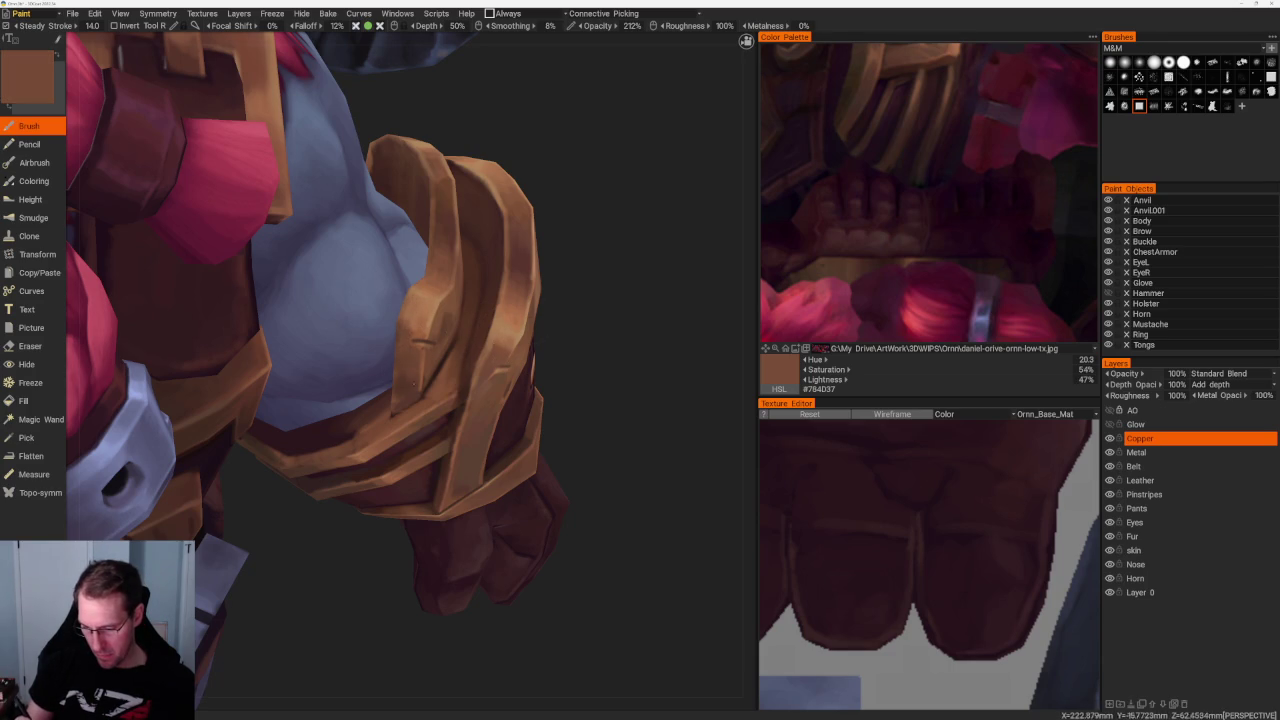
key("v")
scroll(571, 295, "down", 2)
scroll(571, 295, "down", 6)
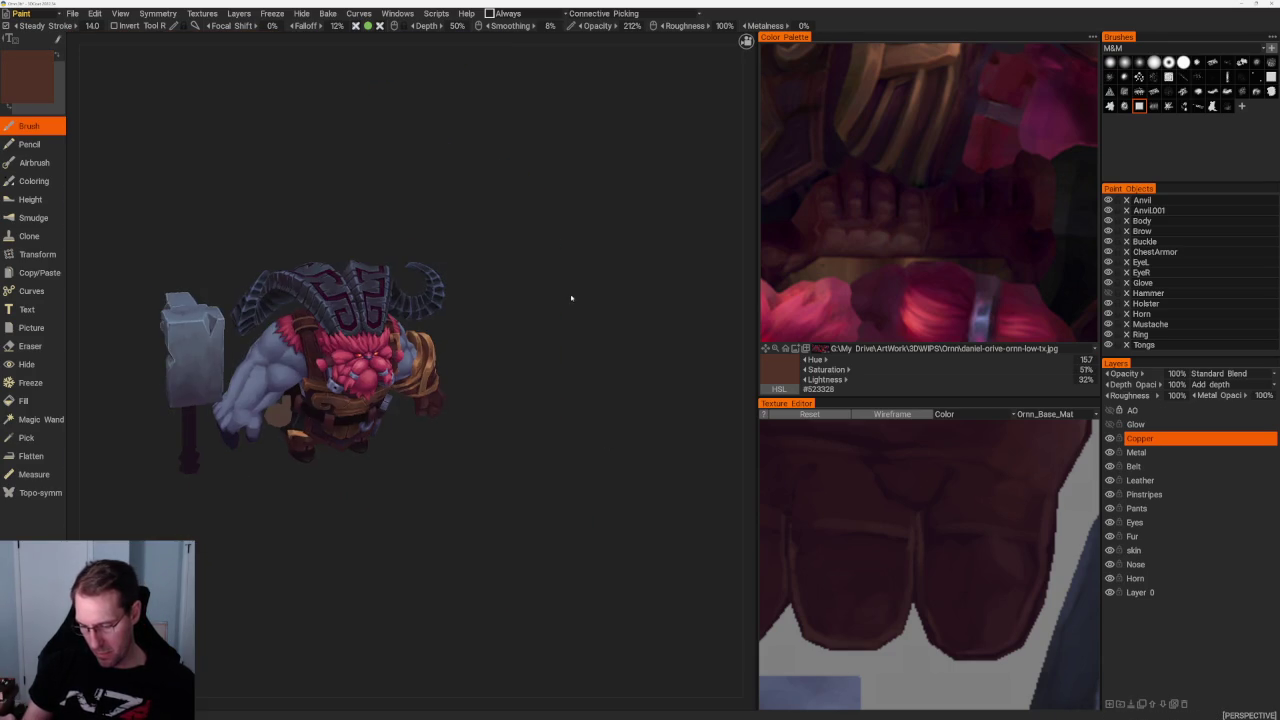
mouse_move(571, 299)
left_mouse_down()
mouse_move(566, 271)
mouse_move(523, 286)
mouse_move(597, 317)
mouse_move(505, 305)
mouse_move(734, 337)
mouse_move(606, 380)
left_mouse_up()
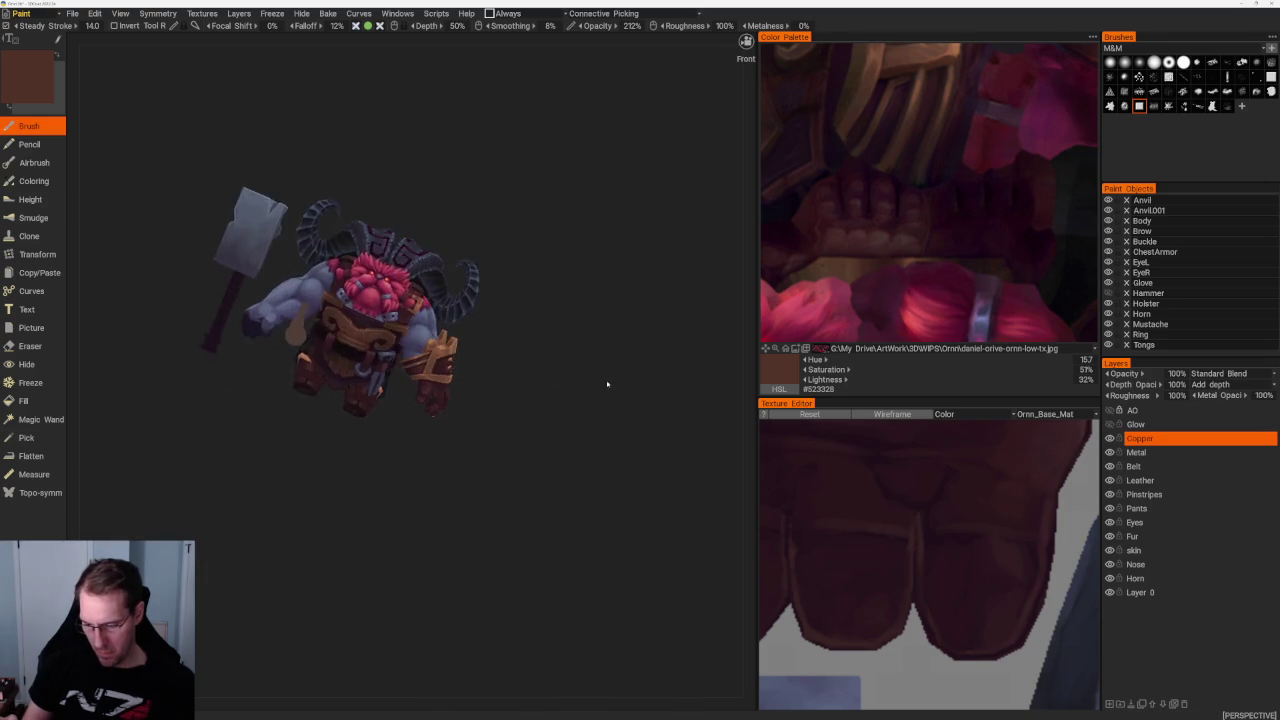
Sample a lighter copper brown and paint light highlight strokes along the left bracer's edge
scroll(597, 436, "up", 5)
scroll(597, 346, "down", 3)
scroll(594, 306, "up", 3)
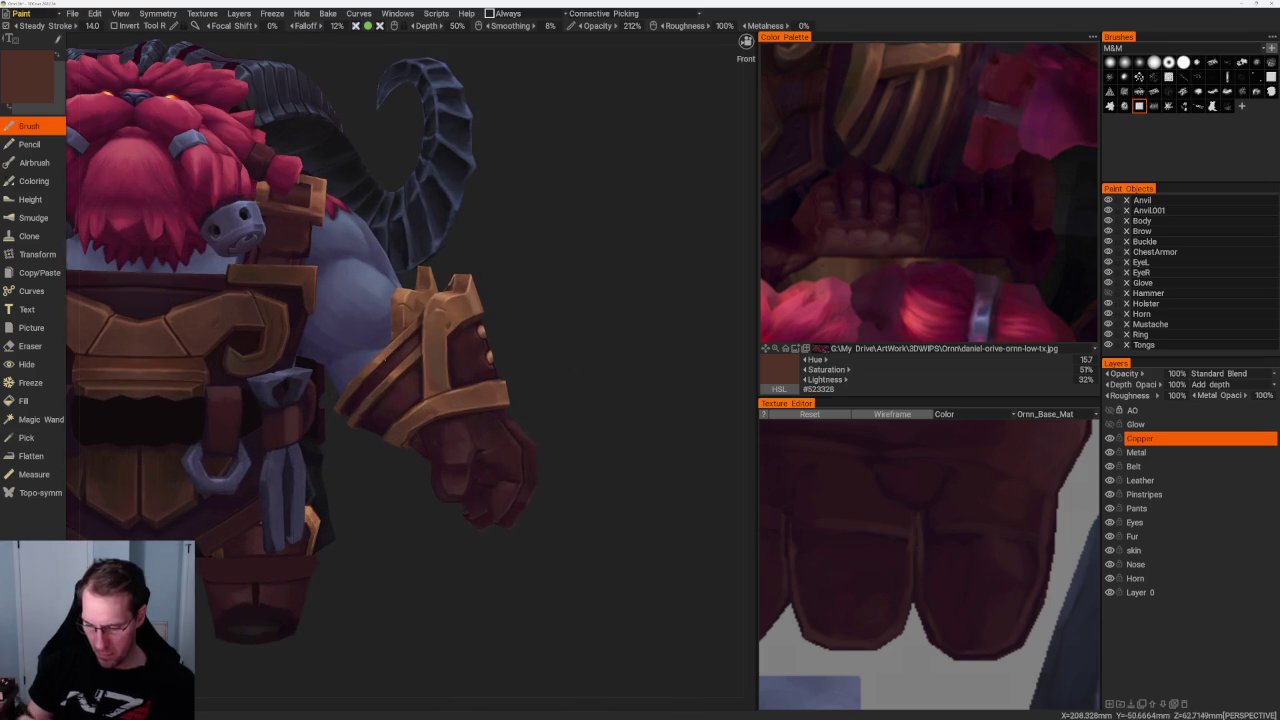
key("v")
mouse_move(594, 306)
left_mouse_down()
mouse_move(650, 320)
mouse_move(394, 400)
left_mouse_up()
scroll(500, 366, "up", 3)
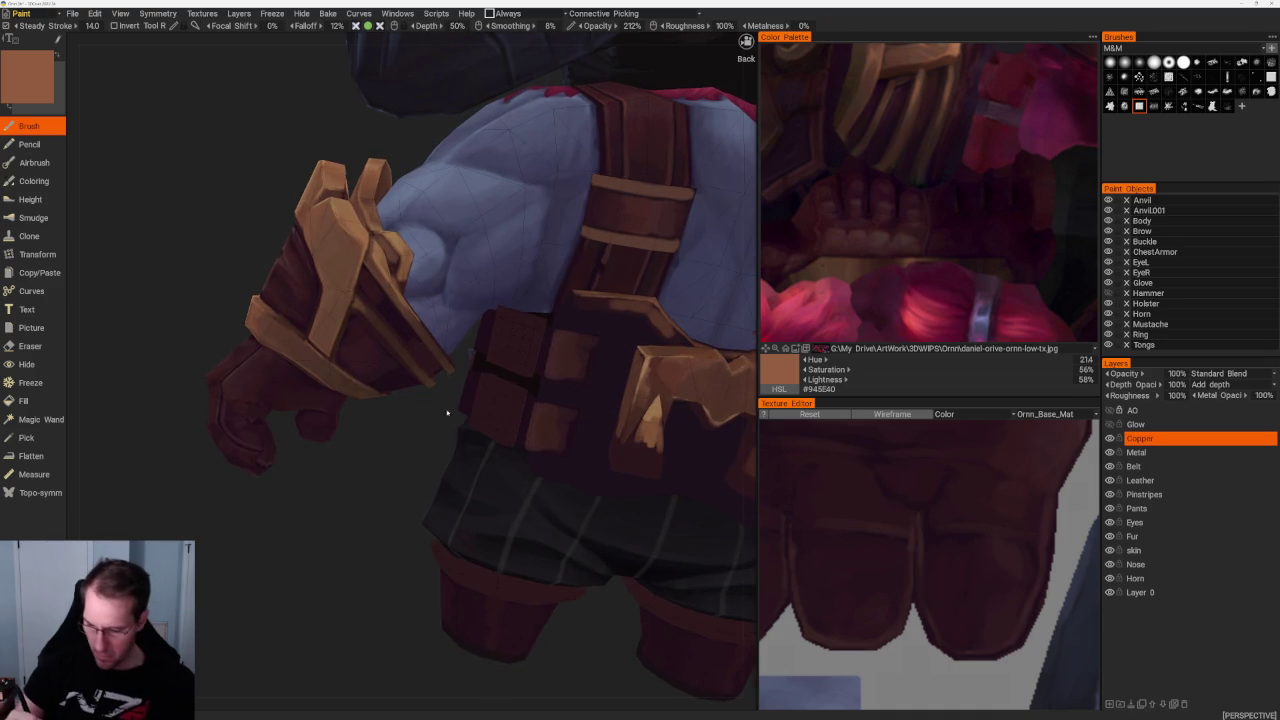
scroll(446, 420, "up", 2)
scroll(446, 420, "up", 2)
left_click_drag(398, 318, 288, 396)
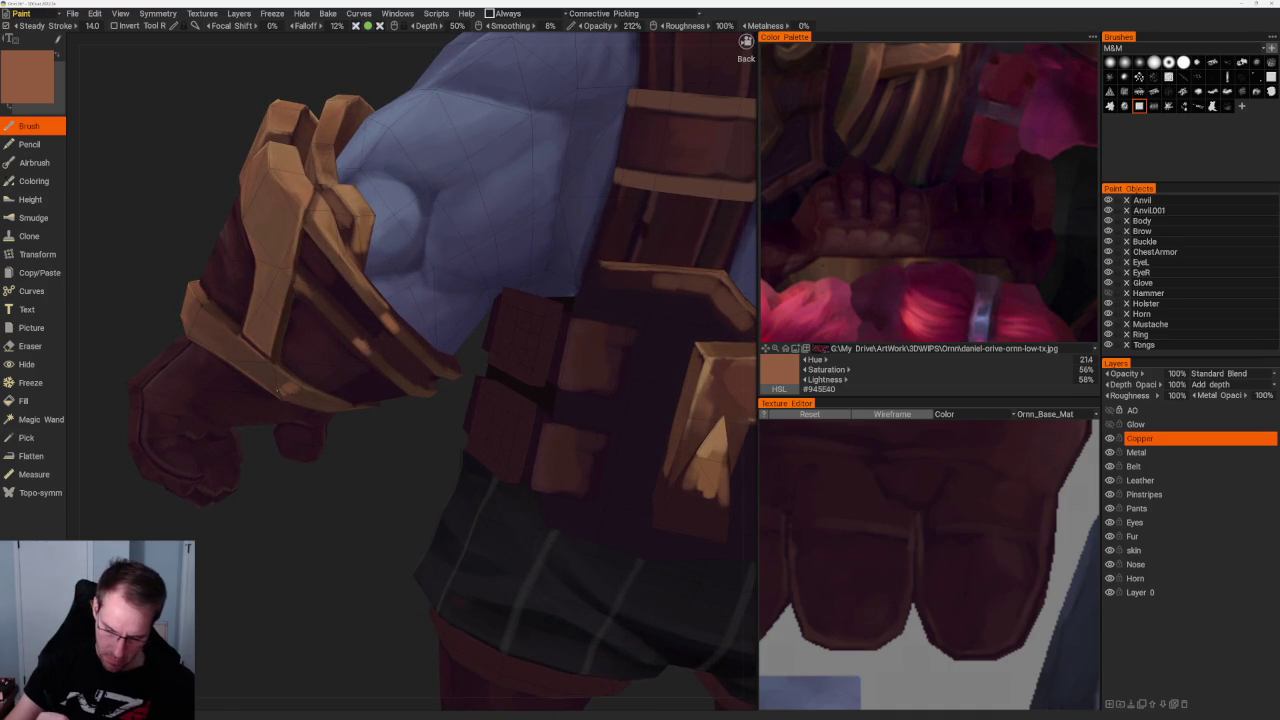
scroll(352, 452, "down", 3)
scroll(349, 449, "down", 5)
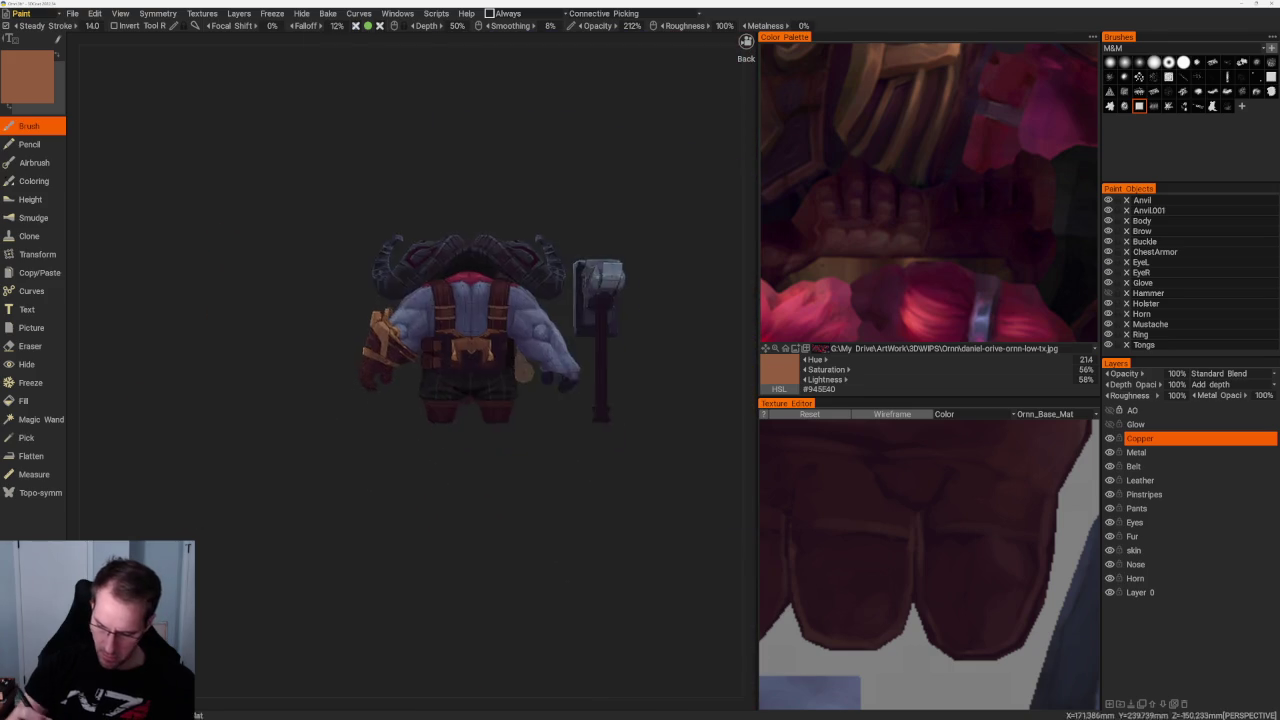
scroll(390, 335, "up", 4)
scroll(390, 335, "up", 4)
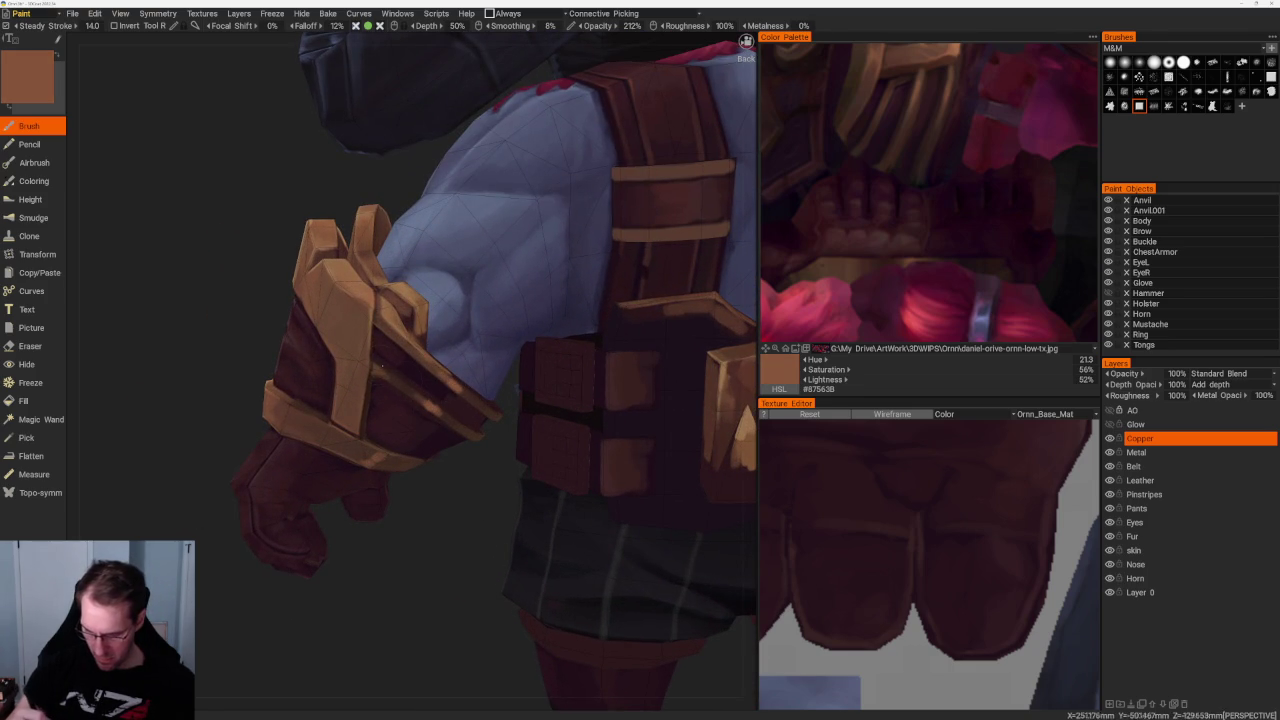
Sample darker and medium browns, then a dark red-brown from the glove for shadows
key("v")
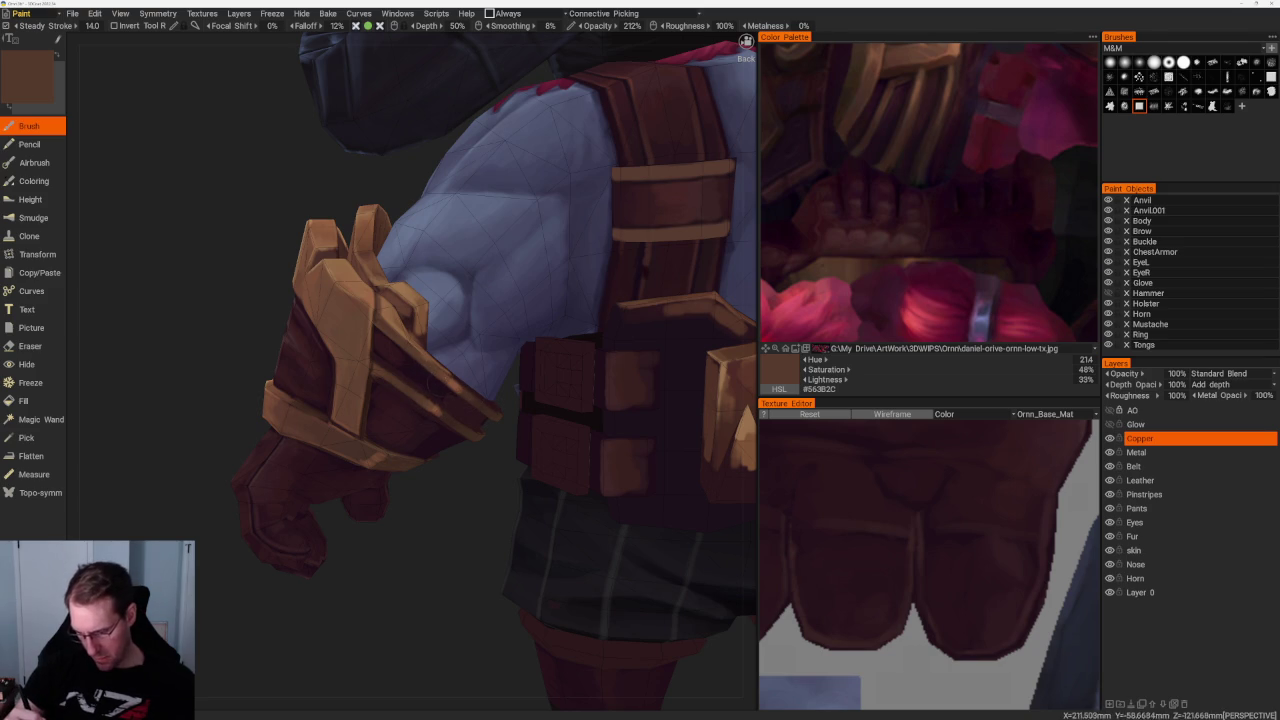
key("v")
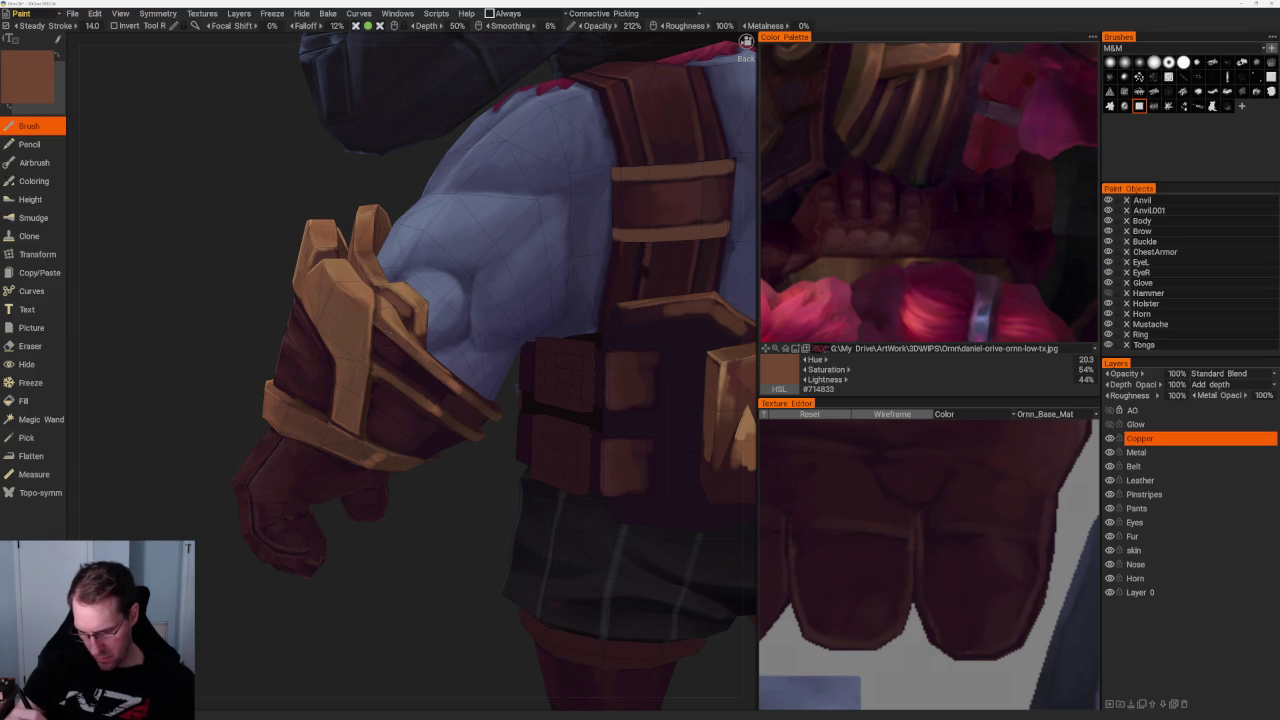
key("v")
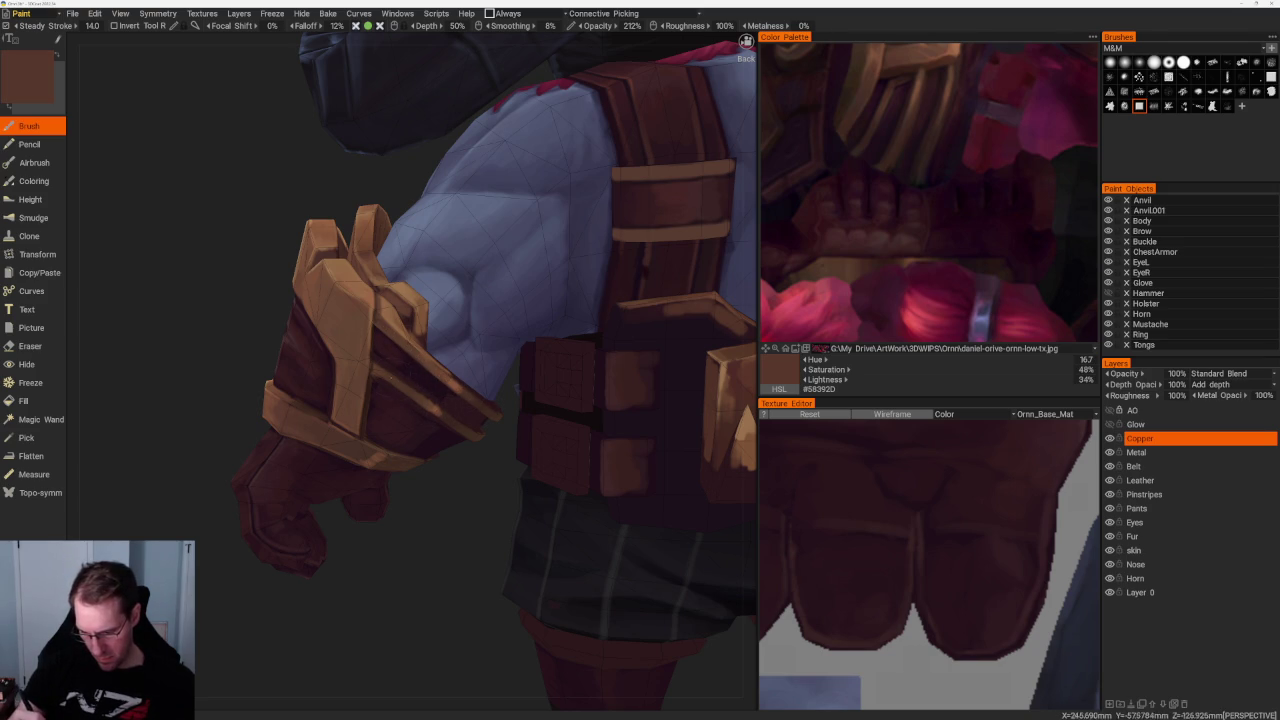
scroll(470, 350, "up", 3)
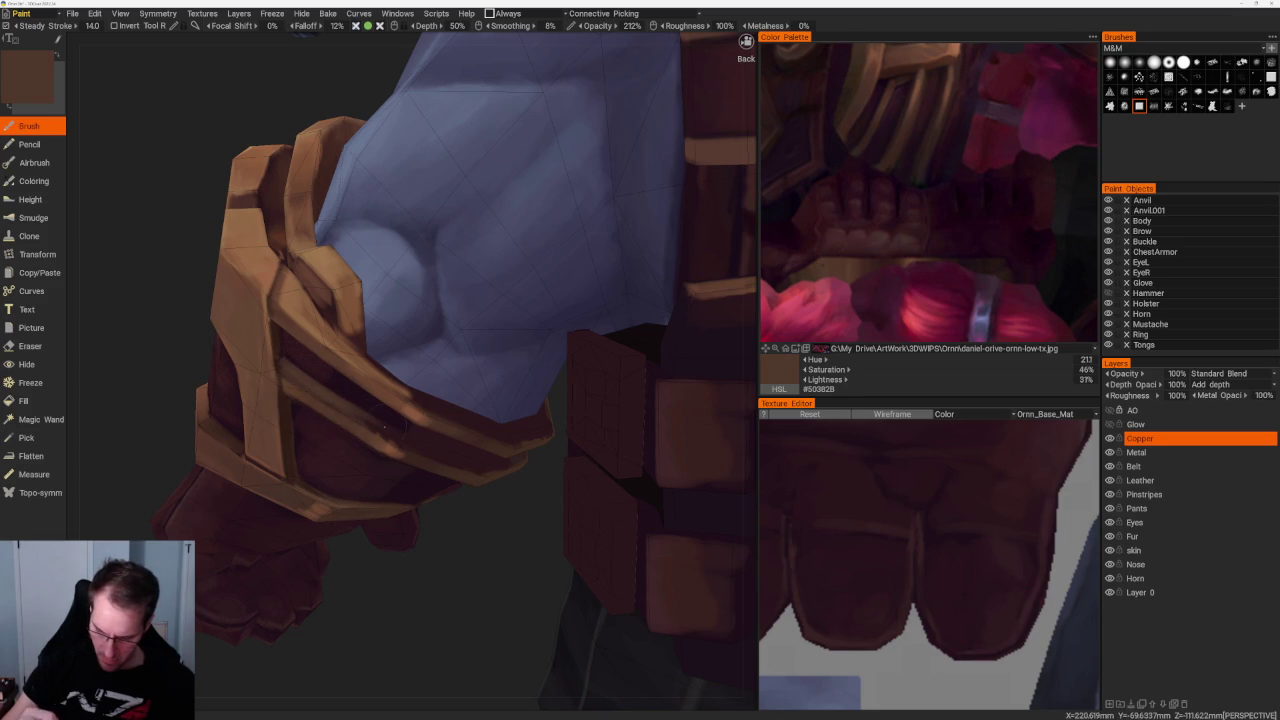
key("v")
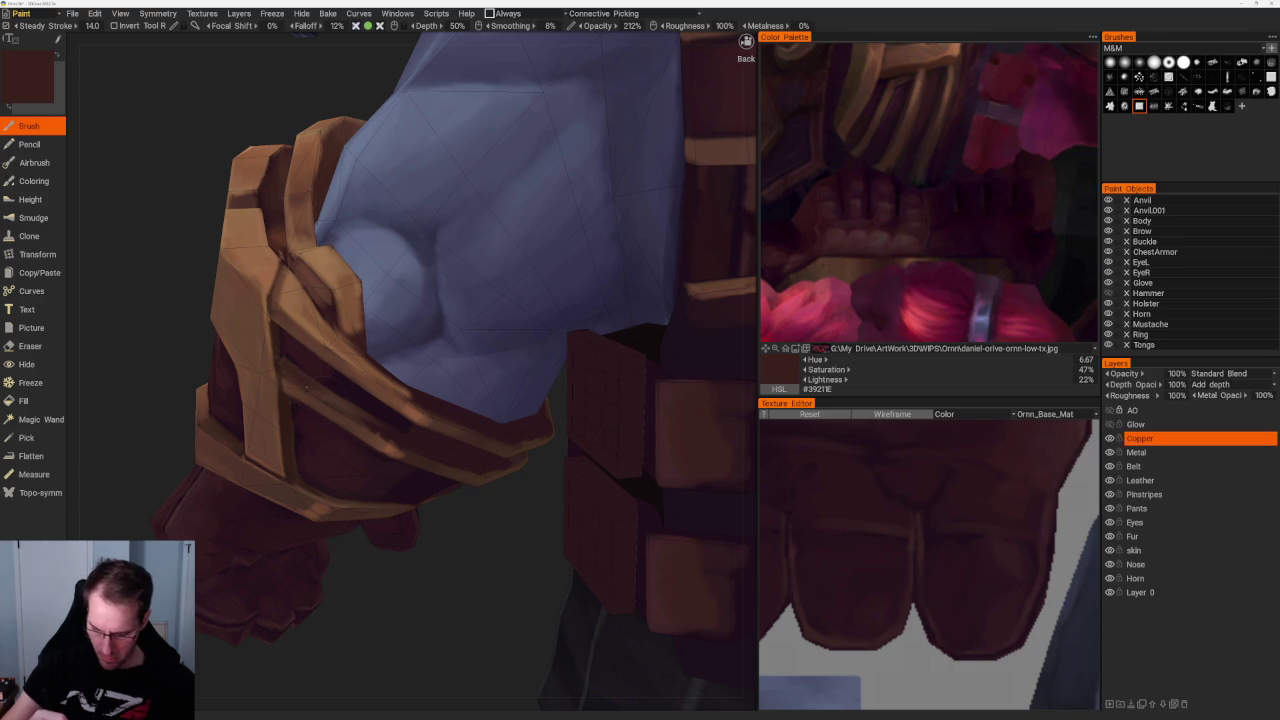
mouse_move(329, 399)
middle_mouse_down()
mouse_move(578, 400)
mouse_move(328, 282)
middle_mouse_up()
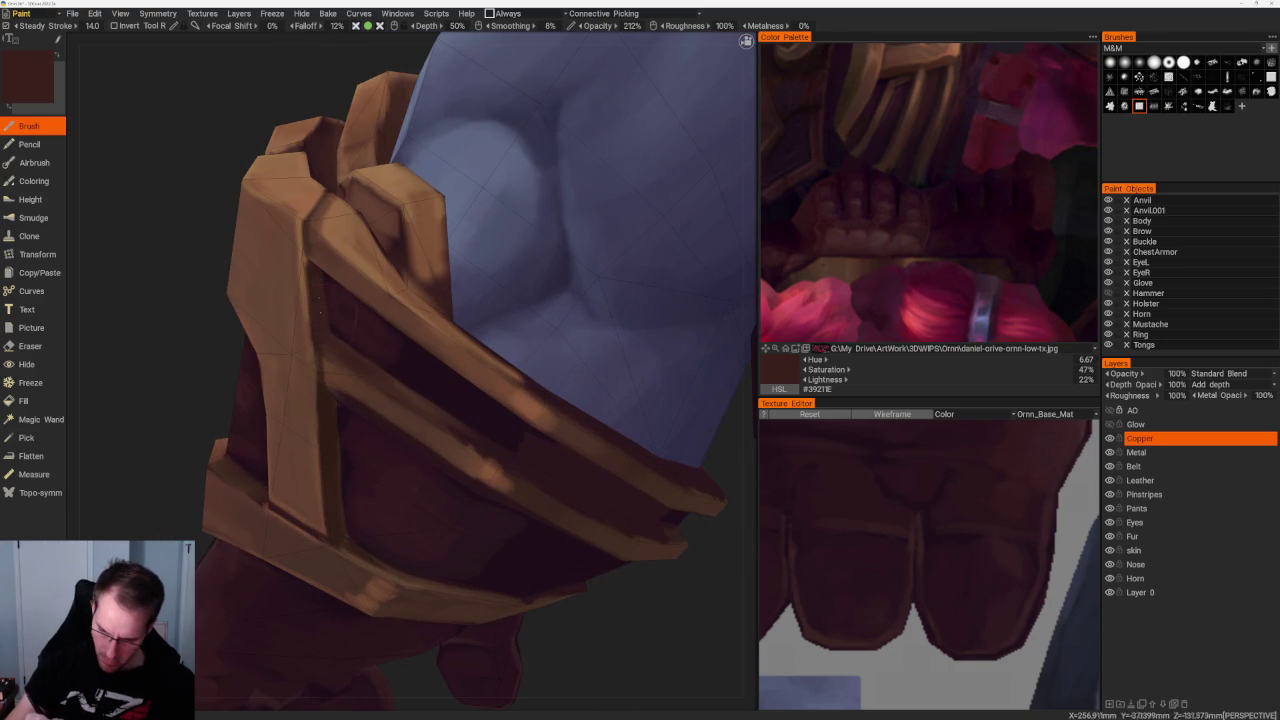
key("v")
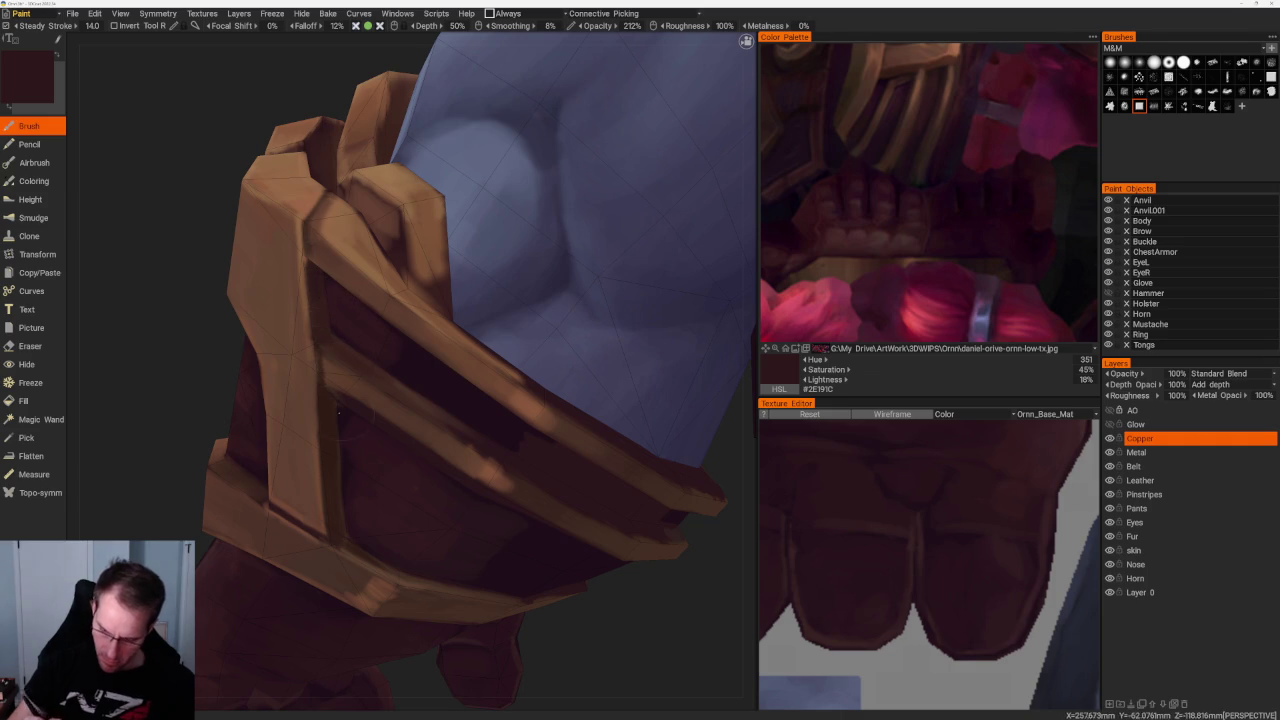
Deepen shadows along the bracer's lower edge using near-black maroon and dark brown #3A251F
left_click_drag(329, 427, 378, 510, "alt")
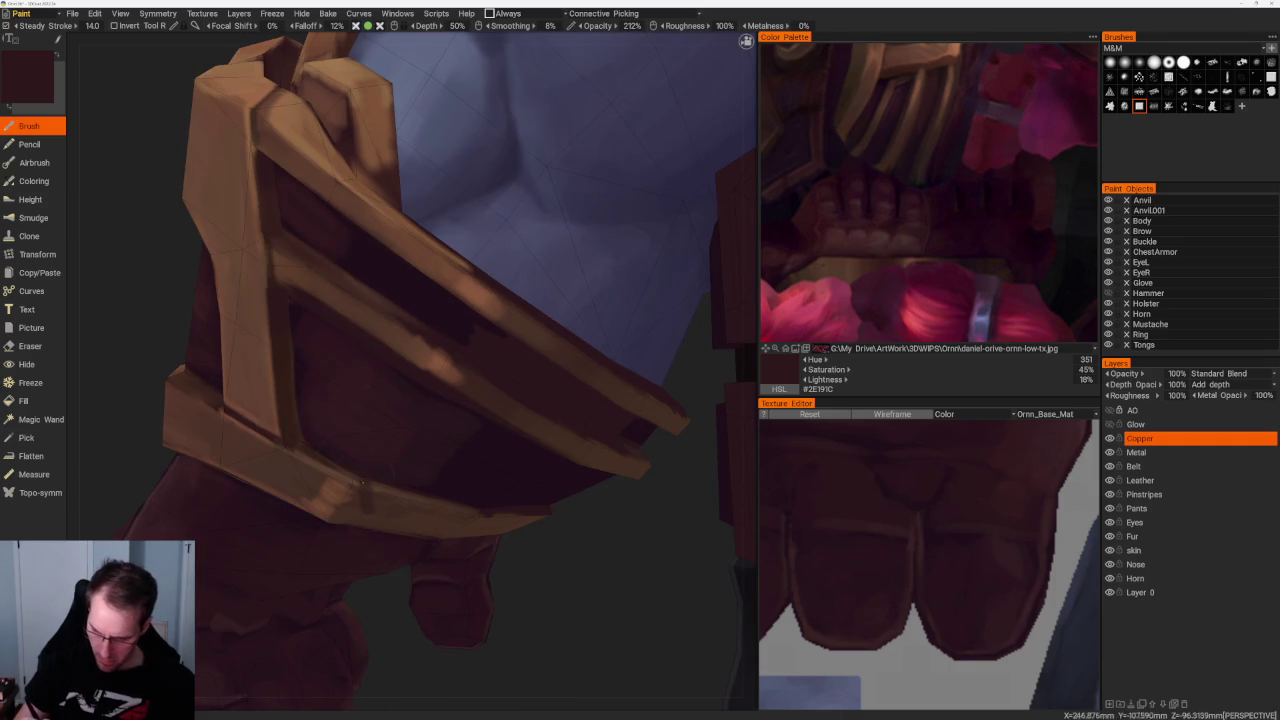
key("v")
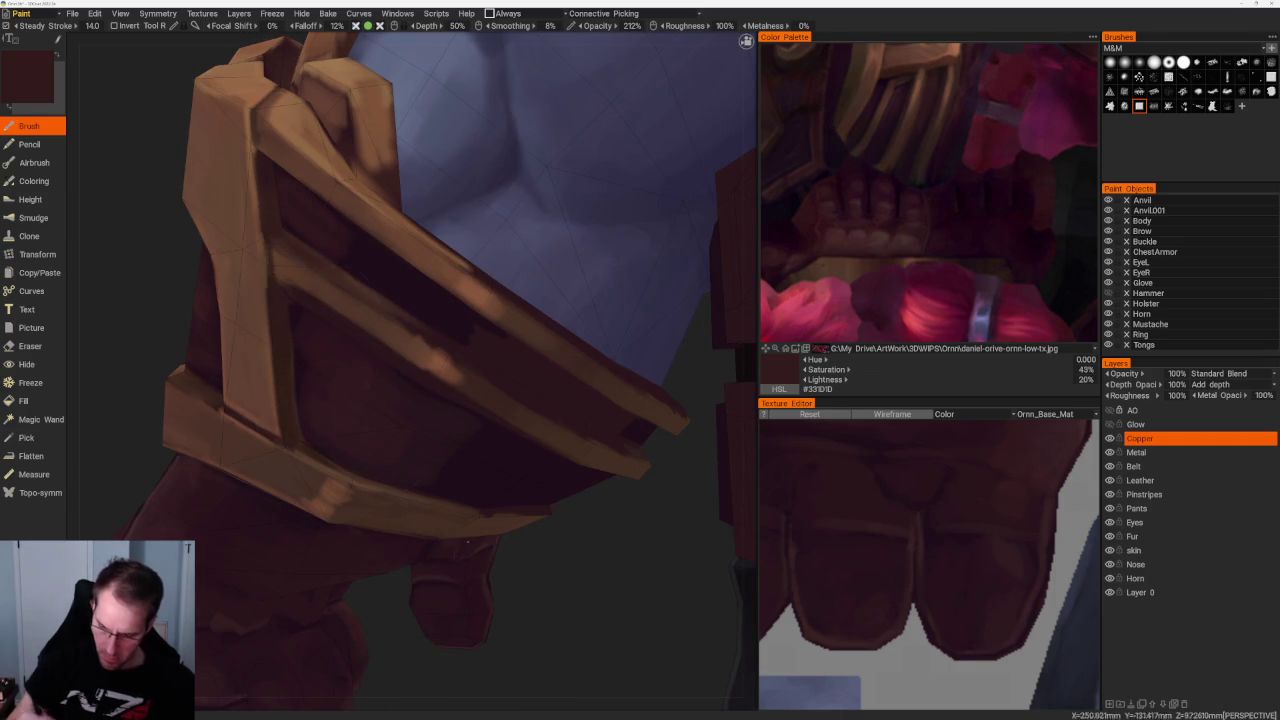
left_click_drag(446, 519, 413, 118, "alt")
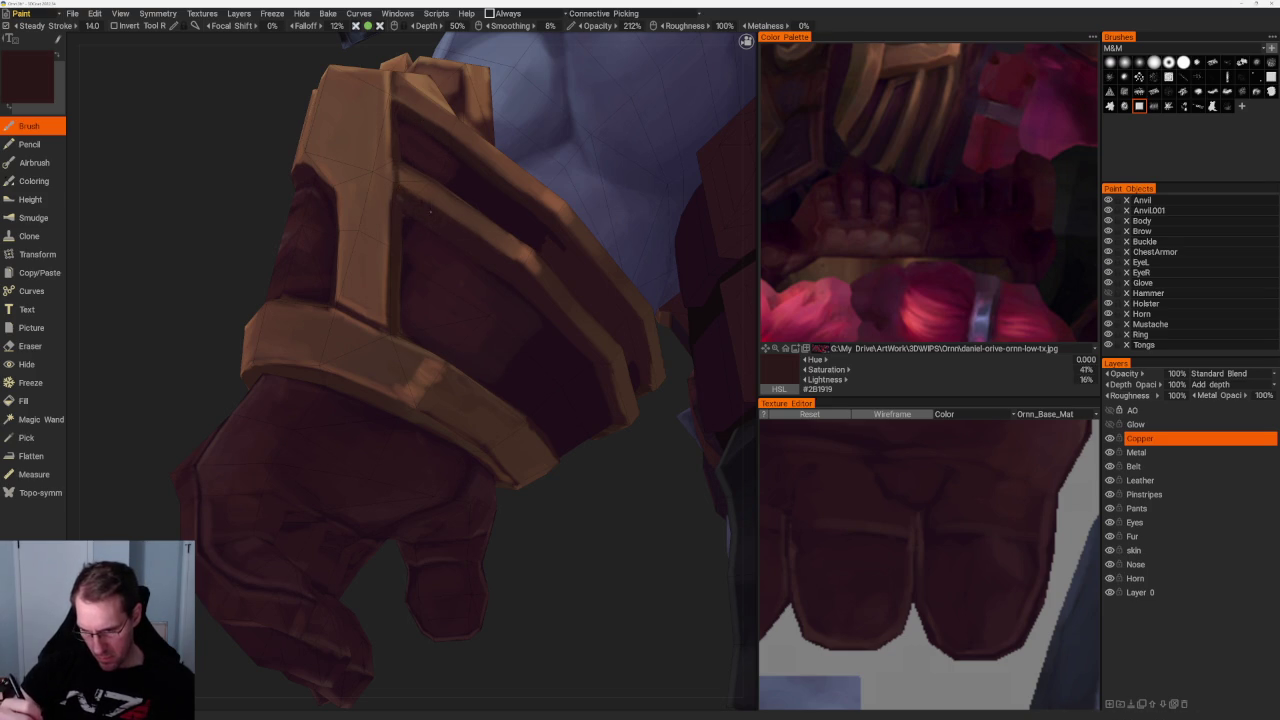
mouse_move(437, 220)
right_mouse_down("alt")
mouse_move(343, 98)
mouse_move(363, 149)
right_mouse_up("alt")
mouse_move(363, 149)
left_mouse_down("alt")
mouse_move(337, 163)
mouse_move(339, 178)
left_mouse_up("alt")
right_click_drag(339, 178, 428, 251, "alt")
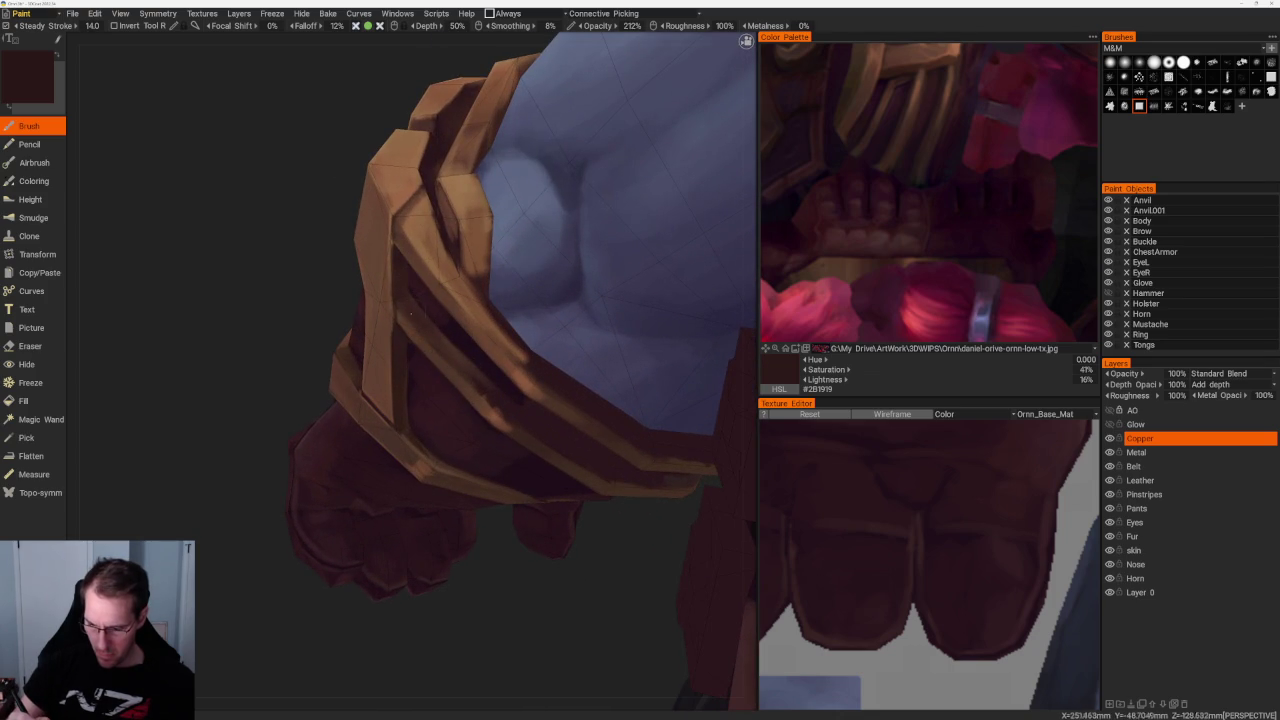
key("v")
key("v")
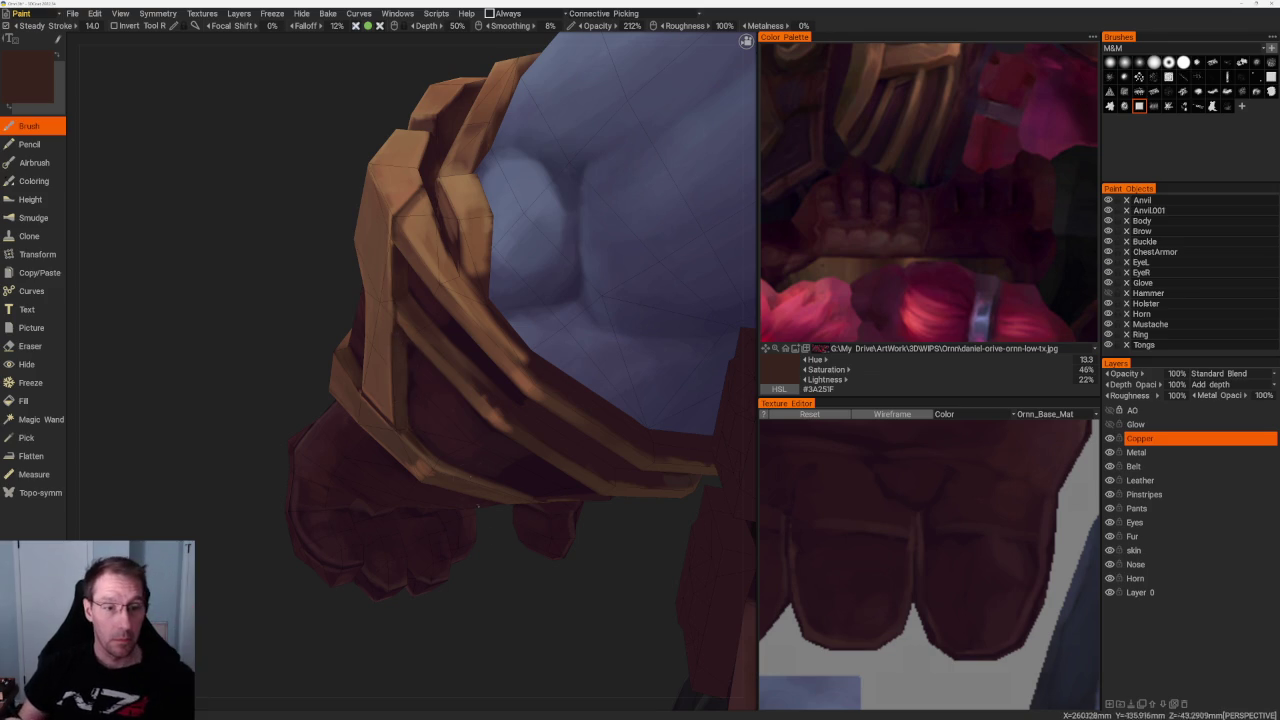
left_click_drag(507, 558, 492, 535)
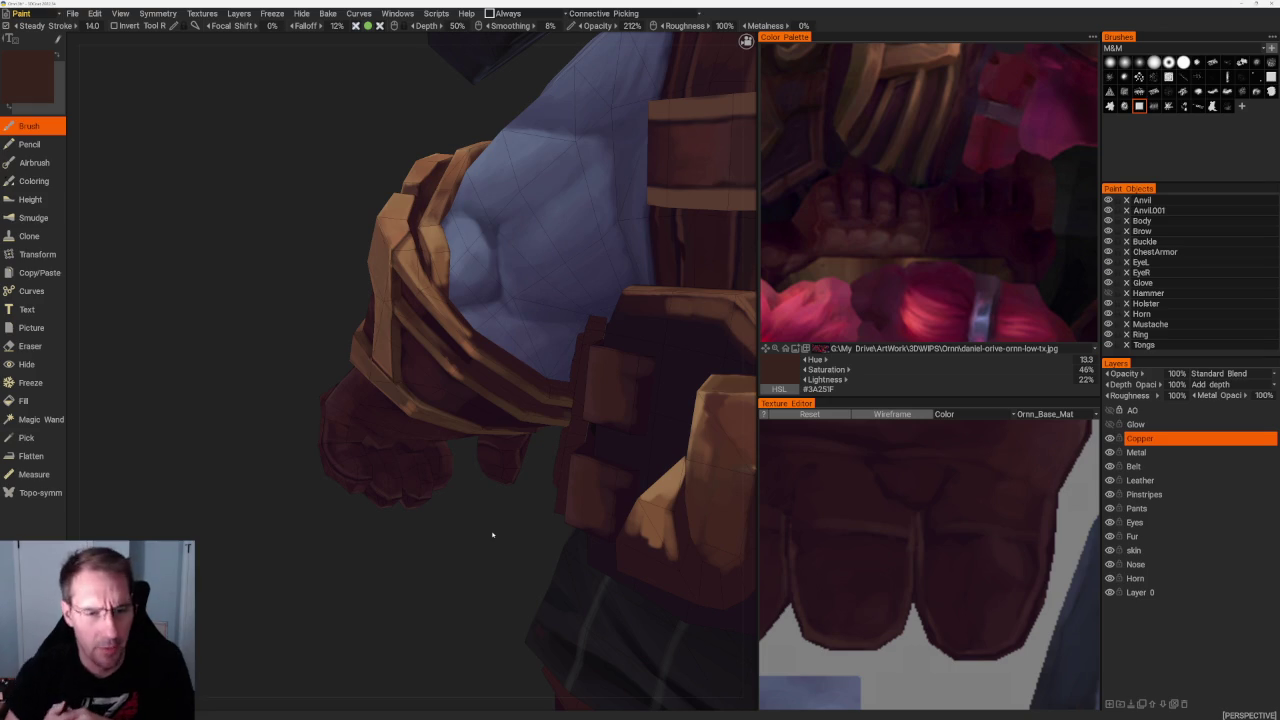
Zoom in on the fist and forearm and sample a lighter brown from the model
scroll(448, 536, "up", 3)
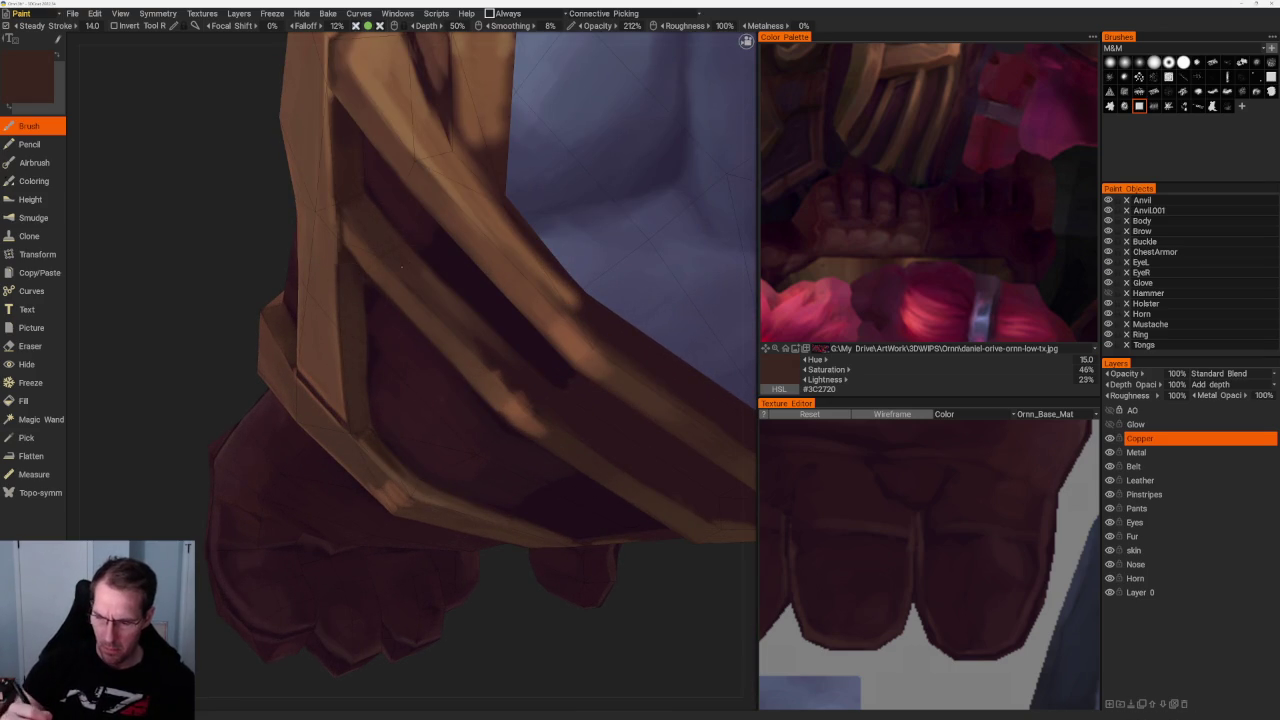
mouse_move(418, 281)
middle_mouse_down()
mouse_move(350, 163)
mouse_move(383, 112)
mouse_move(375, 180)
middle_mouse_up()
scroll(350, 163, "up", 2)
scroll(340, 158, "down", 5)
scroll(375, 180, "up", 2)
scroll(375, 200, "up", 2)
scroll(372, 213, "up", 2)
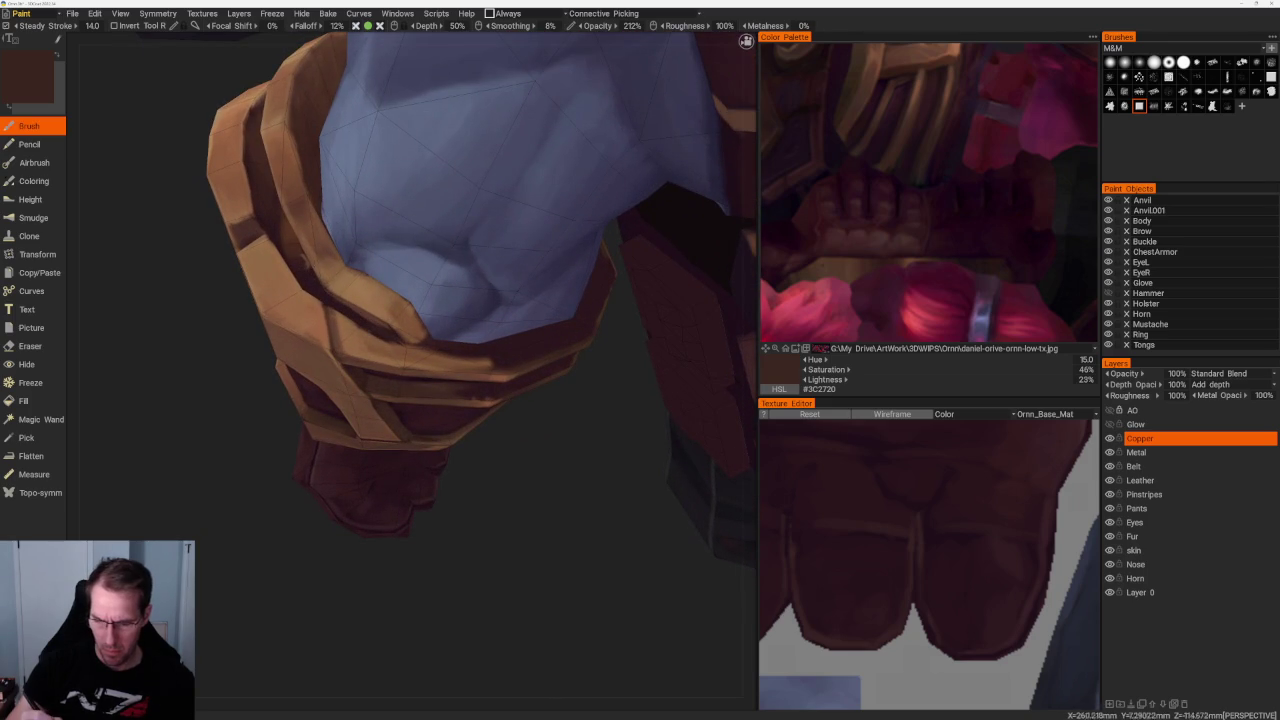
scroll(422, 474, "up", 2)
middle_click_drag(500, 540, 494, 540)
scroll(494, 540, "up", 1)
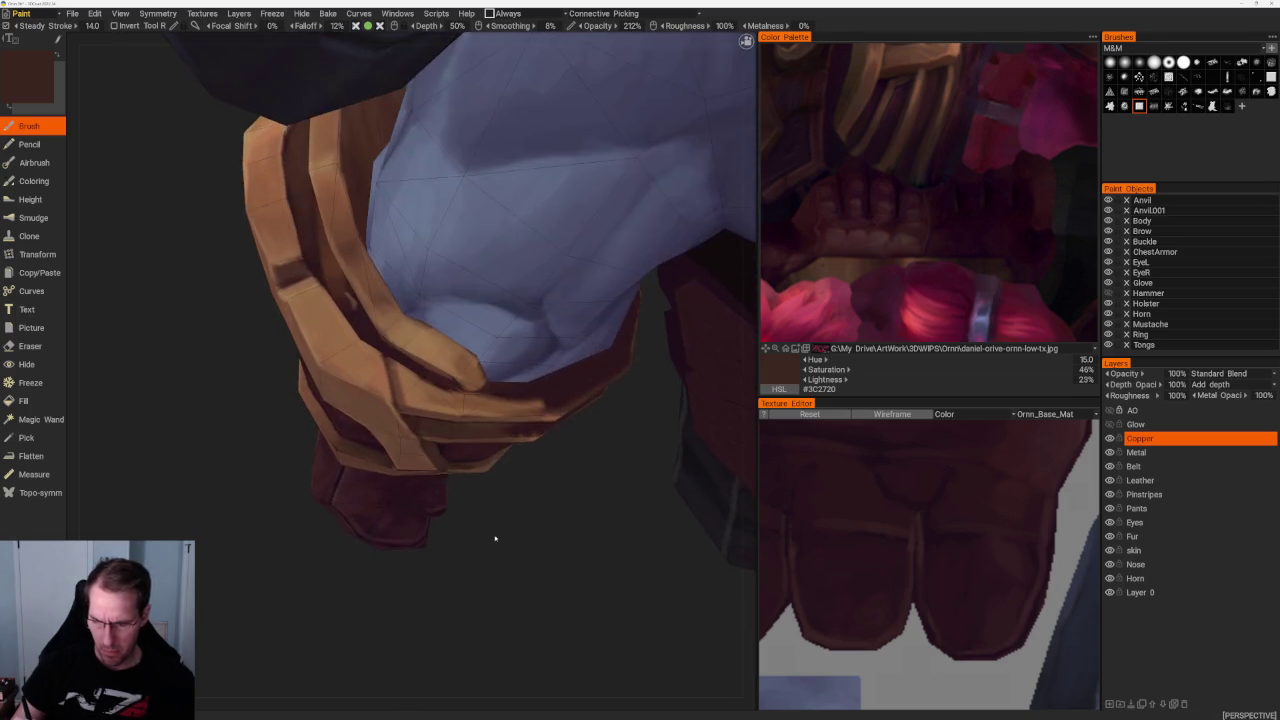
scroll(432, 460, "up", 1)
key("v")
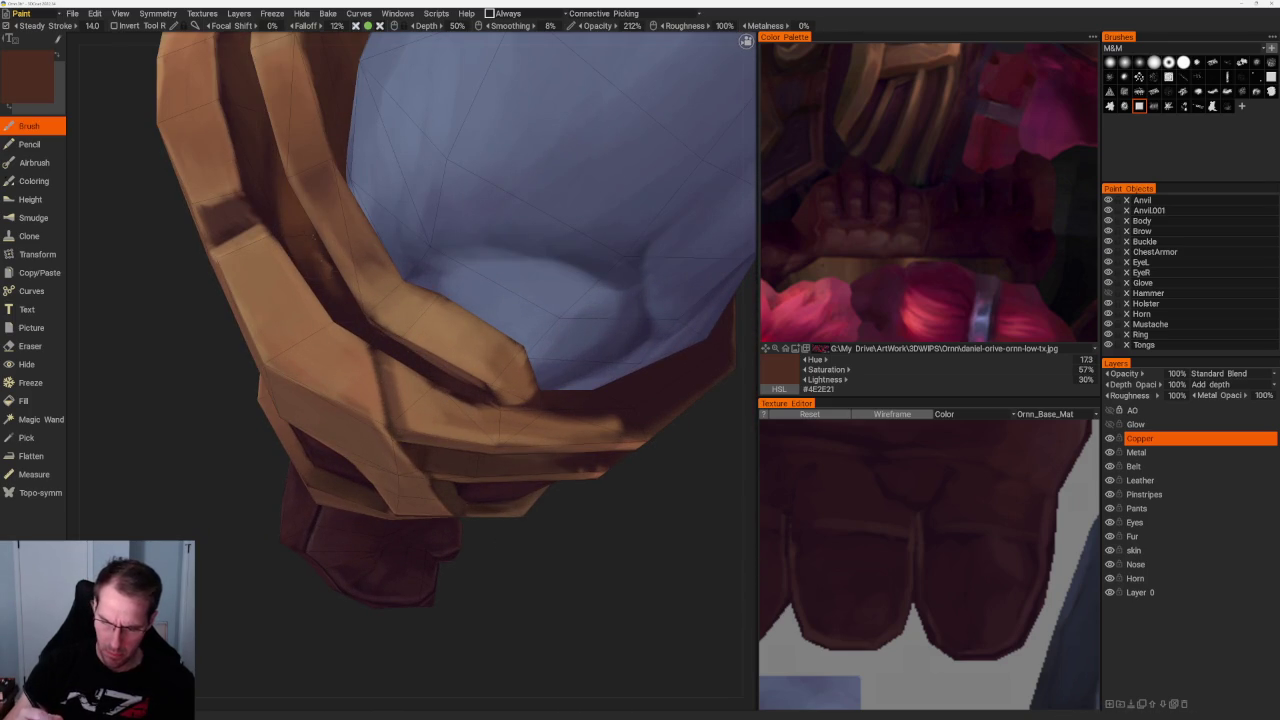
Orbit under the bracer and sample darker maroon-browns, ending on #412721, for its lower rim
mouse_move(330, 290)
middle_mouse_down()
mouse_move(603, 586)
mouse_move(406, 399)
middle_mouse_up()
key("v")
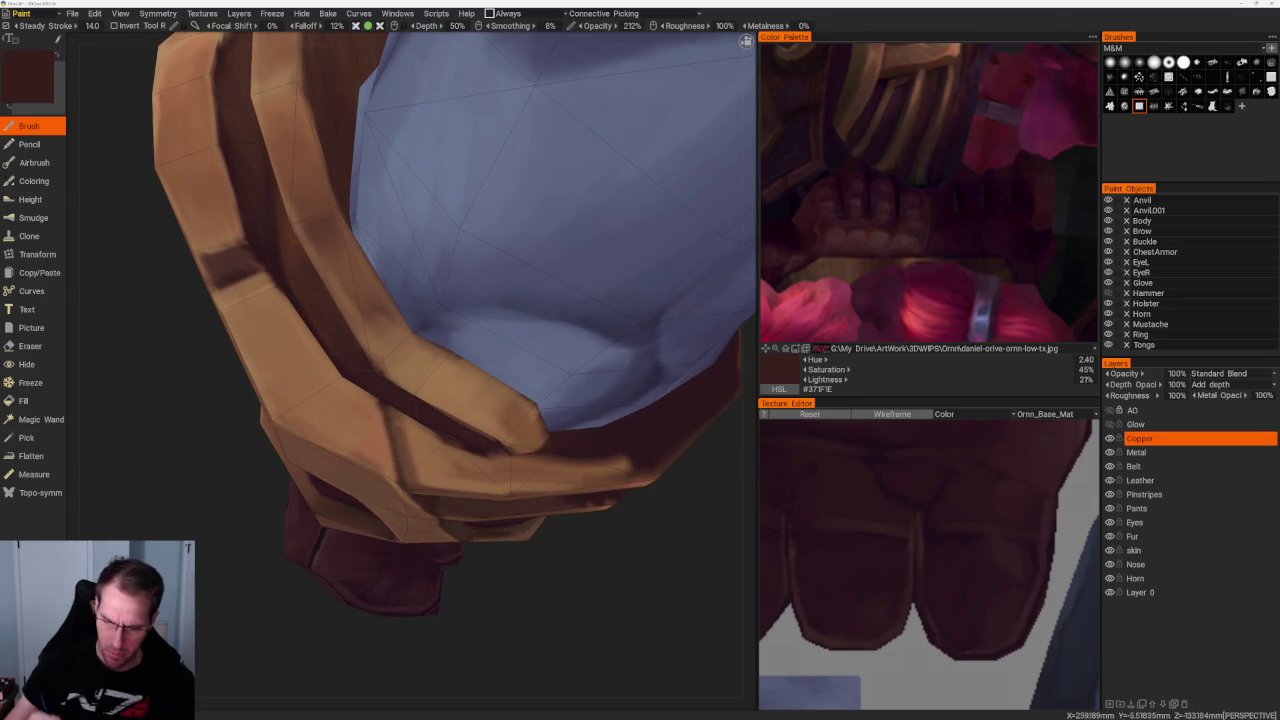
middle_click_drag(350, 343, 474, 644)
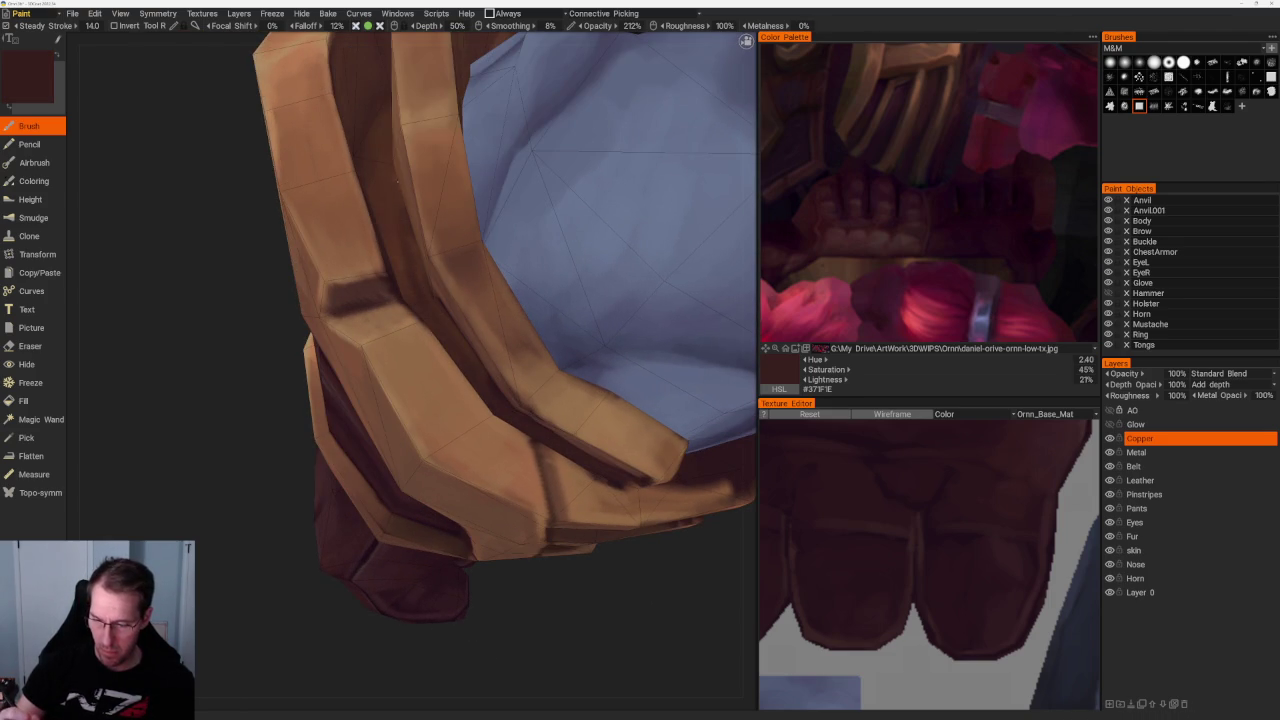
middle_click_drag(474, 600, 531, 549)
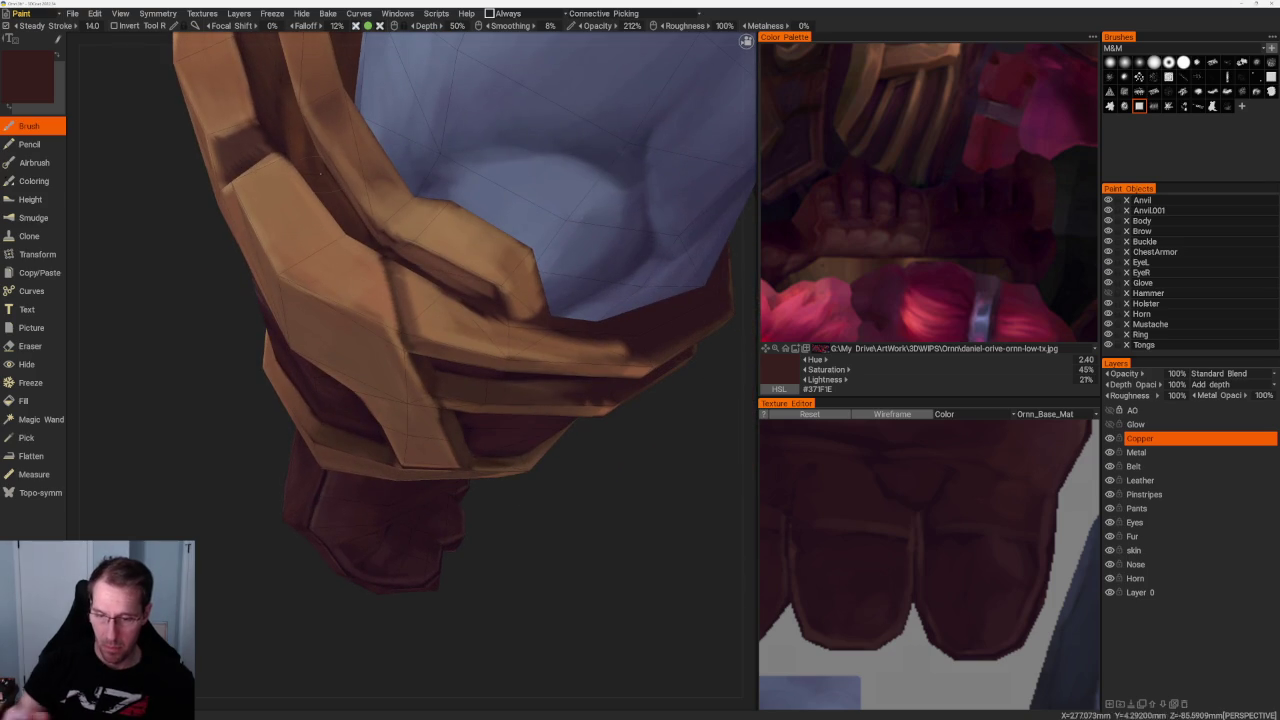
middle_click_drag(531, 549, 519, 519)
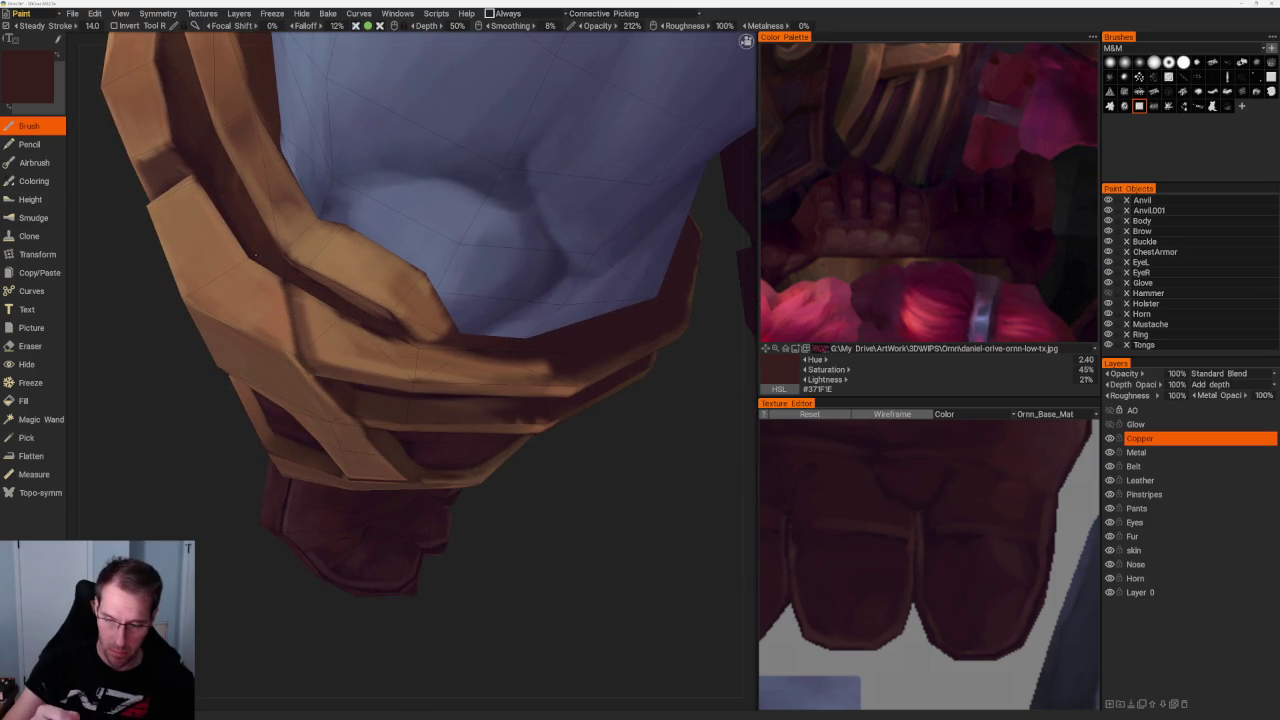
key("v")
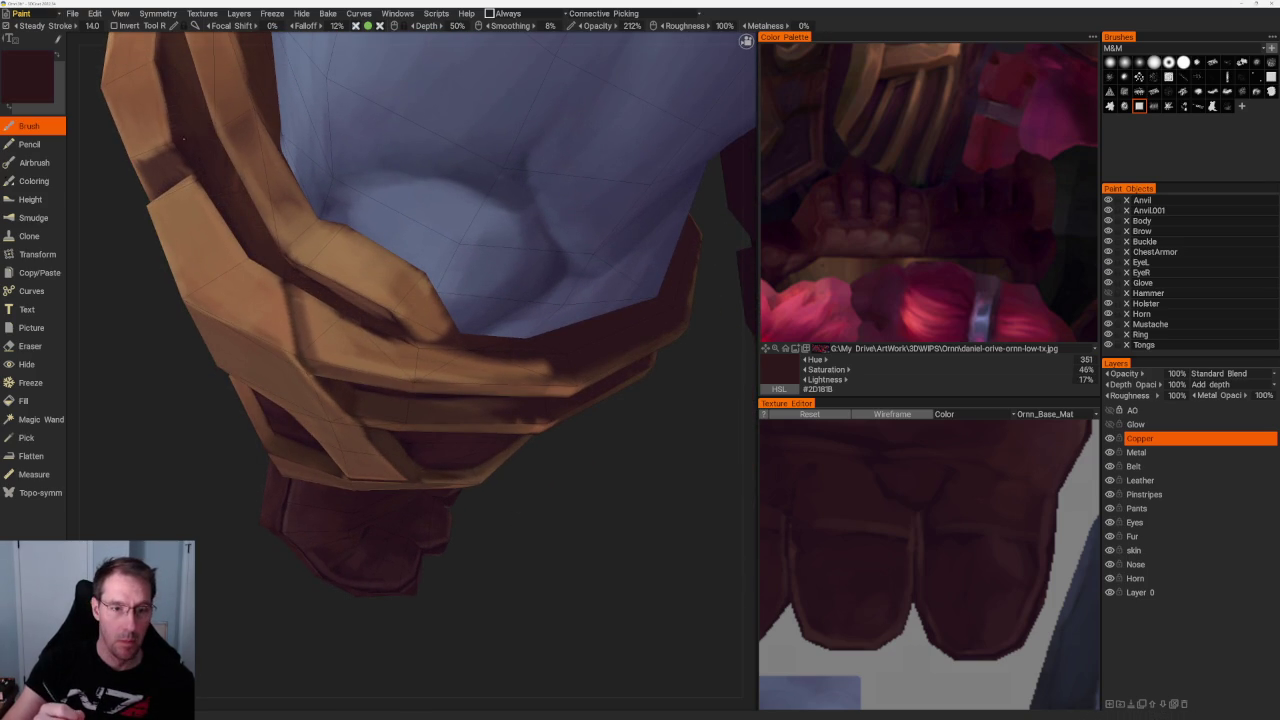
middle_click_drag(168, 140, 200, 165)
key("v")
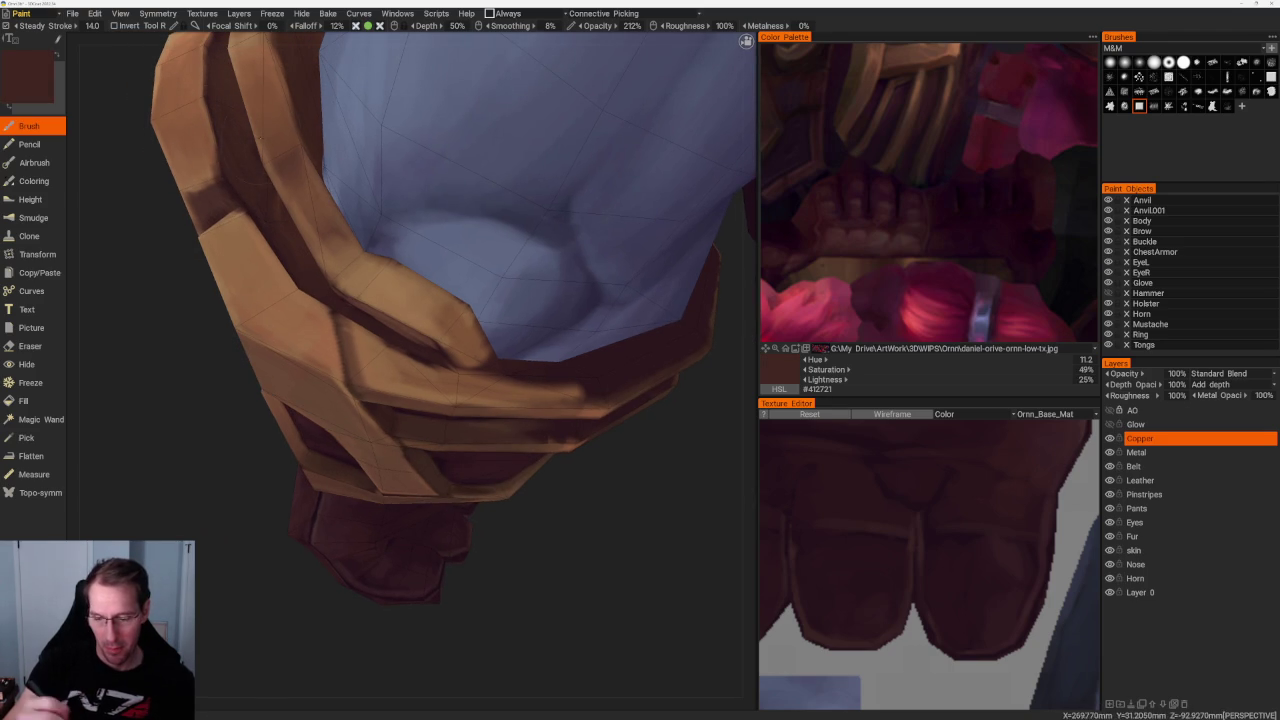
scroll(517, 608, "down", 5)
mouse_move(483, 531)
middle_mouse_down()
mouse_move(449, 561)
mouse_move(490, 425)
middle_mouse_up()
scroll(449, 561, "up", 5)
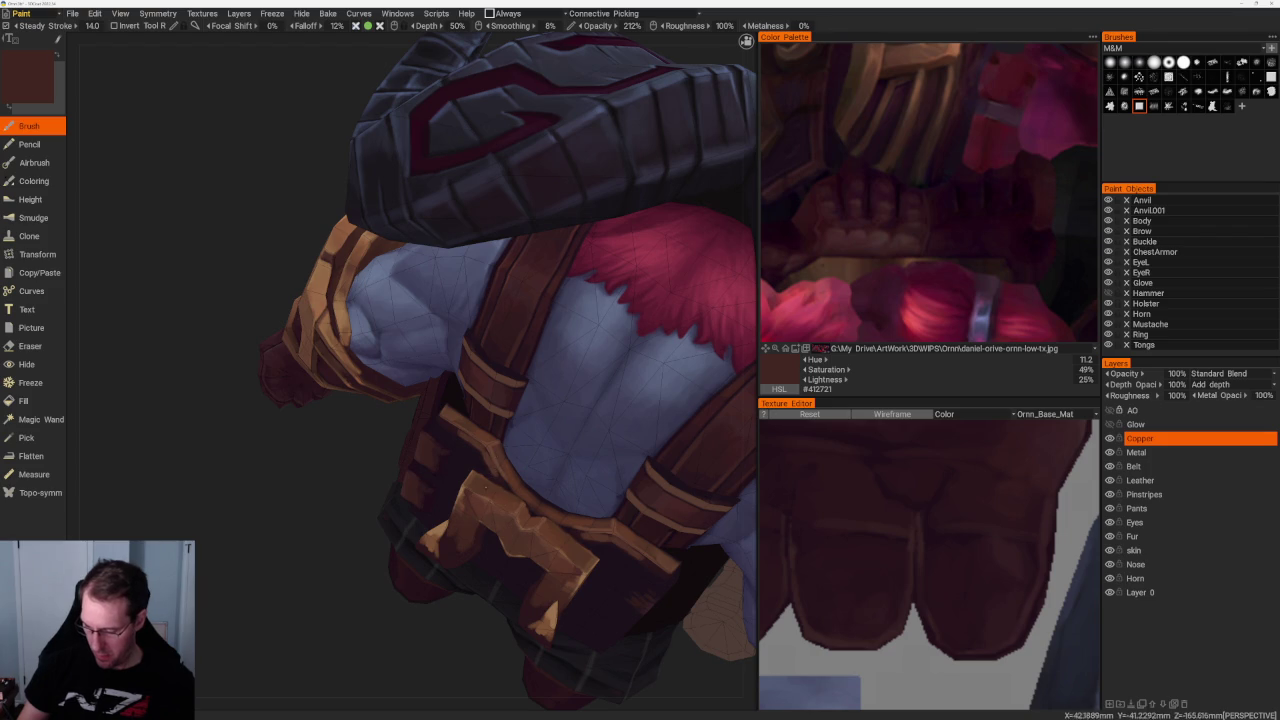
Sample a mid brown and paint a short darker stroke across the bracer
key("v")
scroll(450, 300, "up", 5)
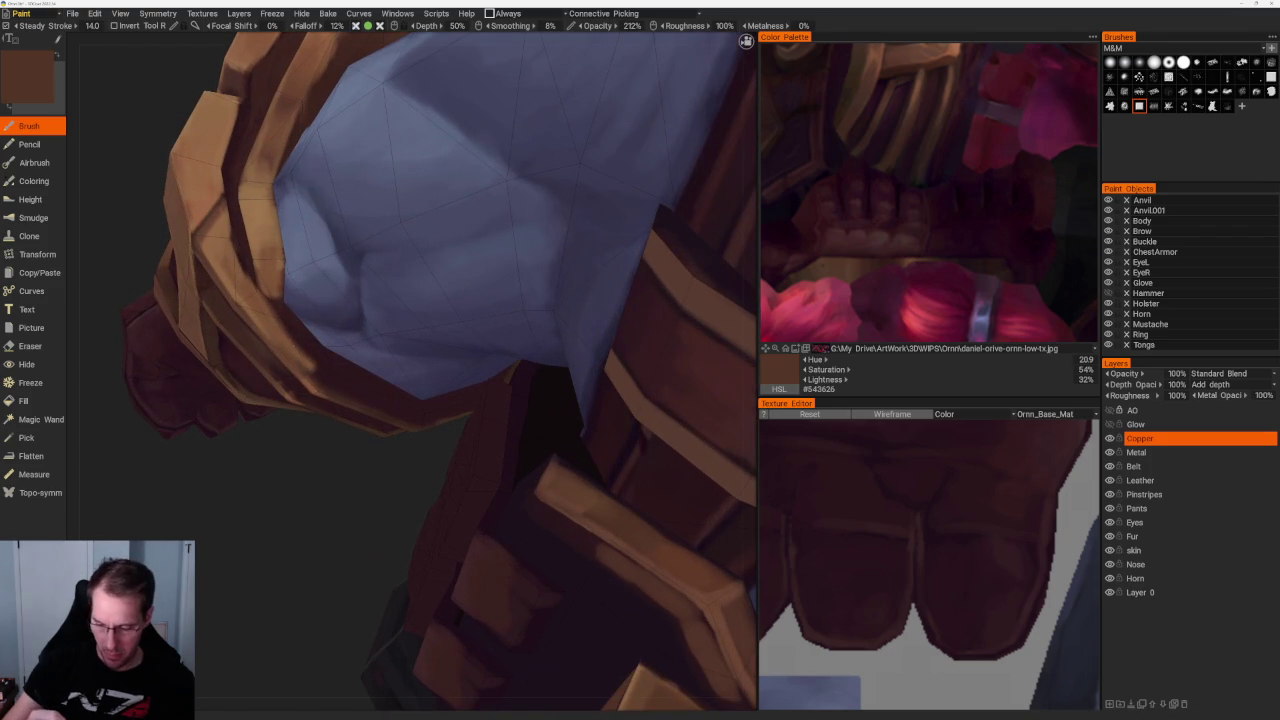
mouse_move(288, 340)
left_mouse_down()
mouse_move(348, 395)
mouse_move(426, 421)
left_mouse_up()
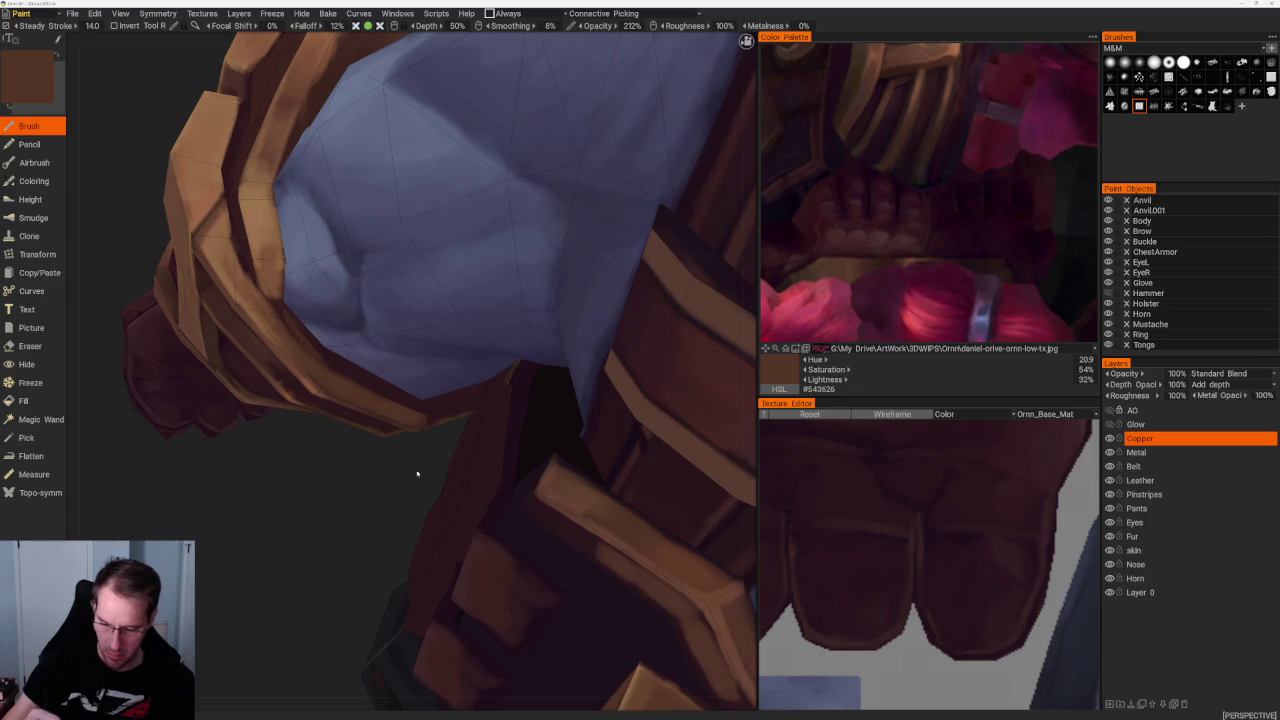
Rotate the view and pick progressively darker browns from the model, settling on #3E2821
left_click_drag(420, 475, 470, 455)
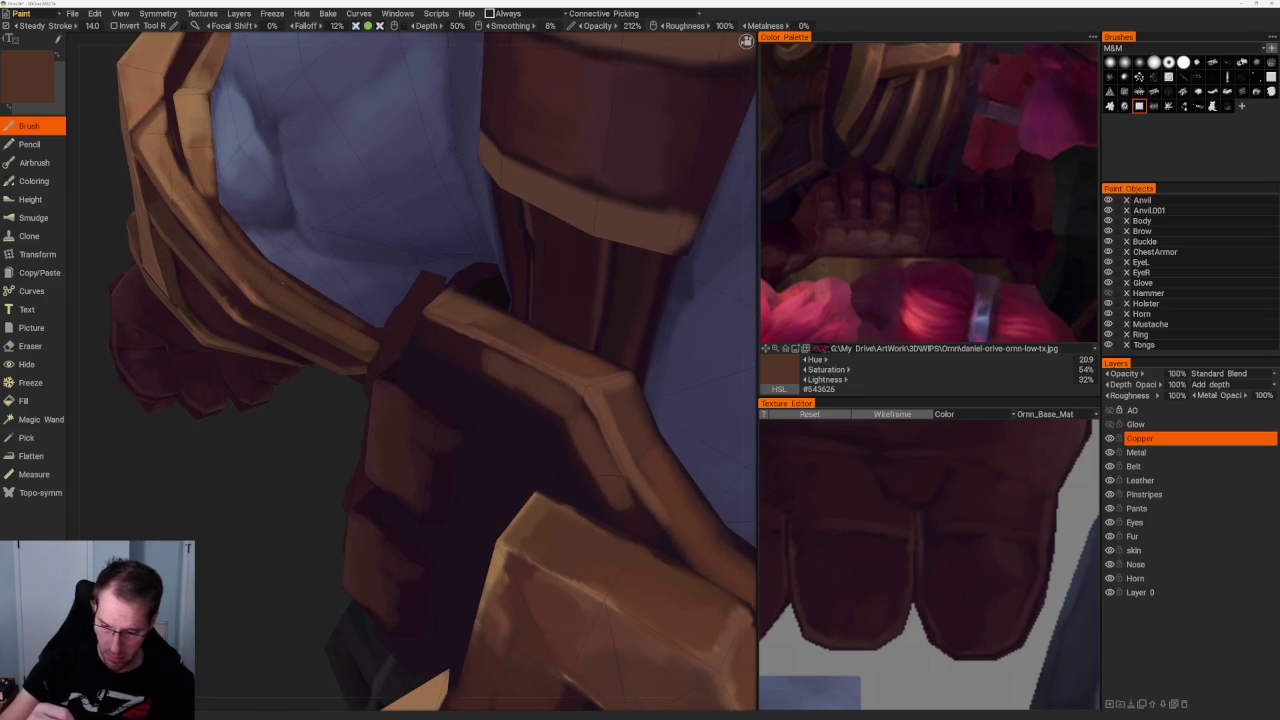
key("v")
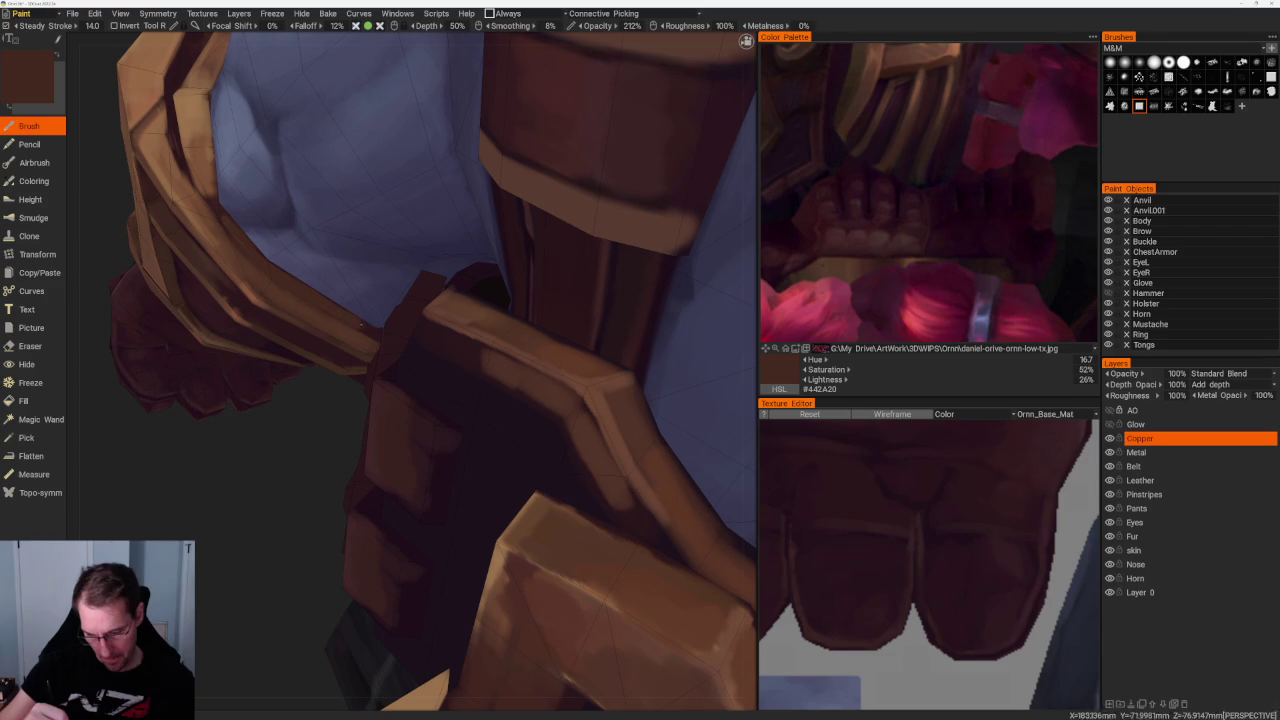
key("v")
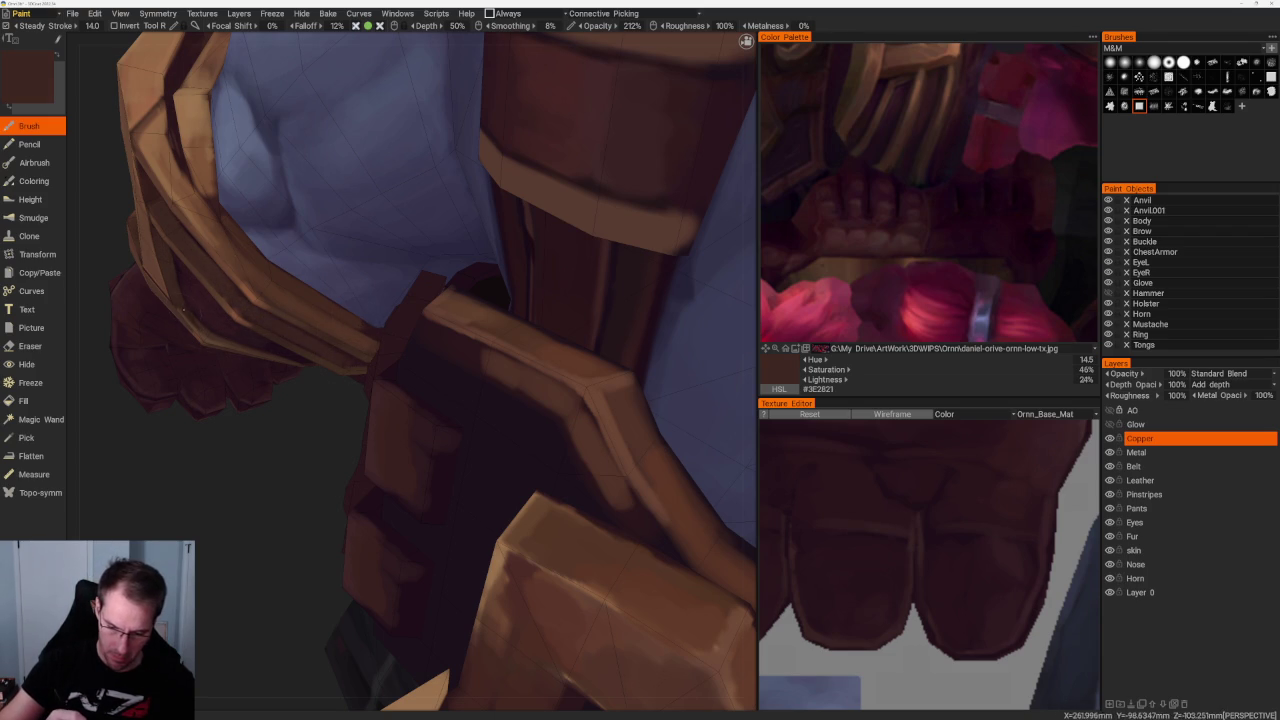
scroll(296, 430, "down", 10)
left_click_drag(251, 194, 263, 194)
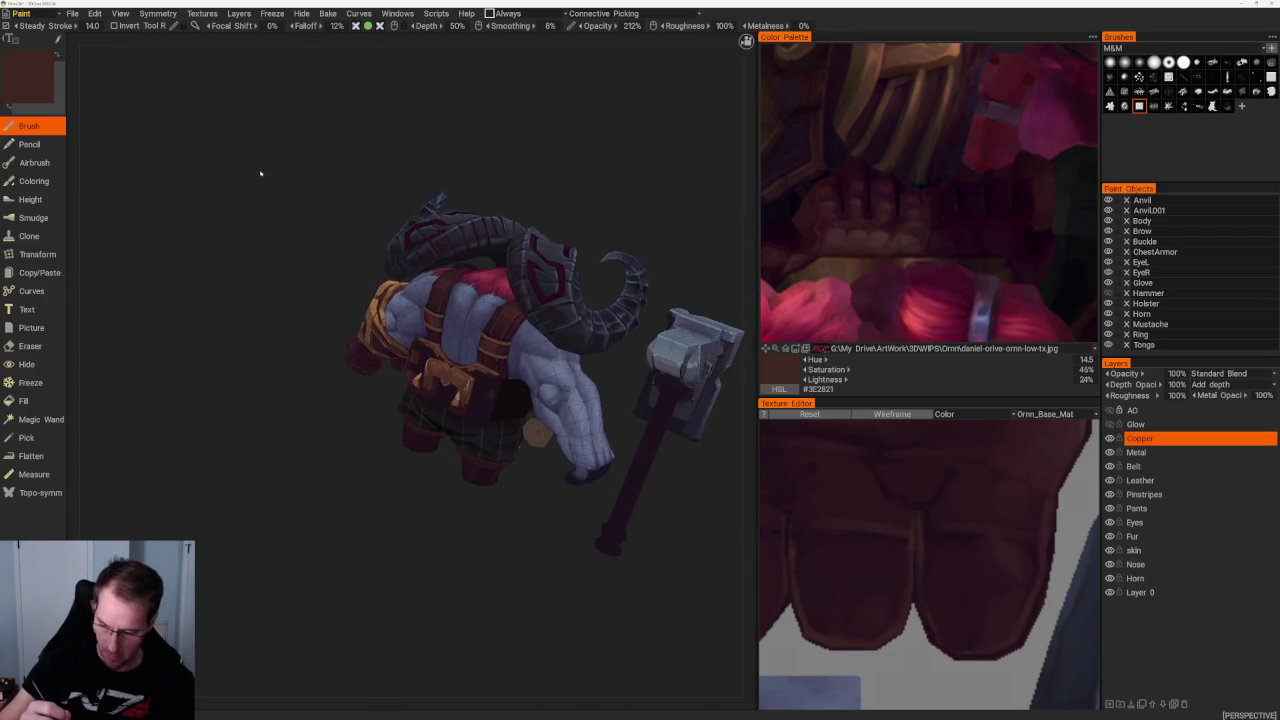
Orbit to a side view of the other gloved arm and sample a lighter brown
mouse_move(335, 605)
left_mouse_down()
mouse_move(374, 614)
mouse_move(383, 603)
left_mouse_up()
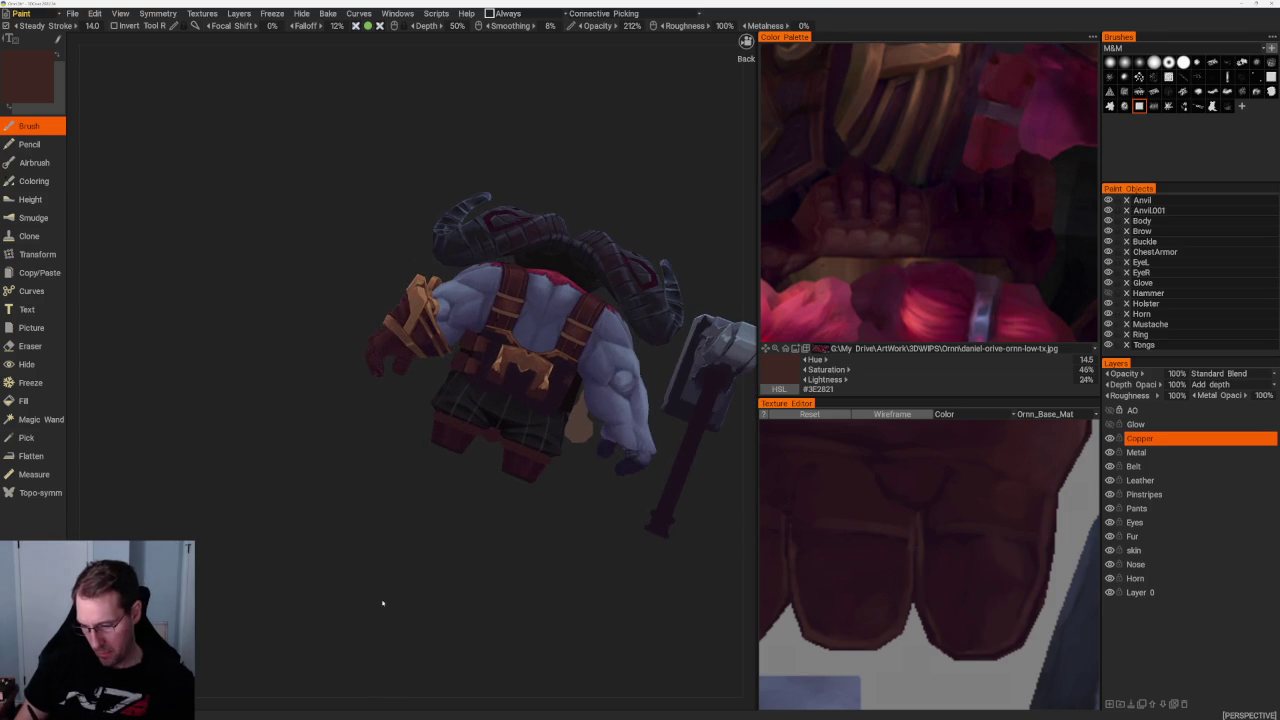
mouse_move(291, 516)
left_mouse_down()
mouse_move(214, 477)
mouse_move(200, 486)
left_mouse_up()
scroll(251, 551, "up", 3)
scroll(361, 440, "up", 3)
scroll(361, 440, "up", 2)
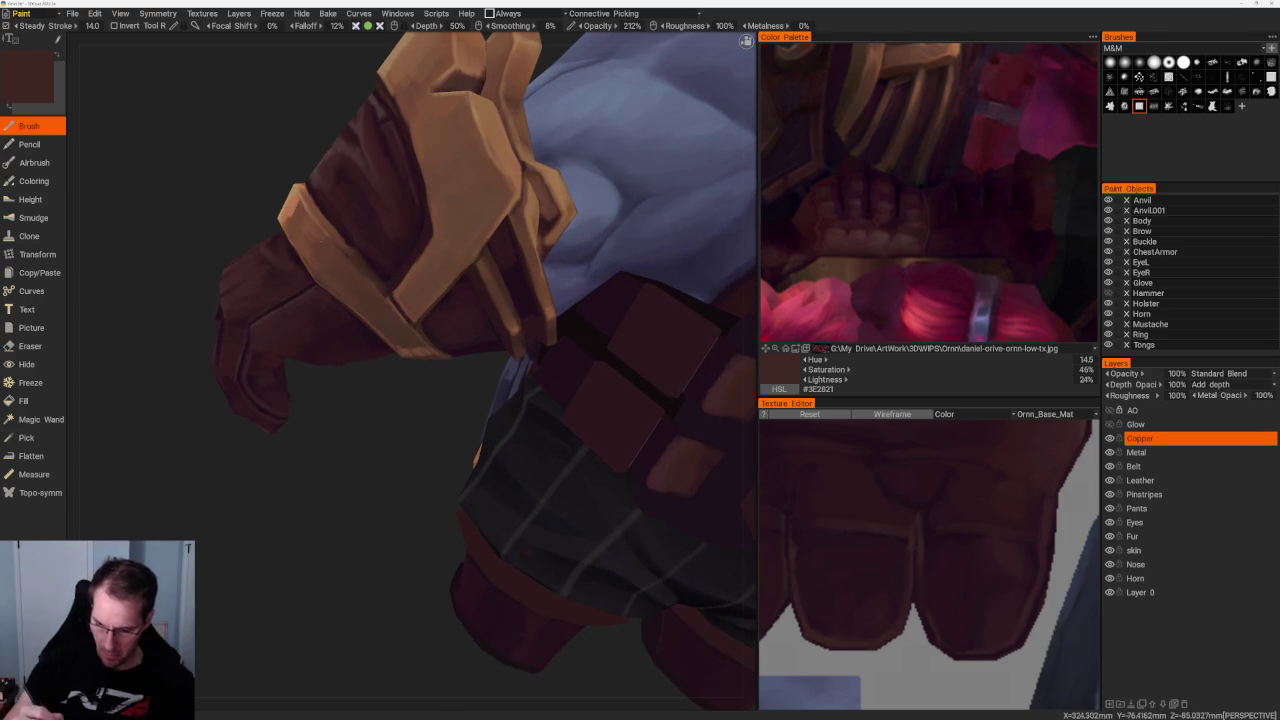
key("v")
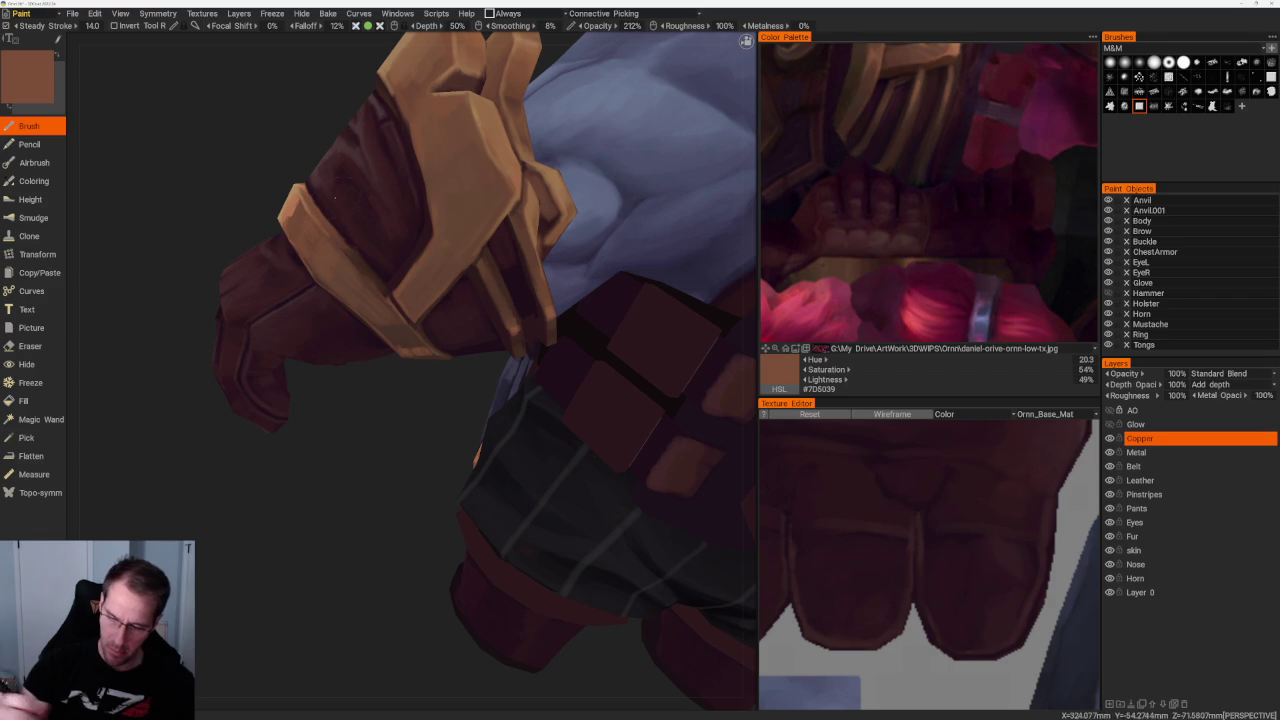
Sample increasingly light copper tones, ending on #9C7453, and frame the gauntlet up close
mouse_move(391, 437)
right_mouse_down()
mouse_move(366, 491)
mouse_move(483, 283)
right_mouse_up()
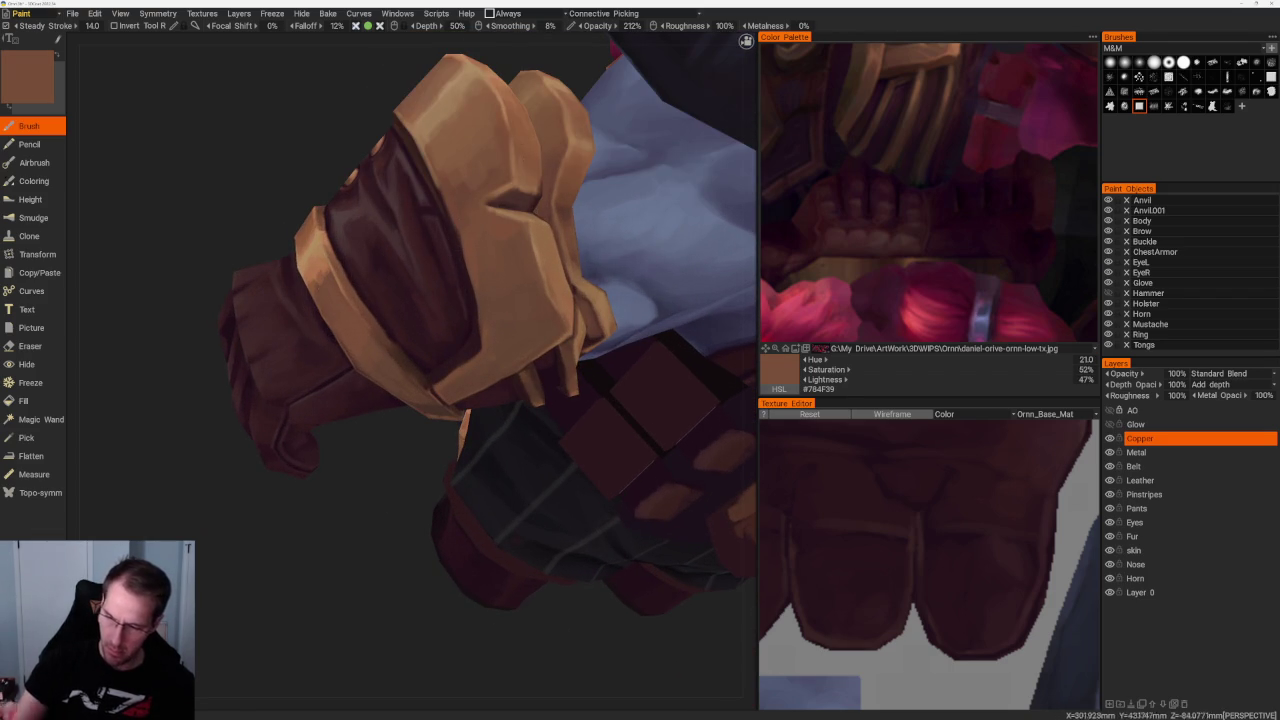
key("v")
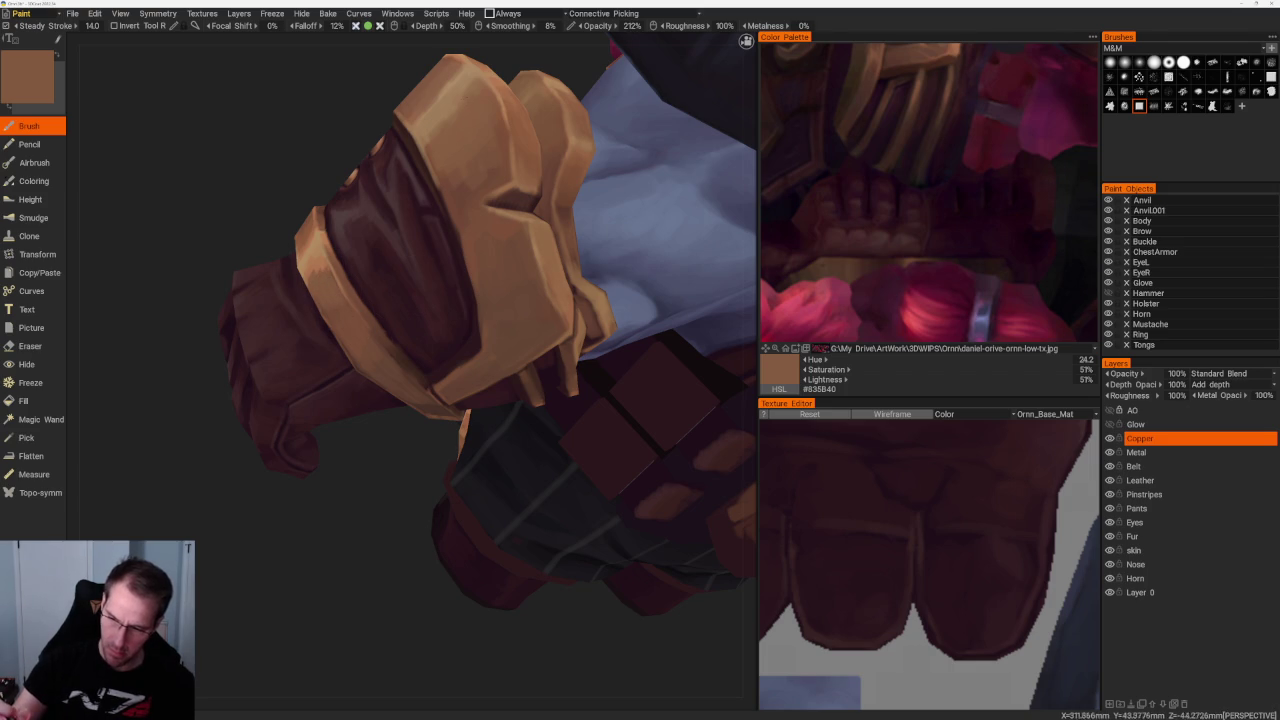
key("v")
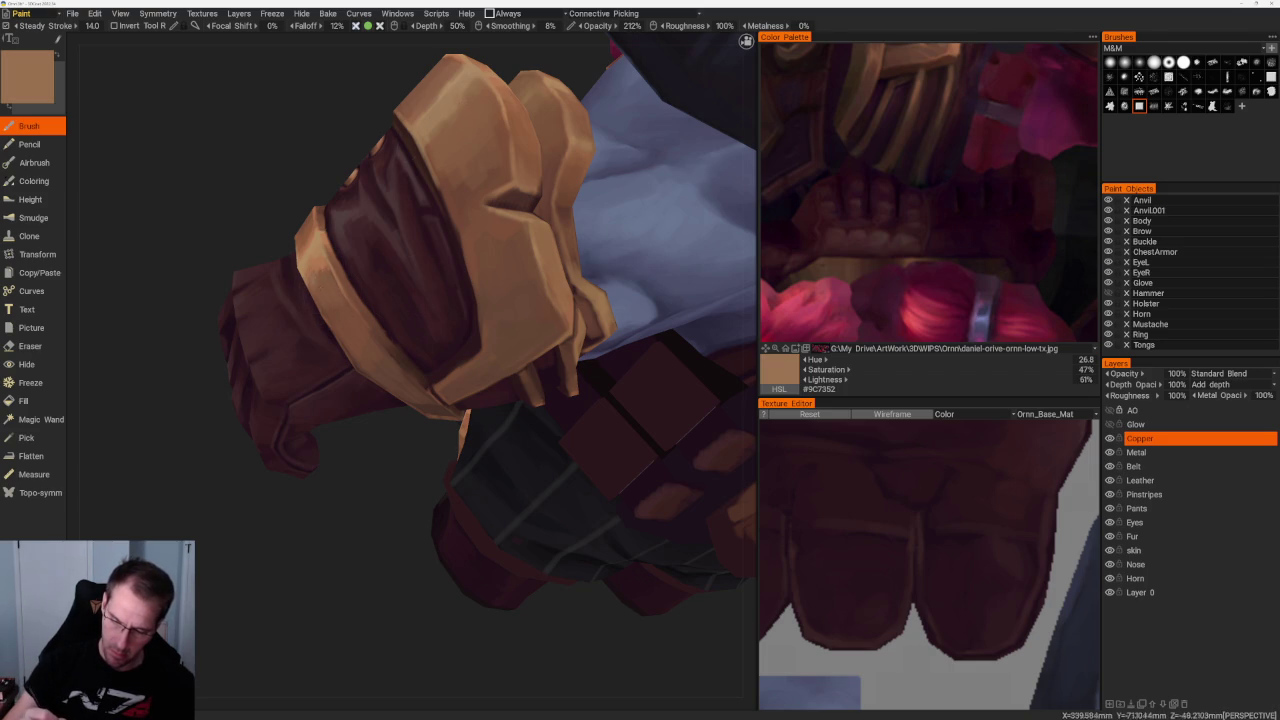
scroll(383, 214, "down", 10)
mouse_move(383, 214)
left_mouse_down()
mouse_move(449, 235)
mouse_move(480, 394)
left_mouse_up()
scroll(523, 434, "up", 5)
mouse_move(523, 434)
left_mouse_down()
mouse_move(557, 306)
mouse_move(543, 277)
mouse_move(407, 507)
left_mouse_up()
scroll(557, 306, "up", 5)
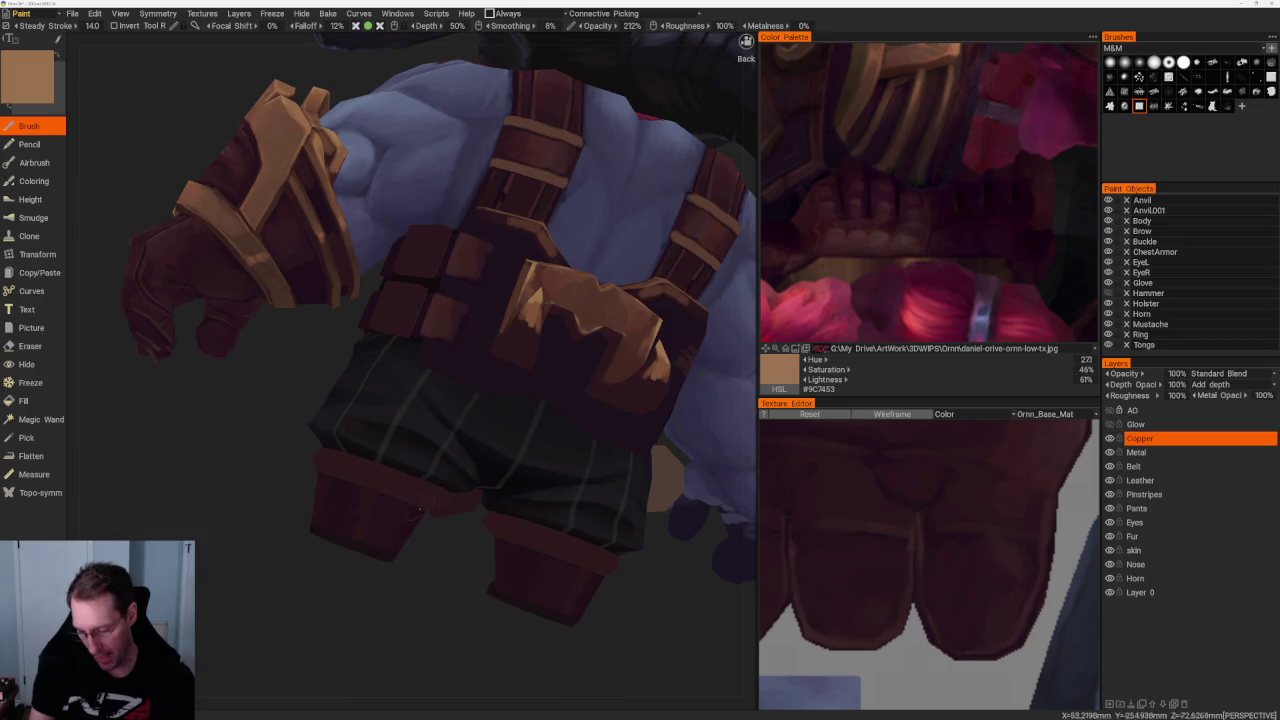
Orbit around Ornn to inspect the horns, hammer, torso, arm, back and belt buckle
scroll(292, 565, "down", 3)
mouse_move(292, 565)
left_mouse_down()
mouse_move(351, 537)
mouse_move(337, 491)
mouse_move(356, 533)
mouse_move(323, 460)
mouse_move(440, 514)
mouse_move(594, 543)
left_mouse_up()
scroll(354, 531, "down", 2)
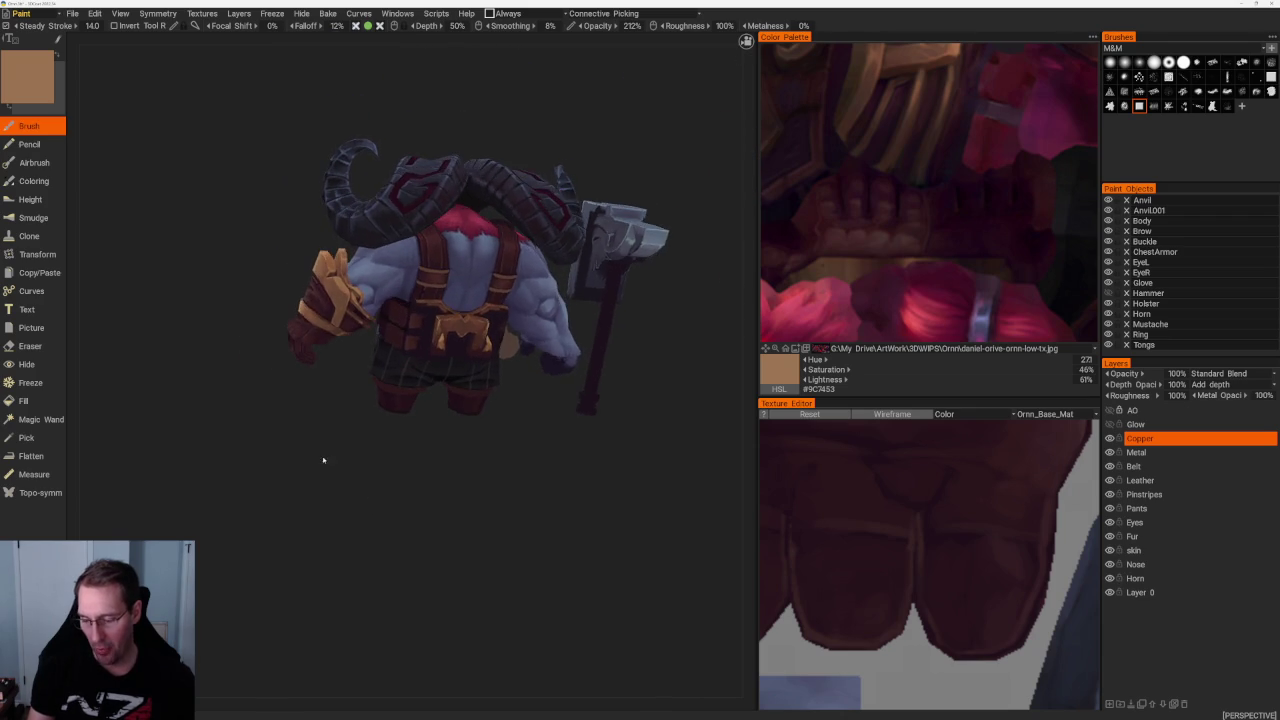
scroll(323, 460, "up", 3)
scroll(438, 491, "down", 3)
left_click_drag(438, 491, 500, 514)
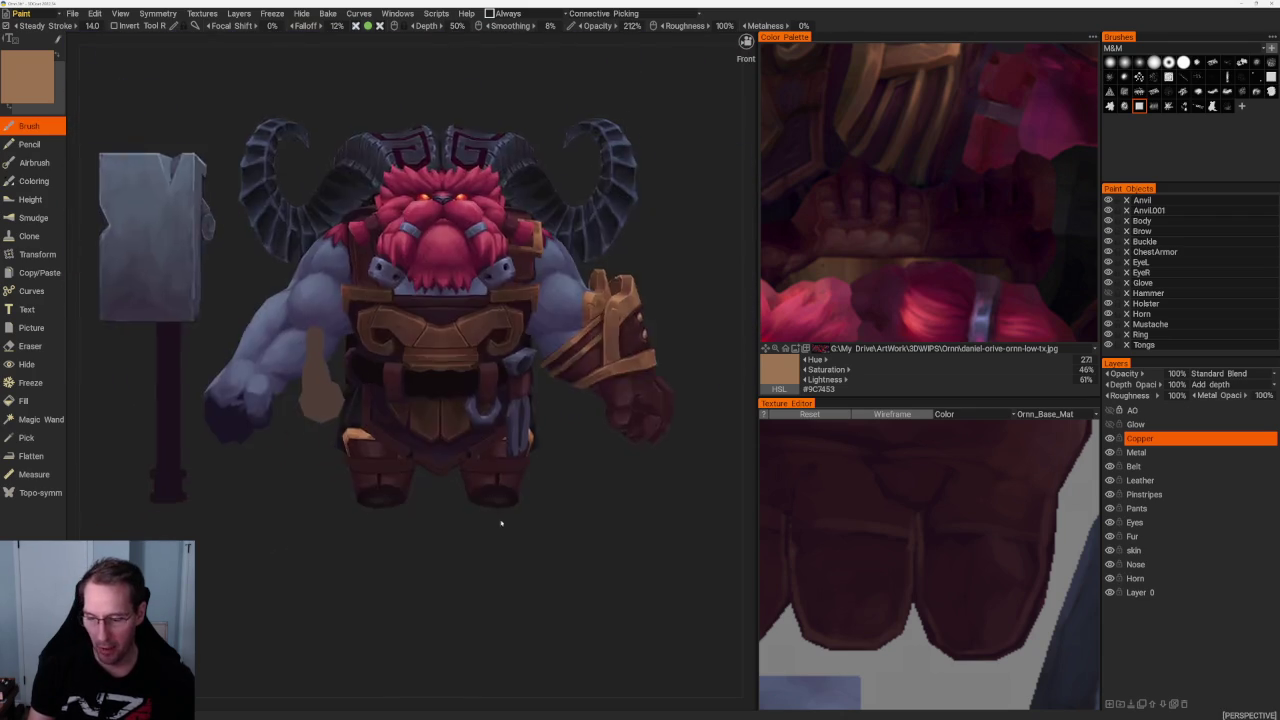
scroll(500, 514, "up", 3)
middle_click_drag(500, 514, 651, 551)
scroll(575, 515, "down", 2)
mouse_move(575, 515)
left_mouse_down()
mouse_move(386, 509)
mouse_move(546, 563)
mouse_move(557, 517)
left_mouse_up()
scroll(334, 506, "up", 1)
scroll(341, 322, "up", 1)
mouse_move(341, 322)
left_mouse_down()
mouse_move(563, 509)
mouse_move(420, 520)
mouse_move(486, 606)
left_mouse_up()
scroll(486, 514, "up", 2)
scroll(400, 534, "down", 2)
scroll(660, 372, "up", 1)
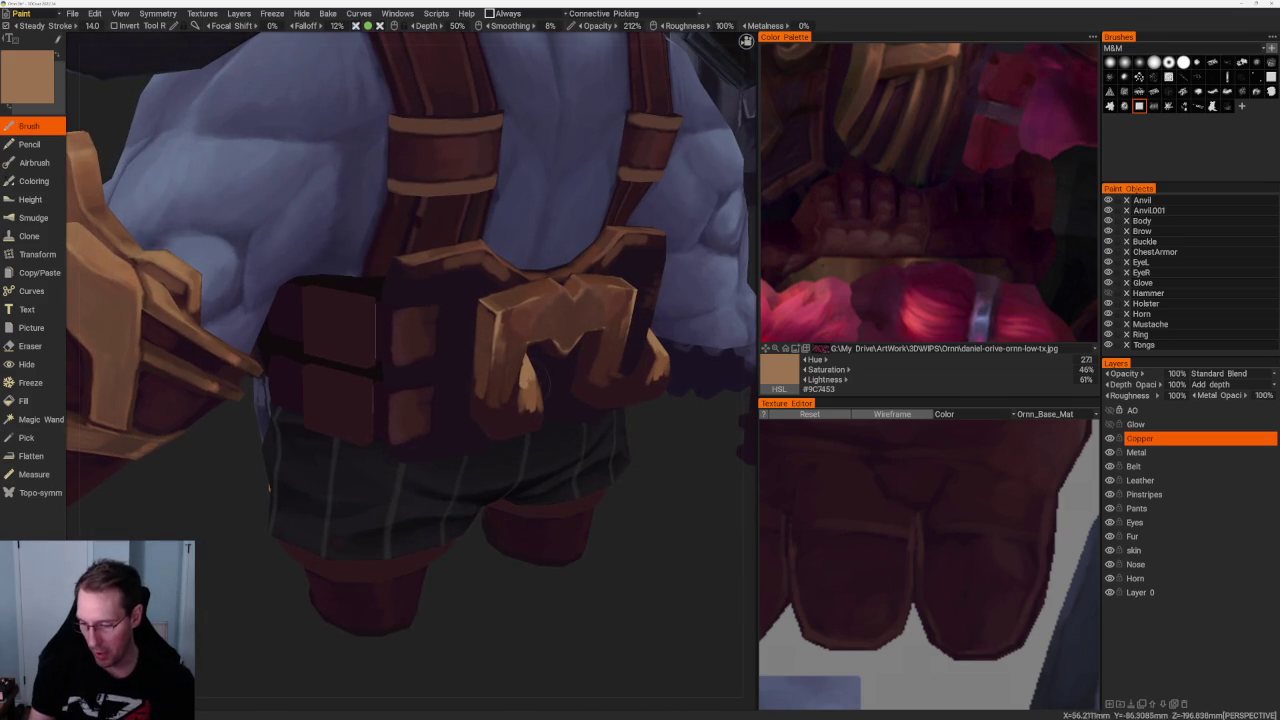
left_click_drag(603, 594, 606, 578)
scroll(606, 578, "down", 2)
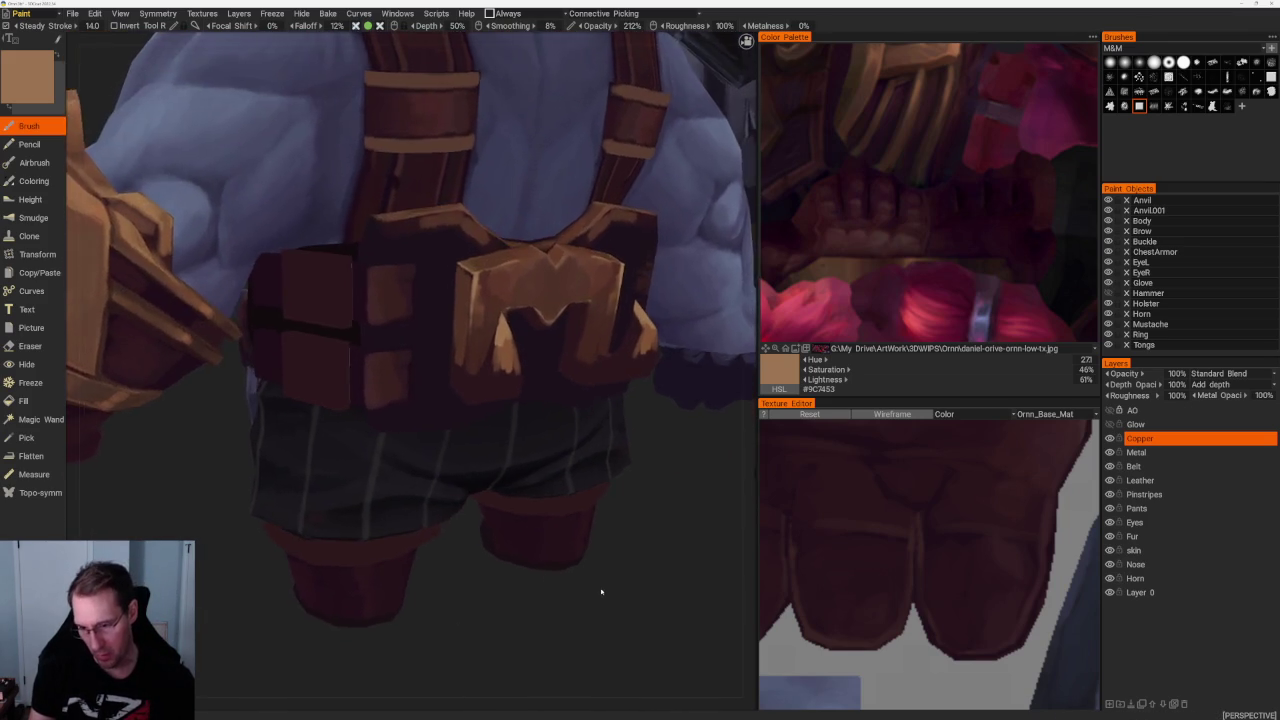
scroll(600, 514, "down", 2)
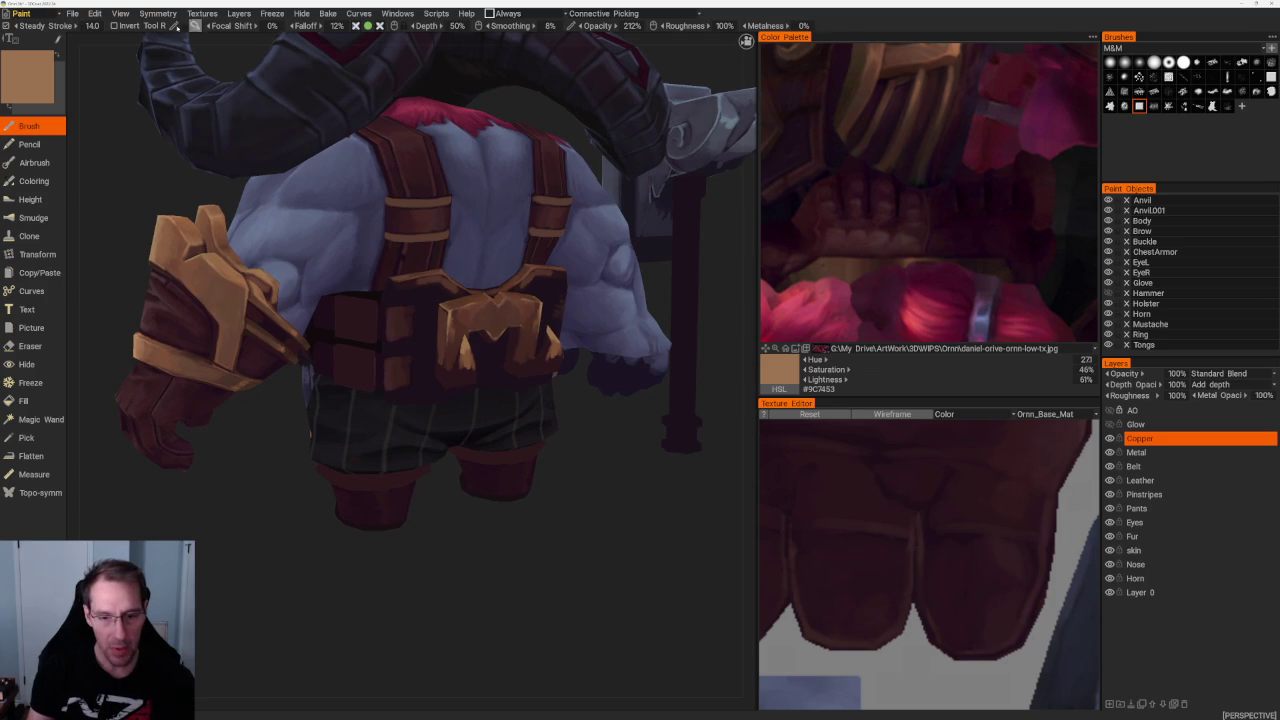
Save the Ornn project with File > Save
left_click(73, 14)
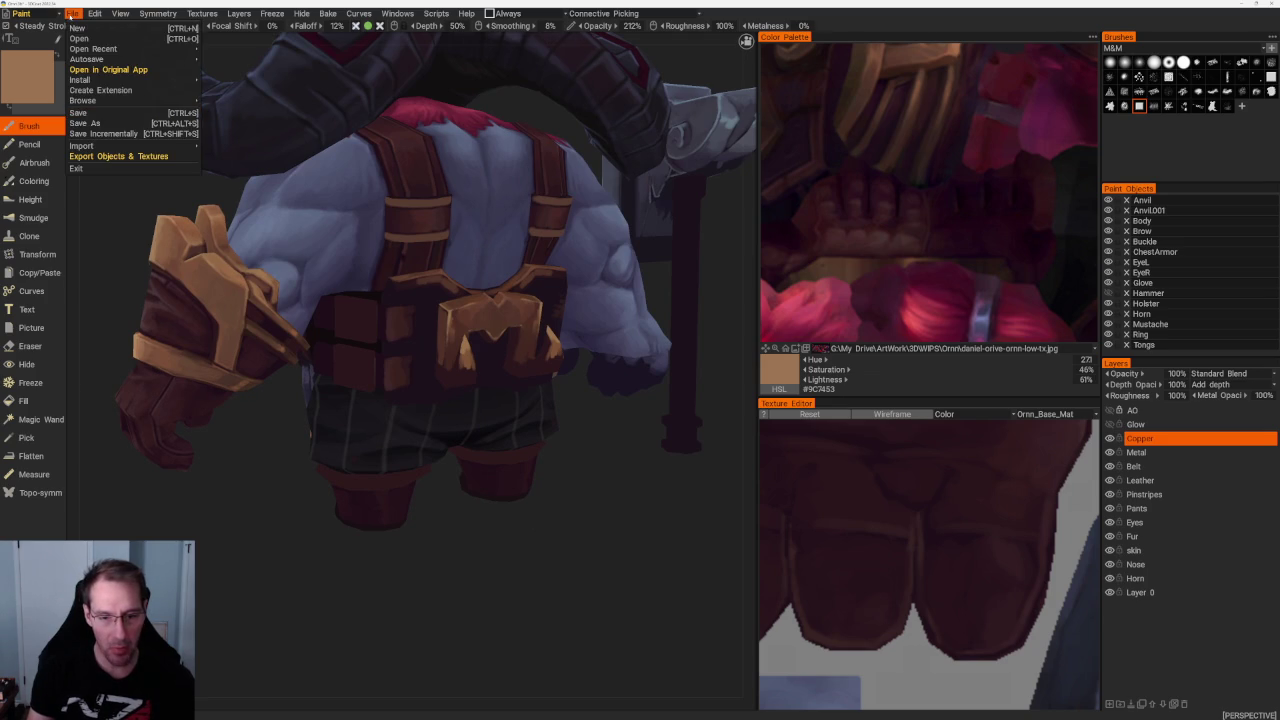
left_click(101, 116)
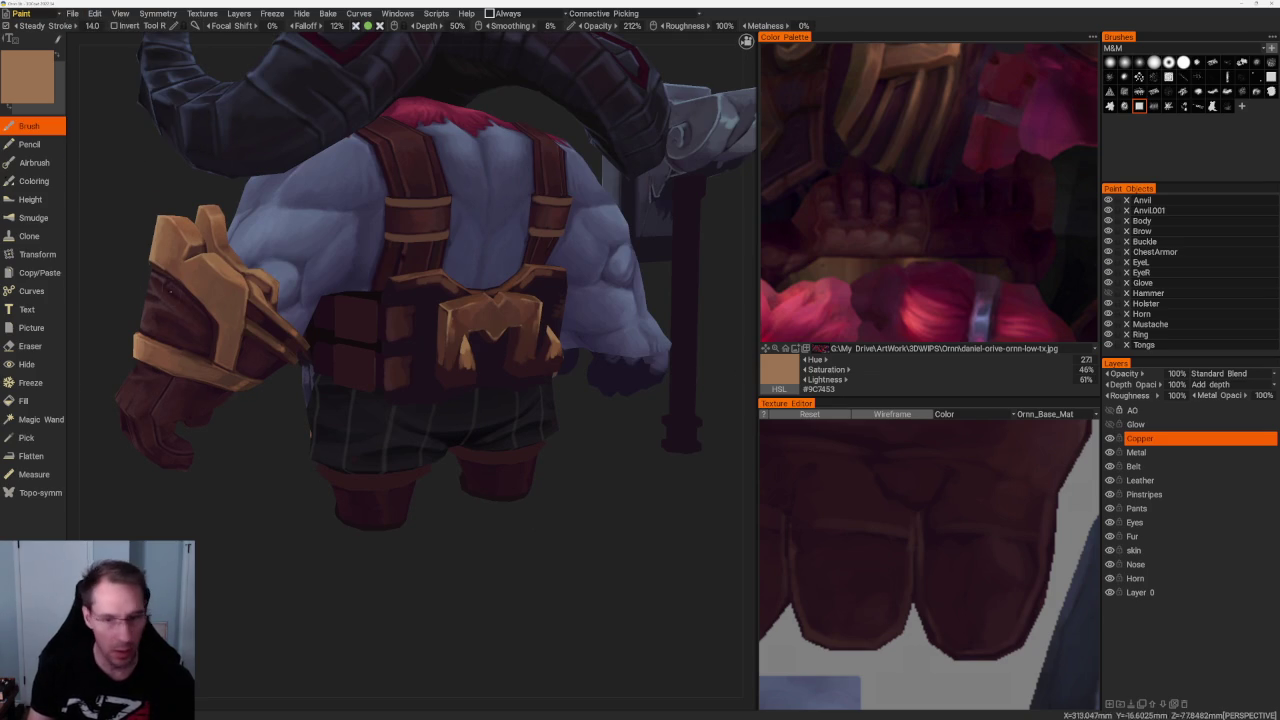
left_click(73, 14)
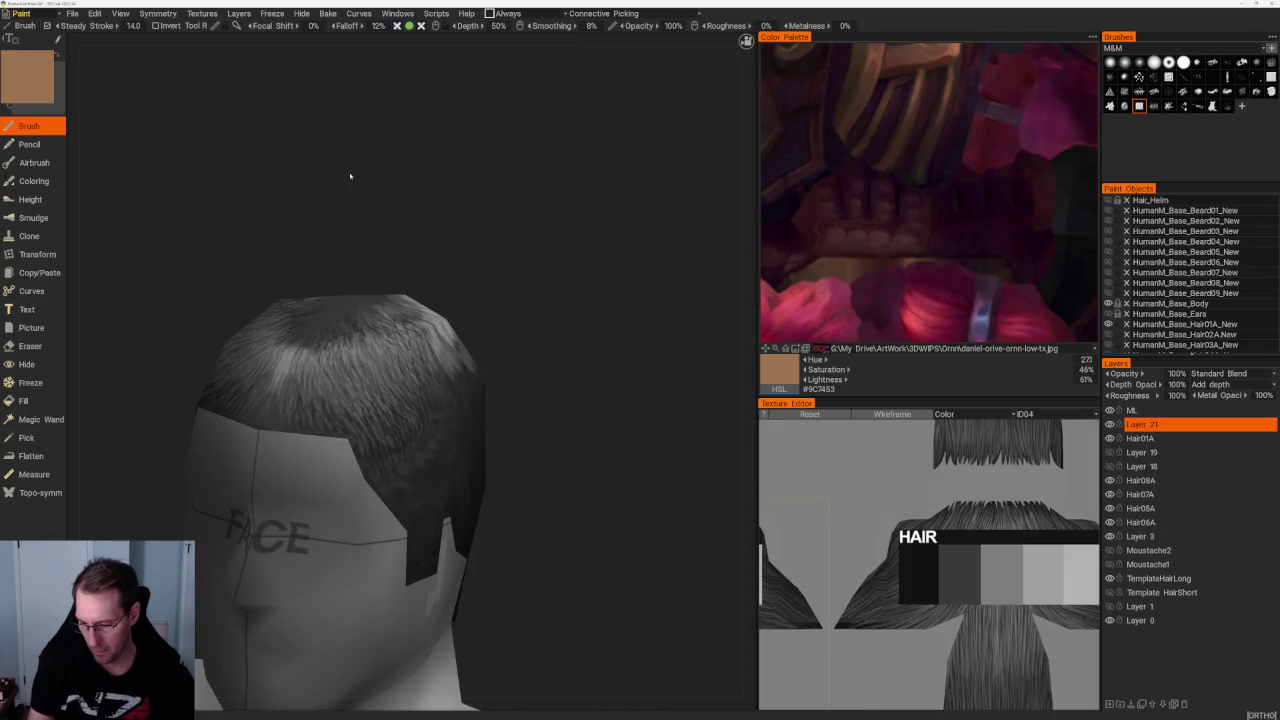
Zoom in on the head and hide Layer 21, keeping Hair01A visible
mouse_move(337, 157)
left_mouse_down()
mouse_move(526, 189)
mouse_move(520, 214)
mouse_move(491, 194)
left_mouse_up()
right_click_drag(547, 230, 603, 277)
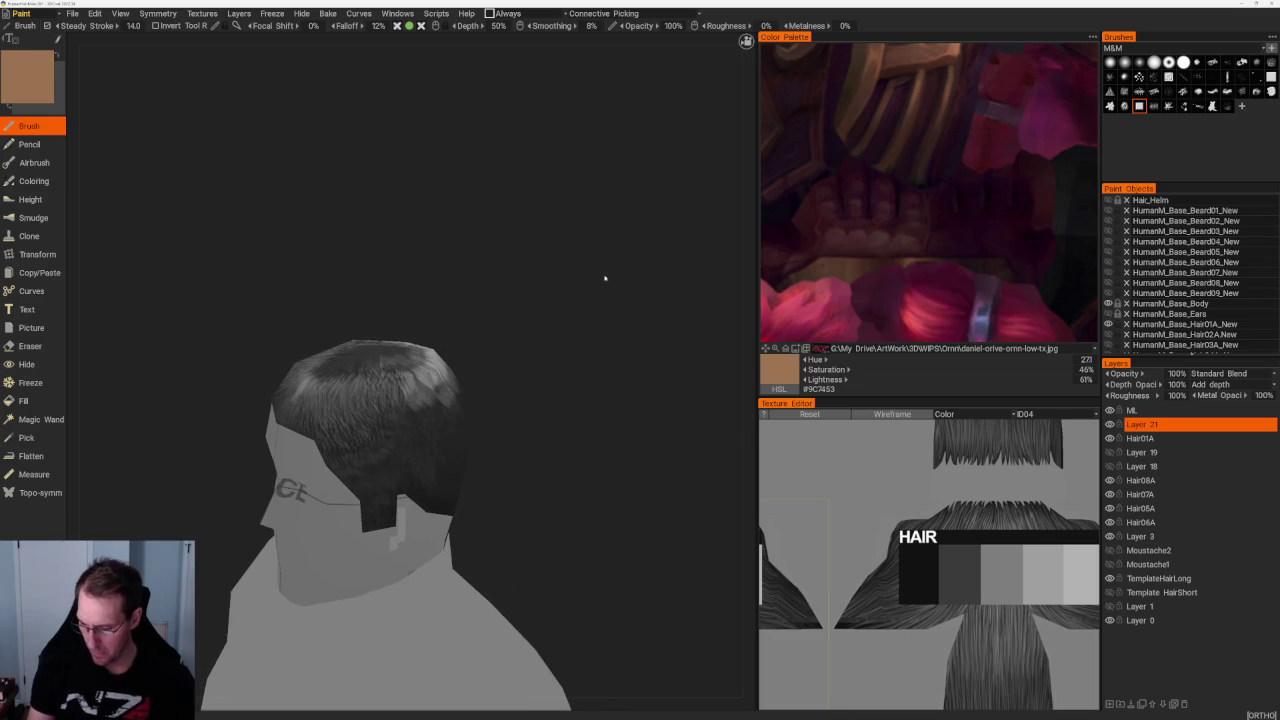
left_click(1110, 424)
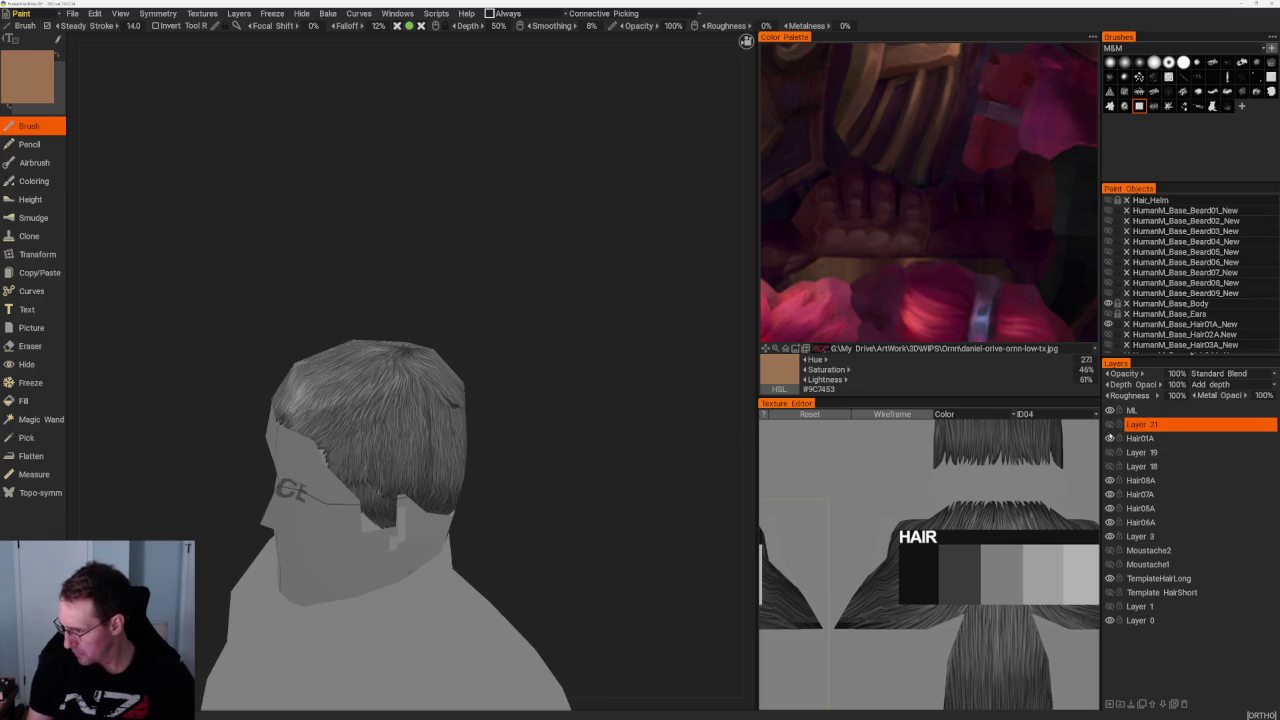
mouse_move(586, 371)
left_mouse_down()
mouse_move(607, 363)
mouse_move(620, 394)
left_mouse_up()
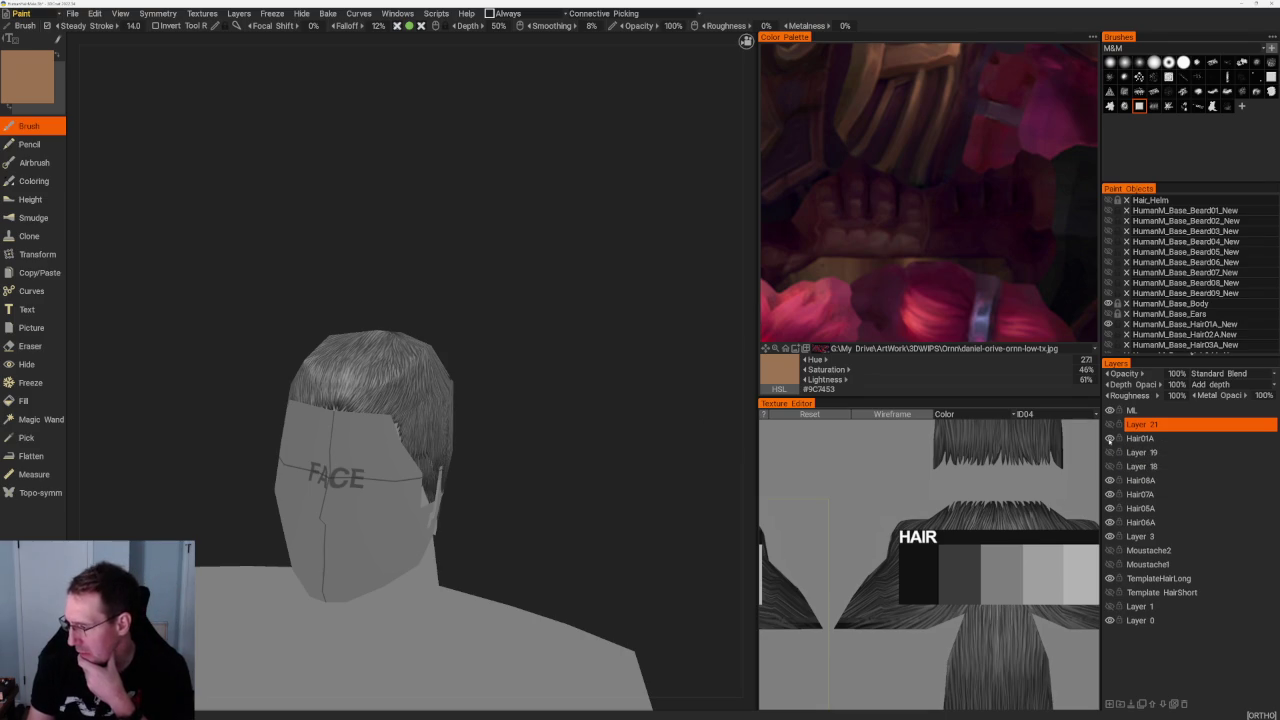
left_click(1109, 438)
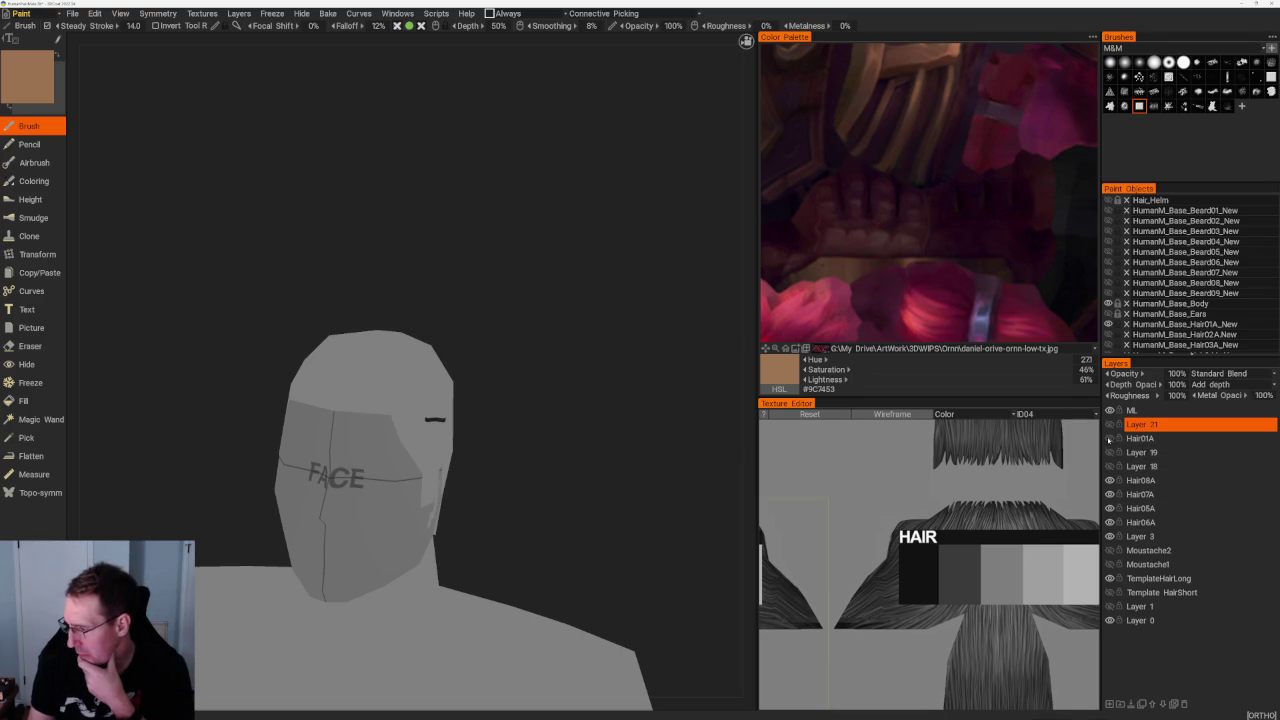
left_click(1109, 438)
Fill the hair on the Hair01A layer with solid near-black #111111
left_click(1140, 438)
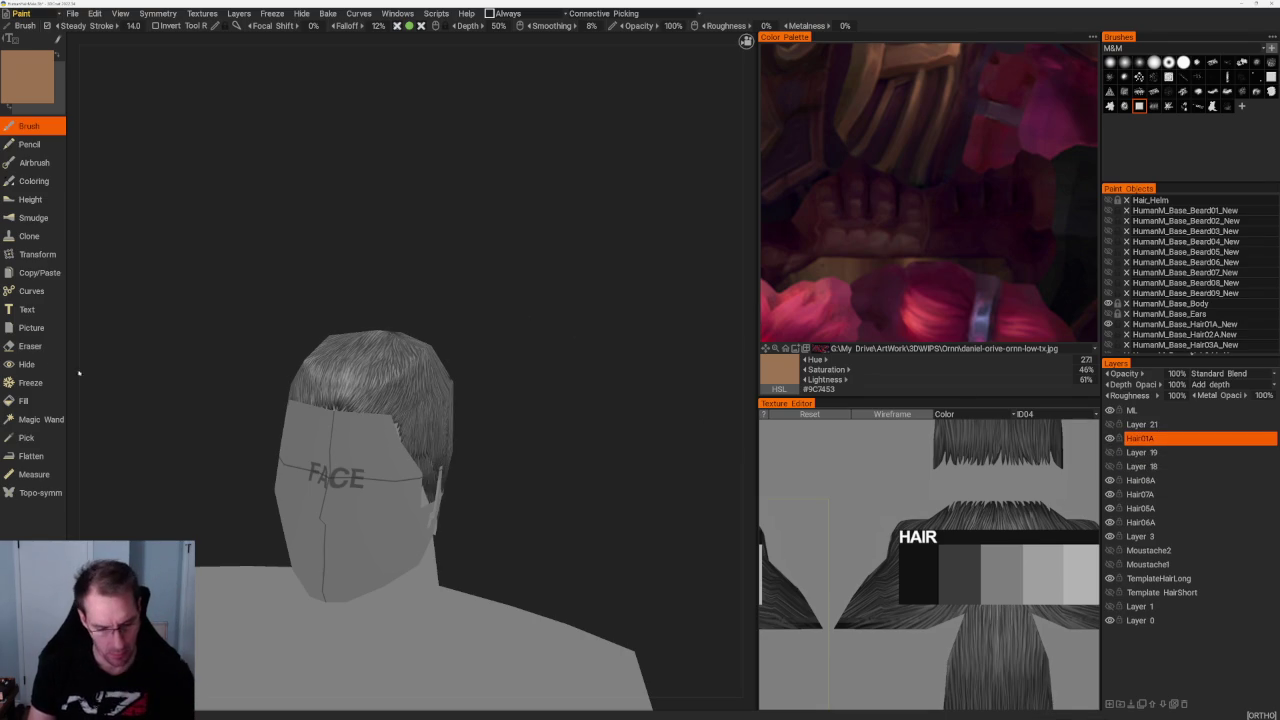
left_click(25, 400)
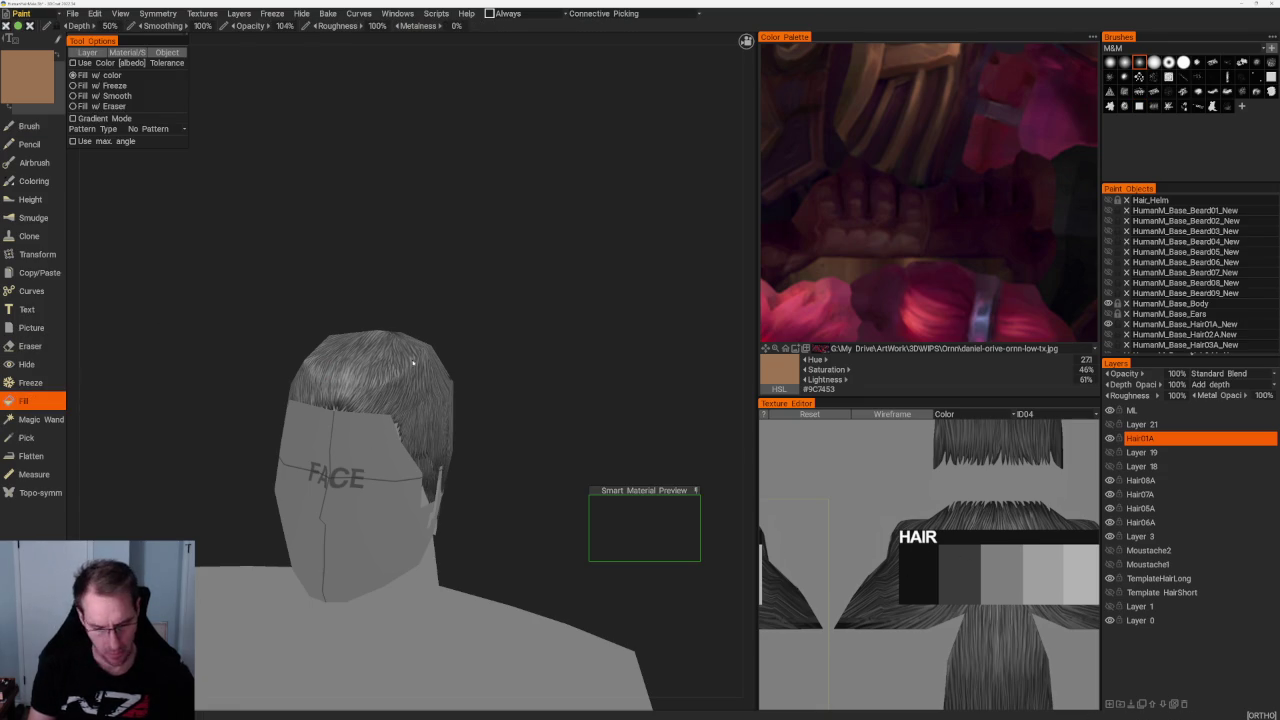
key("v")
left_click(370, 370)
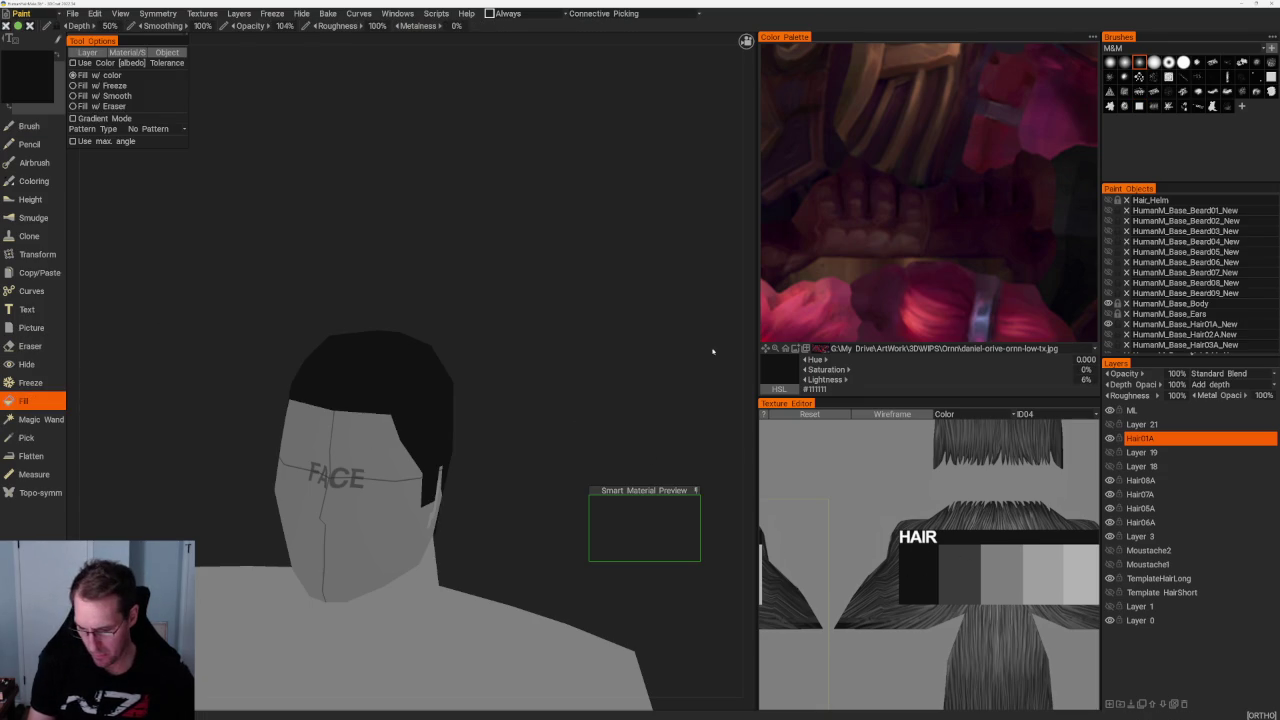
Switch the colour palette to a colour wheel and widen the 3D view
left_click(1092, 36)
left_click(1085, 48)
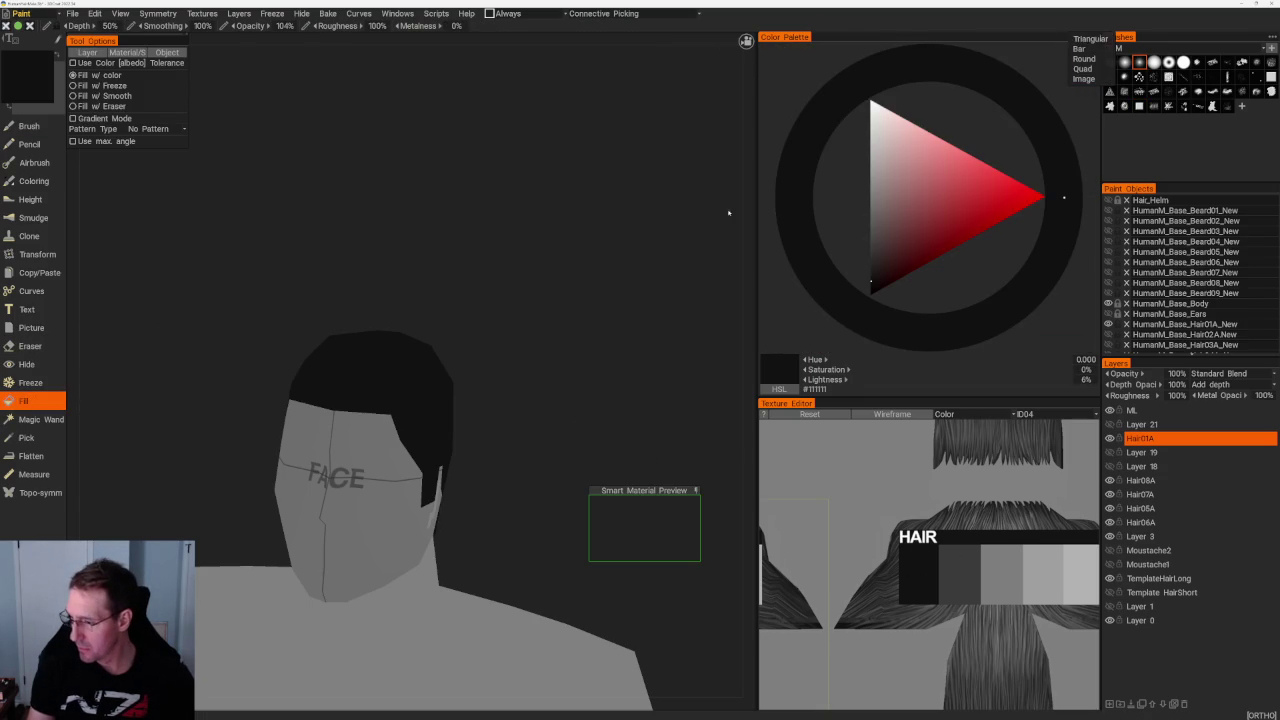
left_click_drag(756, 201, 822, 201)
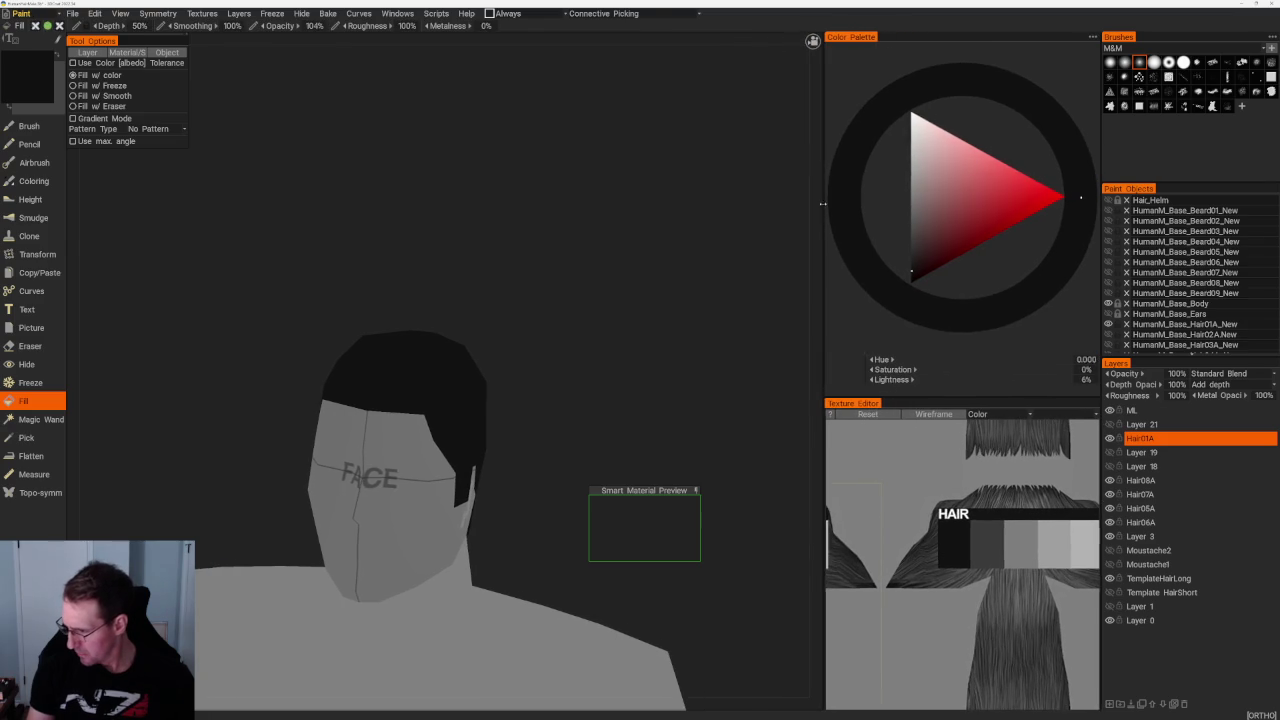
mouse_move(615, 362)
right_mouse_down()
mouse_move(608, 343)
mouse_move(571, 334)
mouse_move(611, 360)
right_mouse_up()
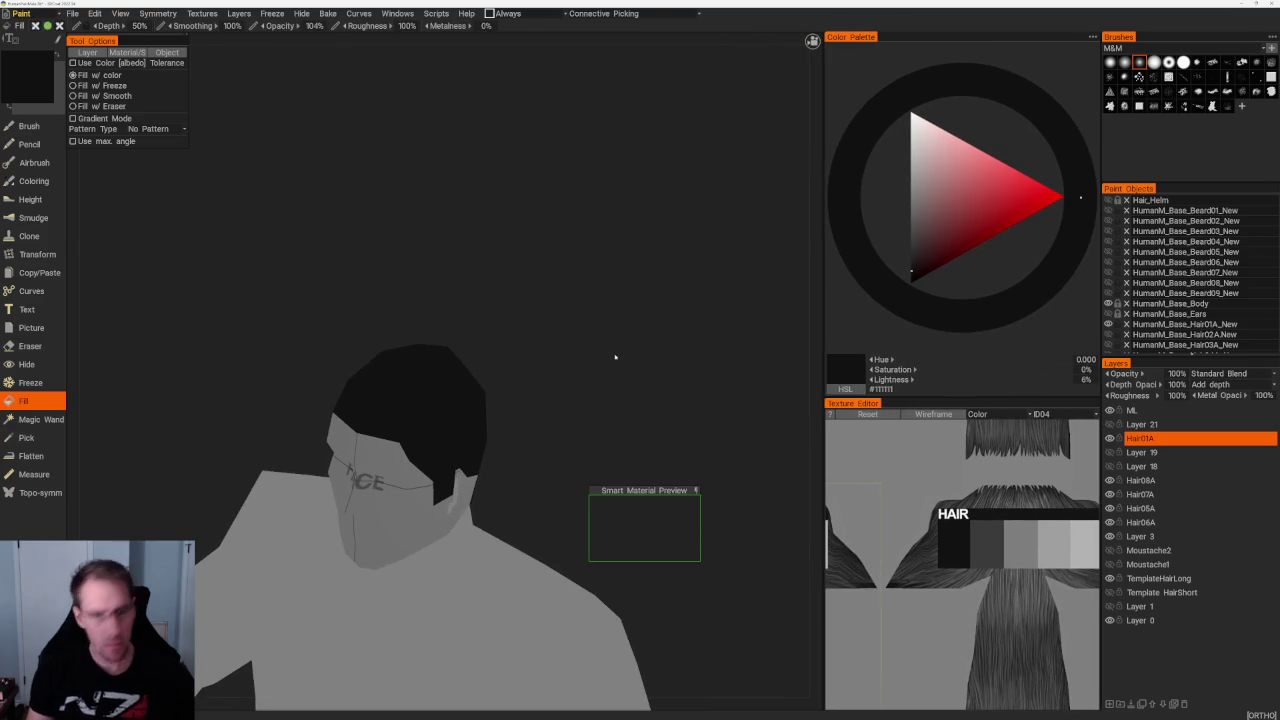
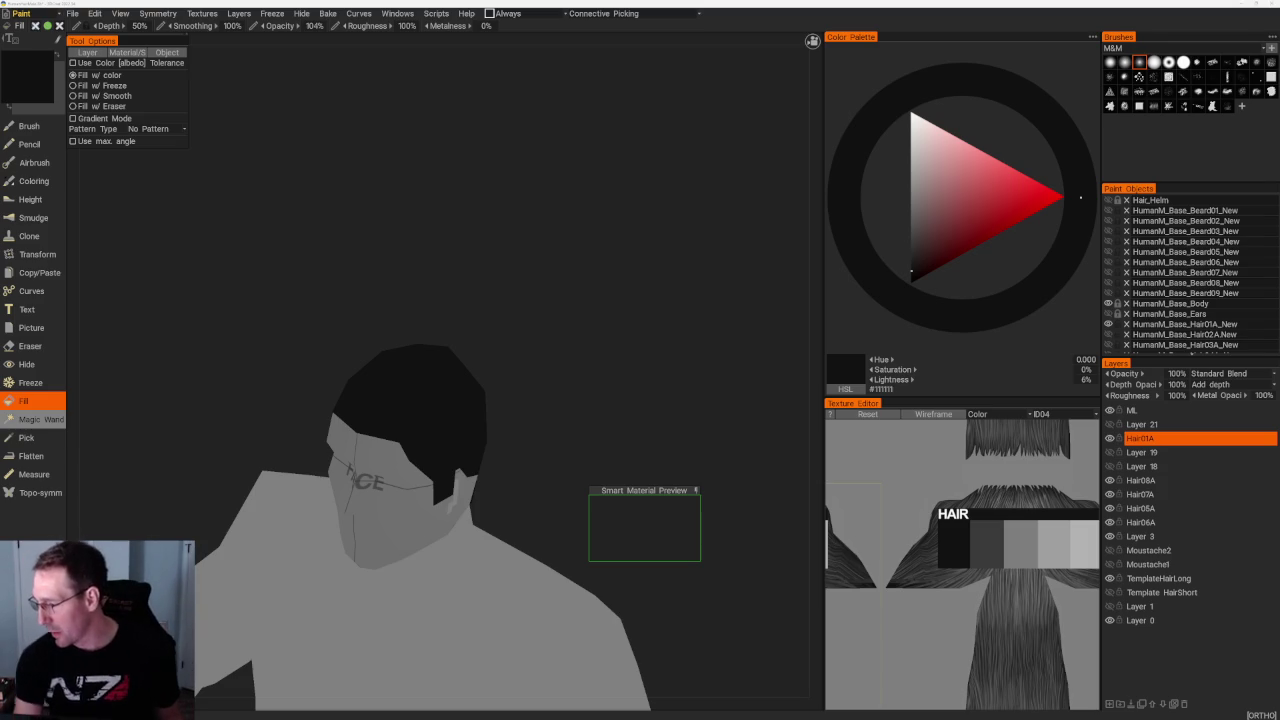
Turn on the HumanM_Base_Hair05A_New hair layer and orbit the head toward profile to inspect it
mouse_move(608, 347)
left_mouse_down()
mouse_move(580, 289)
mouse_move(614, 306)
mouse_move(617, 346)
mouse_move(600, 266)
mouse_move(629, 314)
left_mouse_up()
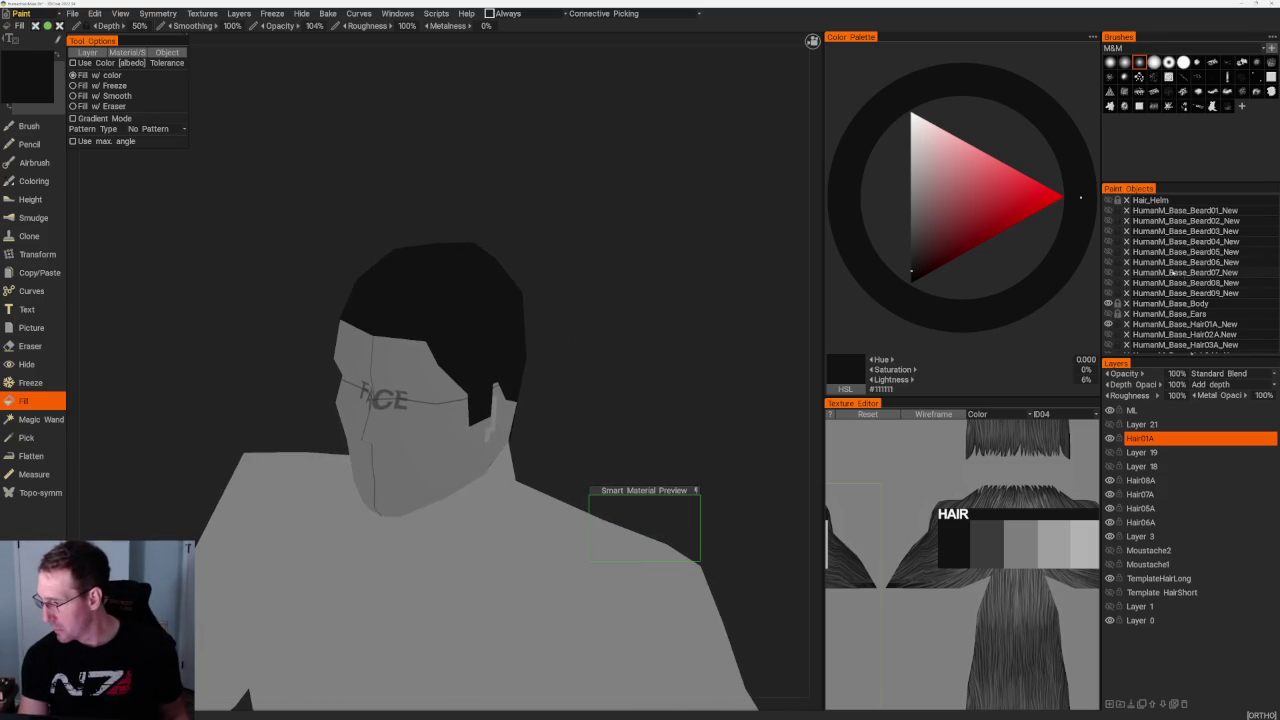
scroll(1194, 292, "down", 2)
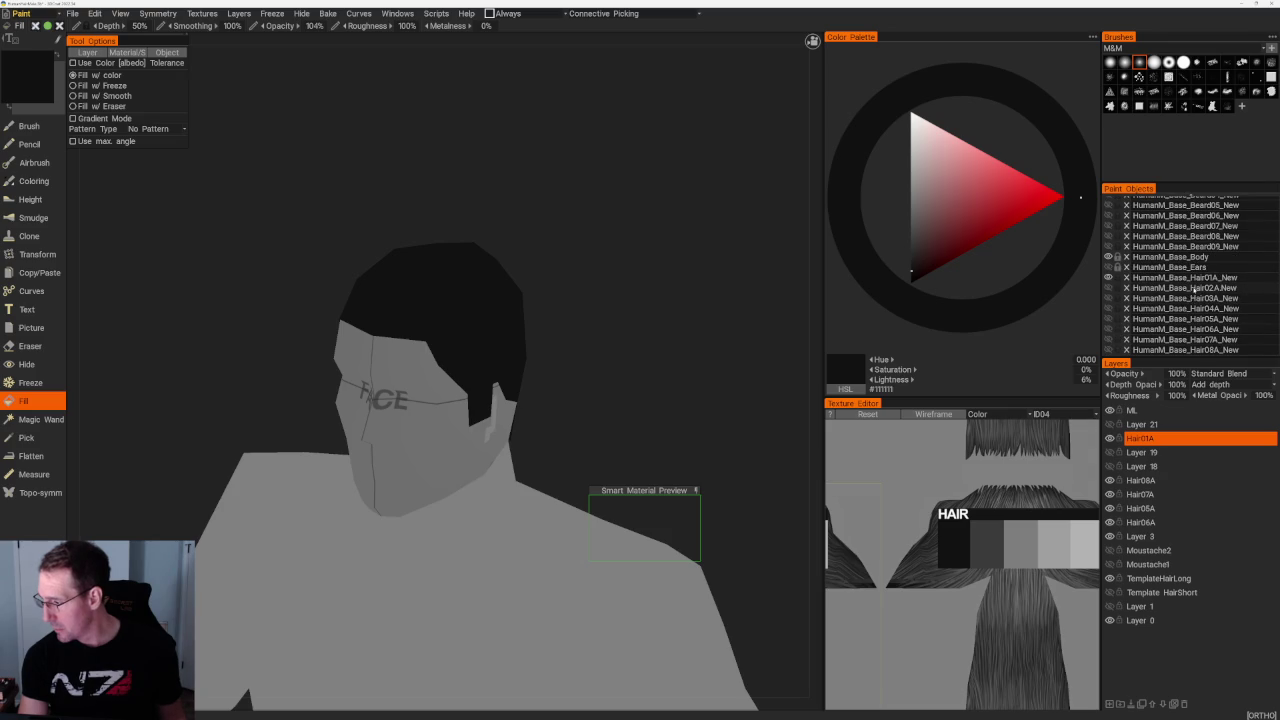
left_click(1108, 318)
left_click_drag(620, 263, 629, 257)
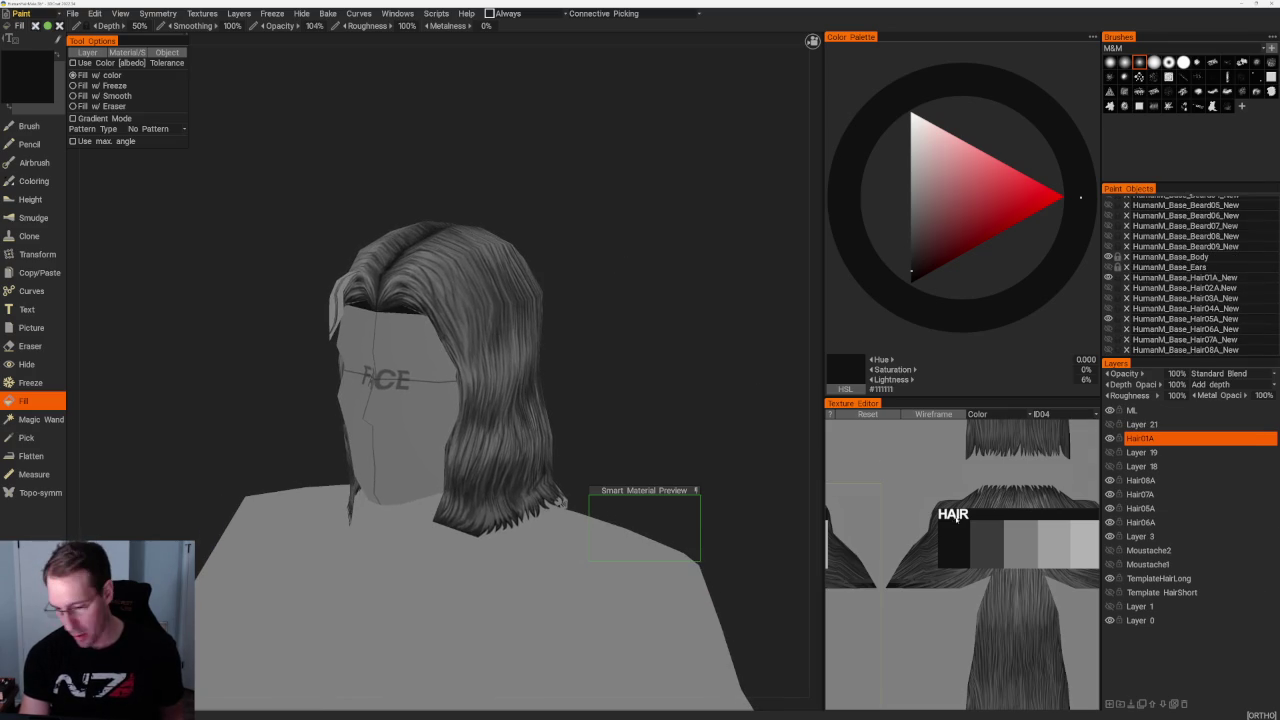
mouse_move(643, 391)
left_mouse_down()
mouse_move(637, 317)
mouse_move(650, 332)
left_mouse_up()
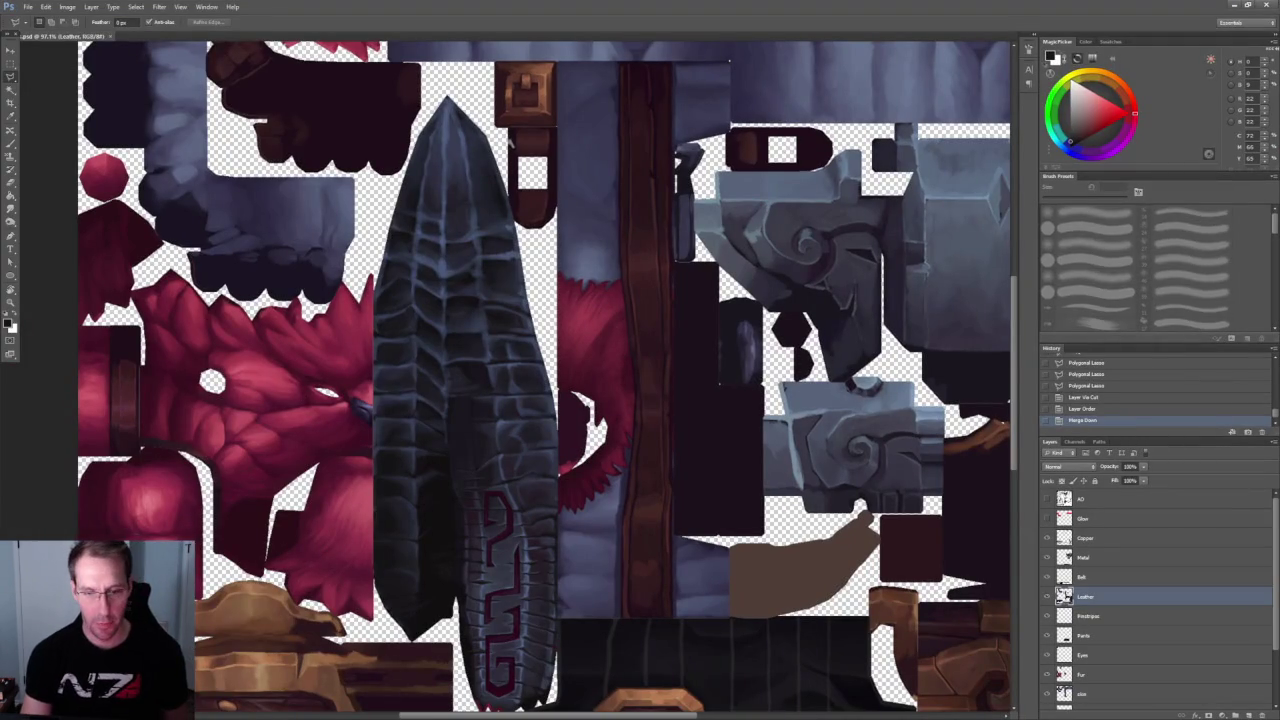
Close the texture sheet, pick a mid grey, and reopen the recent sketch document
left_click(114, 37)
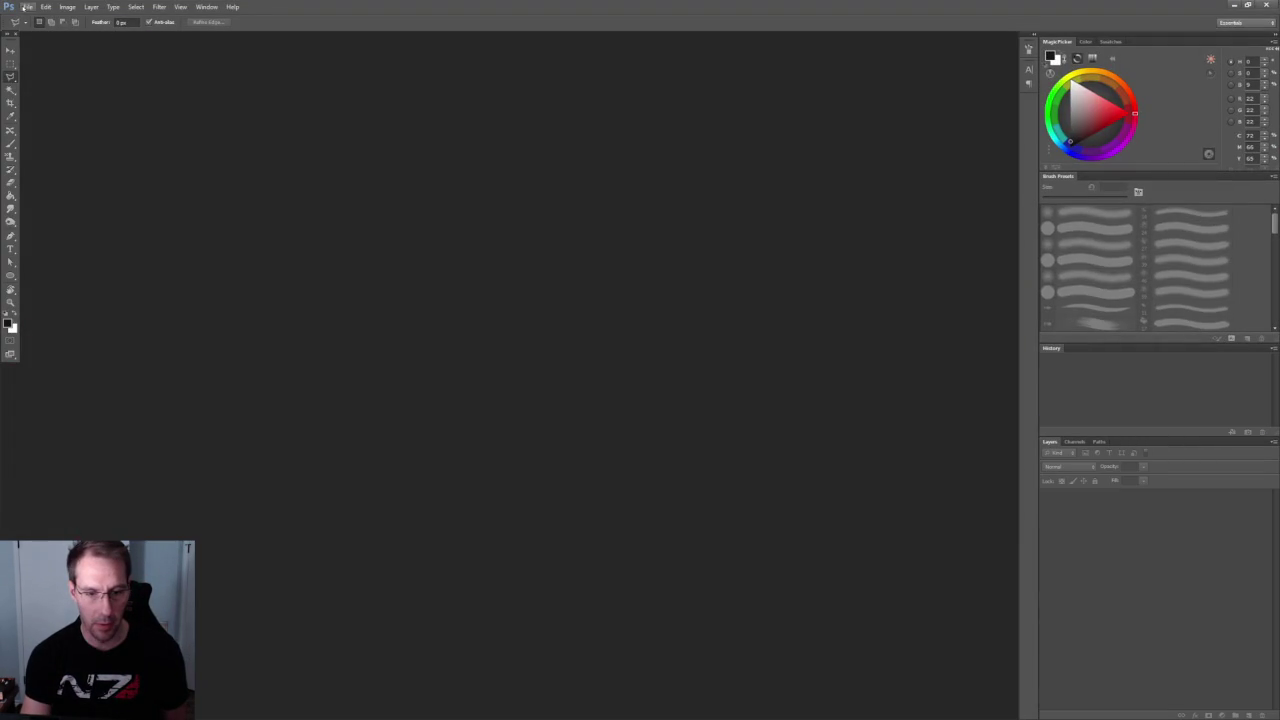
left_click(1068, 123)
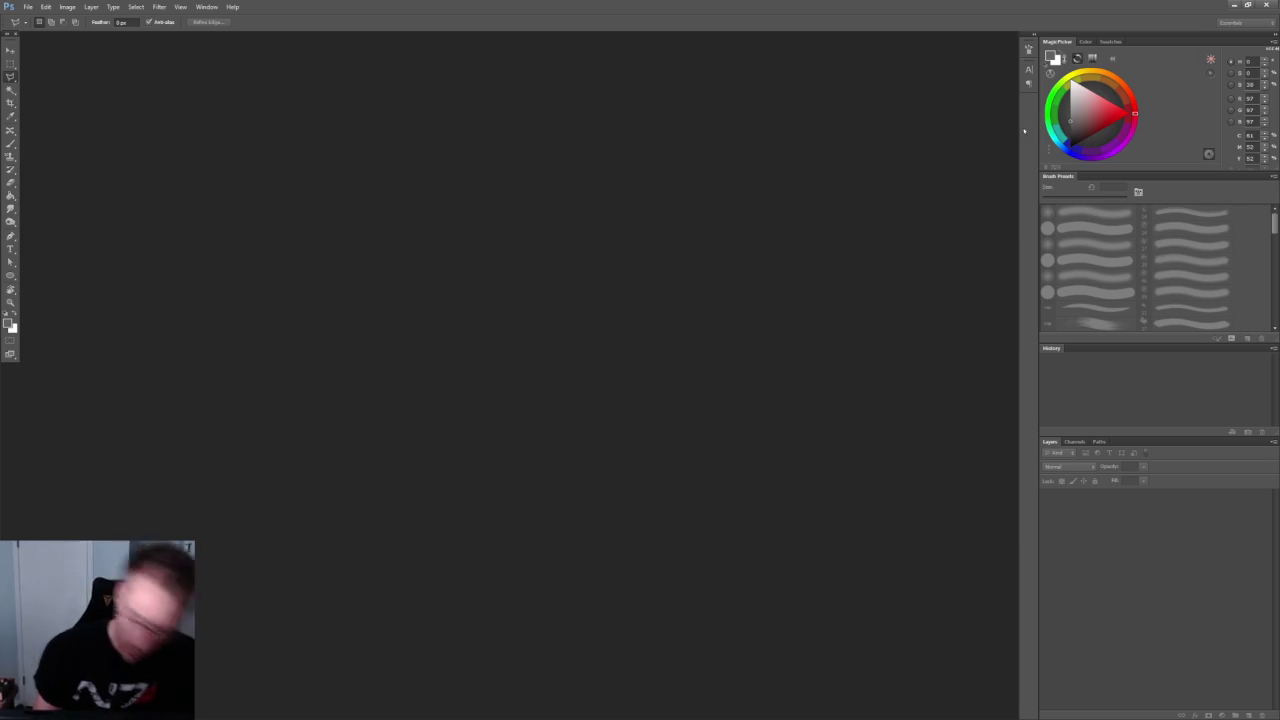
left_click(45, 7)
mouse_move(47, 75)
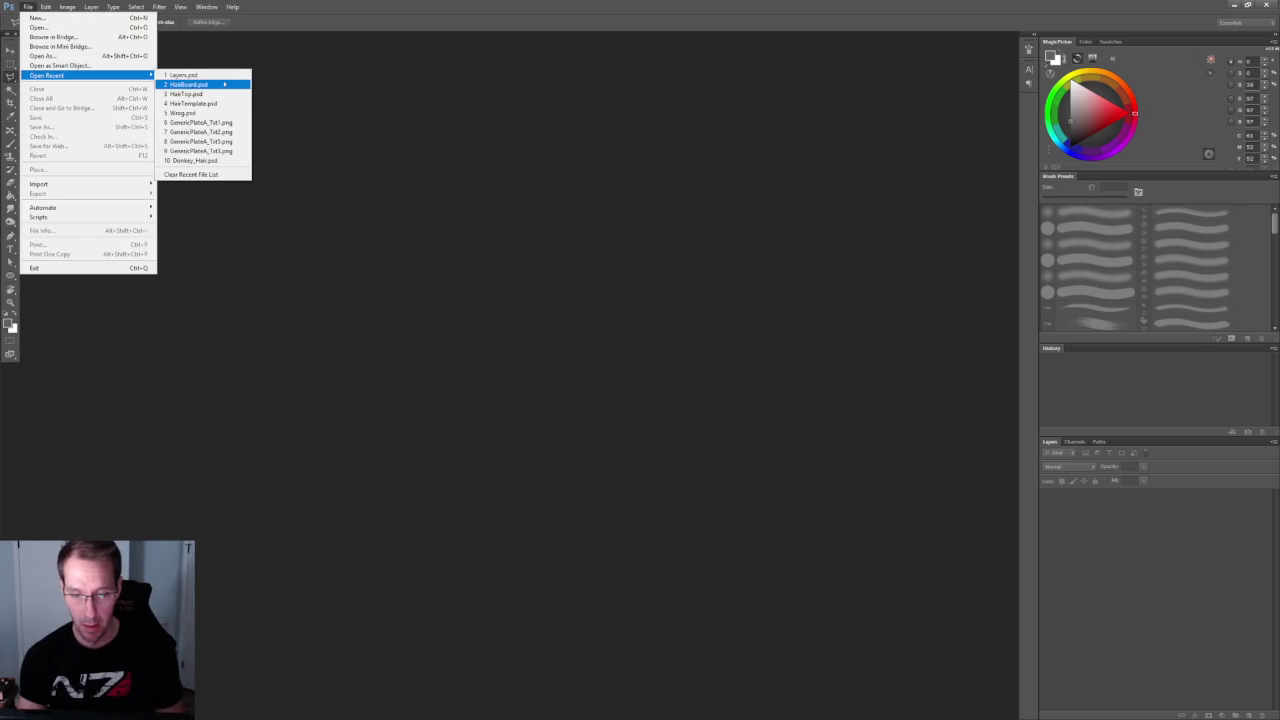
left_click(230, 112)
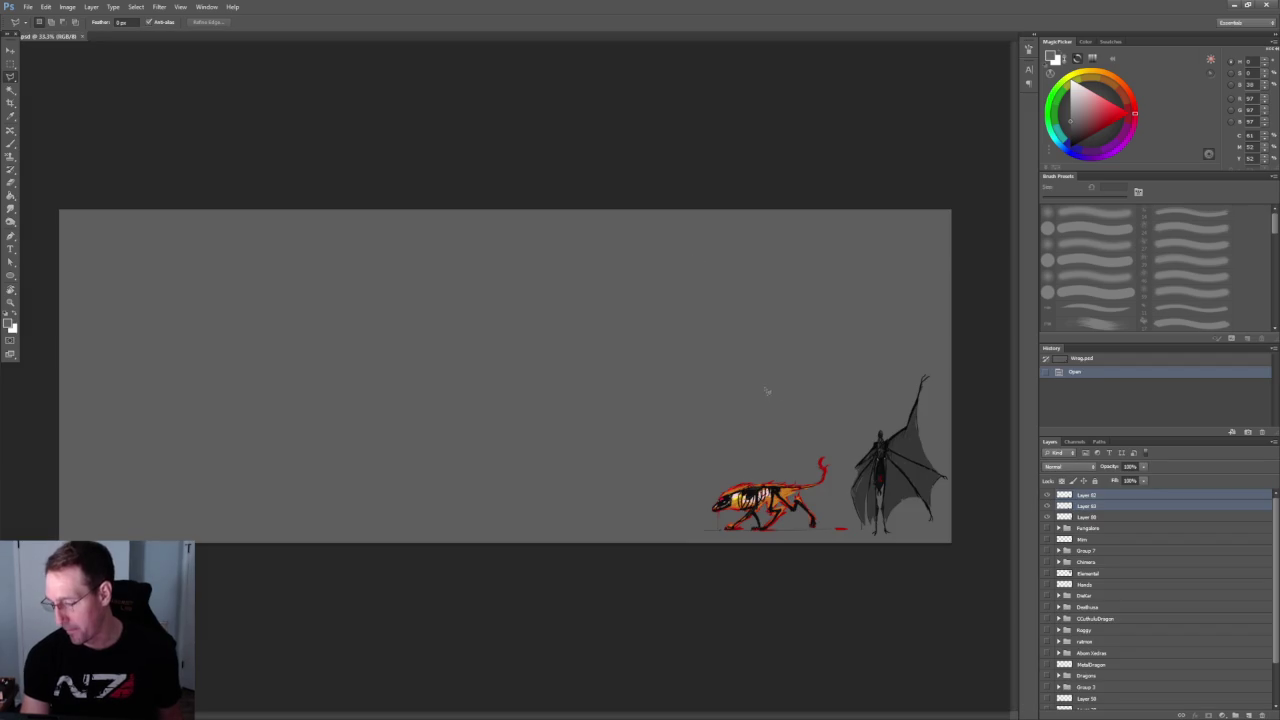
Hide both orange creature layers and show only the dragon sketch layer
left_click(1047, 506)
left_click_drag(1047, 508, 1047, 520)
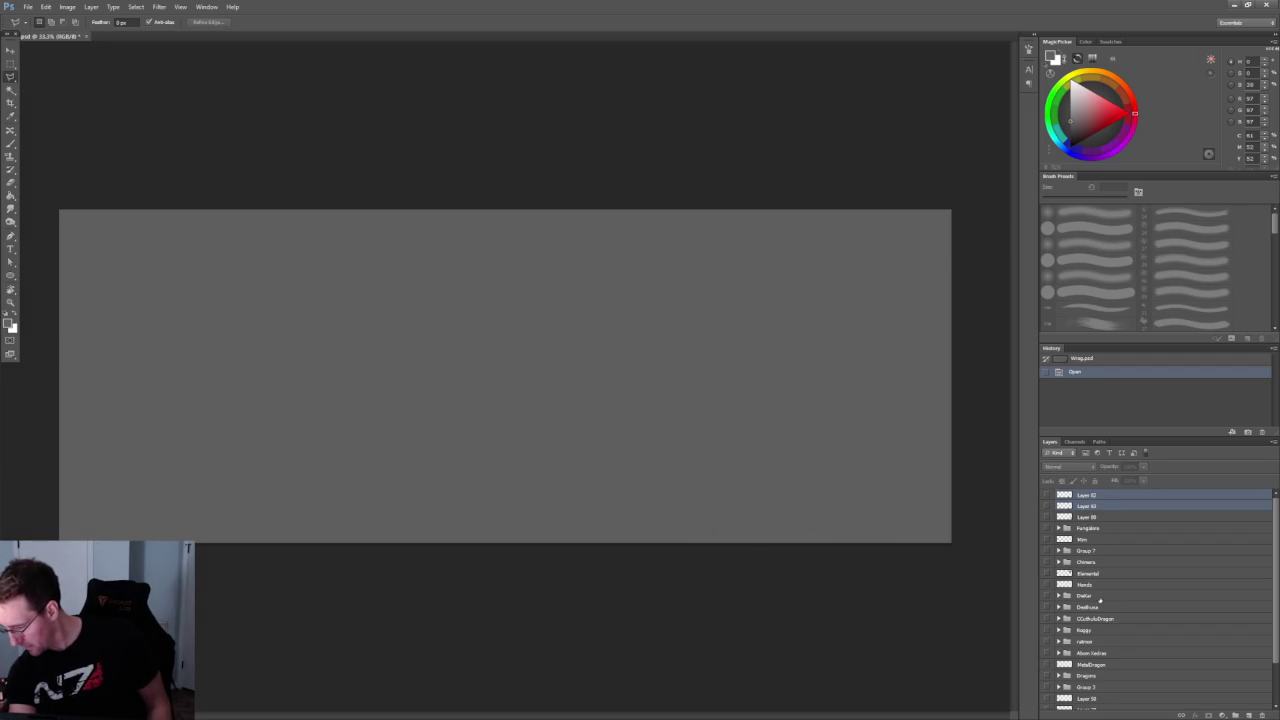
scroll(1110, 640, "down", 2)
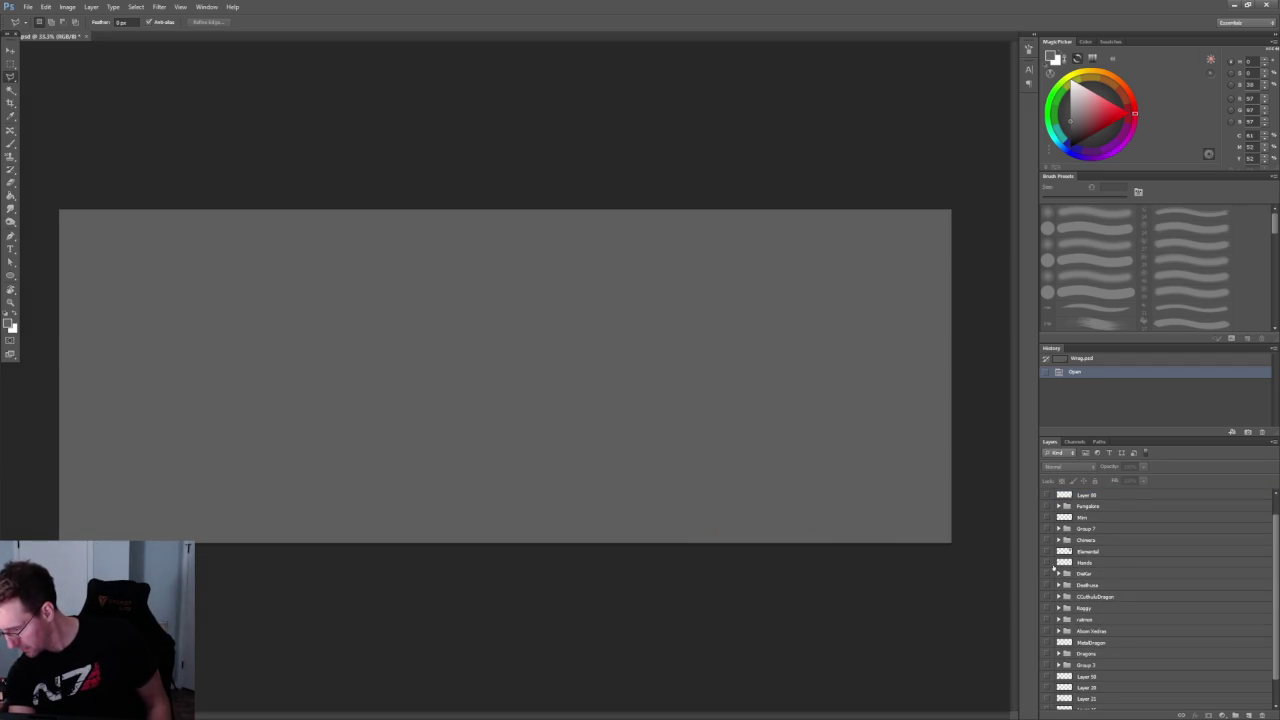
scroll(1055, 575, "down", 2)
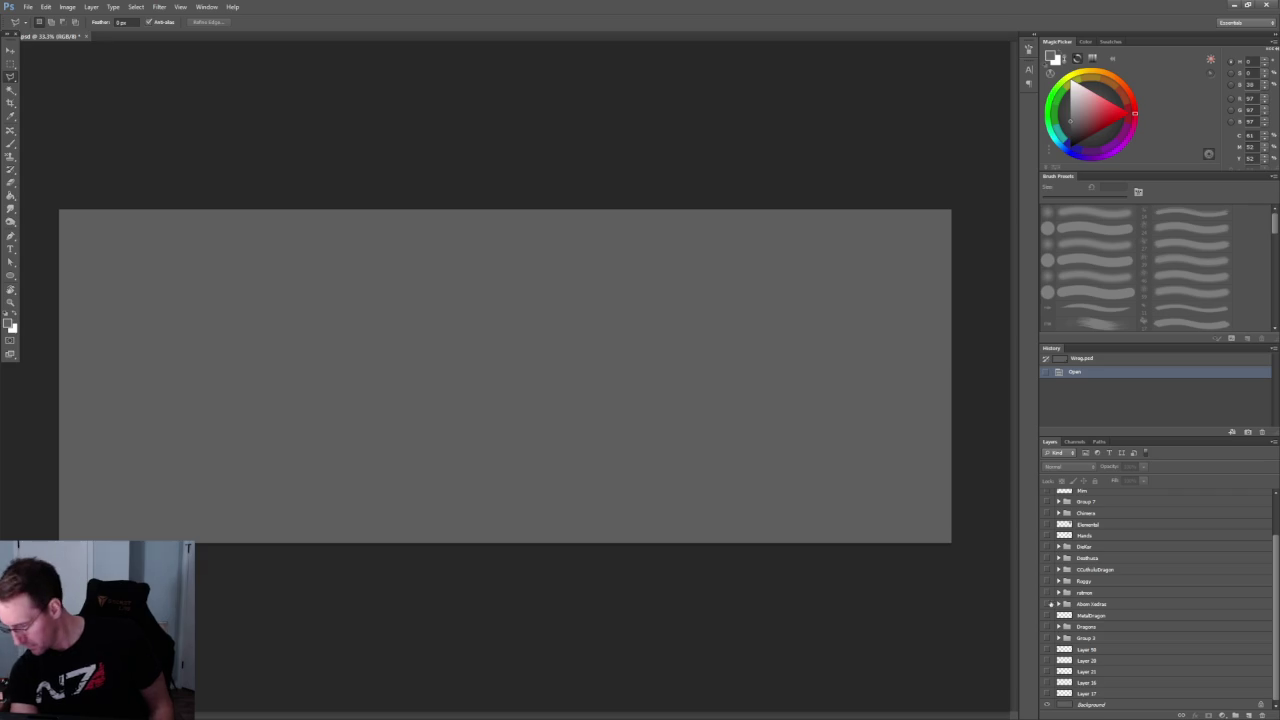
left_click(1047, 604)
scroll(291, 331, "up", 5, "alt")
scroll(291, 331, "up", 4, "alt")
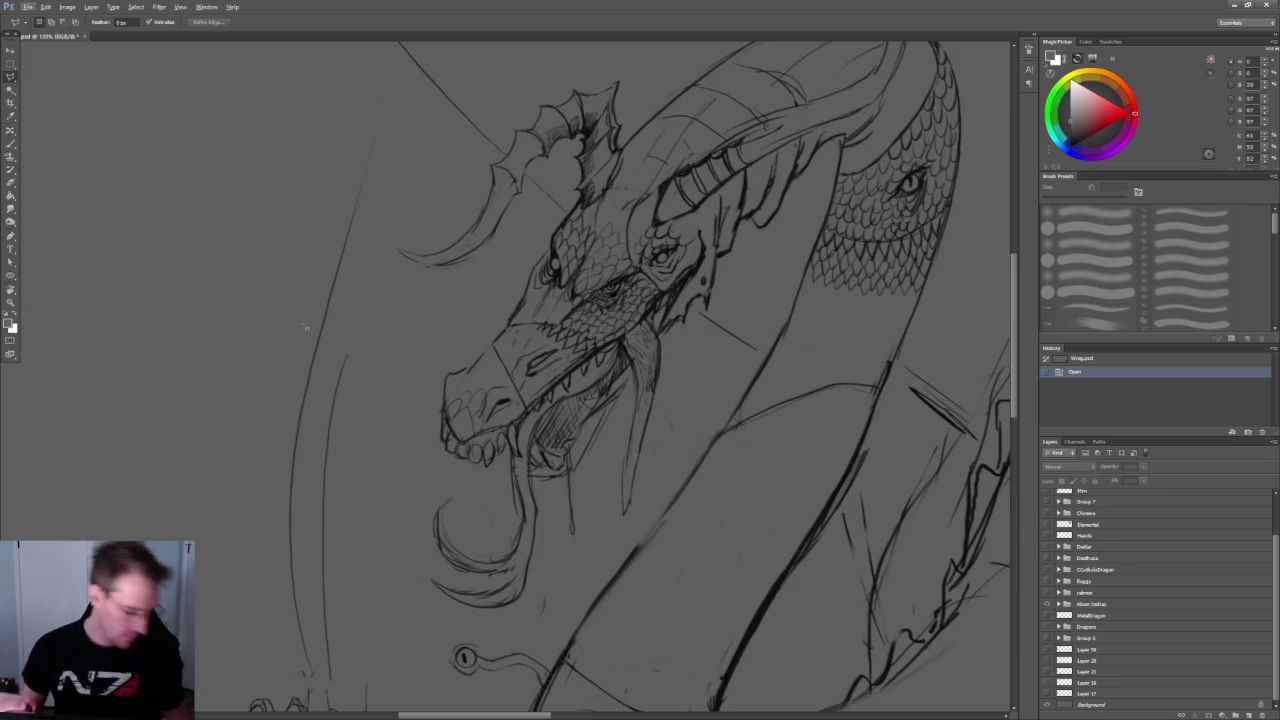
Switch to the Brush with default black colour and select Layer 54 in the dragon sketch group
key("b")
key("d")
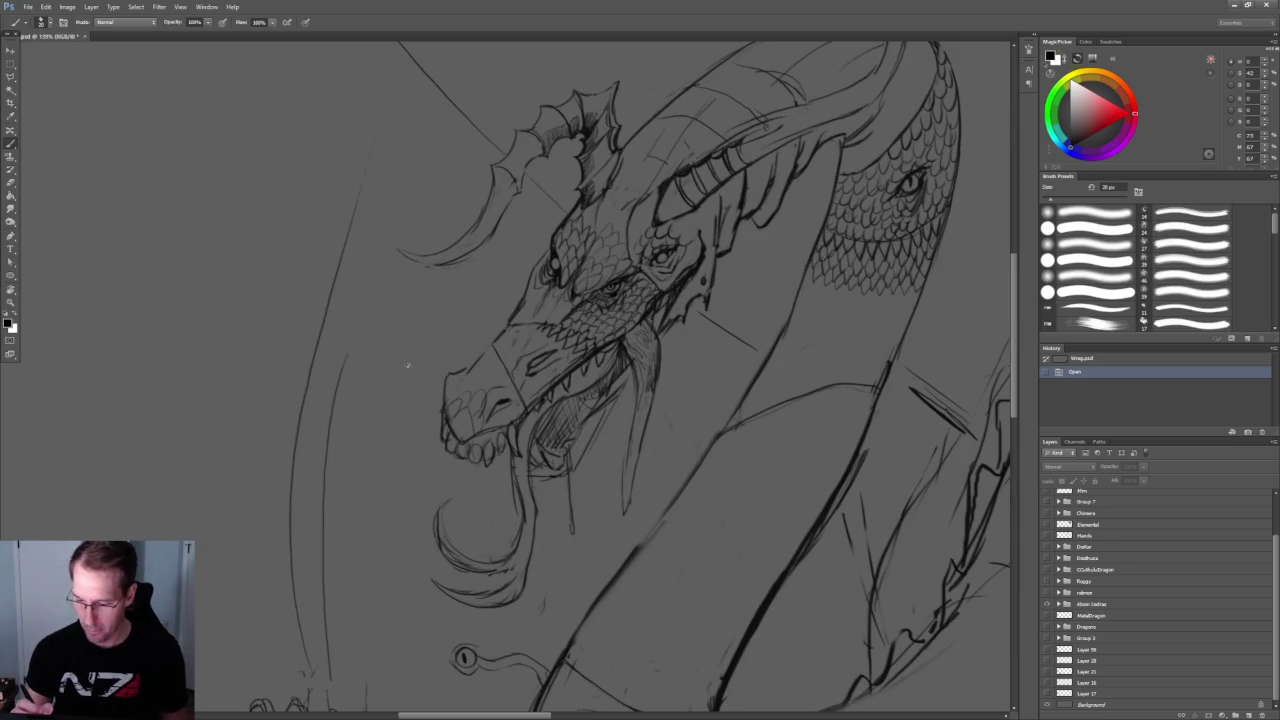
left_click(1060, 604)
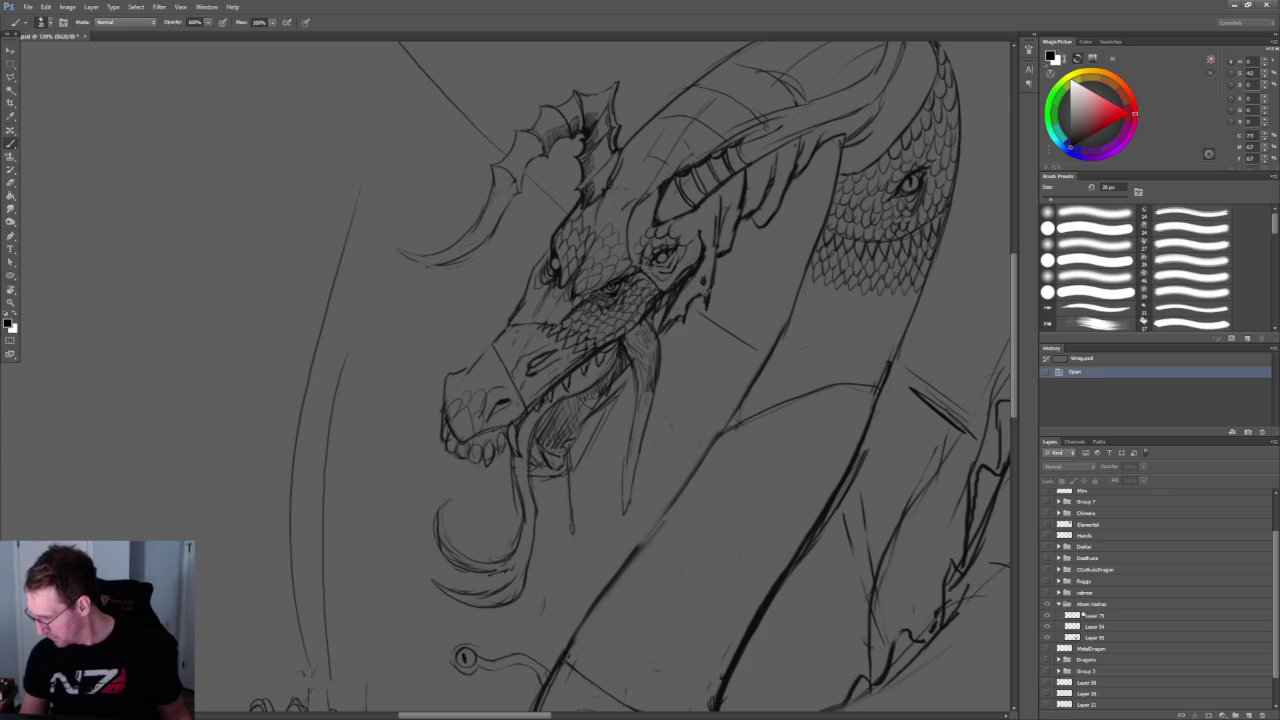
left_click(1047, 617)
left_click(1047, 617)
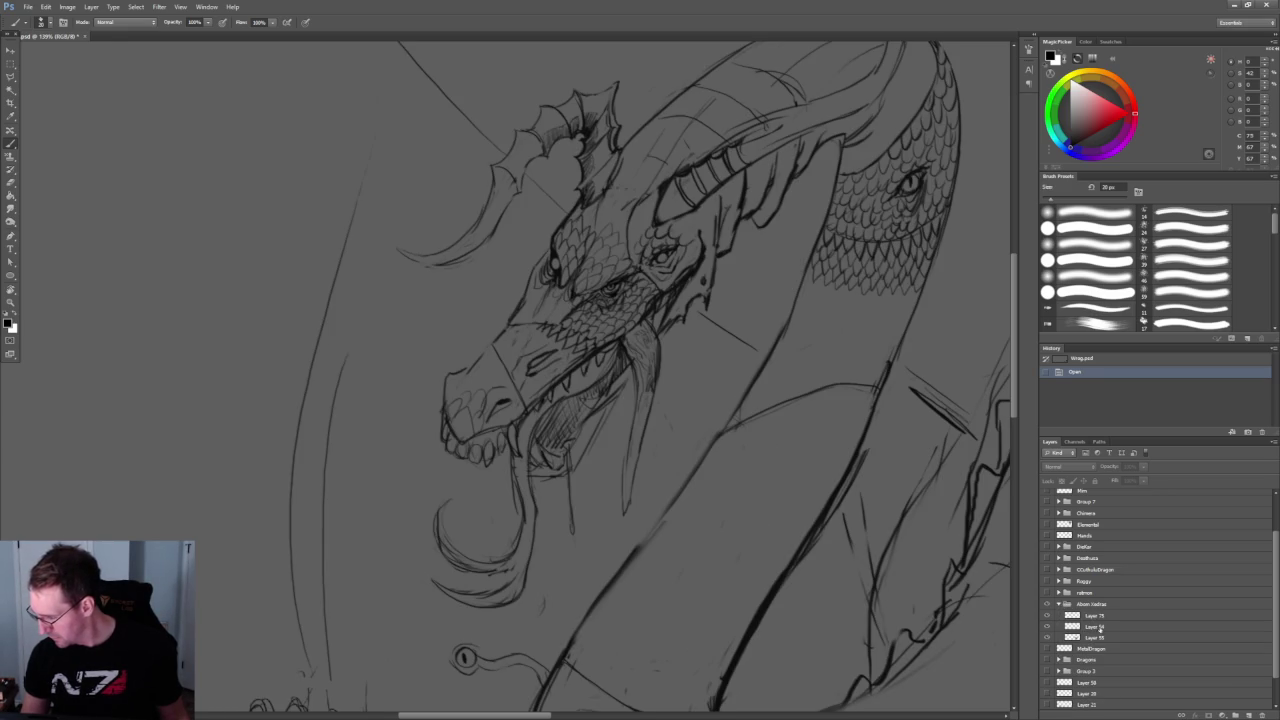
left_click(1129, 625)
Draw 'BRB!' inside a bubble outline with a pointed tail, undoing the stray connecting stroke
left_click_drag(394, 350, 288, 343)
left_click_drag(114, 266, 148, 326)
mouse_move(150, 244)
left_mouse_down()
mouse_move(150, 300)
mouse_move(210, 272)
left_mouse_up()
left_click_drag(229, 207, 232, 258)
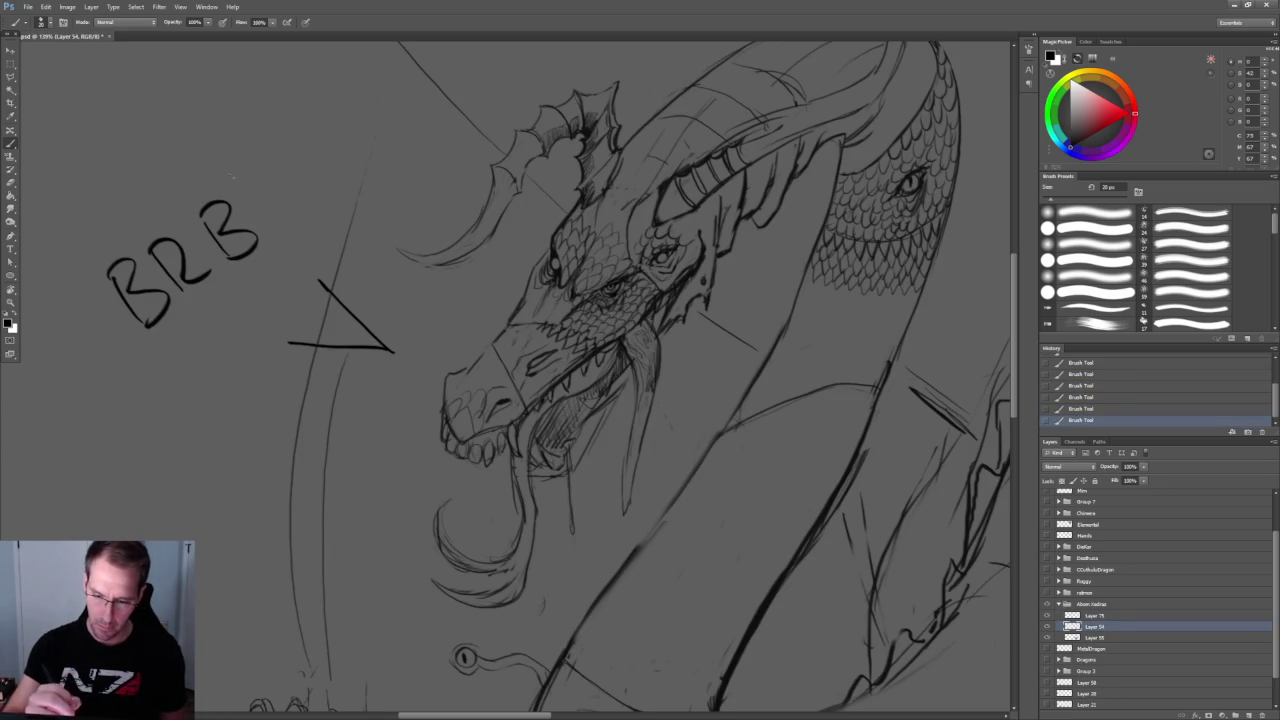
mouse_move(312, 268)
left_mouse_down()
mouse_move(338, 192)
mouse_move(32, 300)
mouse_move(264, 310)
mouse_move(290, 332)
left_mouse_up()
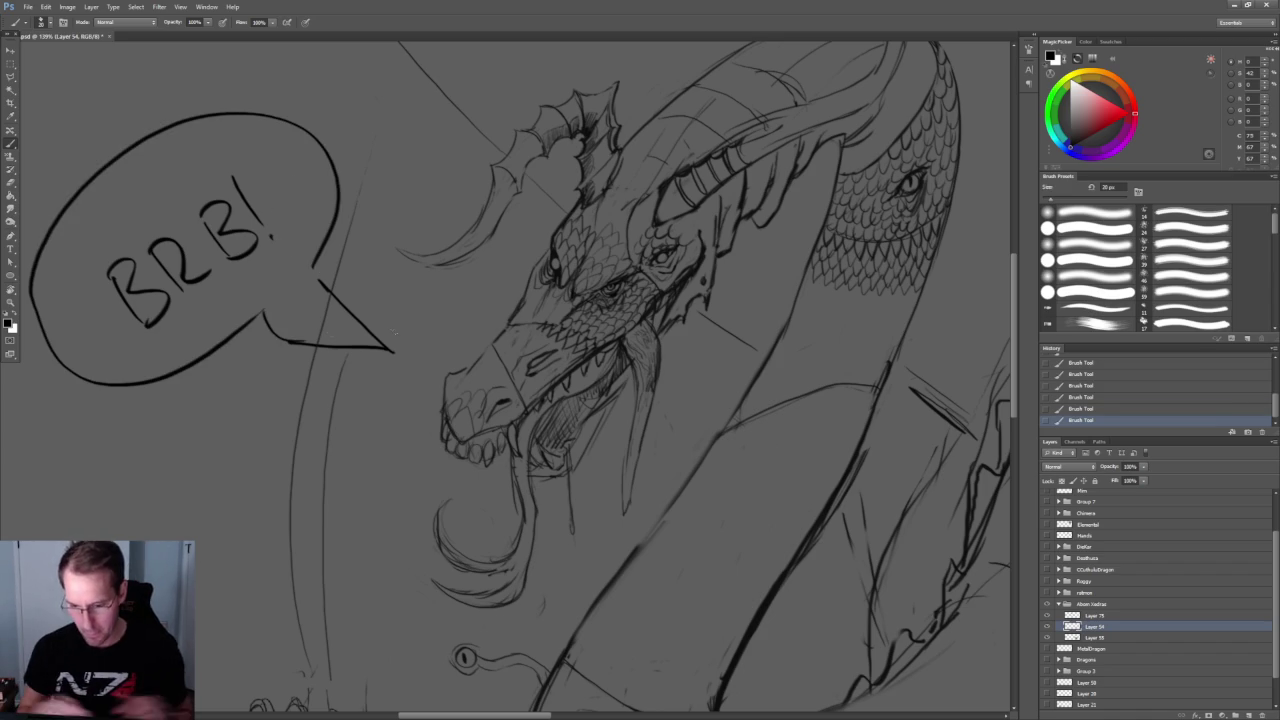
key("ctrl+z")
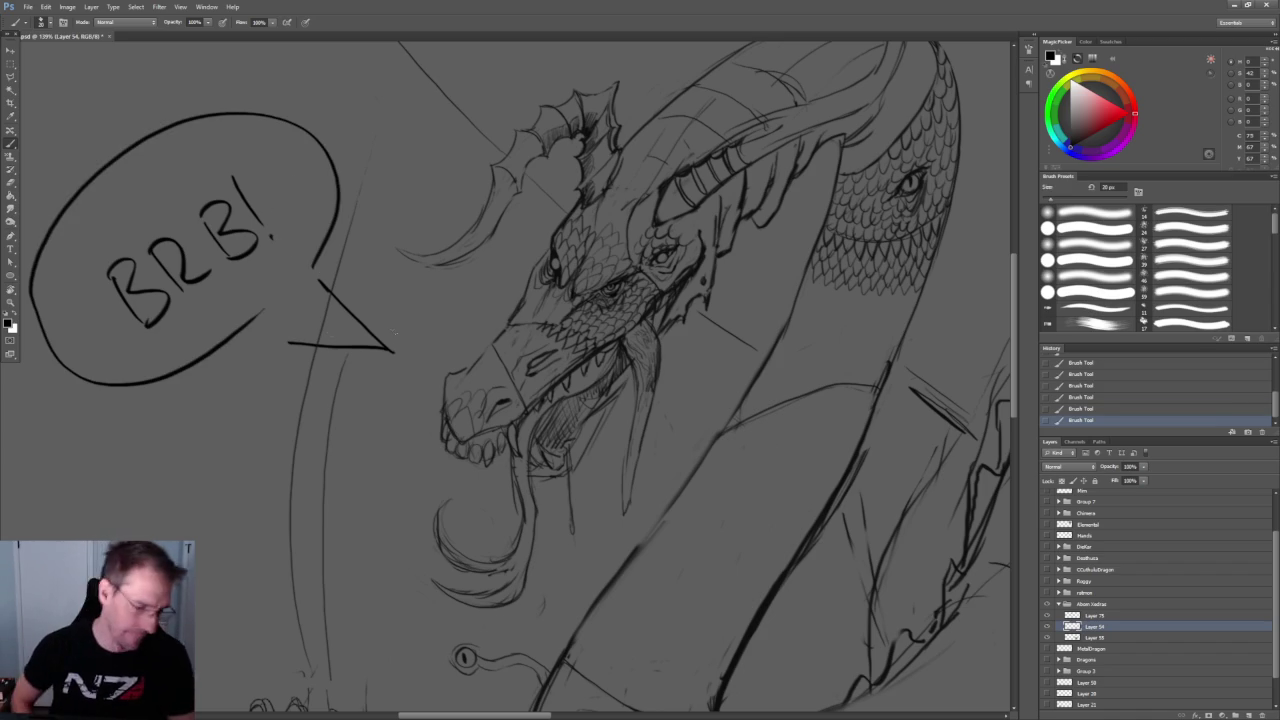
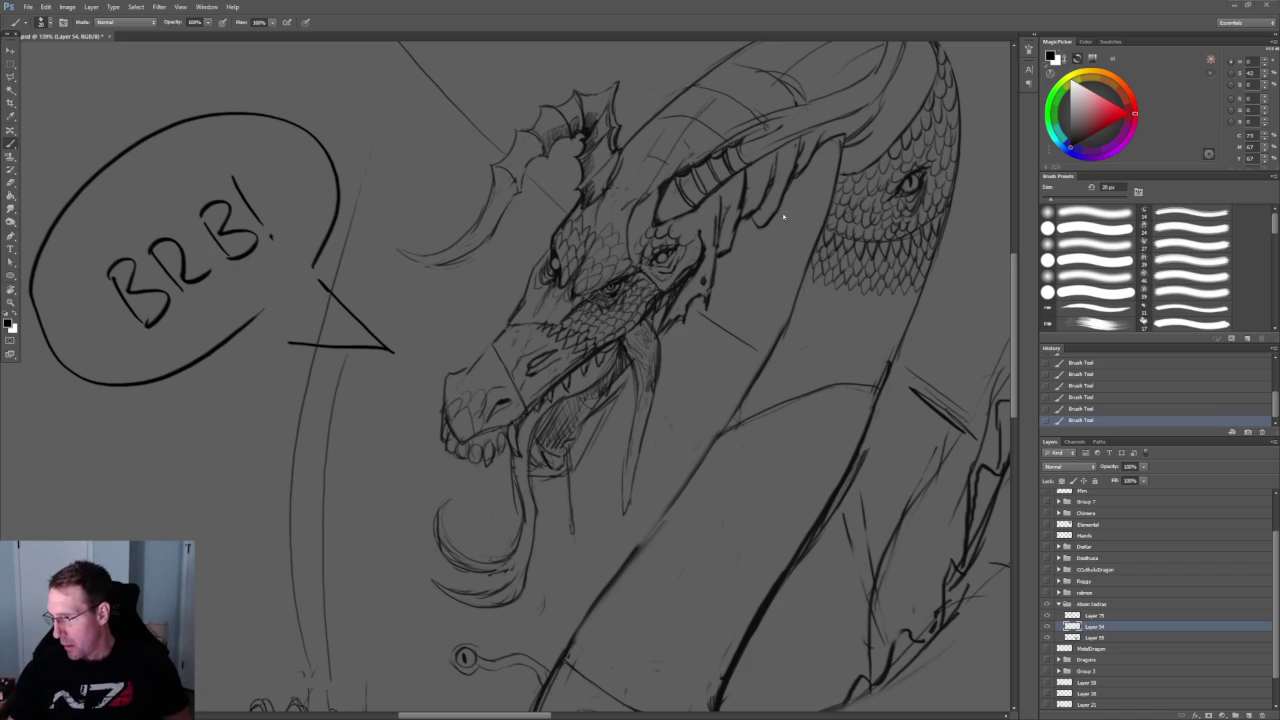
Leave the Photoshop dragon sketch and return to the 3DCoat hair project window
key("ctrl+minus")
key("alt+Tab")
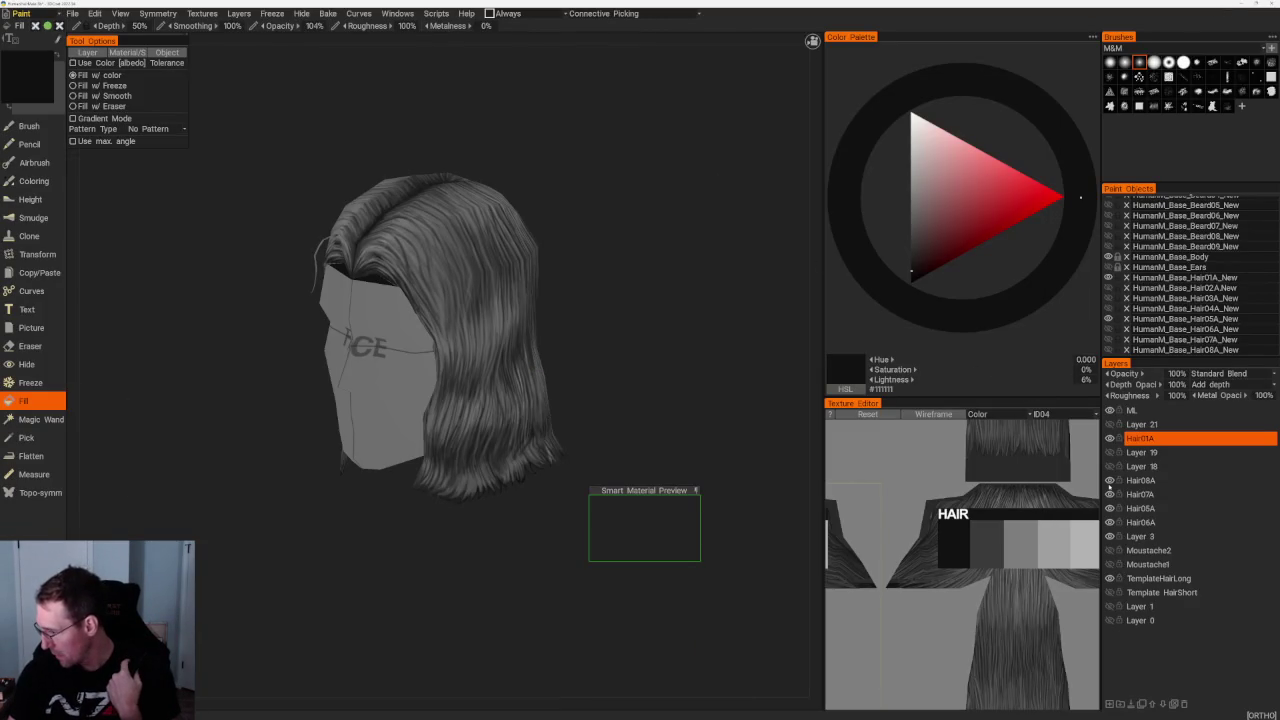
Hide the long hair to reveal the dark short-hair cap and set light grey #8E8989 for painting
left_click(1107, 318)
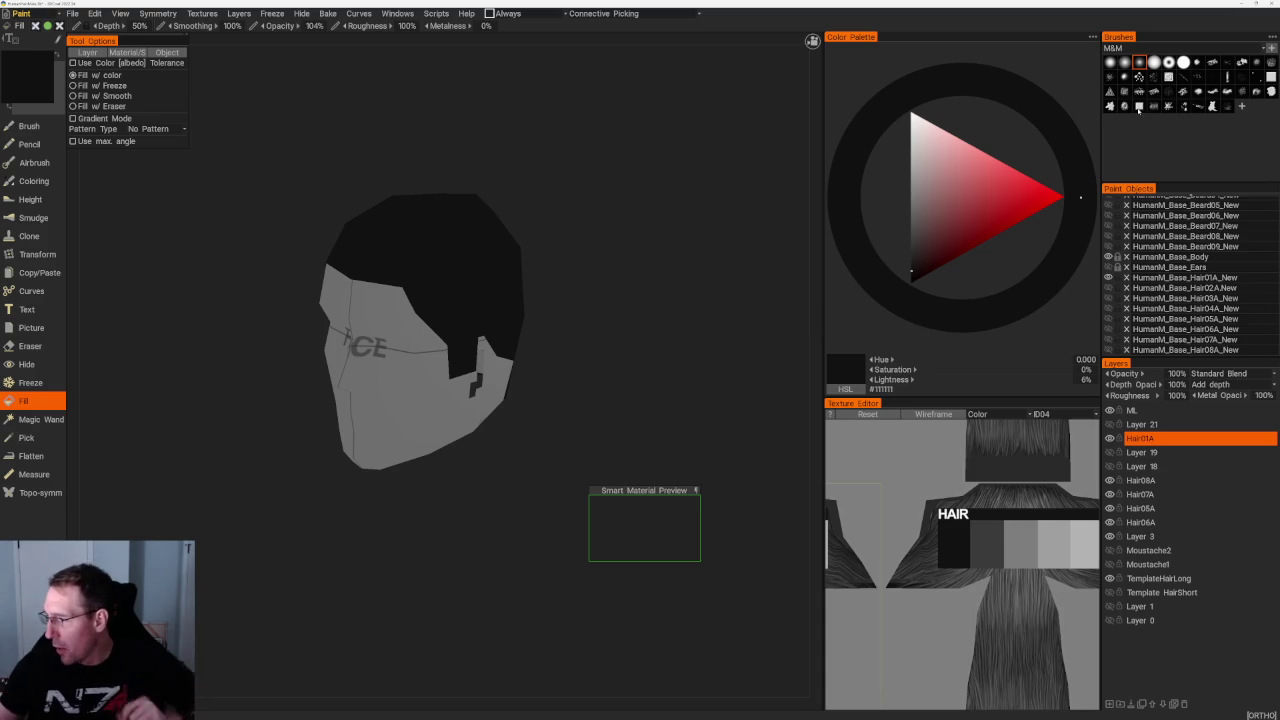
left_click(915, 190)
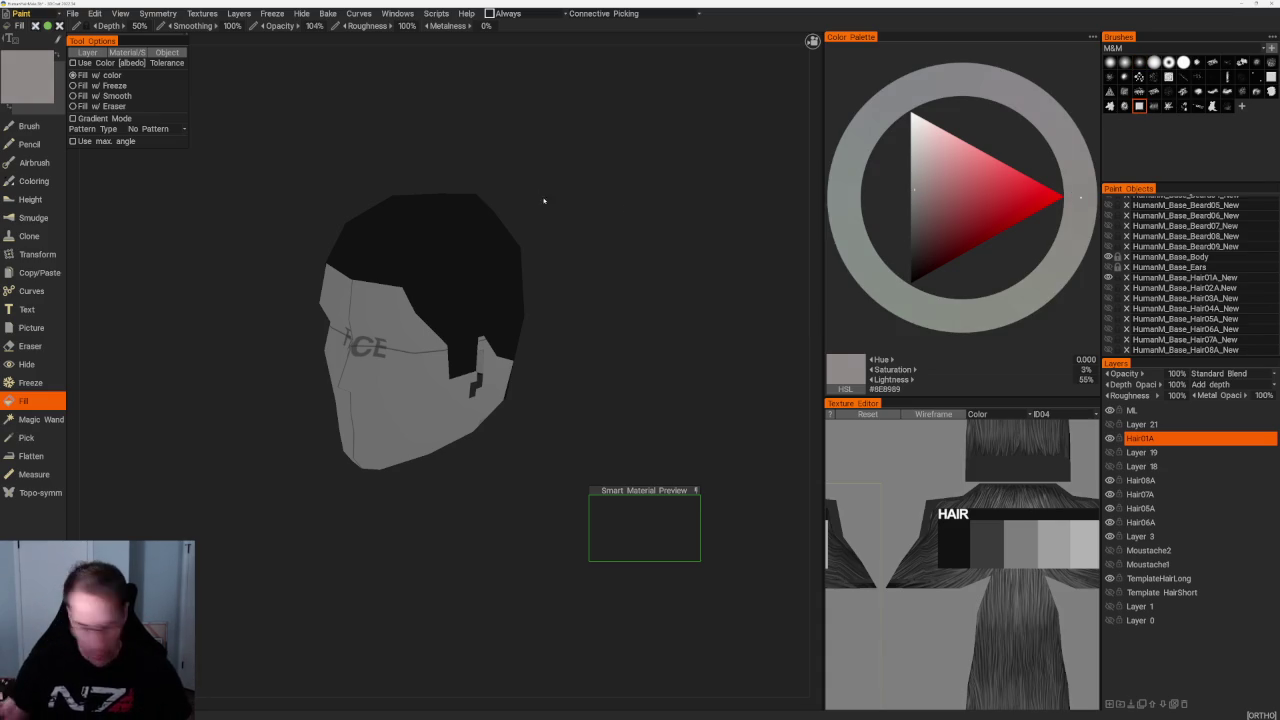
left_click_drag(541, 196, 540, 223)
left_click(400, 316)
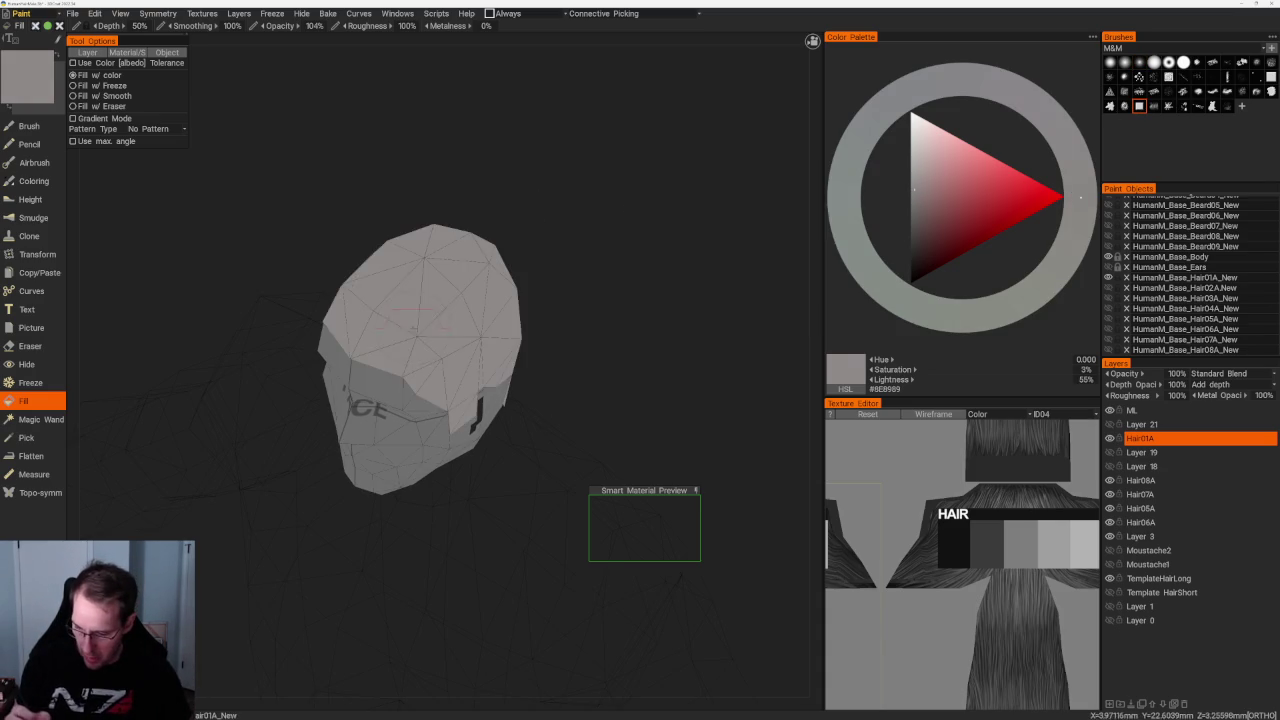
key("ctrl+z")
key("b")
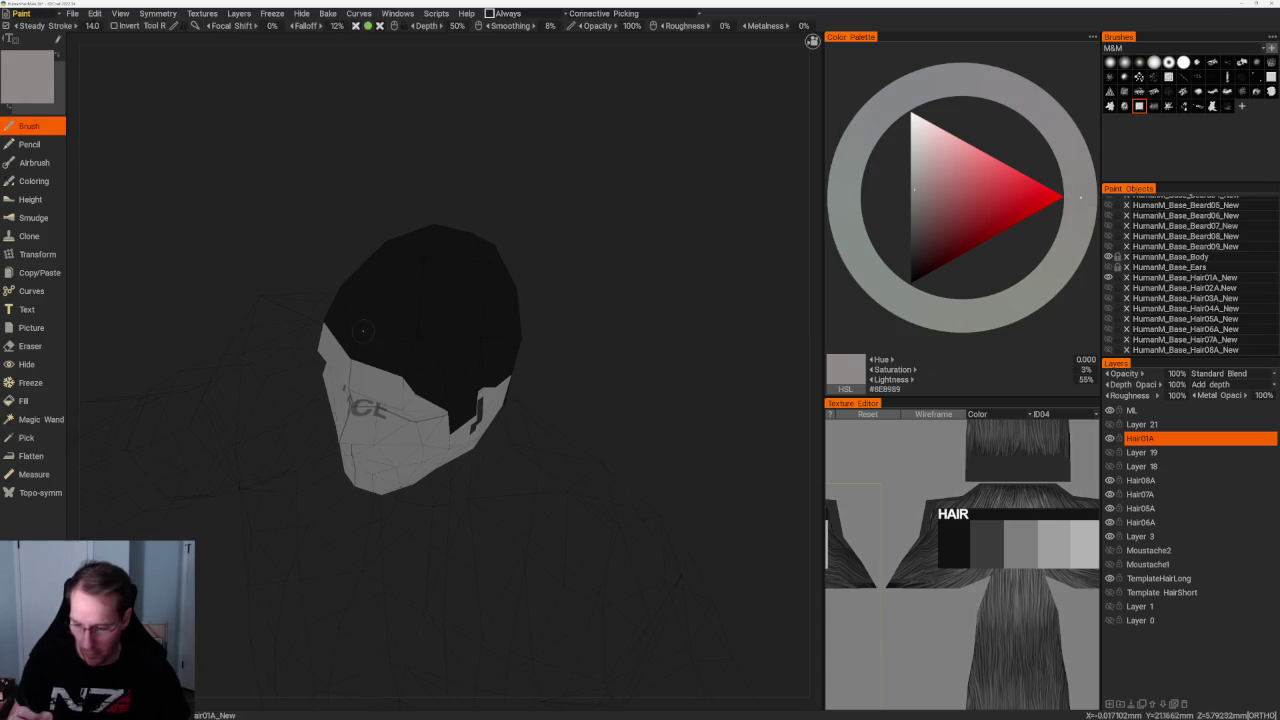
Try a few light grey strokes on the hair, then undo them
left_click_drag(367, 312, 408, 345)
left_click_drag(451, 305, 430, 300)
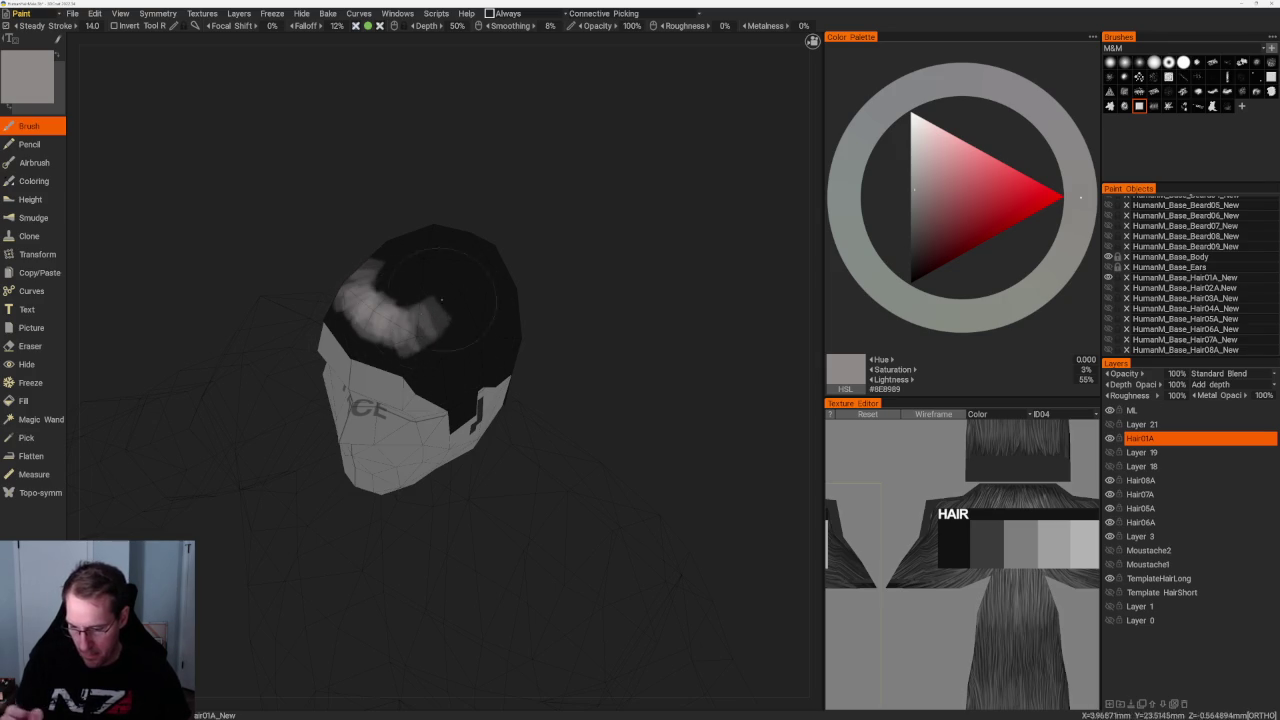
left_click_drag(350, 292, 420, 330, "ctrl")
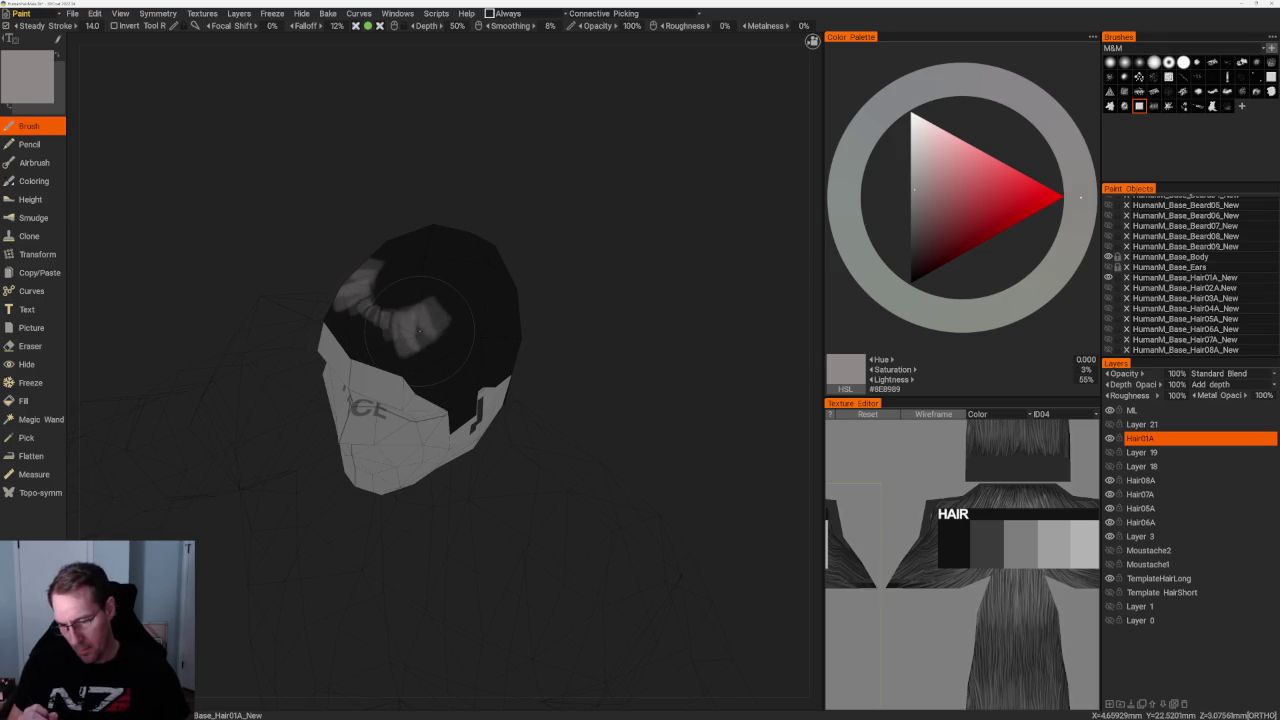
key("ctrl+z")
key("ctrl+z")
key("ctrl+z")
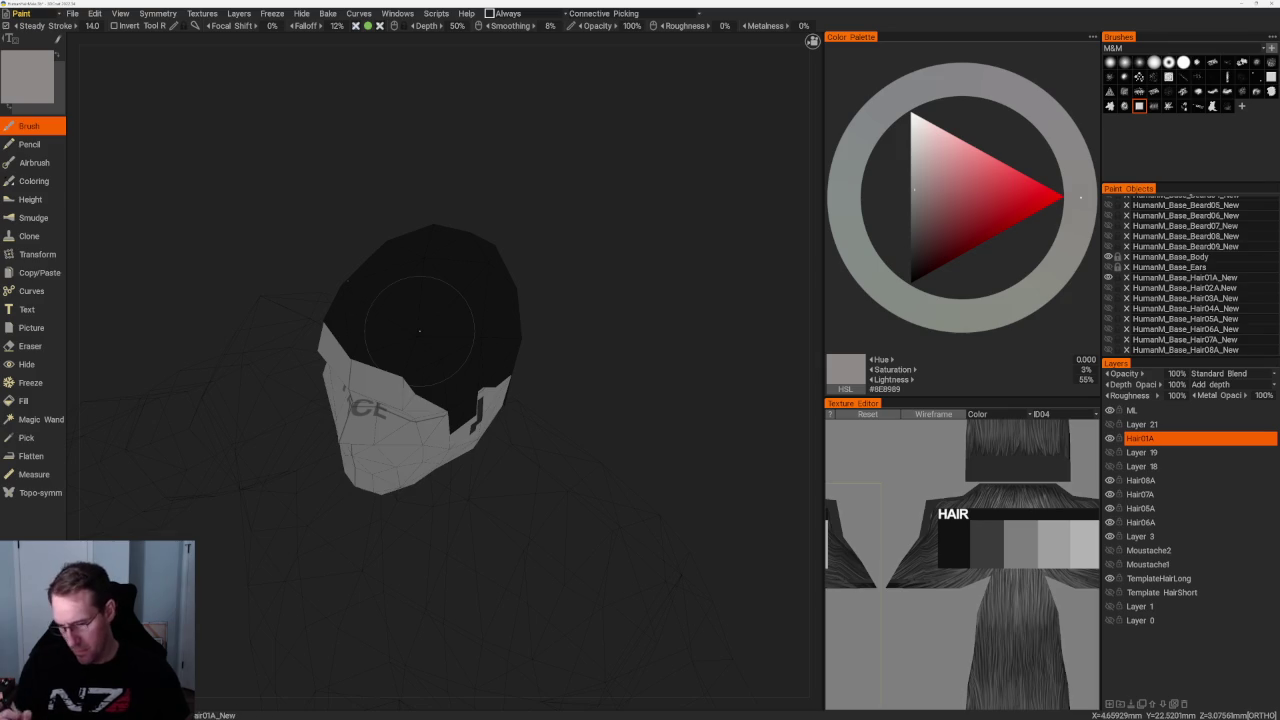
key("ctrl+z")
Paint pale grey #B2B2B2 strokes in a ring around the hairline edges
mouse_move(387, 312)
left_mouse_down()
mouse_move(425, 338)
mouse_move(370, 300)
mouse_move(400, 335)
left_mouse_up()
right_click_drag(551, 240, 445, 410)
mouse_move(445, 410)
left_mouse_down()
mouse_move(460, 430)
mouse_move(450, 400)
mouse_move(445, 465)
mouse_move(378, 492)
left_mouse_up()
mouse_move(450, 450)
left_mouse_down()
mouse_move(456, 395)
mouse_move(464, 420)
left_mouse_up()
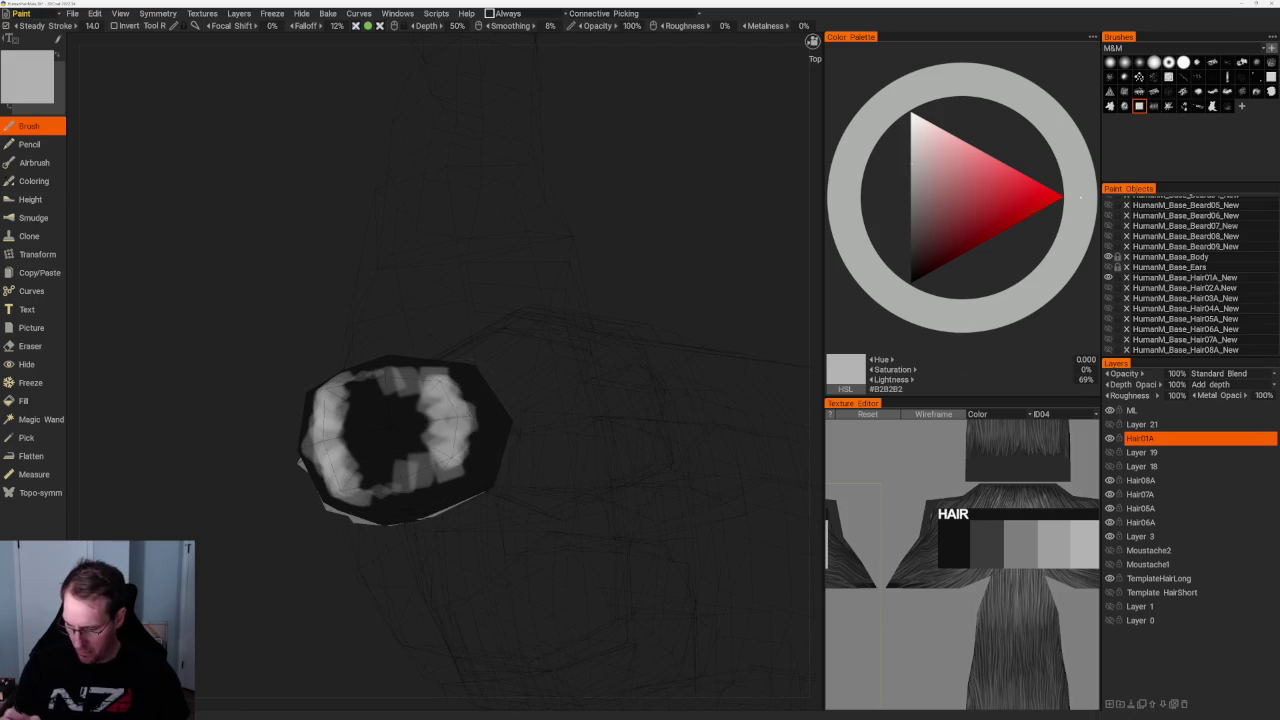
mouse_move(669, 289)
right_mouse_down()
mouse_move(609, 200)
mouse_move(591, 309)
right_mouse_up()
left_click_drag(515, 318, 450, 320)
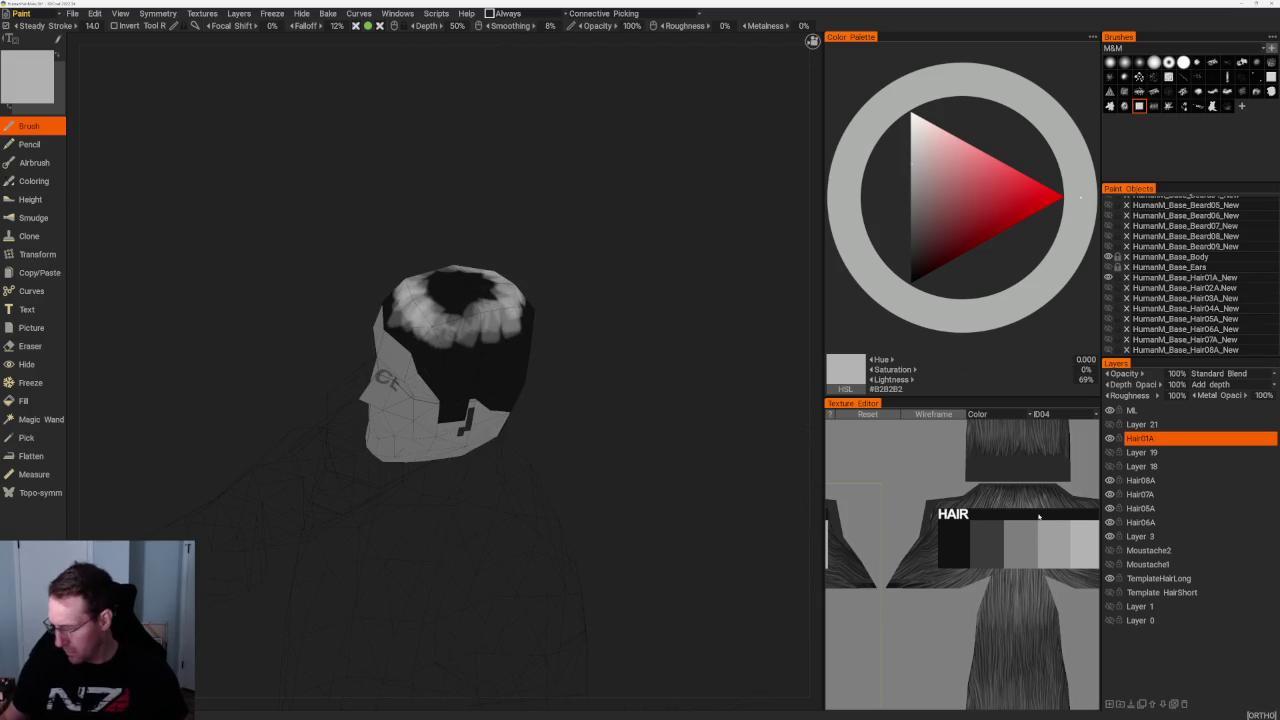
Paint mid grey #7E7E7E over the dark front-right hair band and unhide the body
key("v")
mouse_move(435, 355)
left_mouse_down()
mouse_move(490, 365)
mouse_move(515, 345)
left_mouse_up()
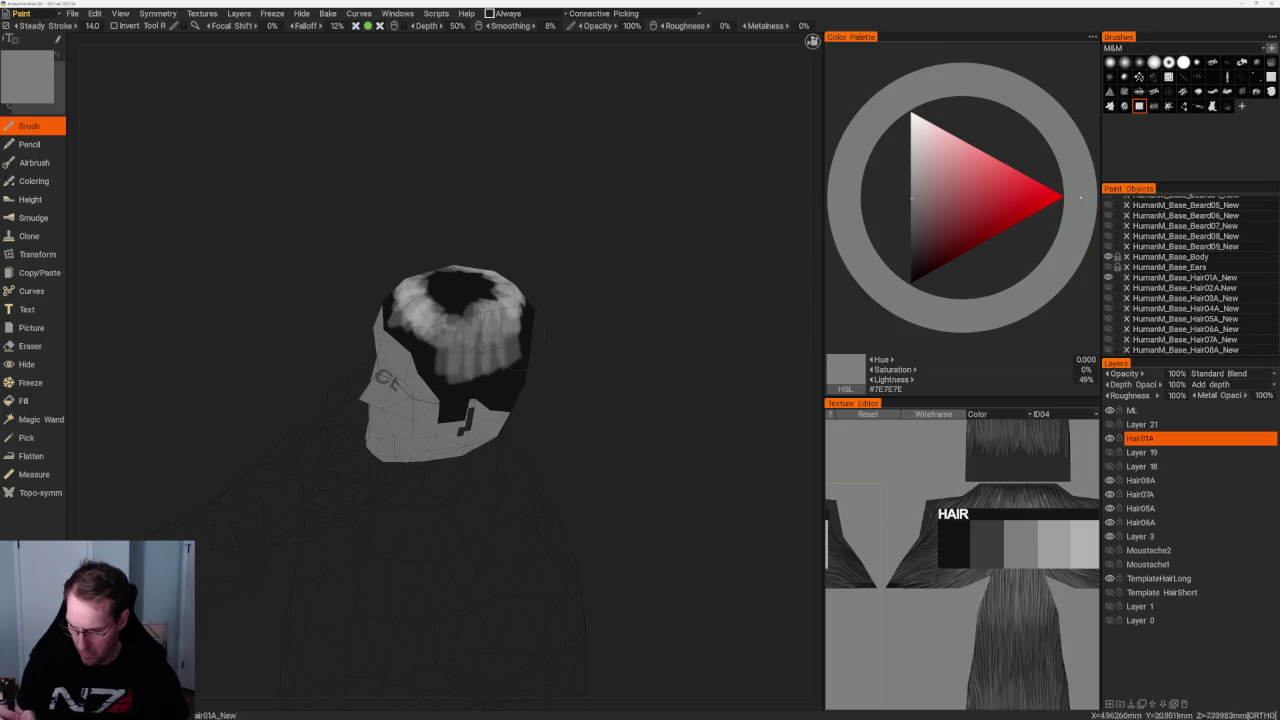
right_click_drag(431, 351, 690, 330)
mouse_move(505, 370)
left_mouse_down()
mouse_move(436, 320)
mouse_move(458, 348)
left_mouse_up()
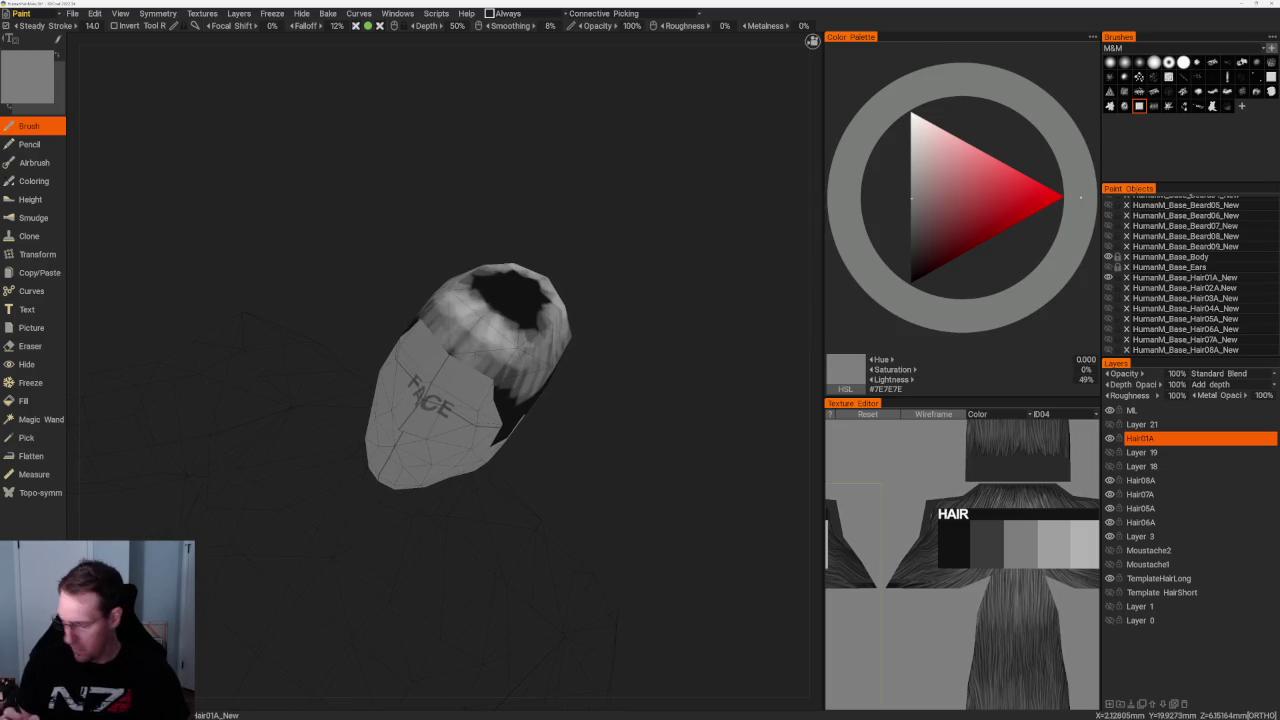
key("h")
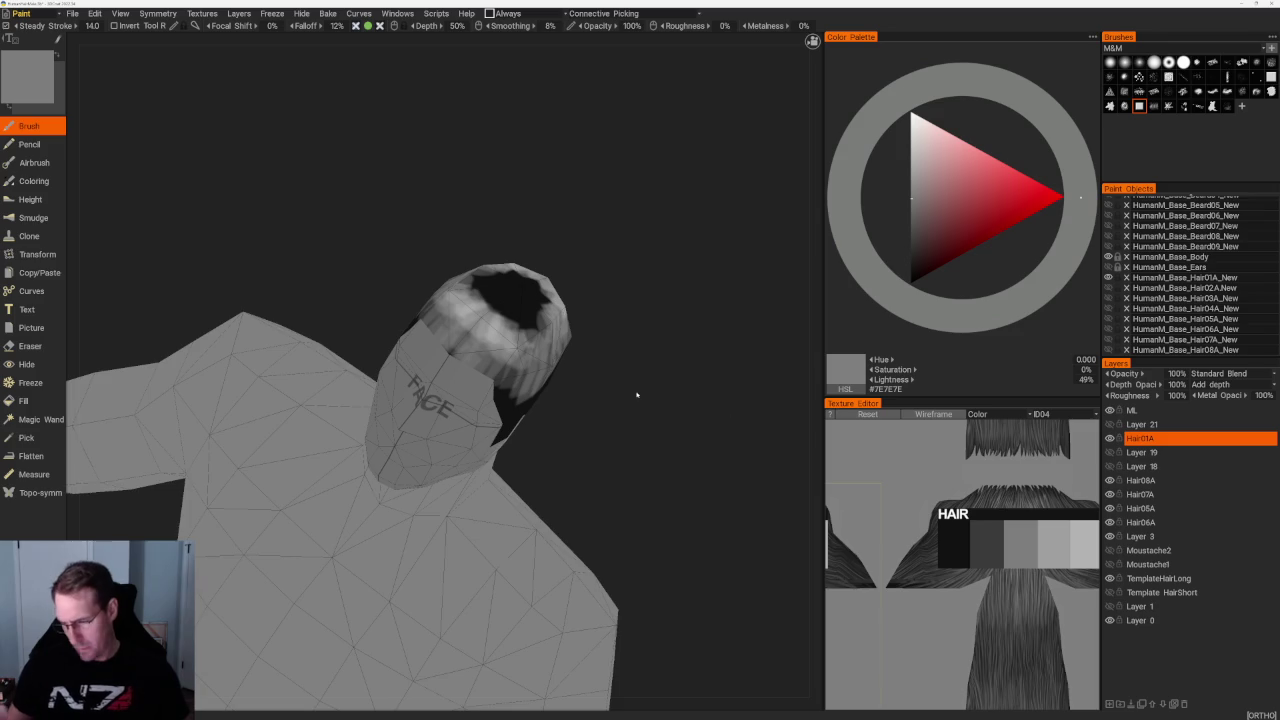
right_click_drag(563, 409, 600, 380)
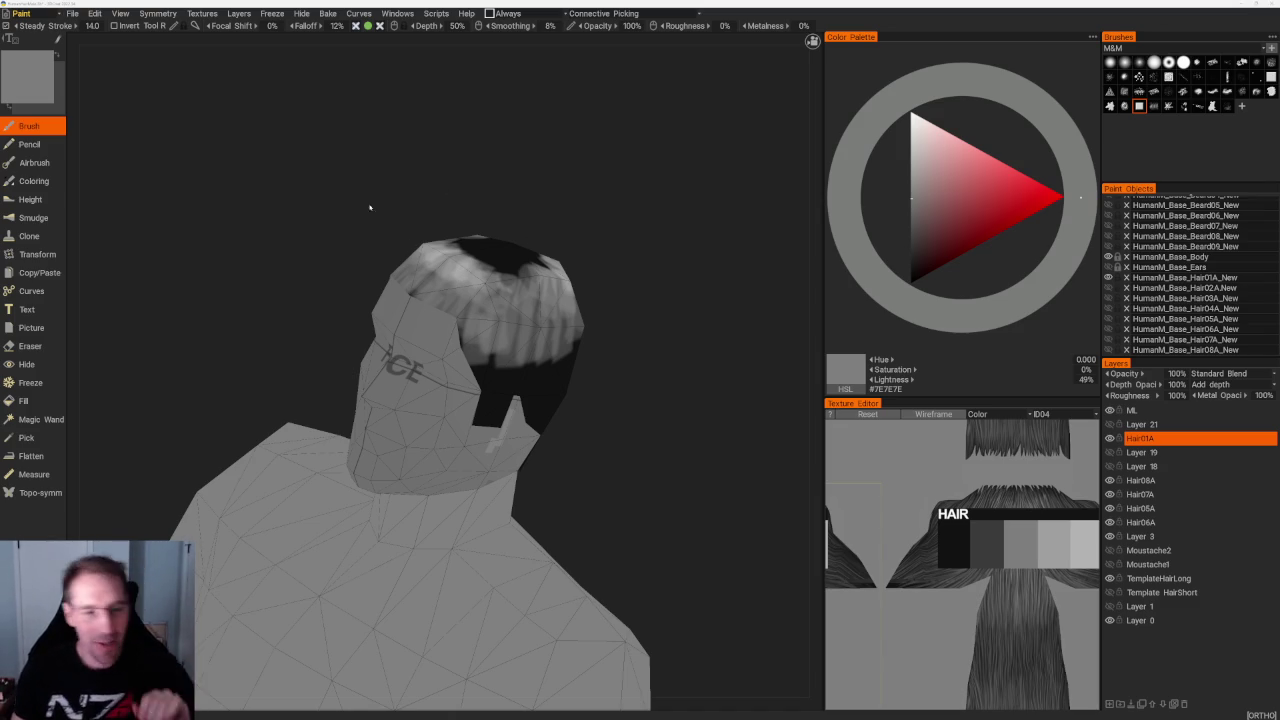
Load the Ornn.3b project from File > Open Recent
left_click(74, 14)
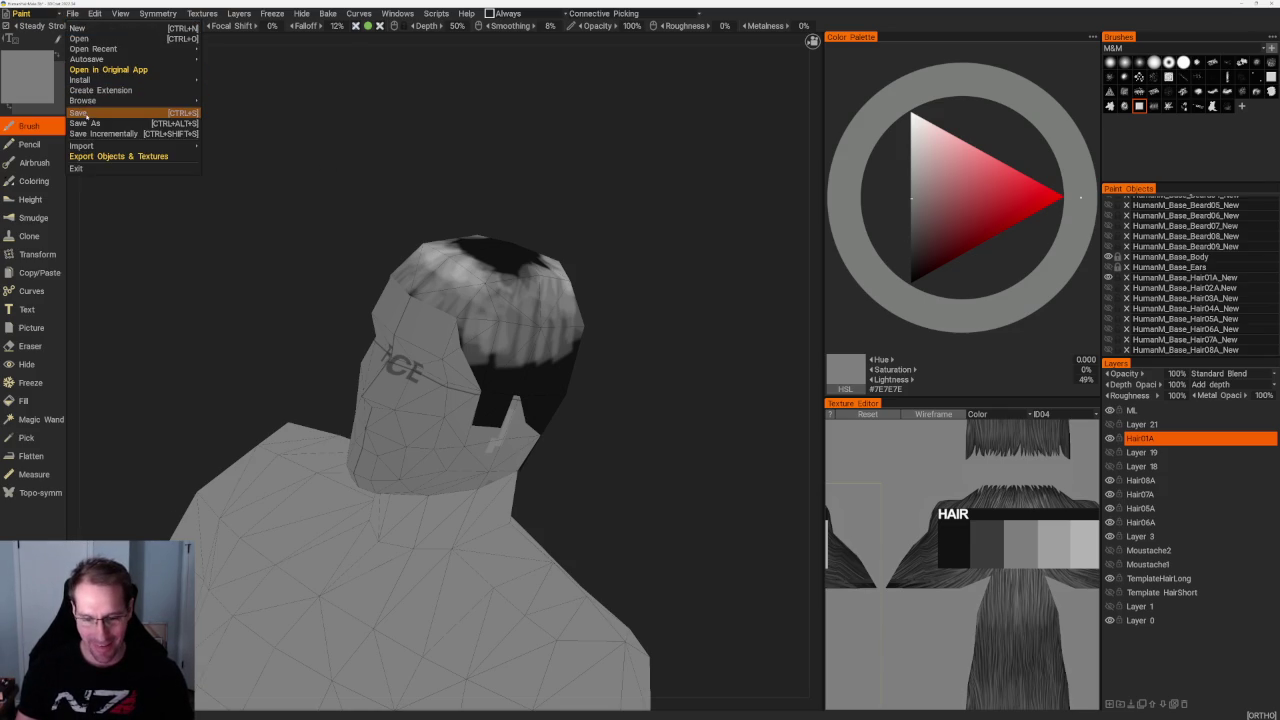
left_click(74, 14)
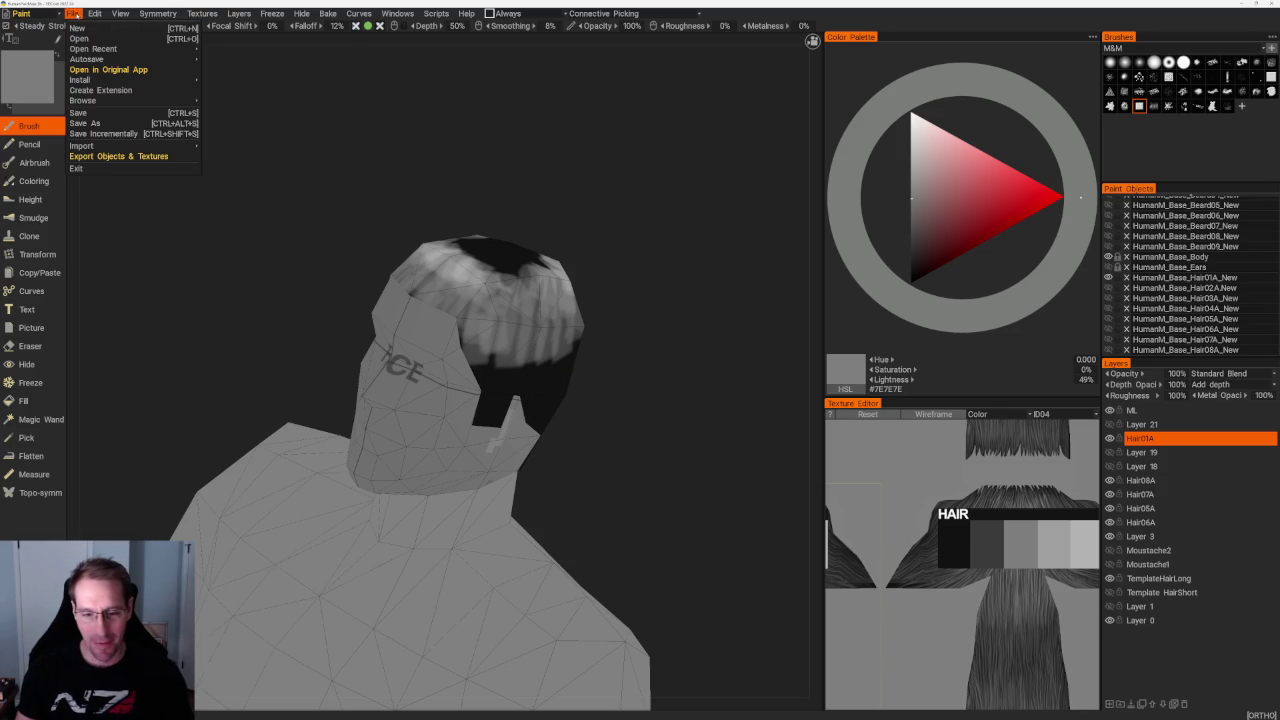
mouse_move(93, 49)
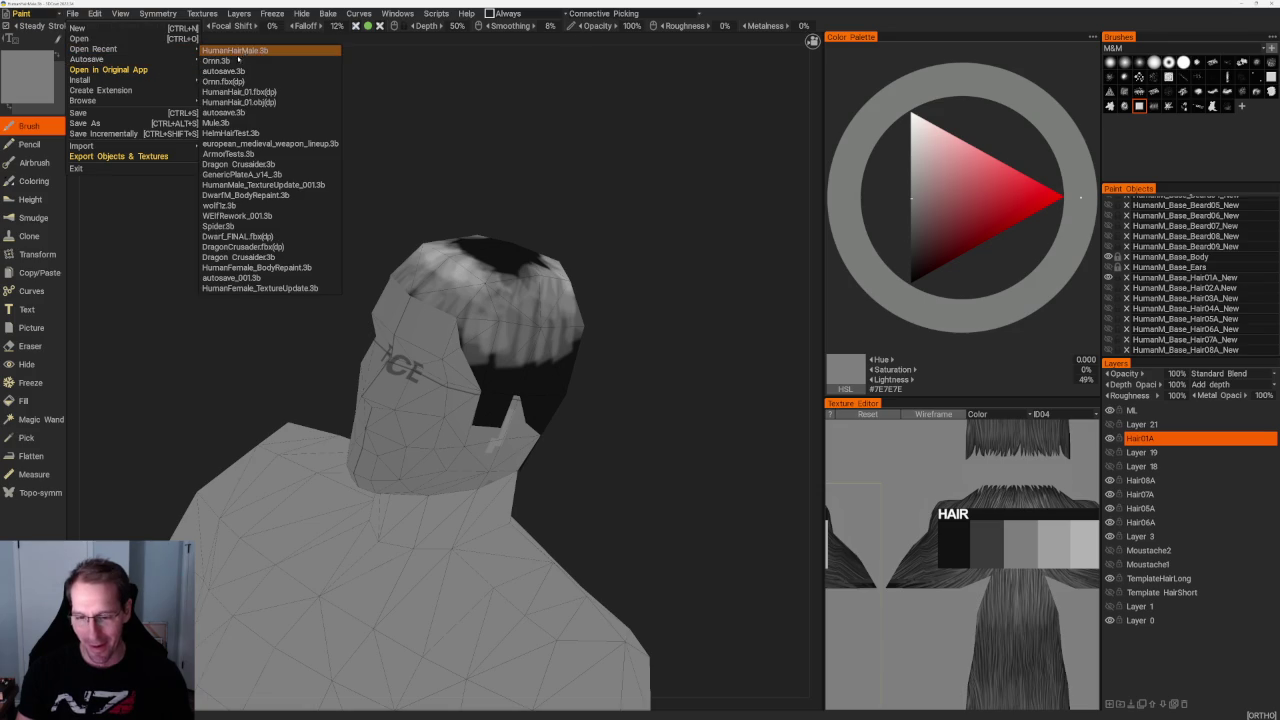
left_click(237, 61)
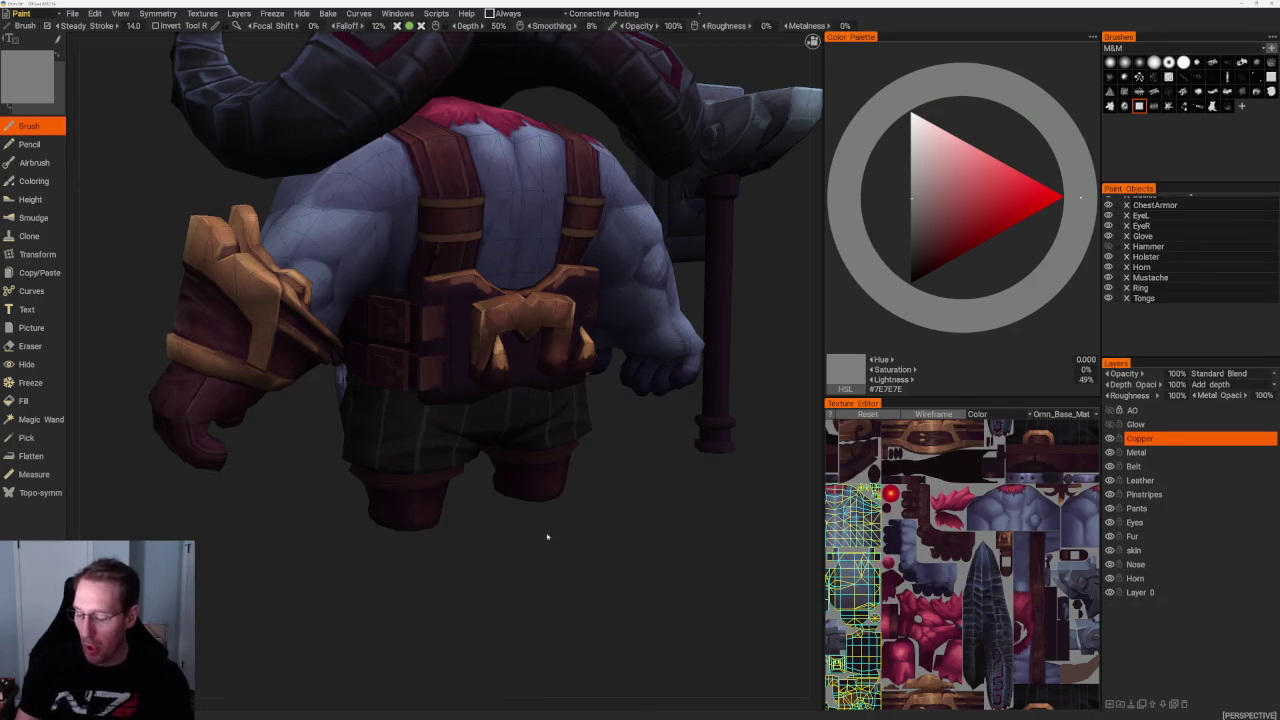
Inspect Ornn's horns and red-bearded face up close, with the wireframe overlay turned off
left_click_drag(559, 581, 586, 606)
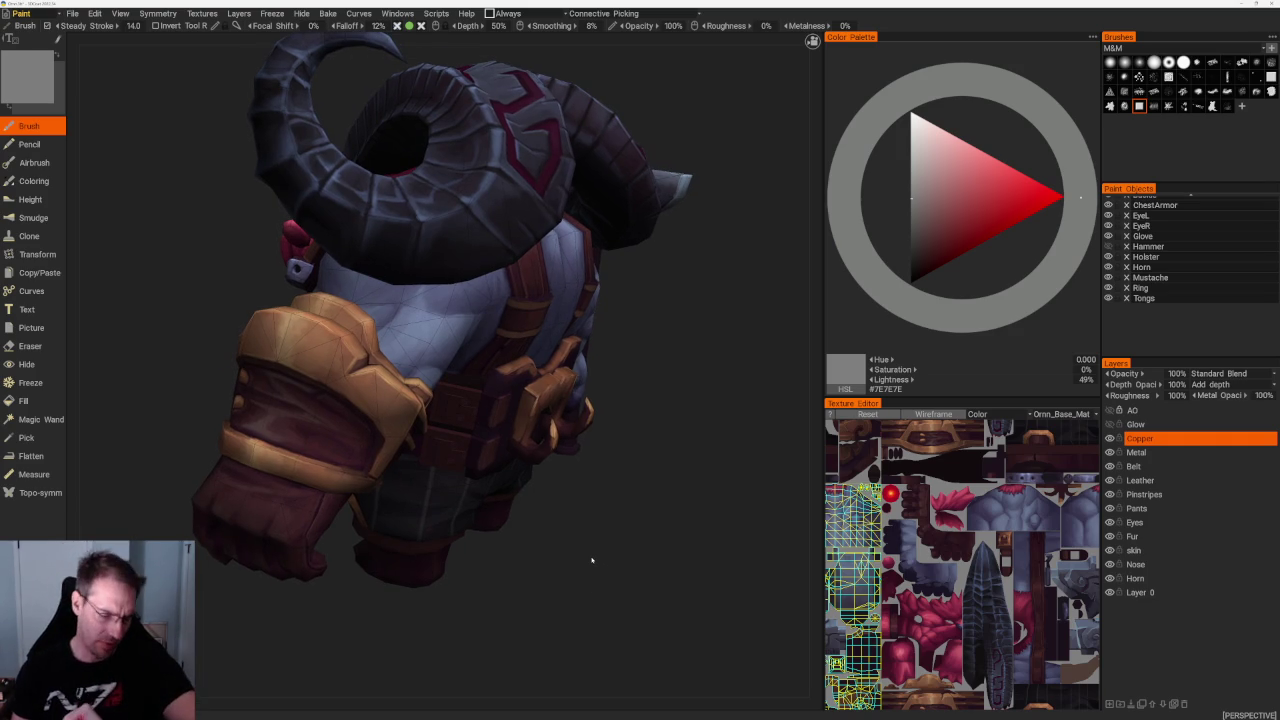
mouse_move(666, 506)
left_mouse_down()
mouse_move(760, 397)
mouse_move(777, 460)
mouse_move(755, 480)
left_mouse_up()
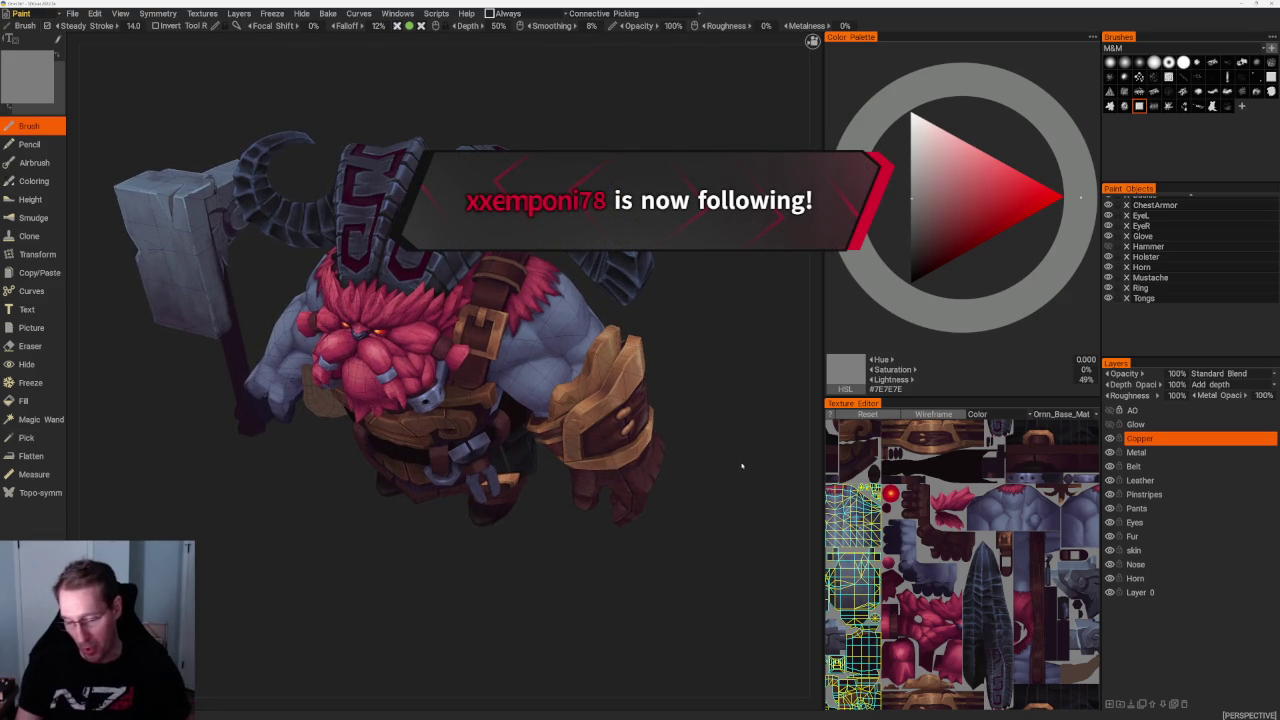
mouse_move(763, 386)
left_mouse_down()
mouse_move(771, 354)
mouse_move(766, 371)
mouse_move(714, 360)
mouse_move(720, 371)
mouse_move(686, 374)
mouse_move(714, 369)
left_mouse_up()
scroll(771, 357, "up", 5)
scroll(763, 371, "down", 5)
scroll(694, 378, "up", 2)
key("w")
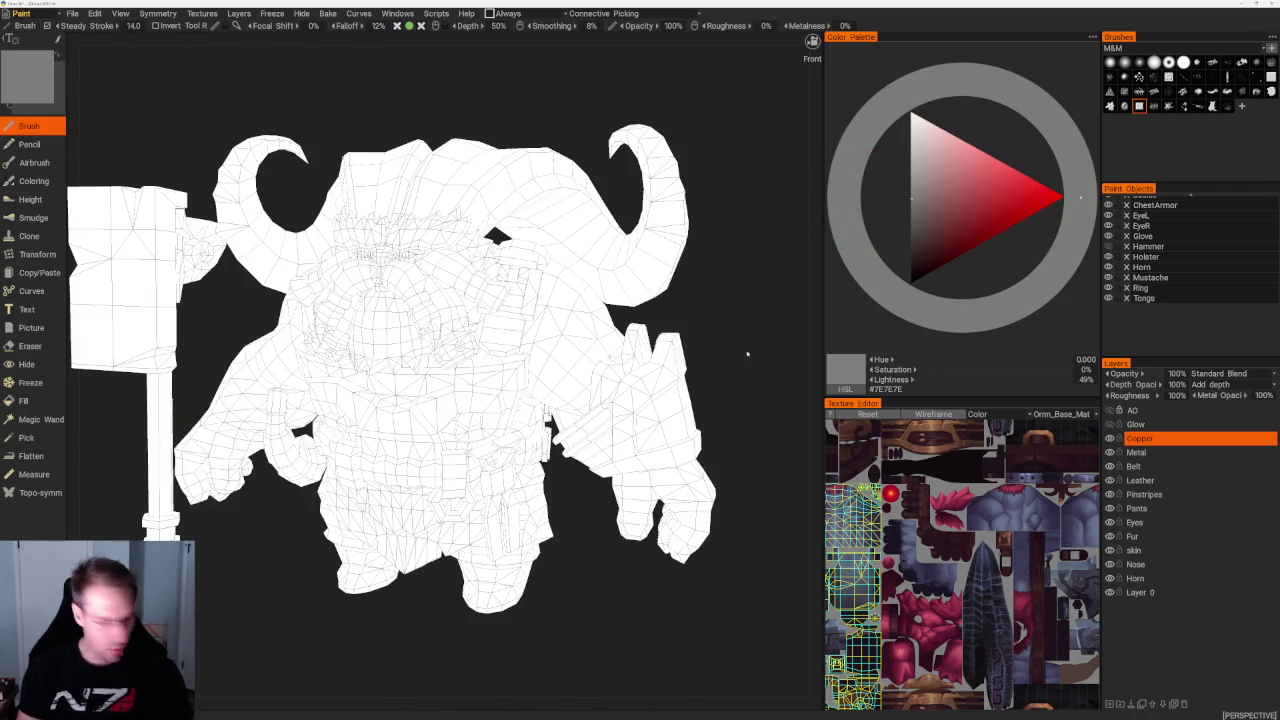
key("w")
Study Ornn's painted textures from three-quarter, front and side views
mouse_move(722, 257)
left_mouse_down()
mouse_move(726, 286)
mouse_move(677, 289)
mouse_move(1152, 377)
left_mouse_up()
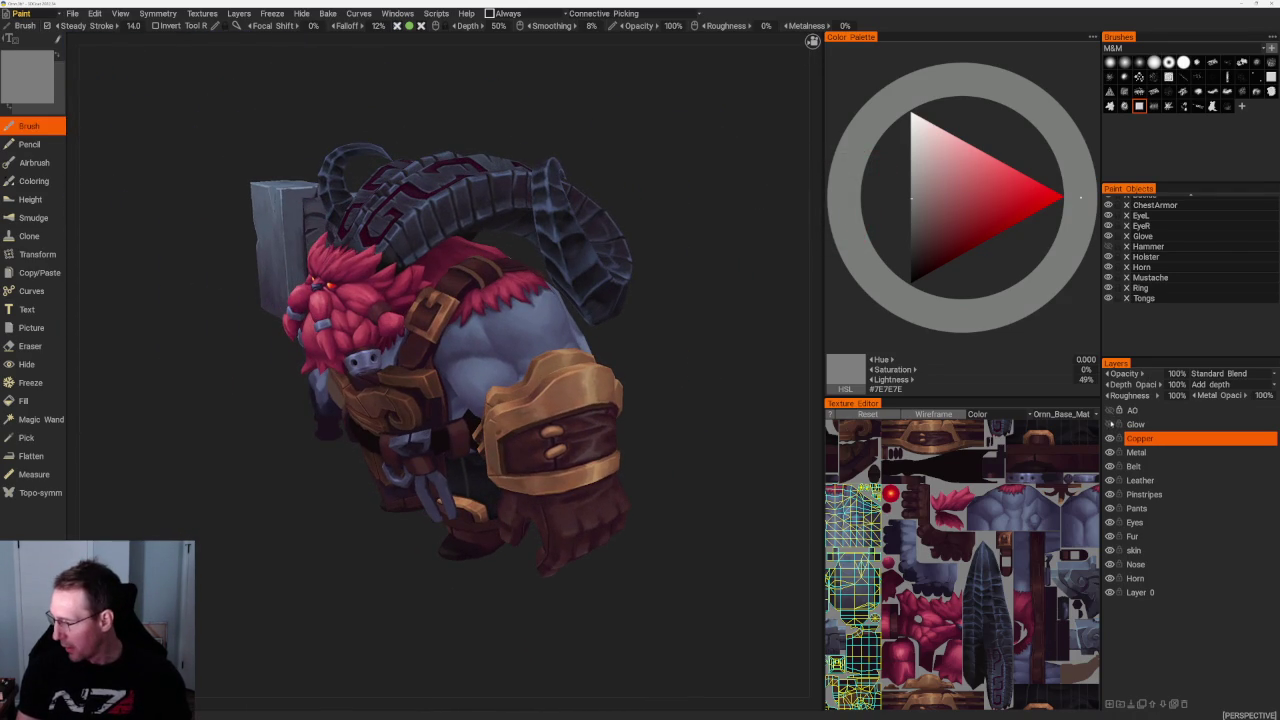
mouse_move(714, 349)
left_mouse_down()
mouse_move(763, 351)
mouse_move(763, 363)
mouse_move(671, 366)
mouse_move(693, 412)
mouse_move(720, 408)
left_mouse_up()
scroll(770, 358, "up", 3)
scroll(774, 355, "down", 2)
scroll(774, 355, "down", 2)
scroll(693, 412, "up", 2)
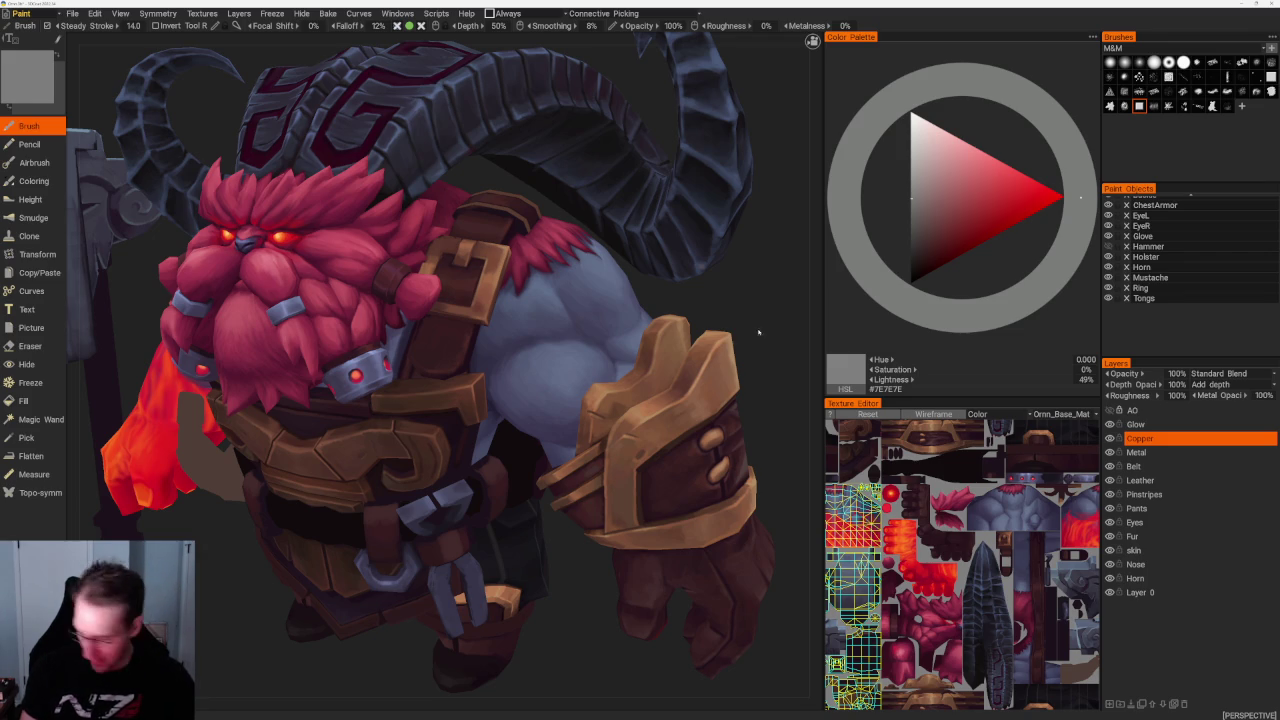
mouse_move(796, 338)
middle_mouse_down()
mouse_move(520, 520)
mouse_move(666, 506)
mouse_move(694, 466)
mouse_move(700, 508)
mouse_move(729, 516)
middle_mouse_up()
scroll(729, 516, "up", 3)
scroll(726, 477, "up", 3)
scroll(697, 486, "up", 3)
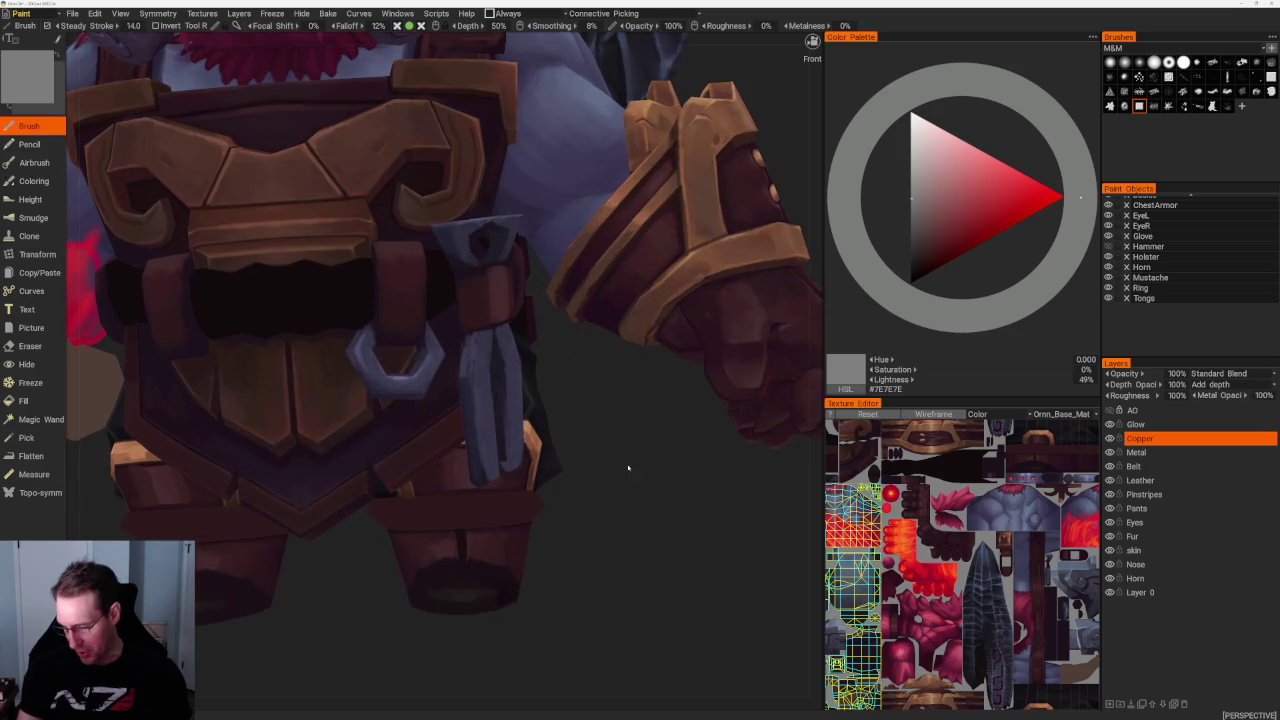
scroll(586, 288, "down", 3)
scroll(586, 288, "down", 3)
scroll(586, 288, "up", 1)
mouse_move(560, 300)
middle_mouse_down()
mouse_move(586, 288)
mouse_move(648, 314)
mouse_move(517, 336)
middle_mouse_up()
scroll(620, 300, "up", 3)
scroll(620, 300, "up", 2)
scroll(648, 314, "up", 2)
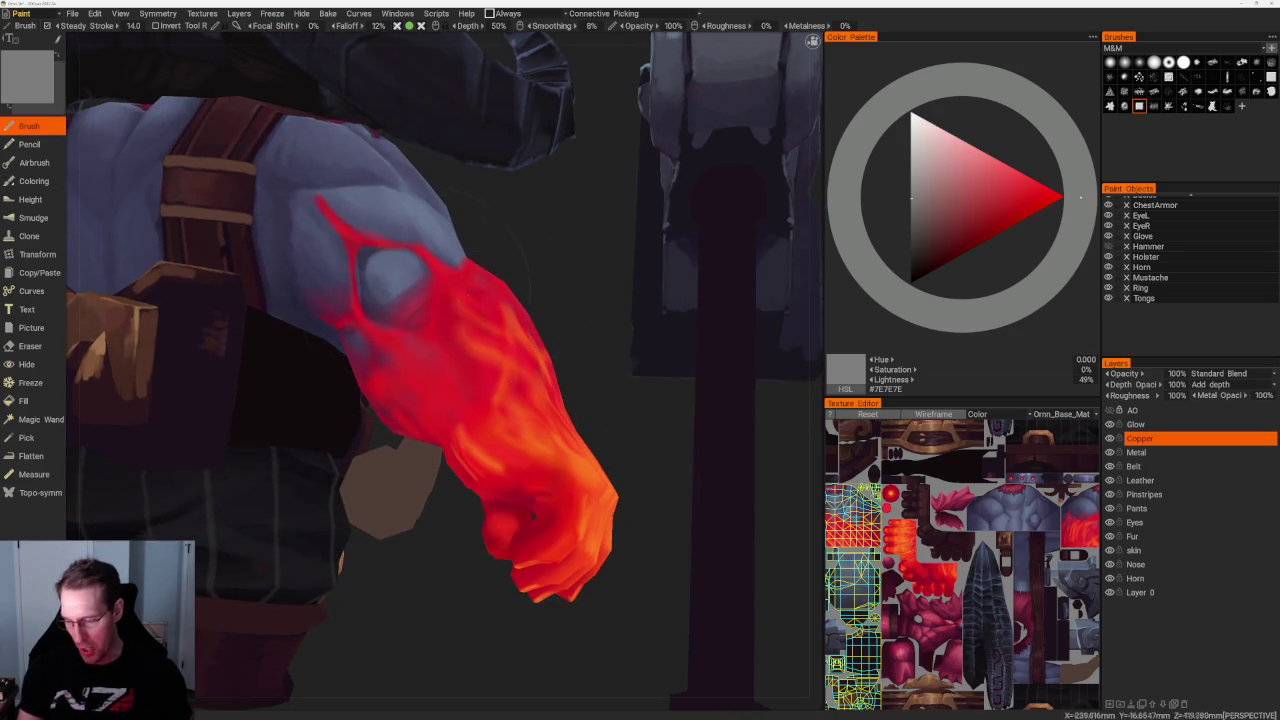
scroll(517, 336, "down", 3)
mouse_move(675, 428)
middle_mouse_down()
mouse_move(623, 397)
mouse_move(510, 430)
middle_mouse_up()
mouse_move(608, 491)
middle_mouse_down()
mouse_move(557, 398)
mouse_move(529, 517)
mouse_move(537, 571)
middle_mouse_up()
scroll(557, 398, "up", 2)
scroll(466, 520, "up", 3)
scroll(466, 520, "up", 3)
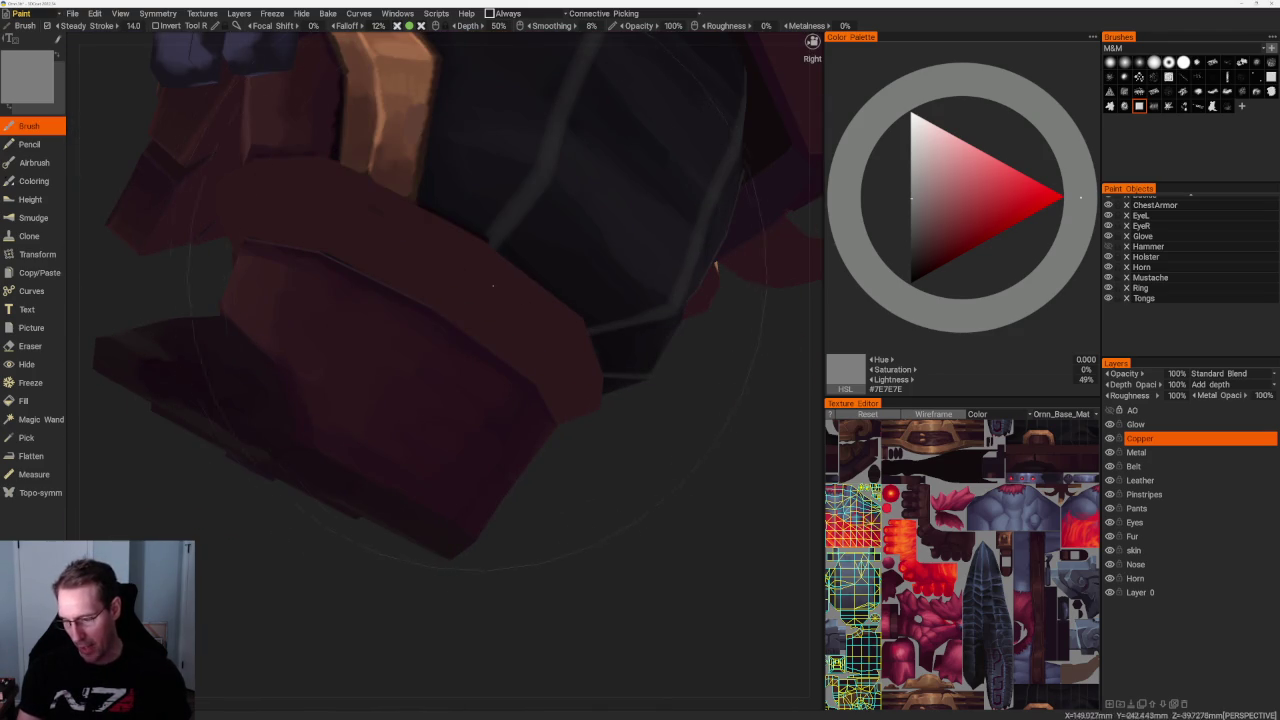
scroll(477, 285, "down", 5)
mouse_move(477, 285)
middle_mouse_down()
mouse_move(571, 349)
mouse_move(657, 443)
middle_mouse_up()
scroll(657, 443, "up", 2)
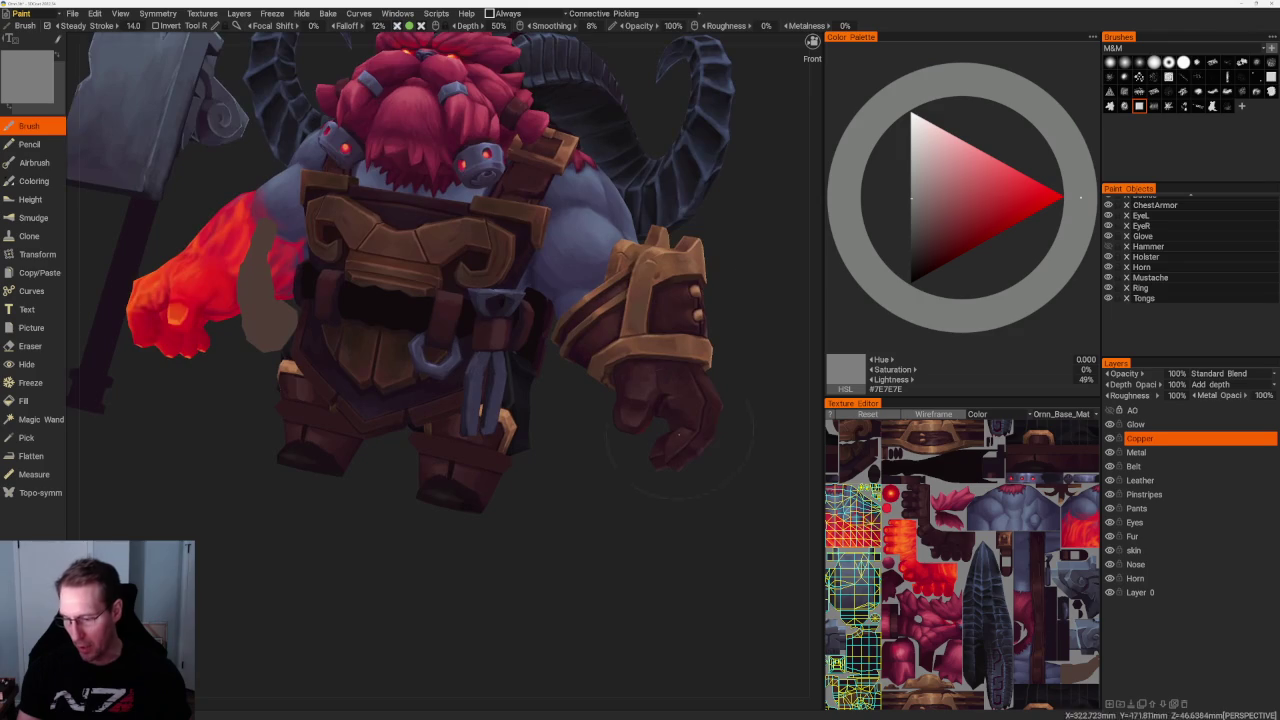
scroll(755, 258, "up", 1)
mouse_move(755, 258)
middle_mouse_down()
mouse_move(760, 280)
mouse_move(654, 206)
mouse_move(606, 229)
mouse_move(669, 303)
middle_mouse_up()
scroll(760, 280, "up", 1)
scroll(654, 206, "down", 4)
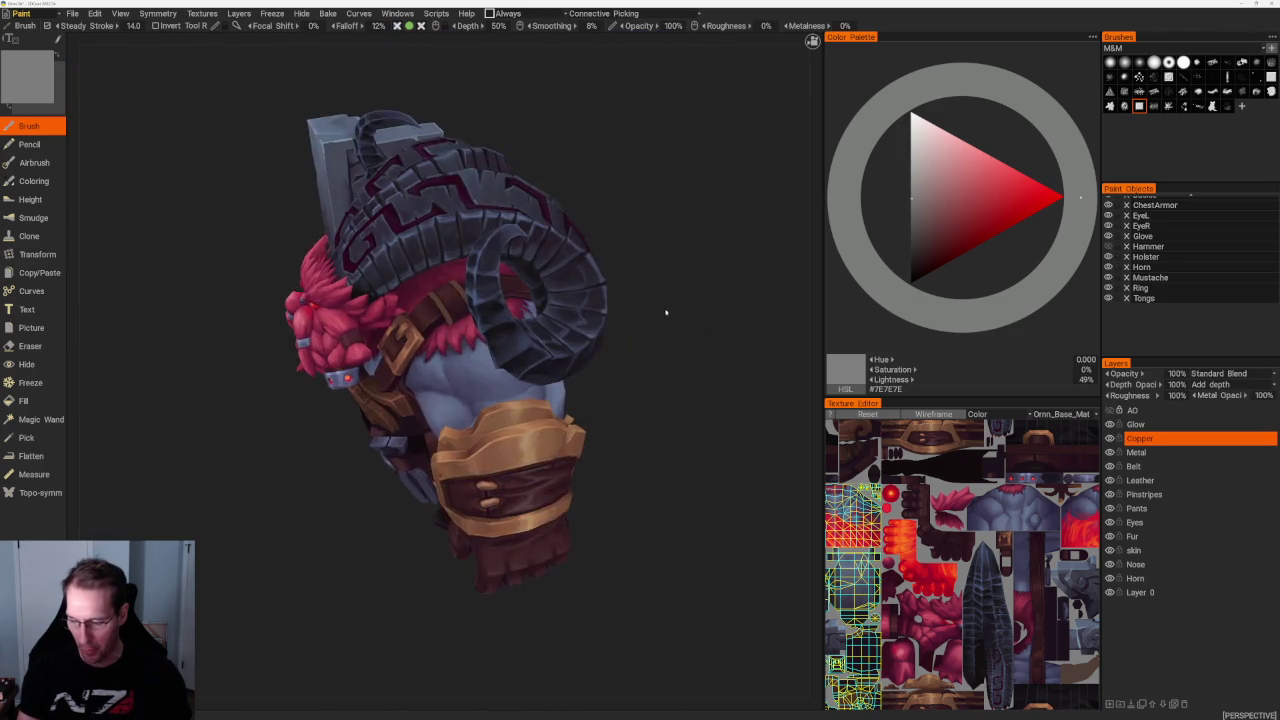
scroll(669, 303, "up", 2)
scroll(694, 320, "up", 2)
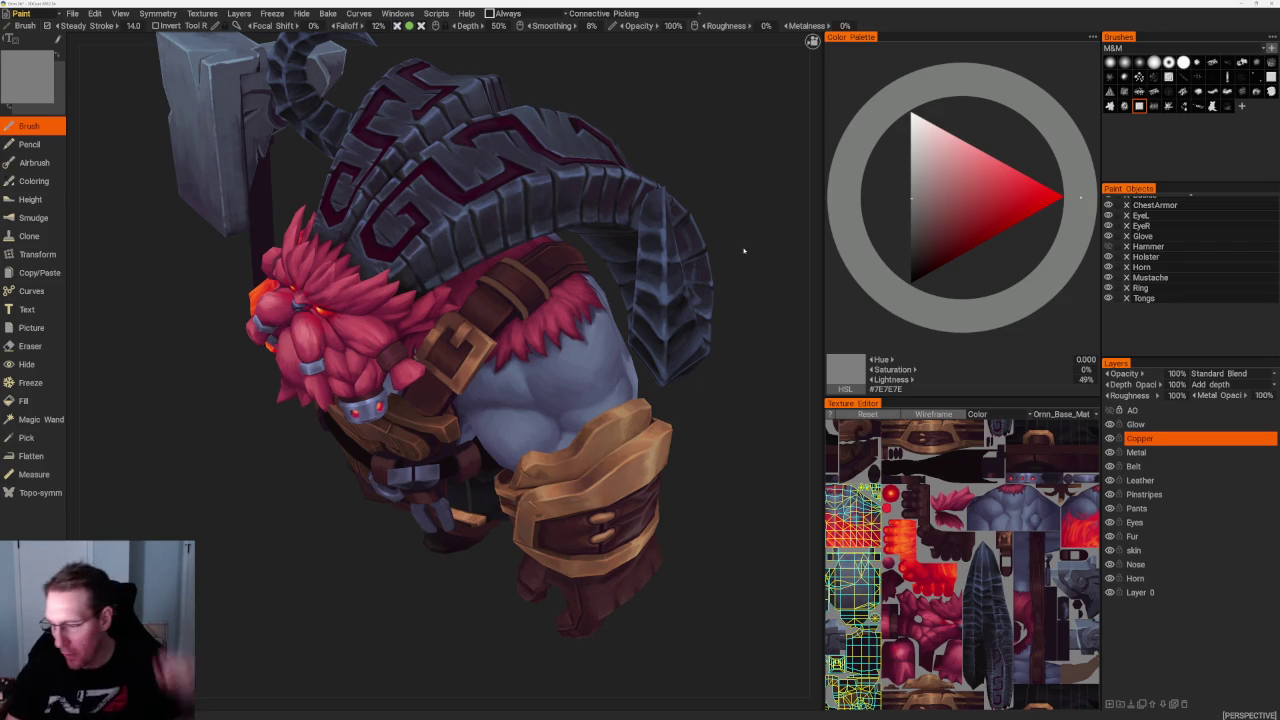
mouse_move(766, 206)
left_mouse_down()
mouse_move(734, 200)
mouse_move(572, 61)
mouse_move(651, 160)
left_mouse_up()
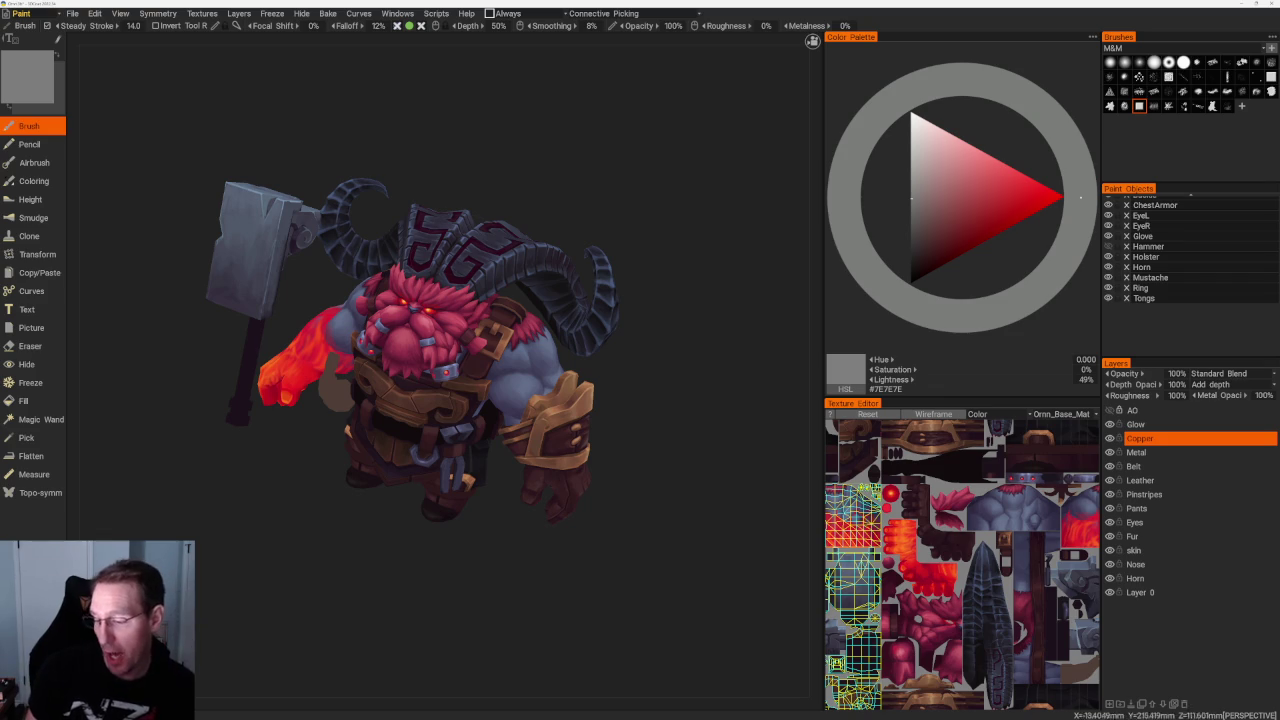
mouse_move(705, 197)
left_mouse_down()
mouse_move(493, 204)
mouse_move(589, 120)
mouse_move(669, 229)
mouse_move(657, 210)
mouse_move(606, 209)
mouse_move(554, 185)
left_mouse_up()
scroll(523, 223, "up", 5)
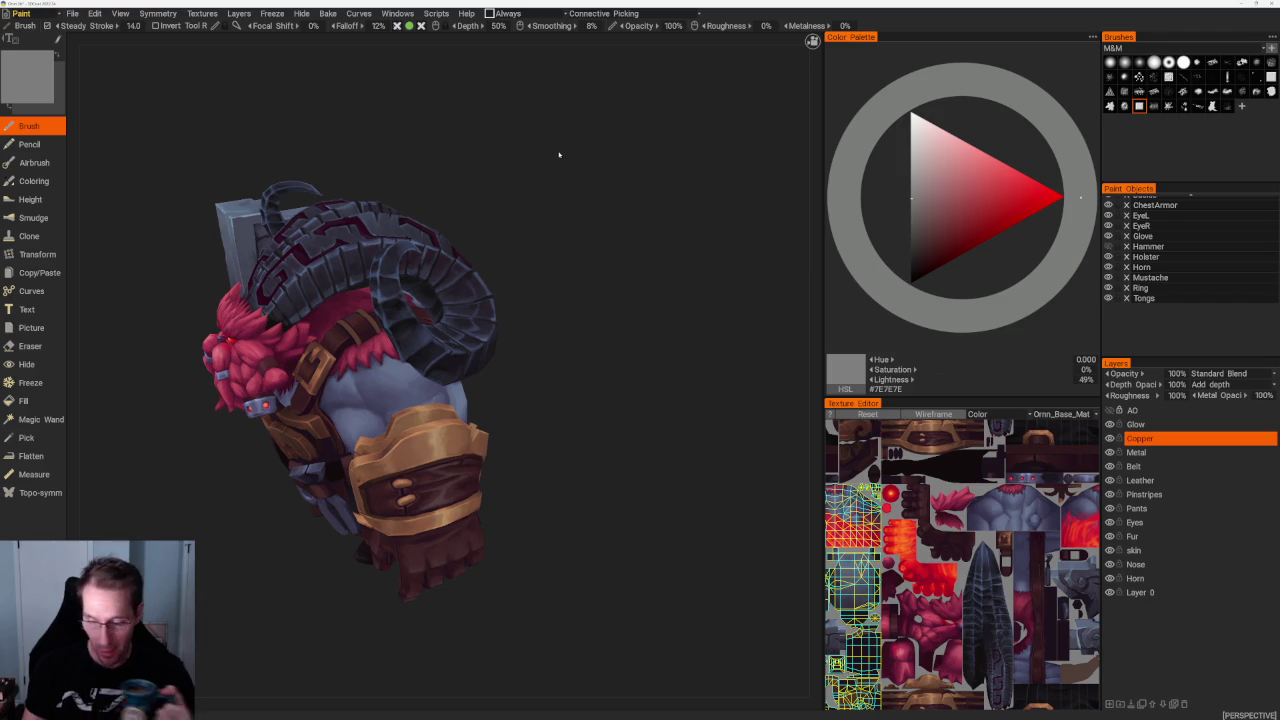
left_click(73, 13)
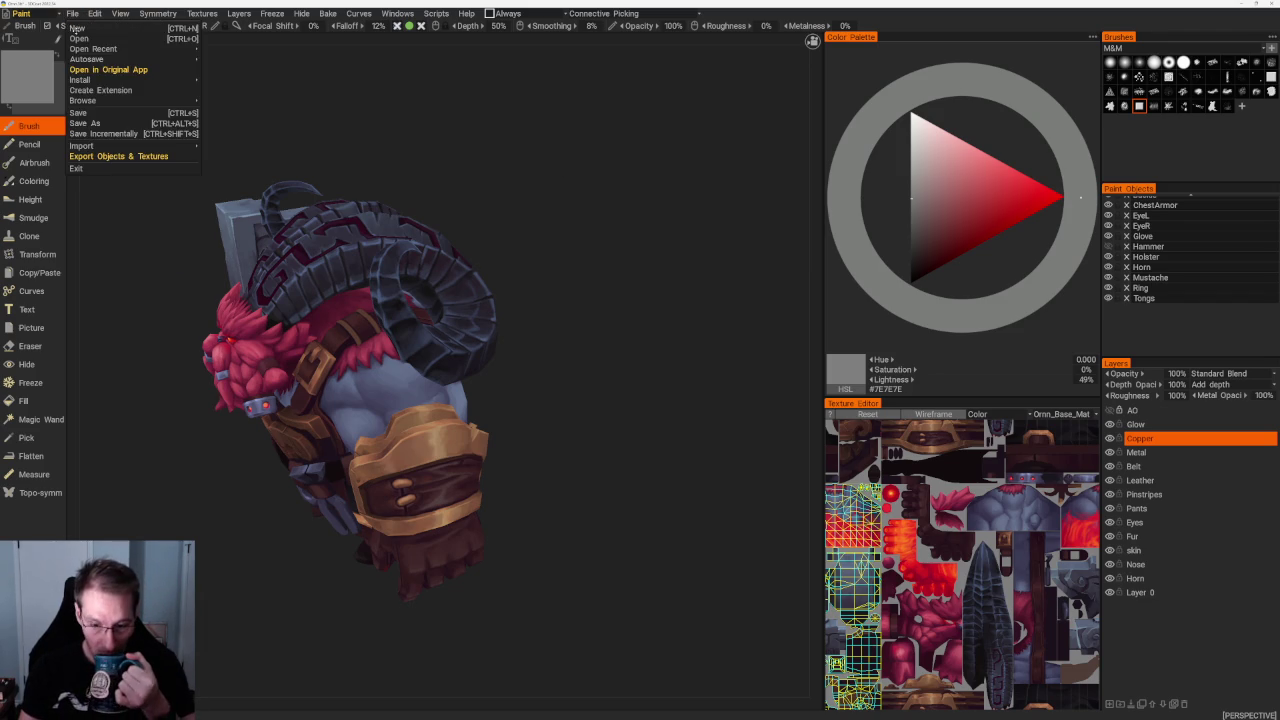
left_click(98, 113)
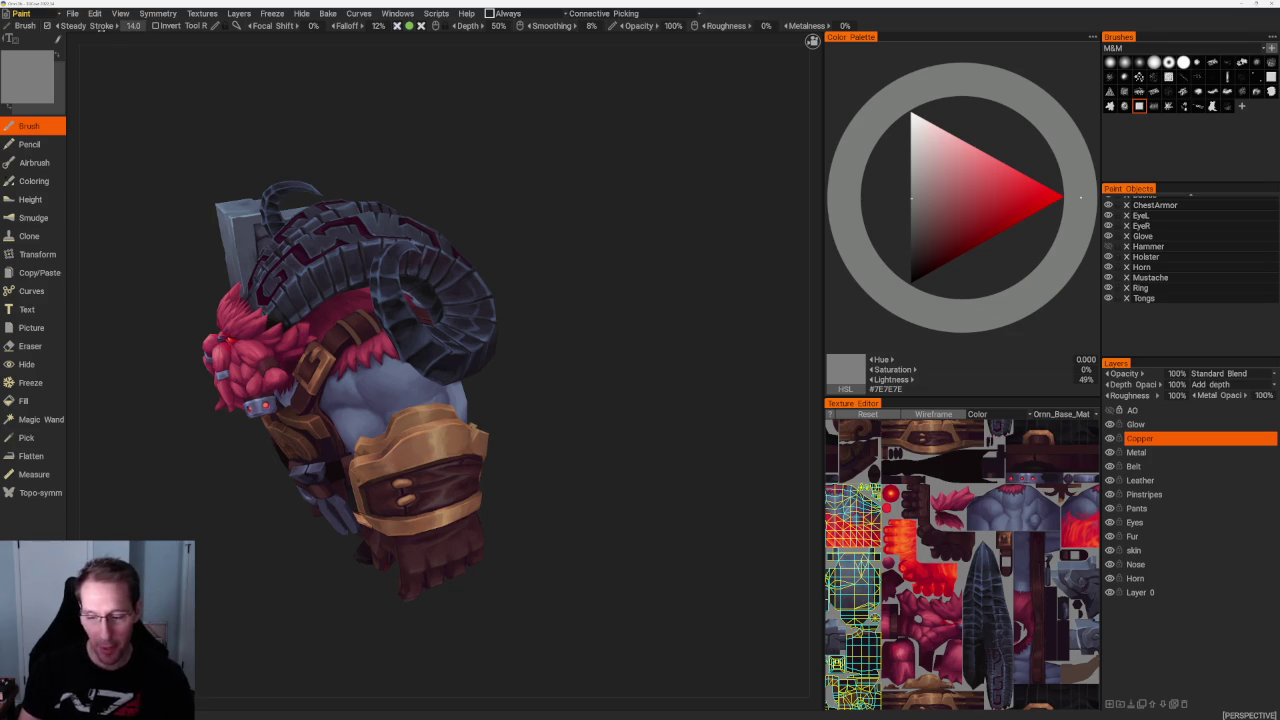
Reopen HumanHairMale.3b from the recent files list
left_click(74, 13)
mouse_move(93, 48)
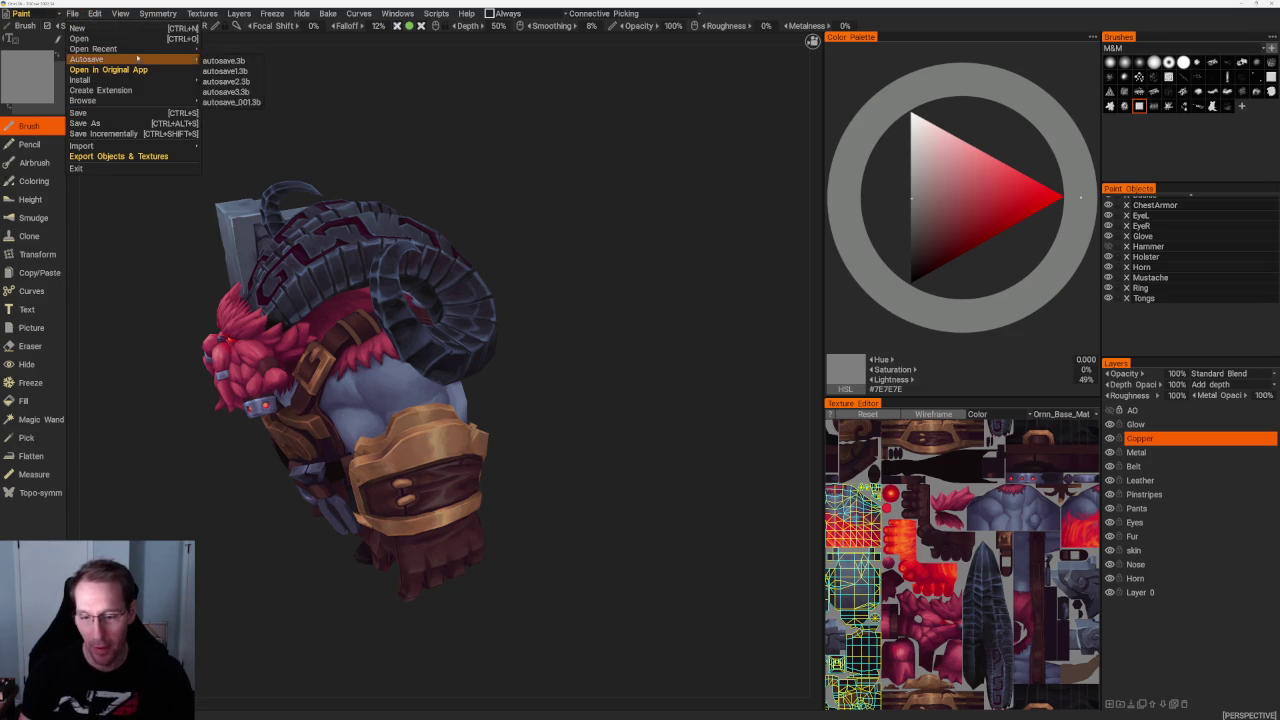
left_click(234, 61)
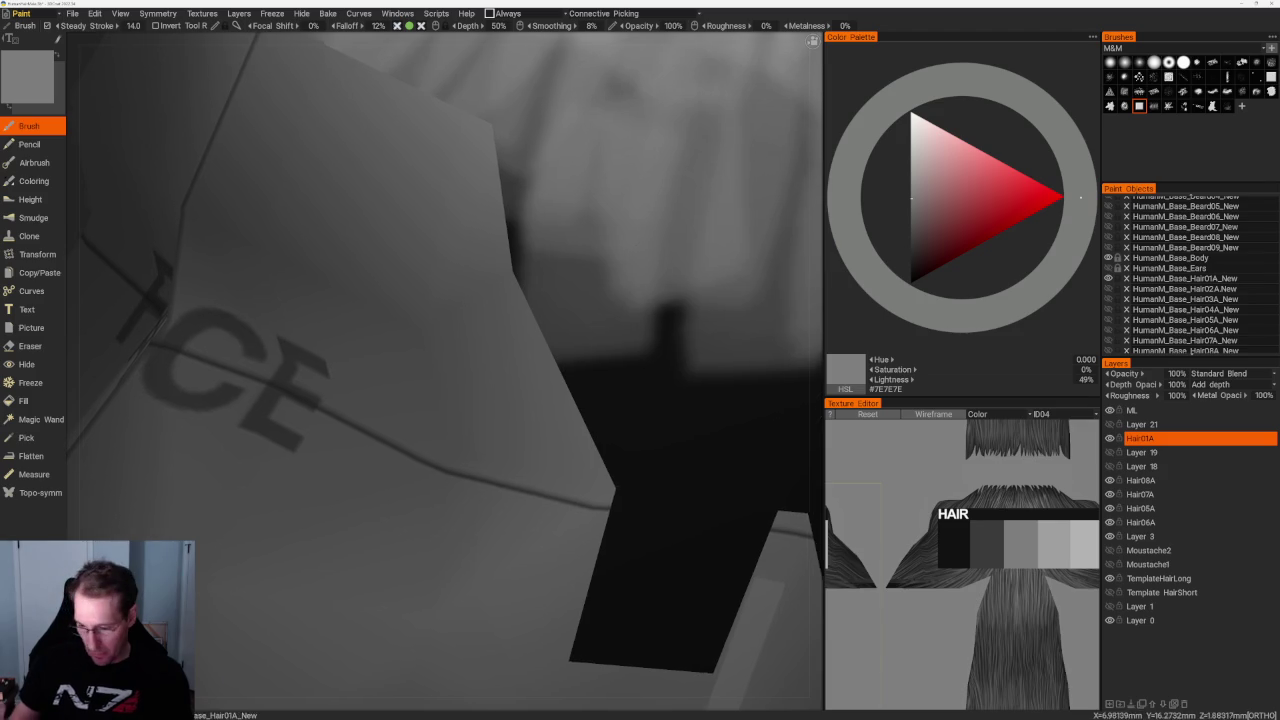
Paint lighter, then darker grey streaks on the lower back hair
scroll(649, 206, "down", 5)
mouse_move(637, 224)
left_mouse_down()
mouse_move(671, 280)
mouse_move(654, 257)
mouse_move(646, 277)
left_mouse_up()
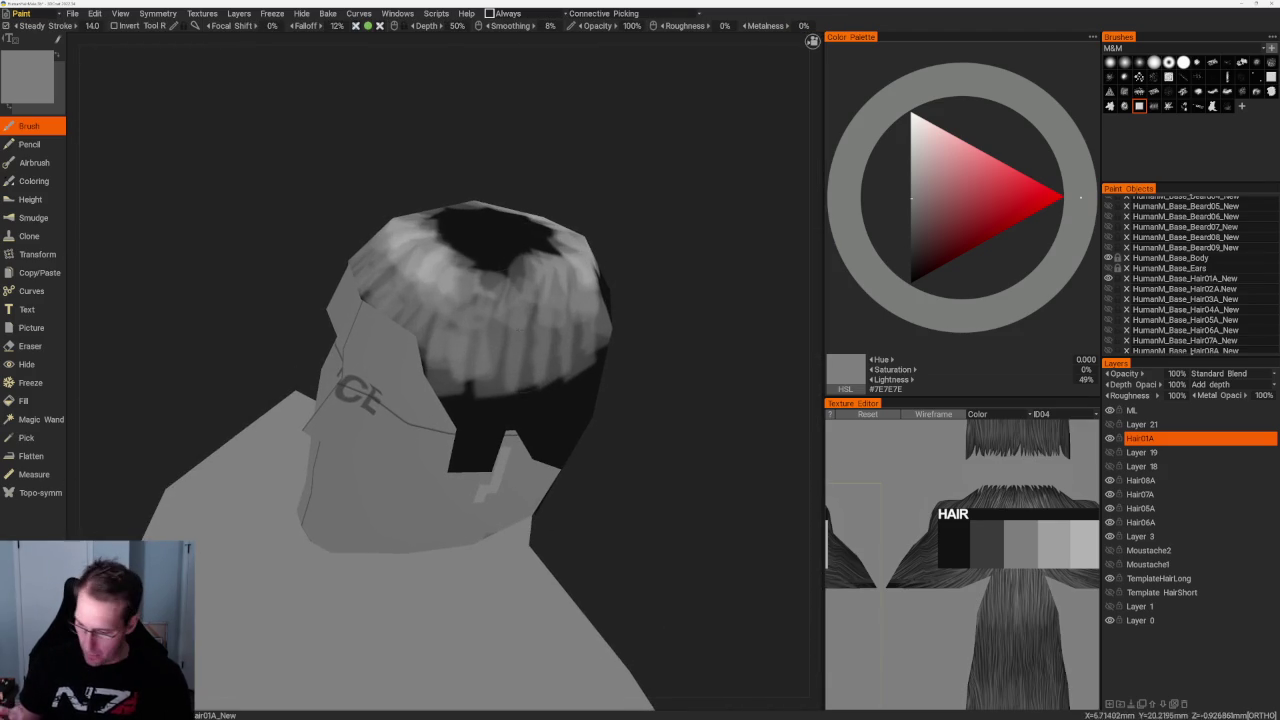
left_click_drag(469, 385, 462, 415)
mouse_move(477, 362)
left_mouse_down()
mouse_move(477, 432)
mouse_move(500, 398)
mouse_move(515, 432)
mouse_move(449, 412)
mouse_move(462, 418)
left_mouse_up()
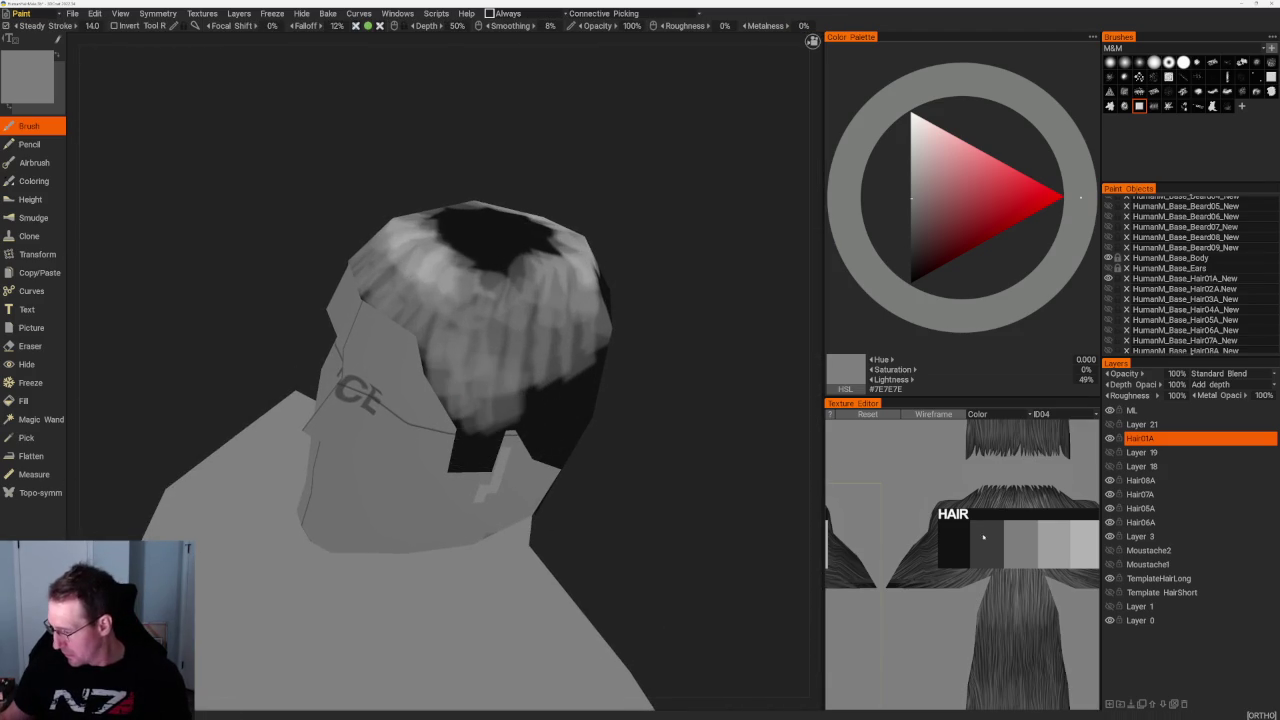
key("v")
left_click_drag(465, 380, 490, 410)
left_click_drag(495, 364, 520, 406)
Paint dark grey strokes over the black centre of the crown
mouse_move(515, 400)
middle_mouse_down()
mouse_move(646, 286)
mouse_move(543, 388)
middle_mouse_up()
mouse_move(512, 322)
left_mouse_down()
mouse_move(560, 400)
mouse_move(525, 410)
left_mouse_up()
left_click_drag(460, 340, 490, 407)
mouse_move(458, 366)
left_mouse_down()
mouse_move(481, 396)
mouse_move(468, 399)
left_mouse_up()
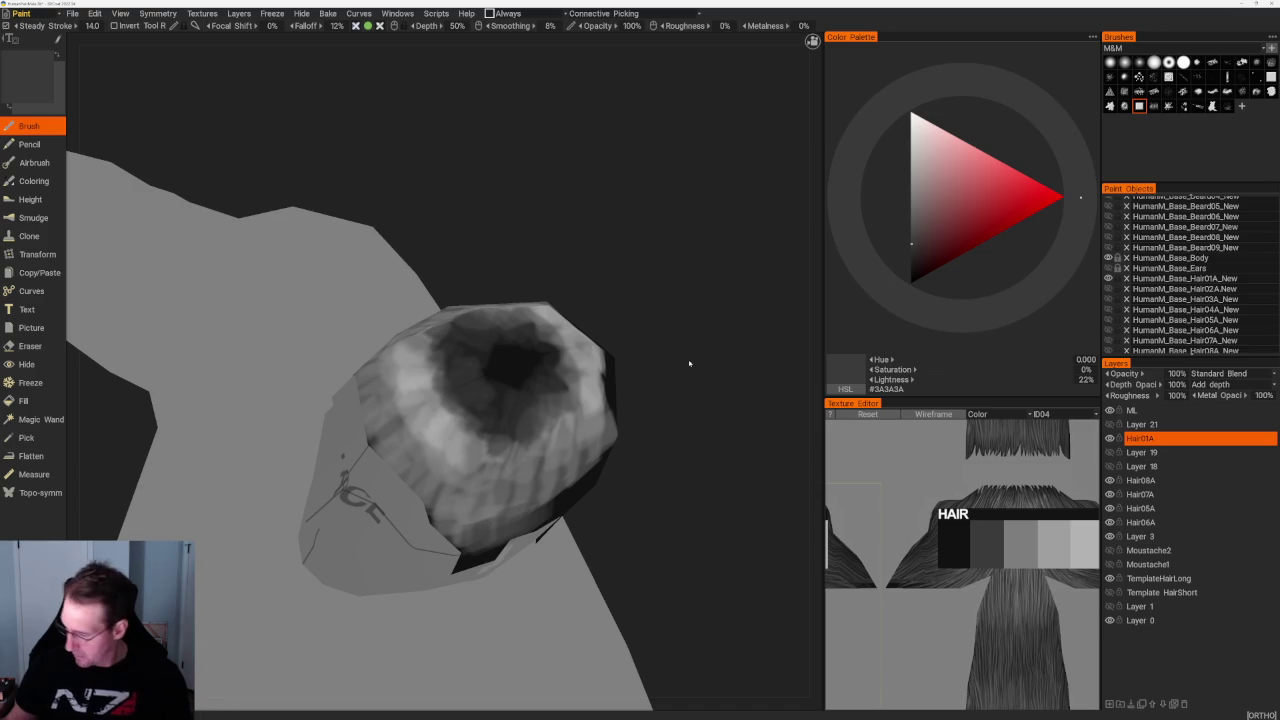
Cover the remaining black crown patches with lighter grey strokes
key("v")
left_click_drag(440, 368, 492, 418)
left_click_drag(430, 340, 512, 432)
left_click_drag(438, 316, 532, 442)
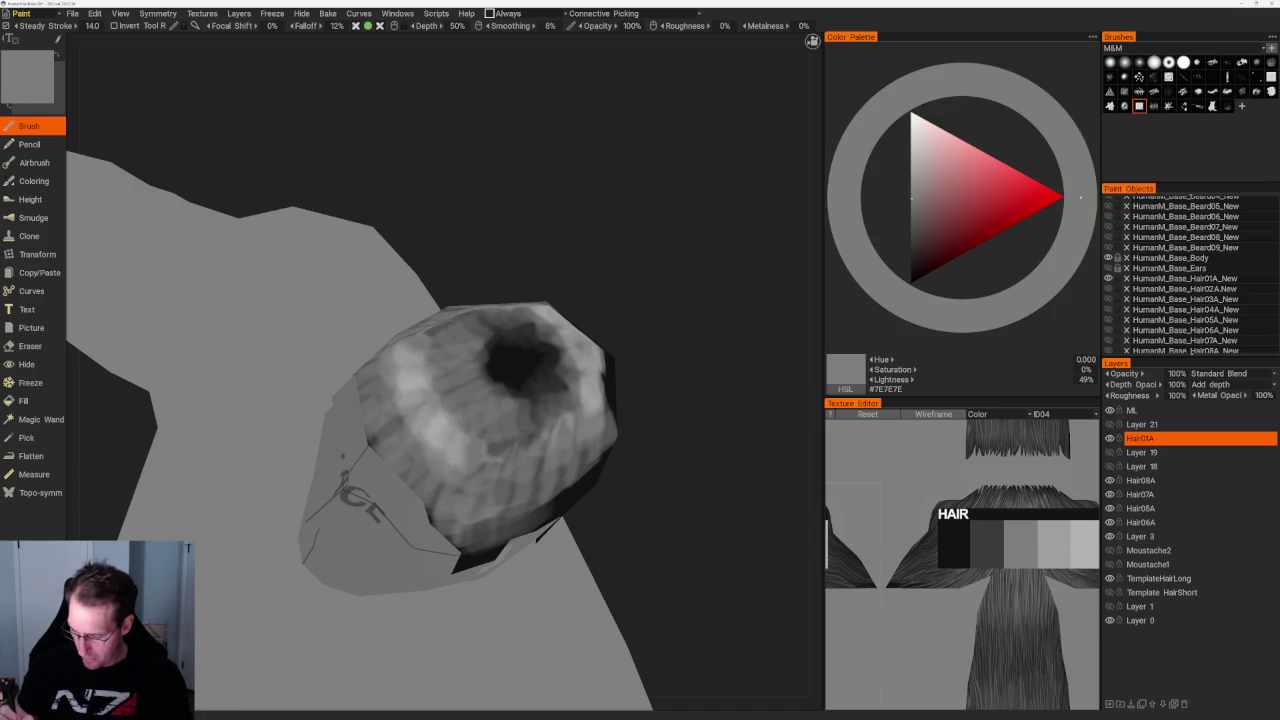
left_click_drag(490, 322, 555, 400)
left_click_drag(540, 337, 562, 370)
mouse_move(500, 343)
left_mouse_down()
mouse_move(522, 390)
mouse_move(491, 374)
mouse_move(530, 340)
left_mouse_up()
mouse_move(510, 388)
left_mouse_down()
mouse_move(560, 360)
mouse_move(490, 350)
mouse_move(540, 340)
mouse_move(522, 352)
left_mouse_up()
left_click_drag(532, 370, 556, 342)
Face the head front and tune the paint lightness to #A8A8AB
mouse_move(556, 342)
middle_mouse_down()
mouse_move(640, 303)
mouse_move(629, 302)
middle_mouse_up()
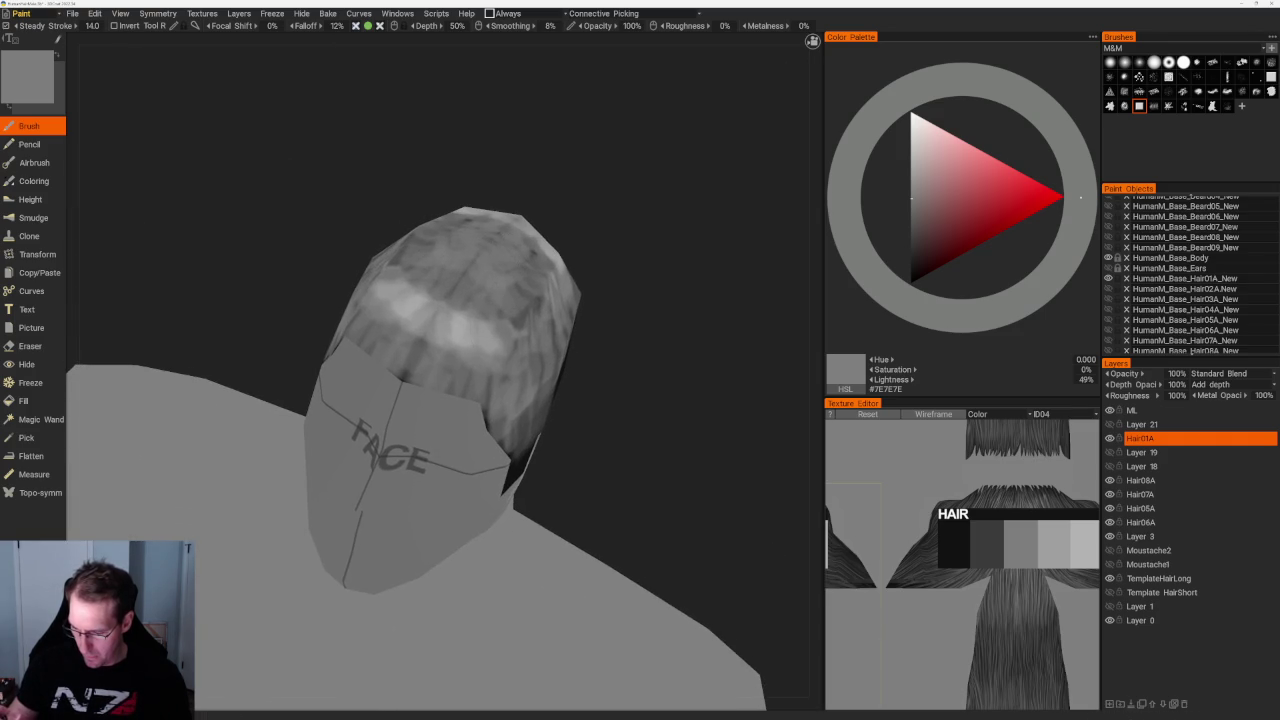
key("v")
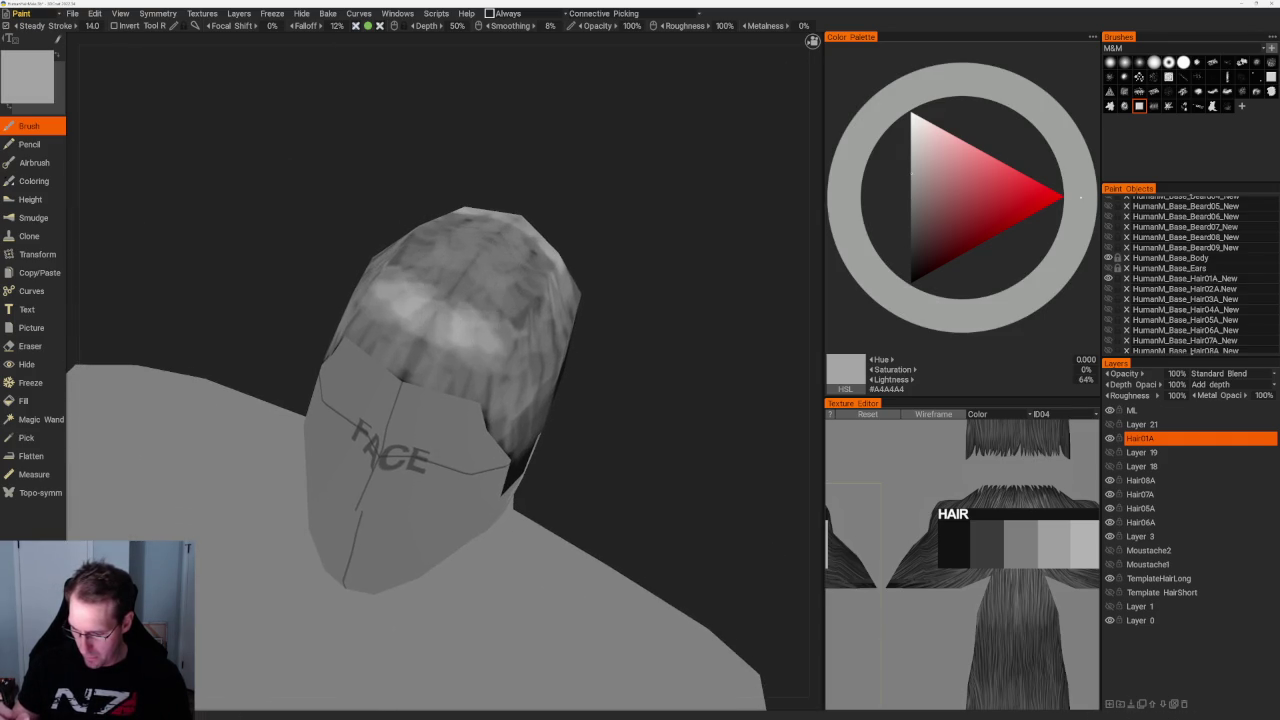
key("v")
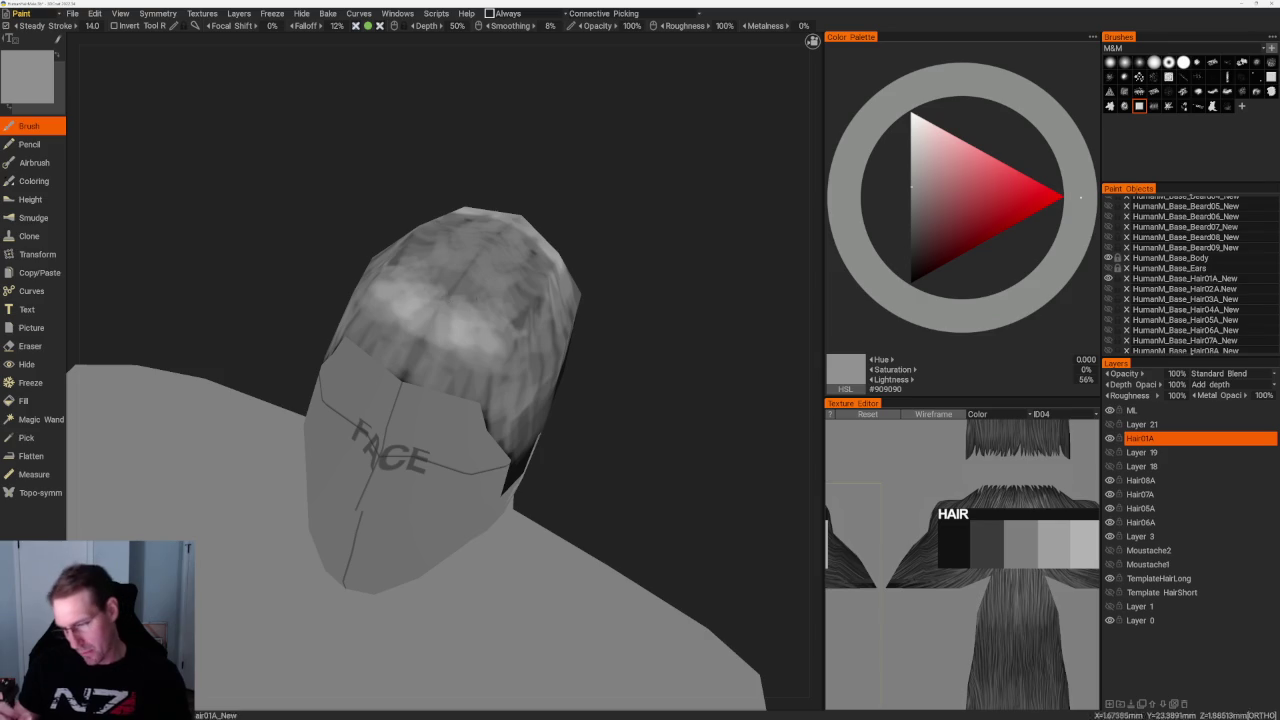
key("v")
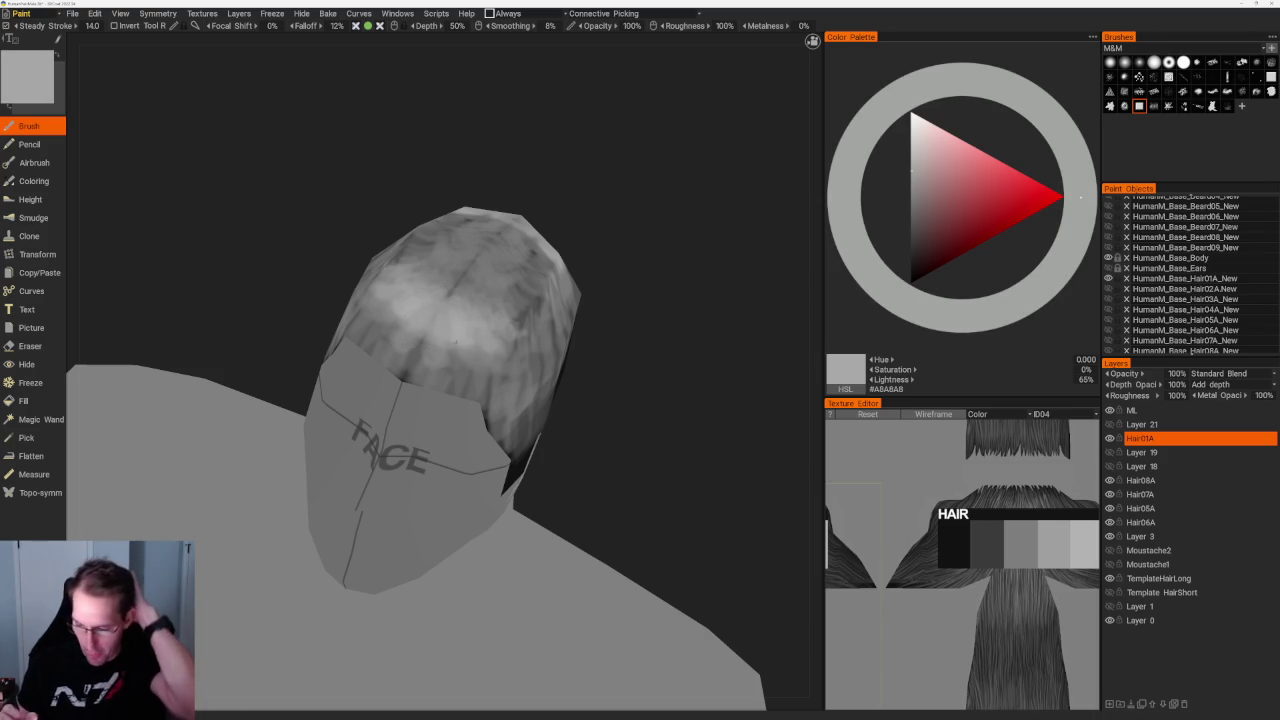
key("v")
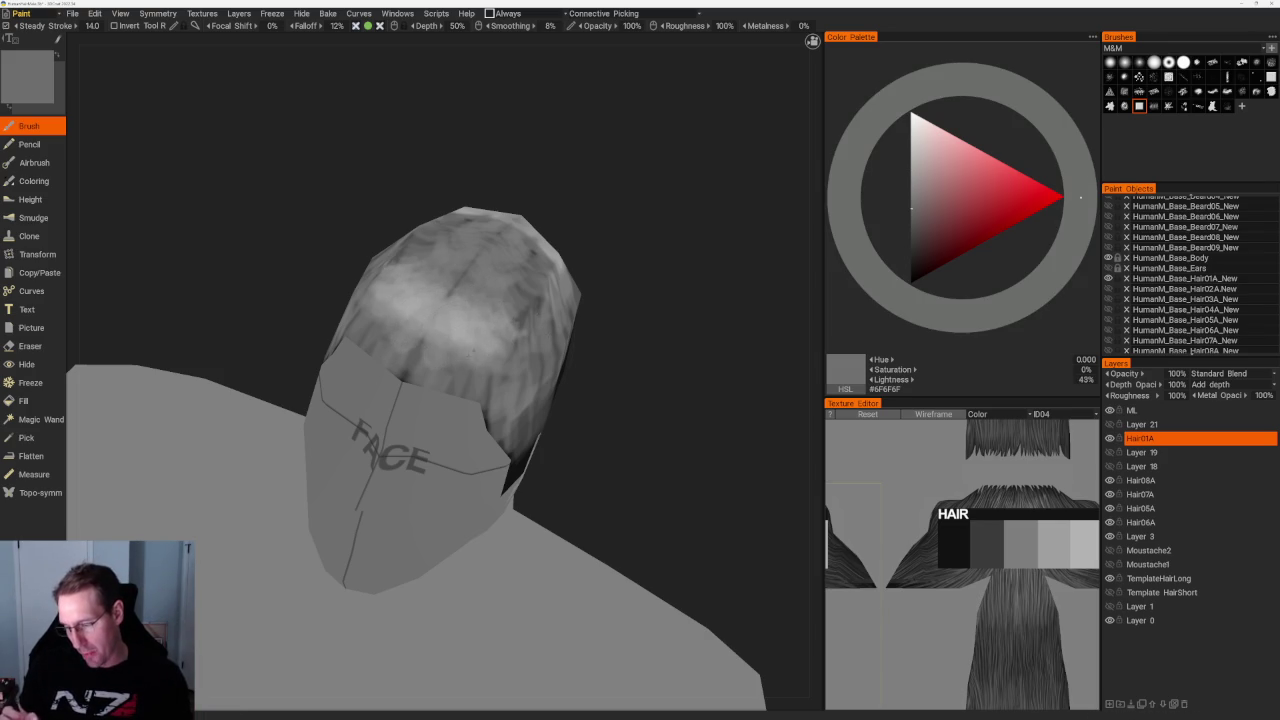
key("v")
left_click_drag(629, 299, 455, 290)
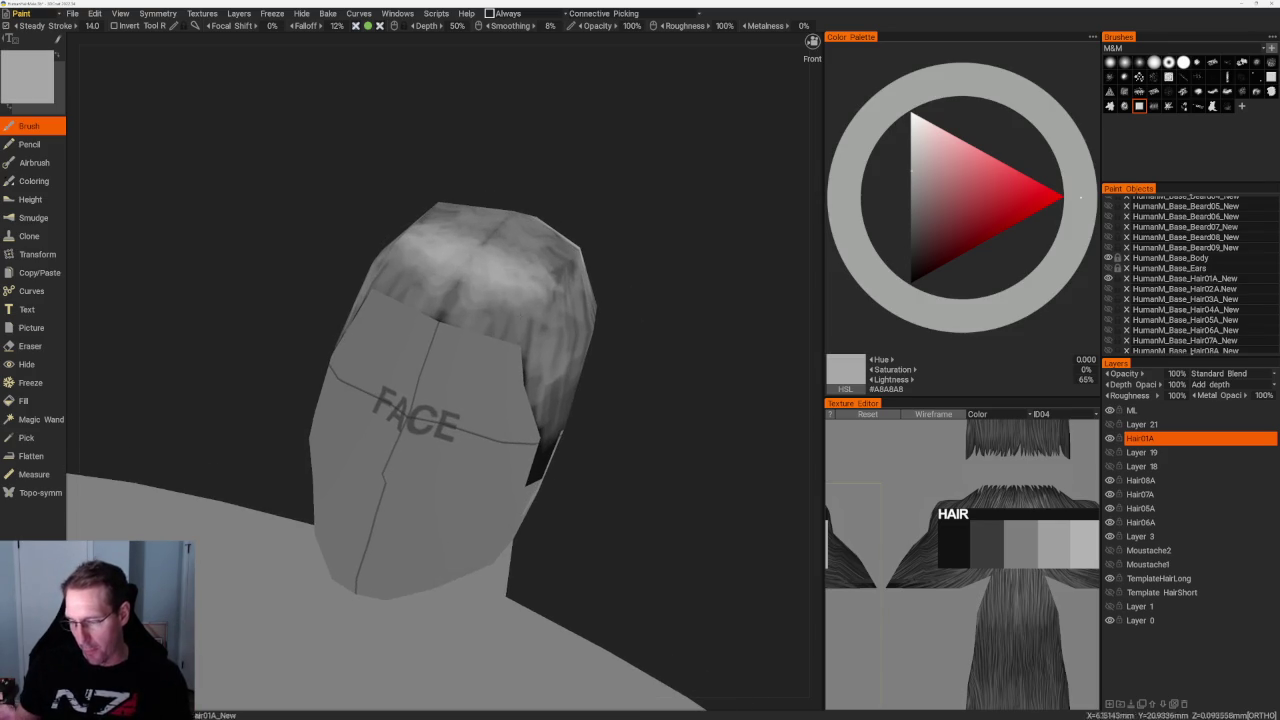
Paint a dark grey patch on the side of the hair
key("v")
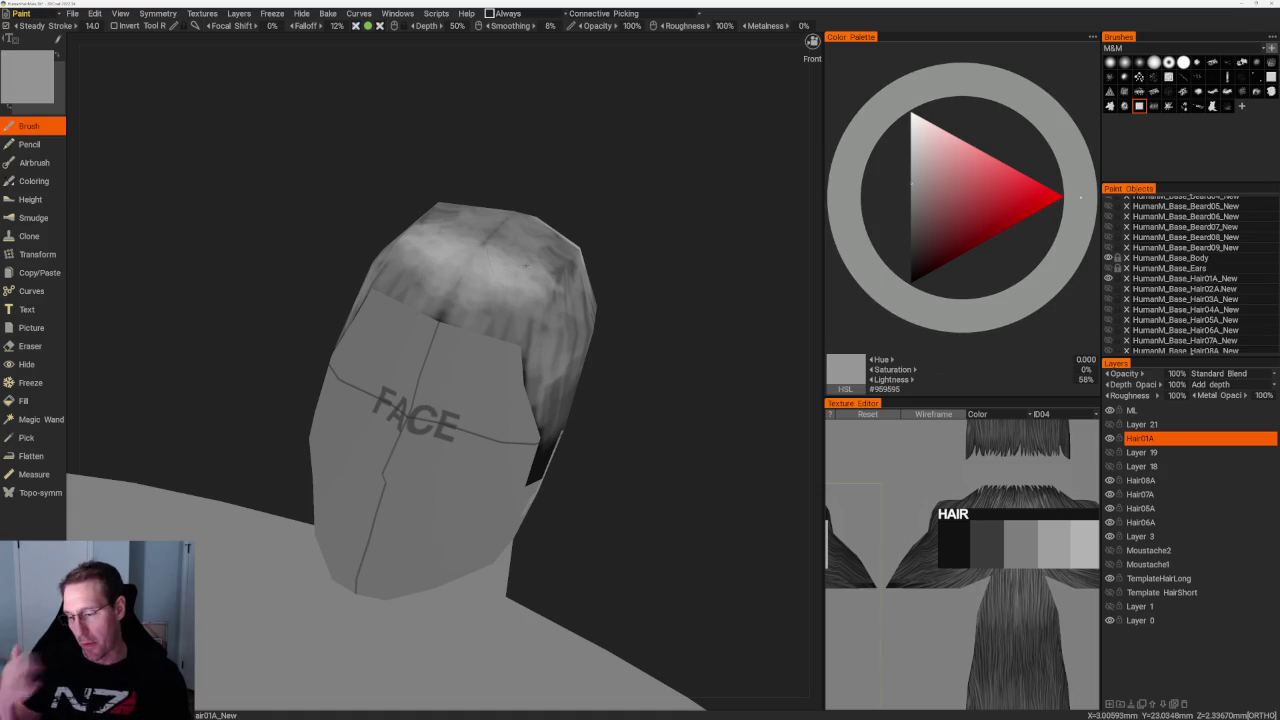
key("v")
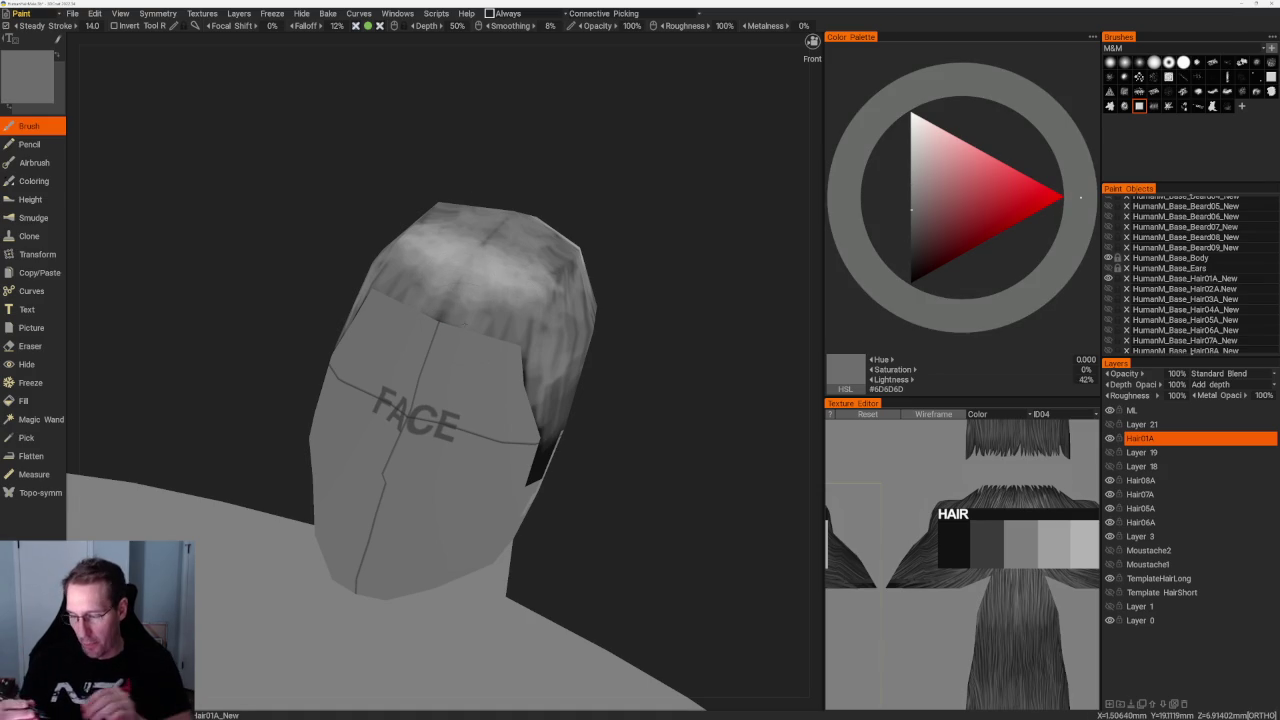
left_click_drag(640, 350, 606, 346)
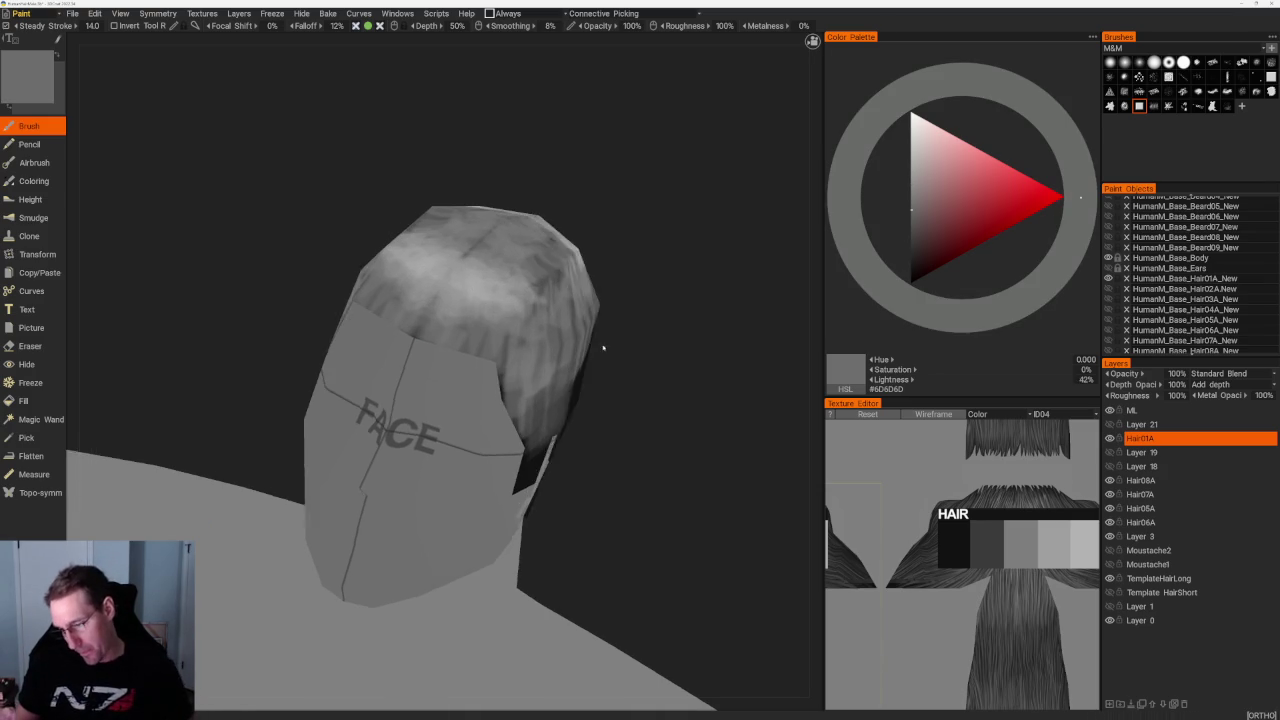
key("v")
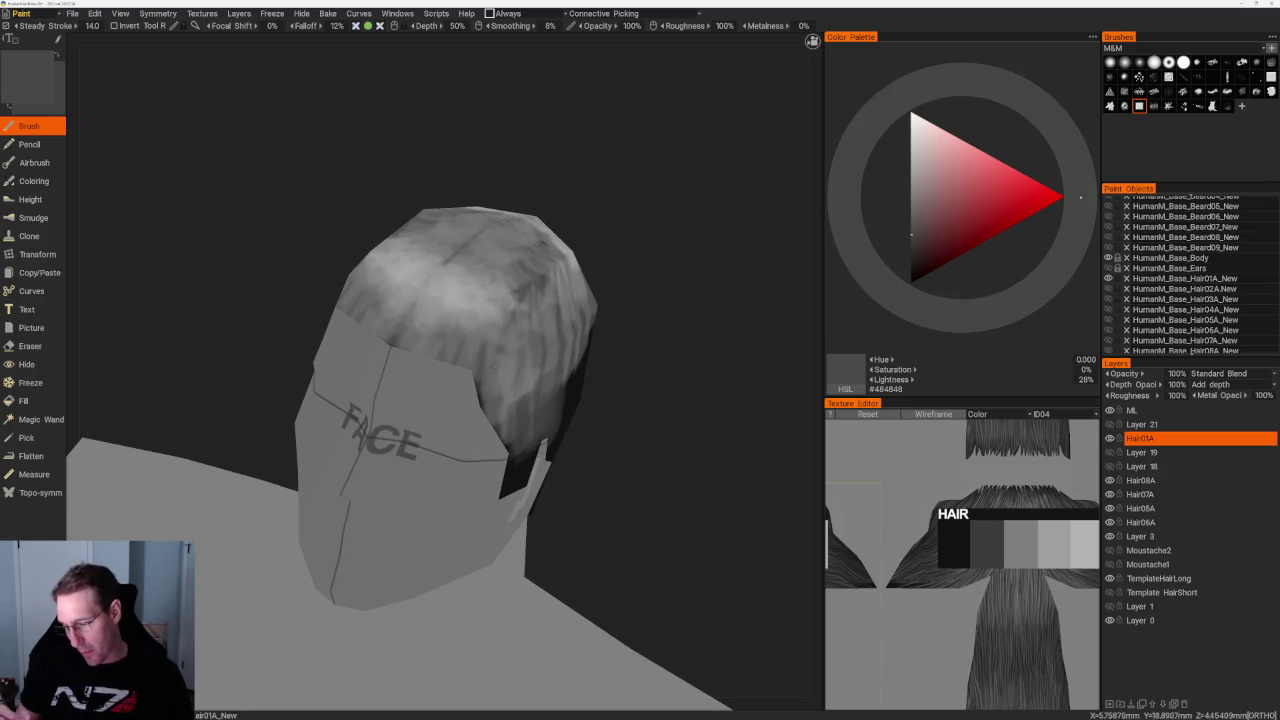
left_click_drag(508, 405, 496, 349)
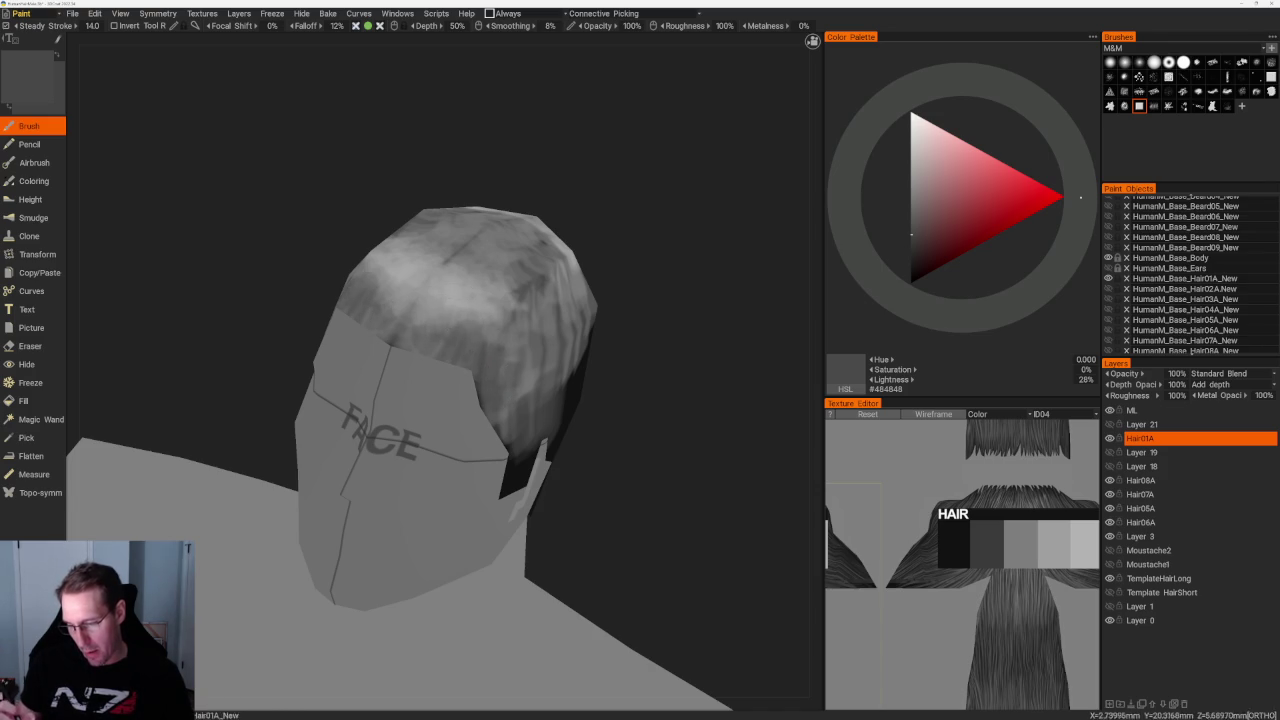
key("v")
Turn the head to face front and lighten the paint colour
left_click_drag(650, 420, 633, 358)
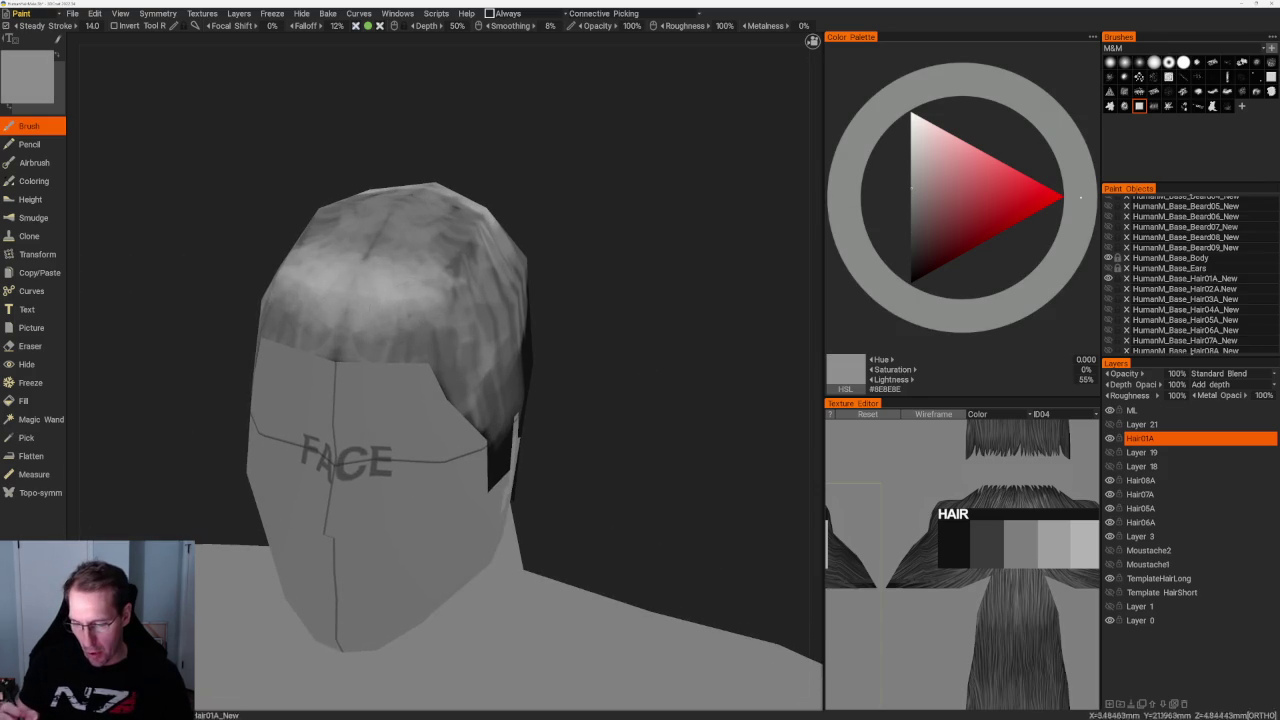
key("v")
key("v")
left_click_drag(590, 290, 612, 272)
key("b")
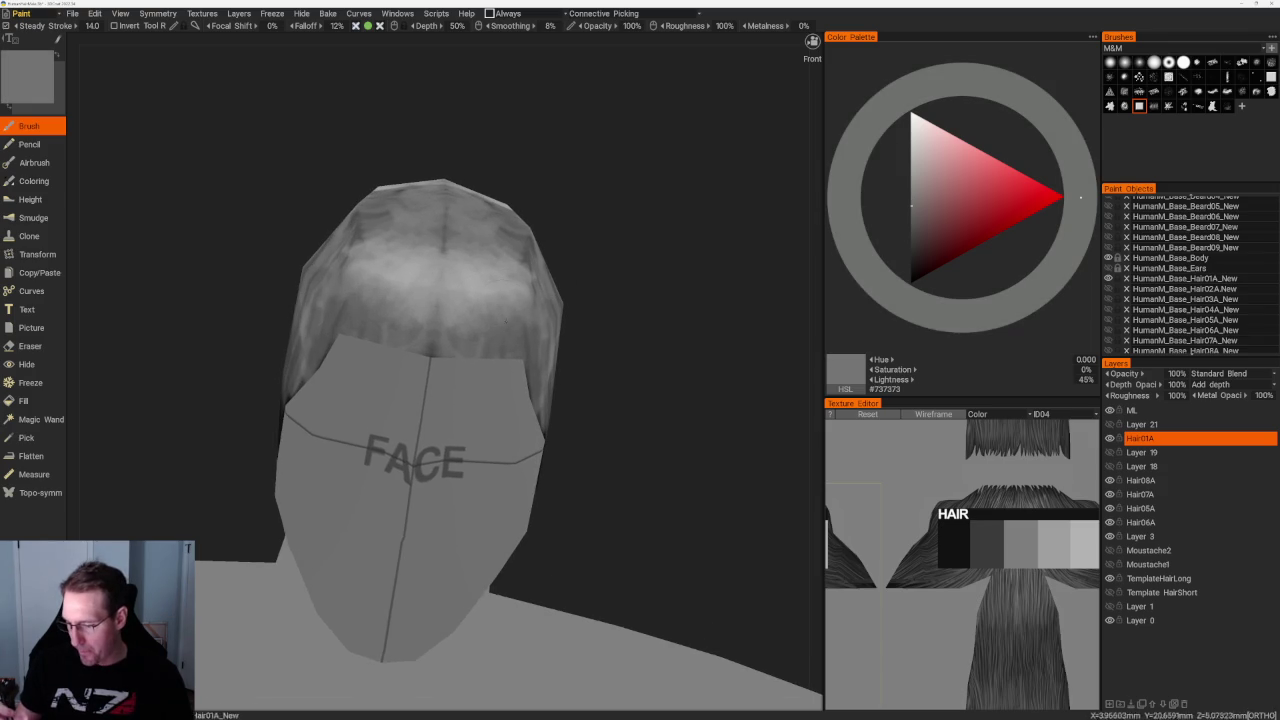
key("b")
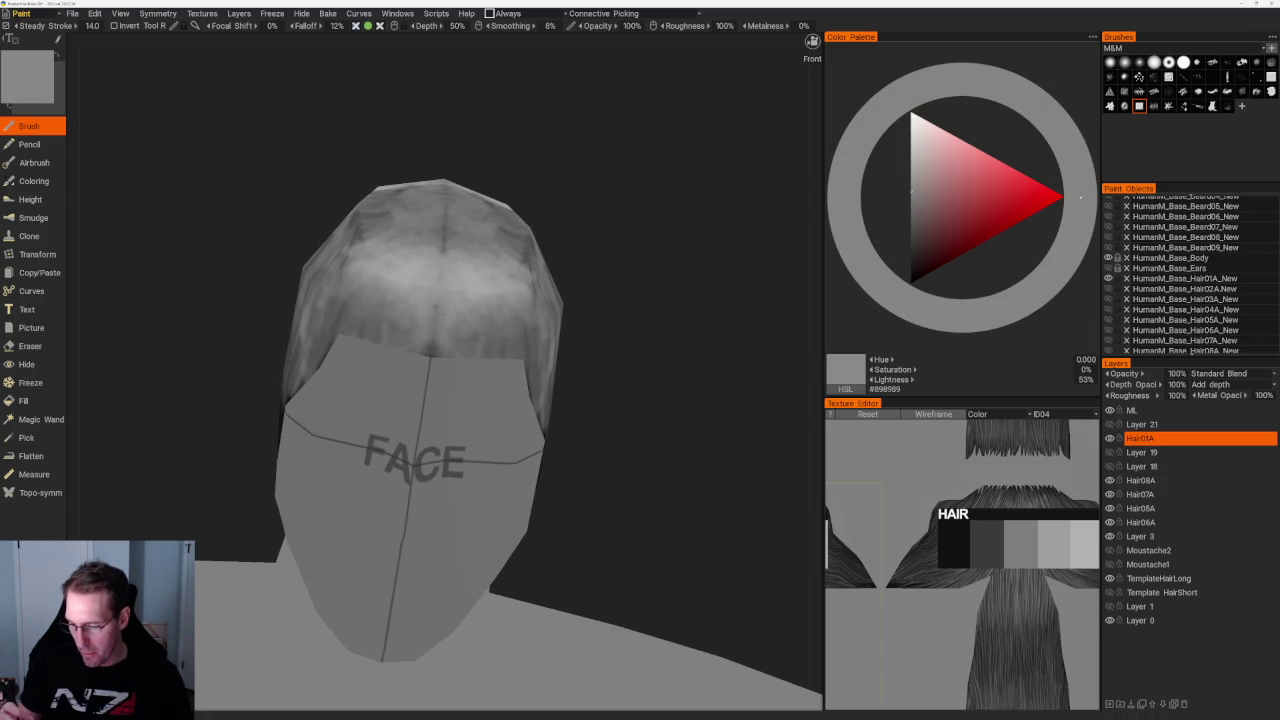
key("b")
key("b")
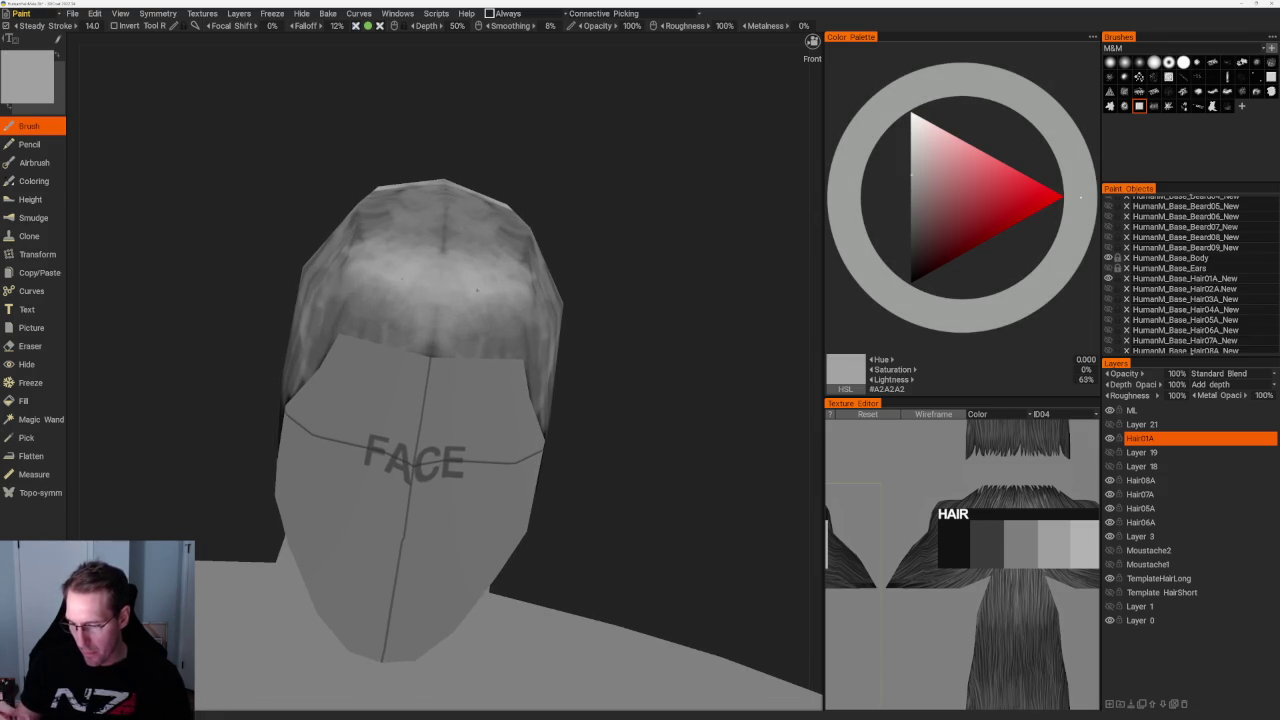
Zoom out to the whole figure and view it from above while tuning lightness
middle_click_drag(472, 284, 560, 266)
key("v")
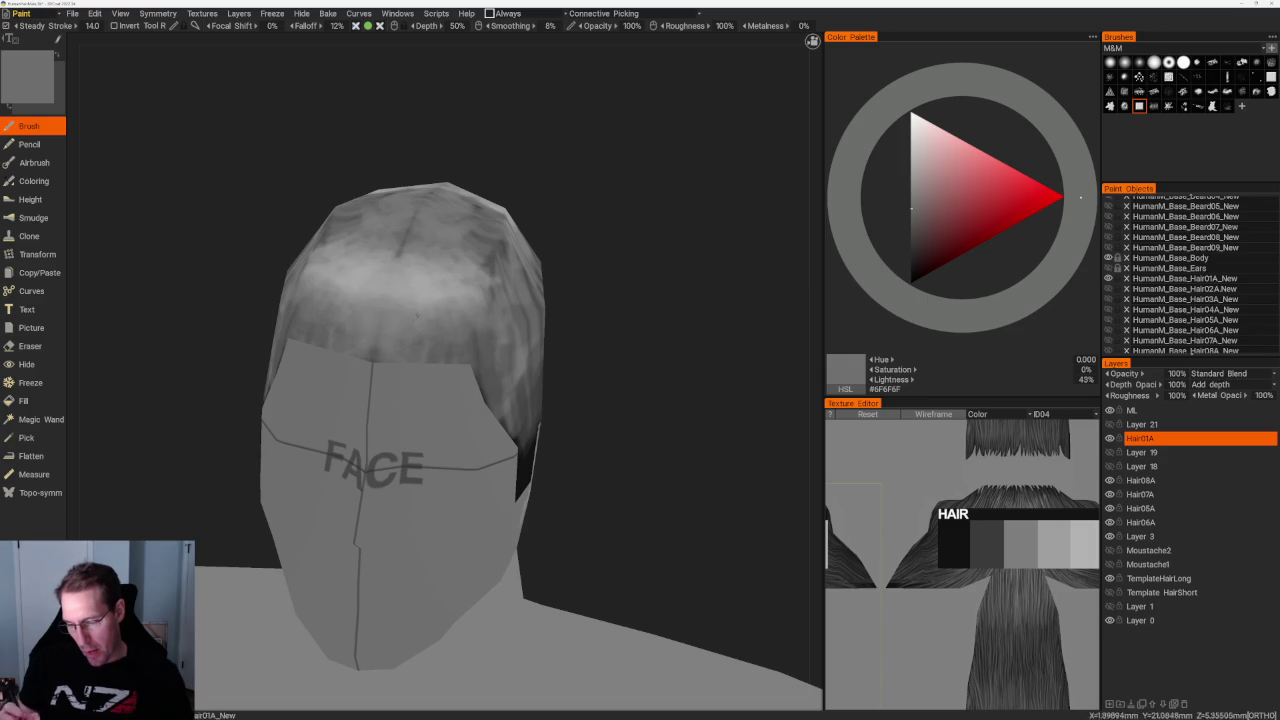
right_click_drag(575, 328, 480, 229)
middle_click_drag(480, 229, 480, 300)
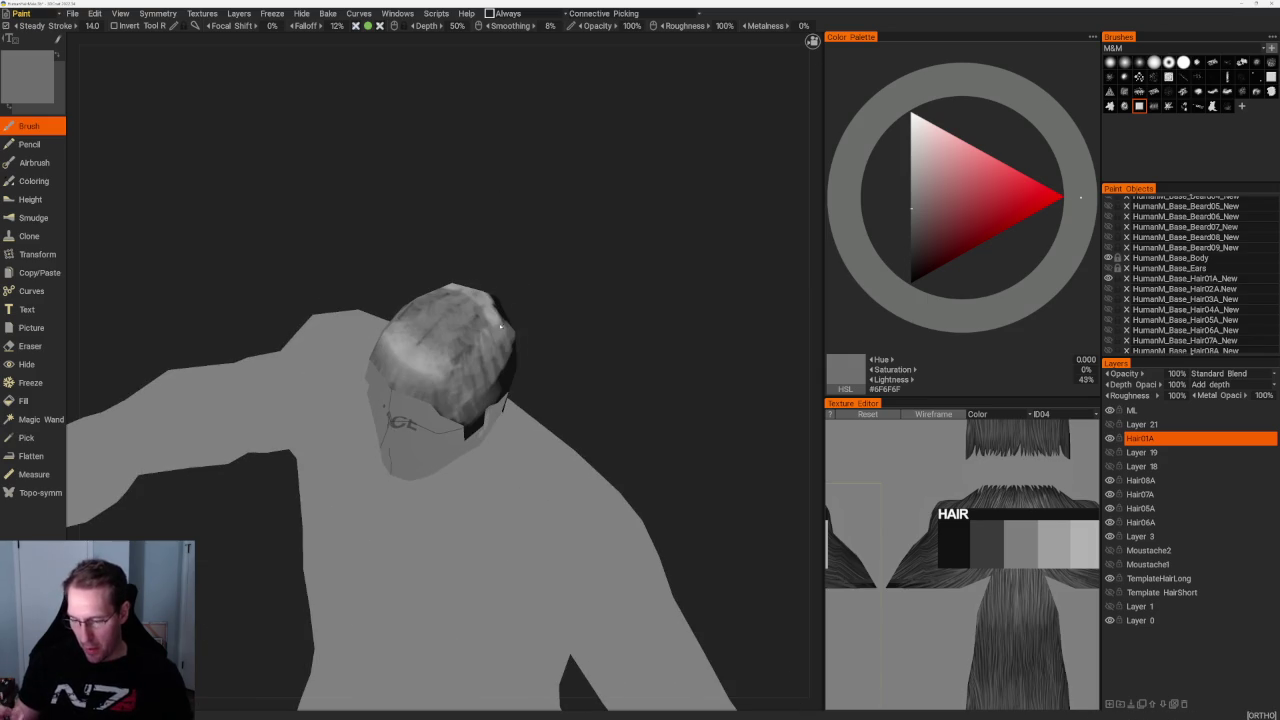
key("b")
key("v")
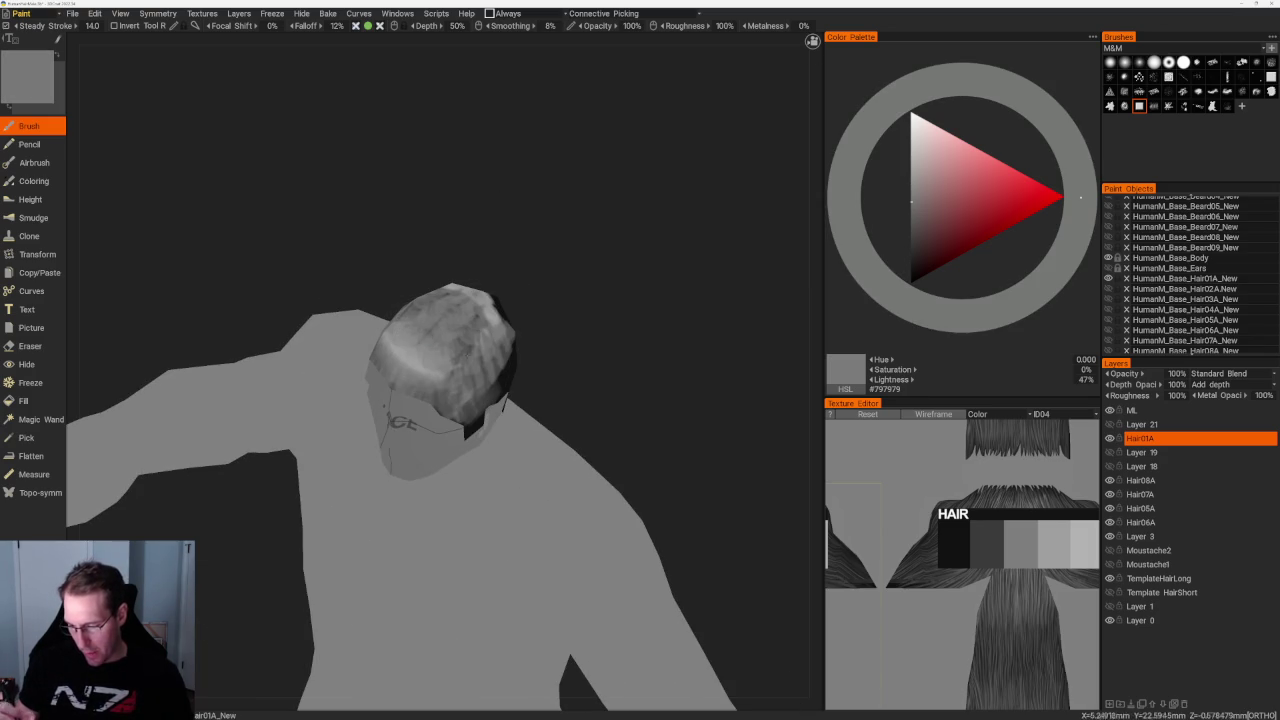
key("b")
mouse_move(467, 349)
middle_mouse_down()
mouse_move(424, 342)
mouse_move(551, 240)
mouse_move(514, 269)
middle_mouse_up()
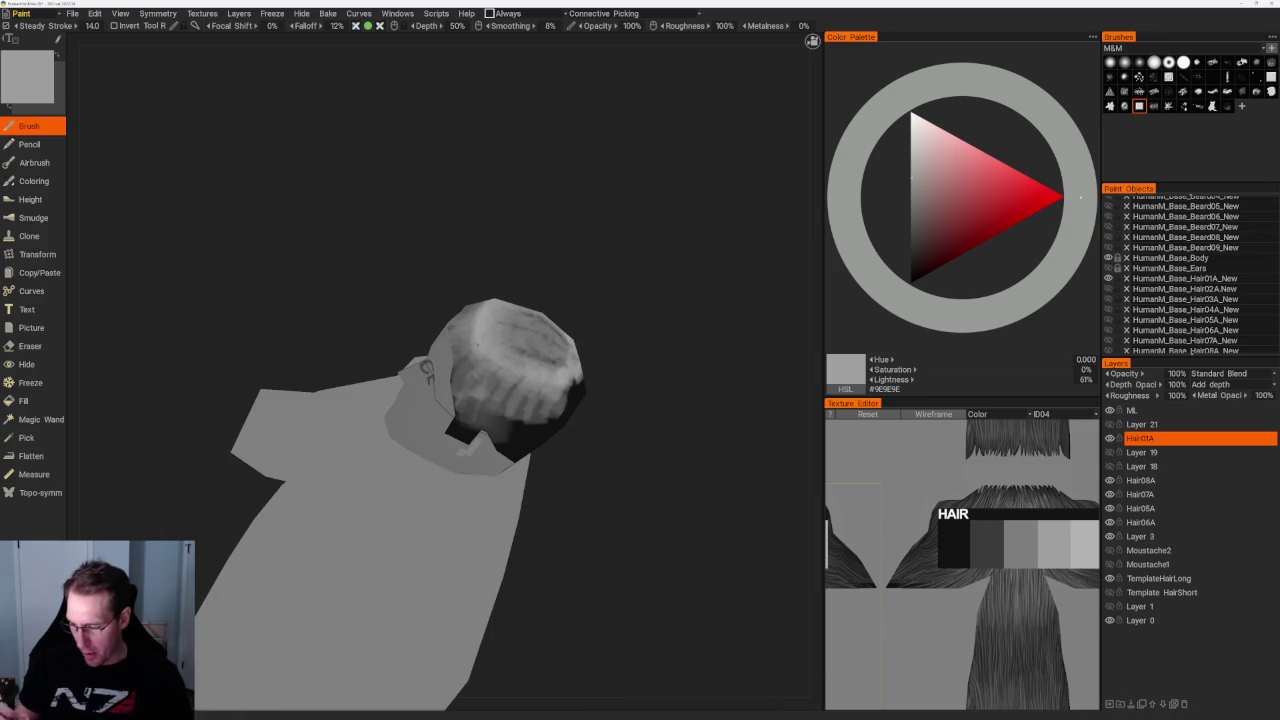
Check the head in side and top views and pick a lighter mid grey
middle_click_drag(600, 380, 634, 366)
key("v")
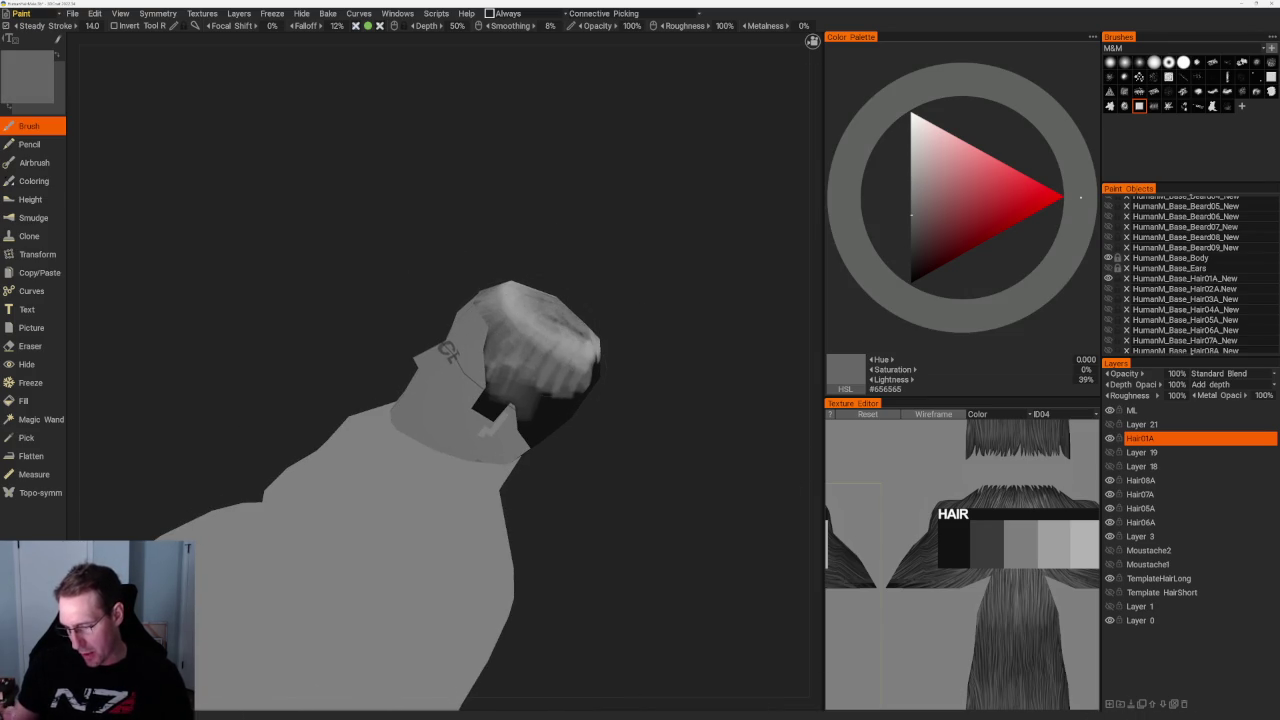
key("v")
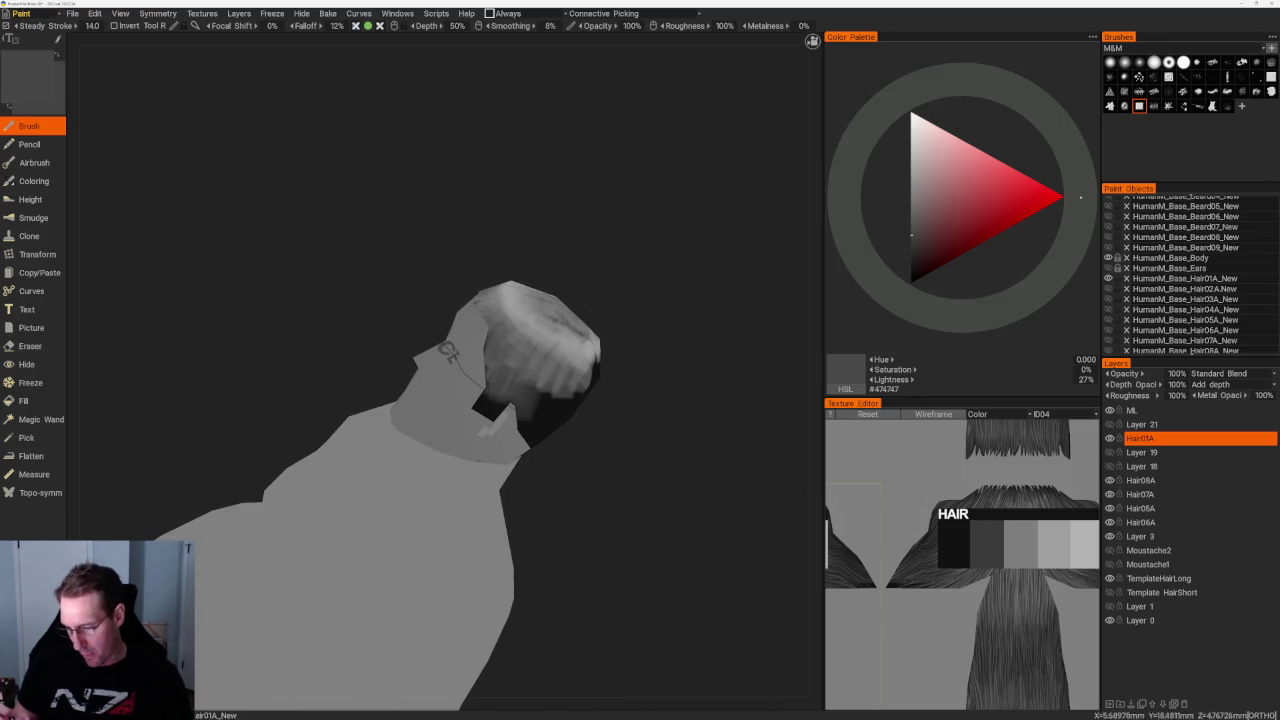
key("v")
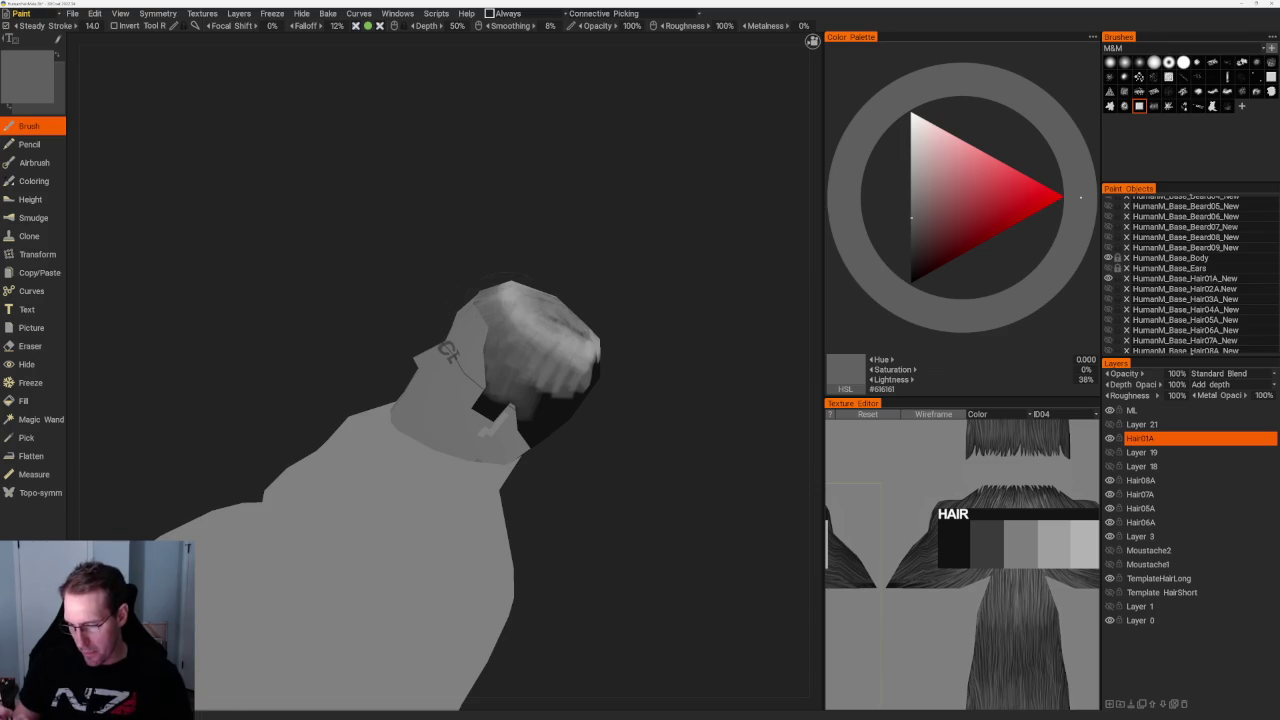
mouse_move(600, 380)
middle_mouse_down("shift")
mouse_move(470, 345)
mouse_move(517, 331)
middle_mouse_up("shift")
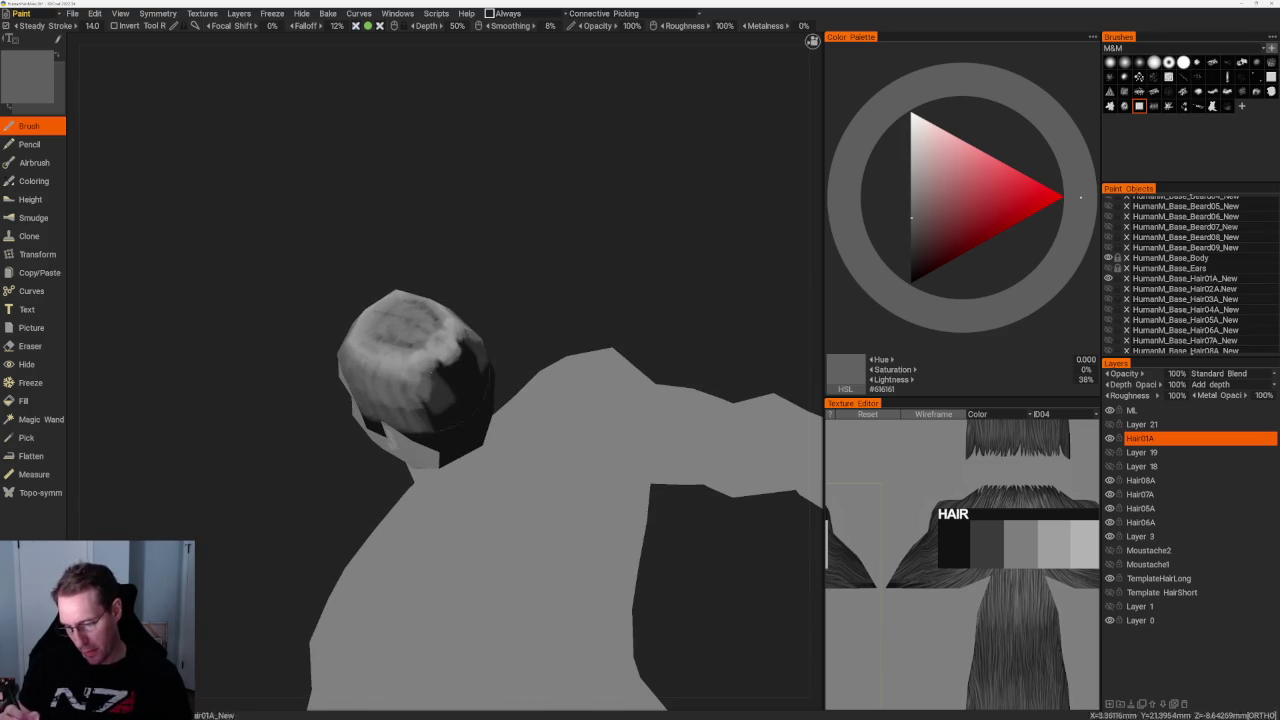
middle_click_drag(529, 257, 529, 250, "shift")
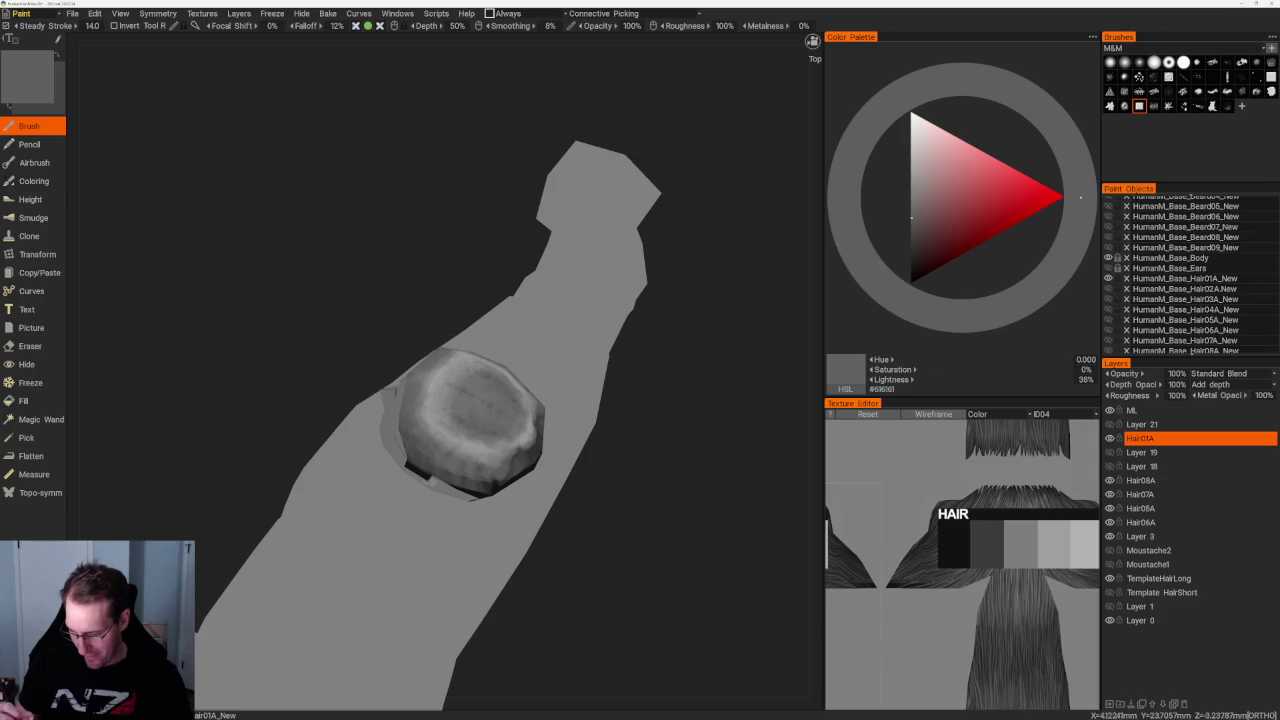
left_click(911, 196)
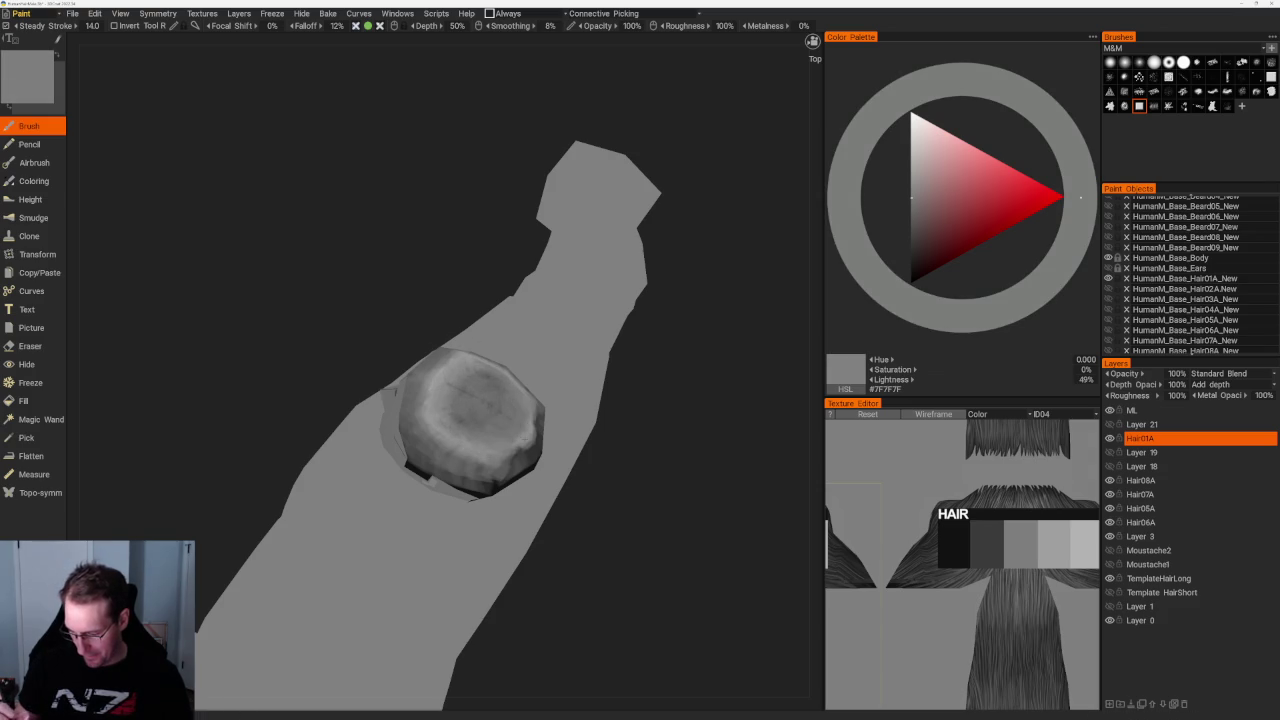
Paint darker and near-black strokes along the back and lower back hair
middle_click_drag(640, 478, 530, 368)
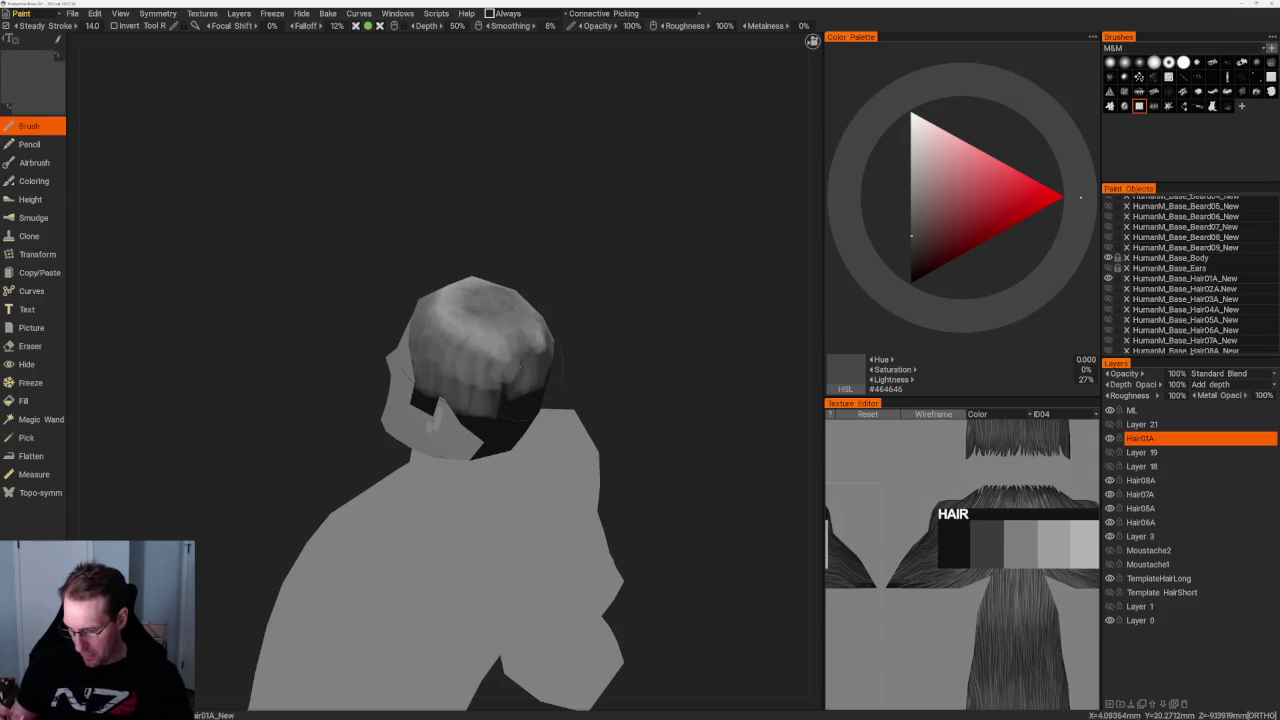
key("v")
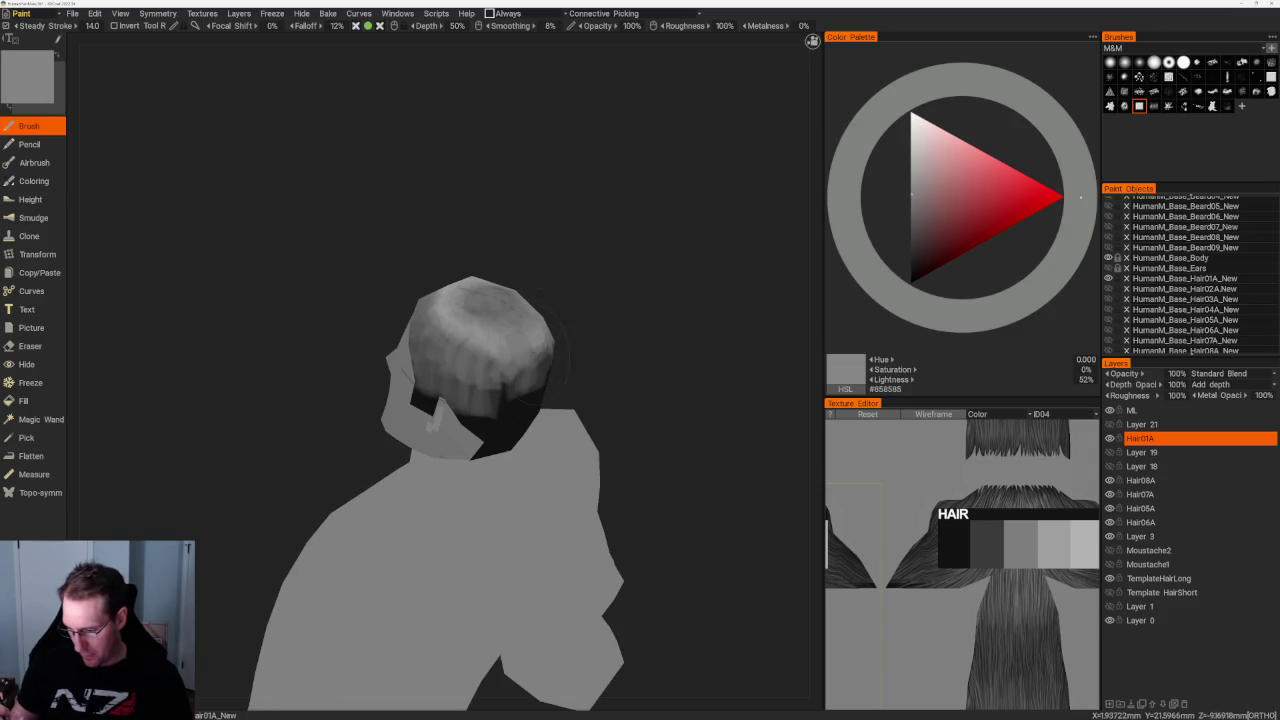
middle_click_drag(600, 340, 606, 303)
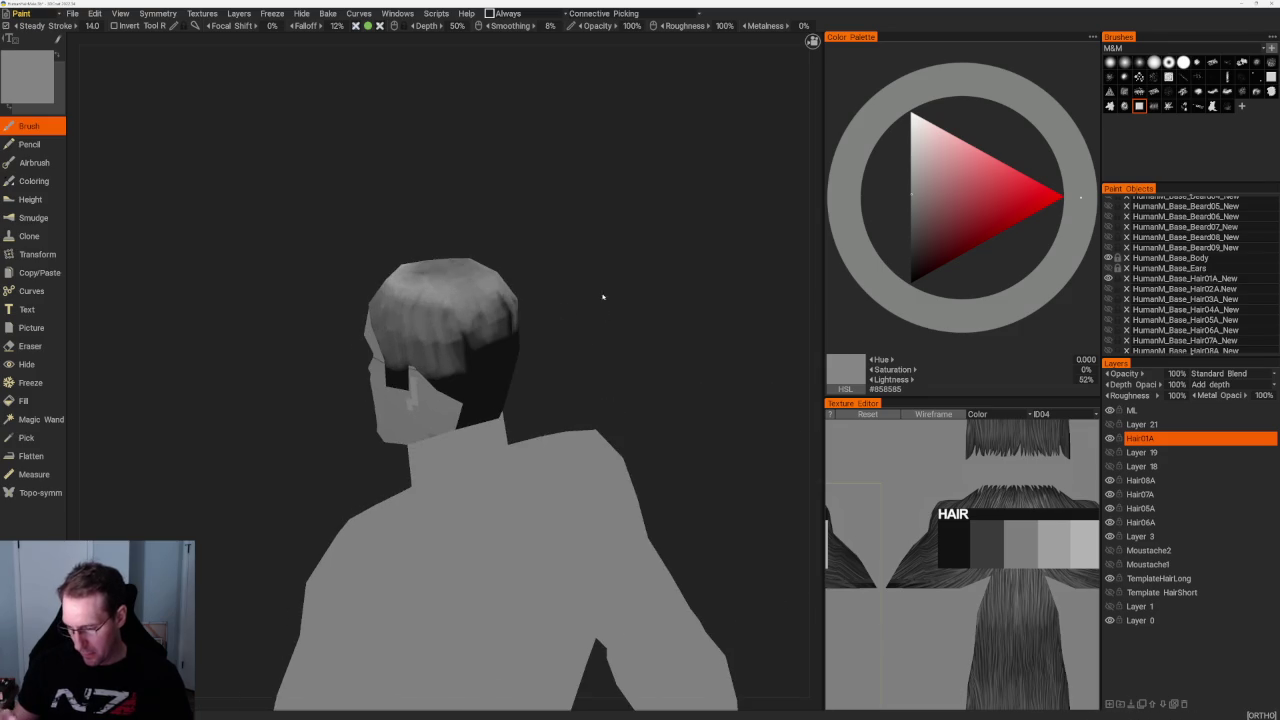
key("v")
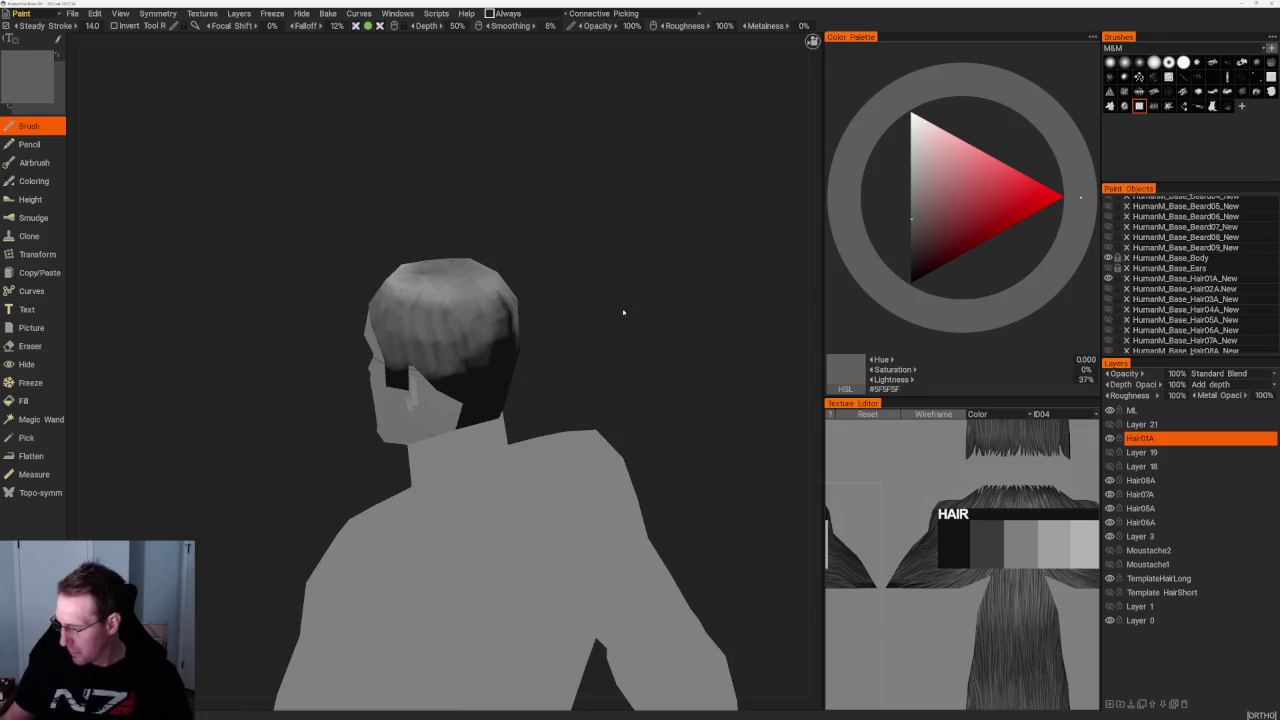
key("v")
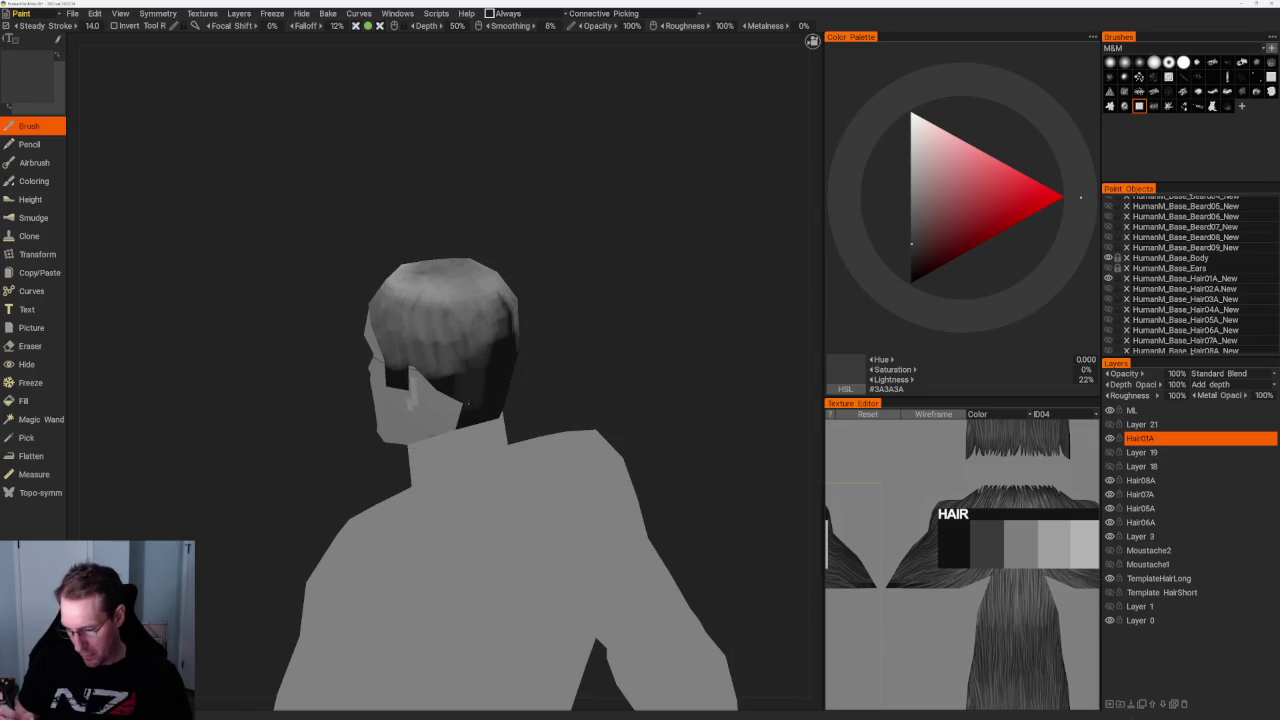
left_click_drag(465, 385, 497, 375)
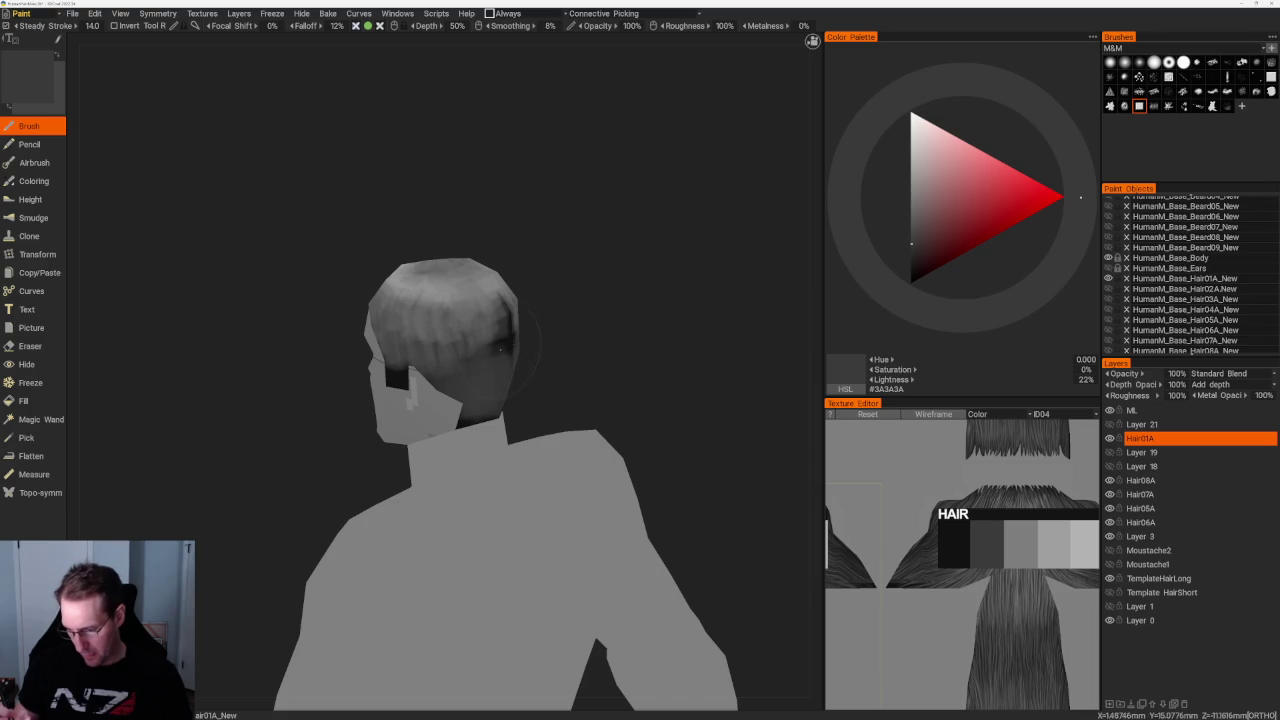
key("v")
left_click_drag(474, 412, 500, 386)
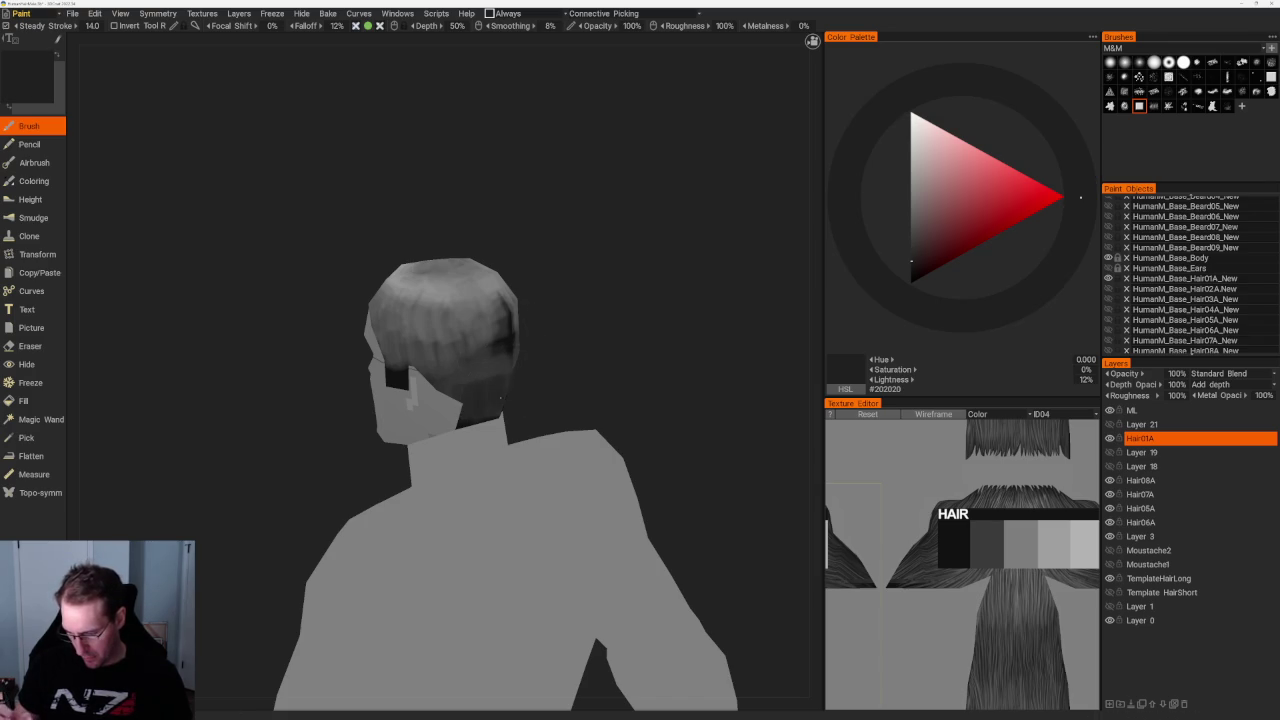
Lighten the colour to mid grey #6E6E6E and review the hair from behind and in profile
key("v")
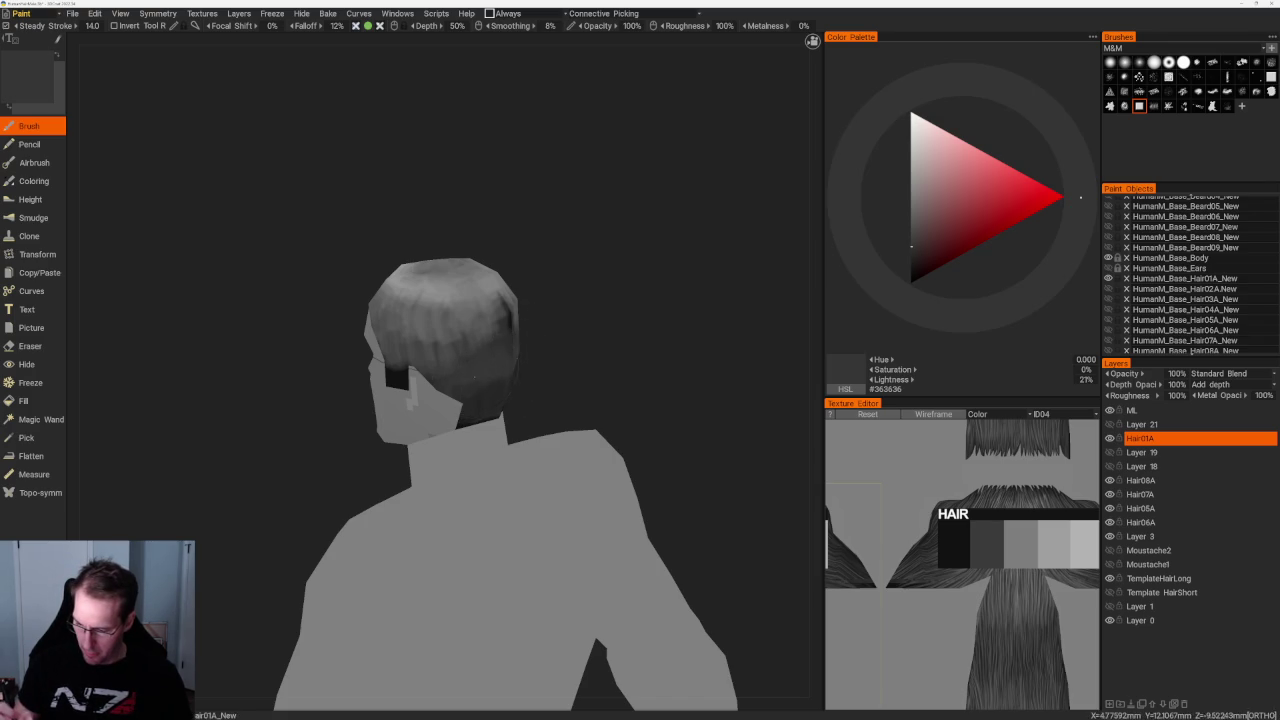
key("v")
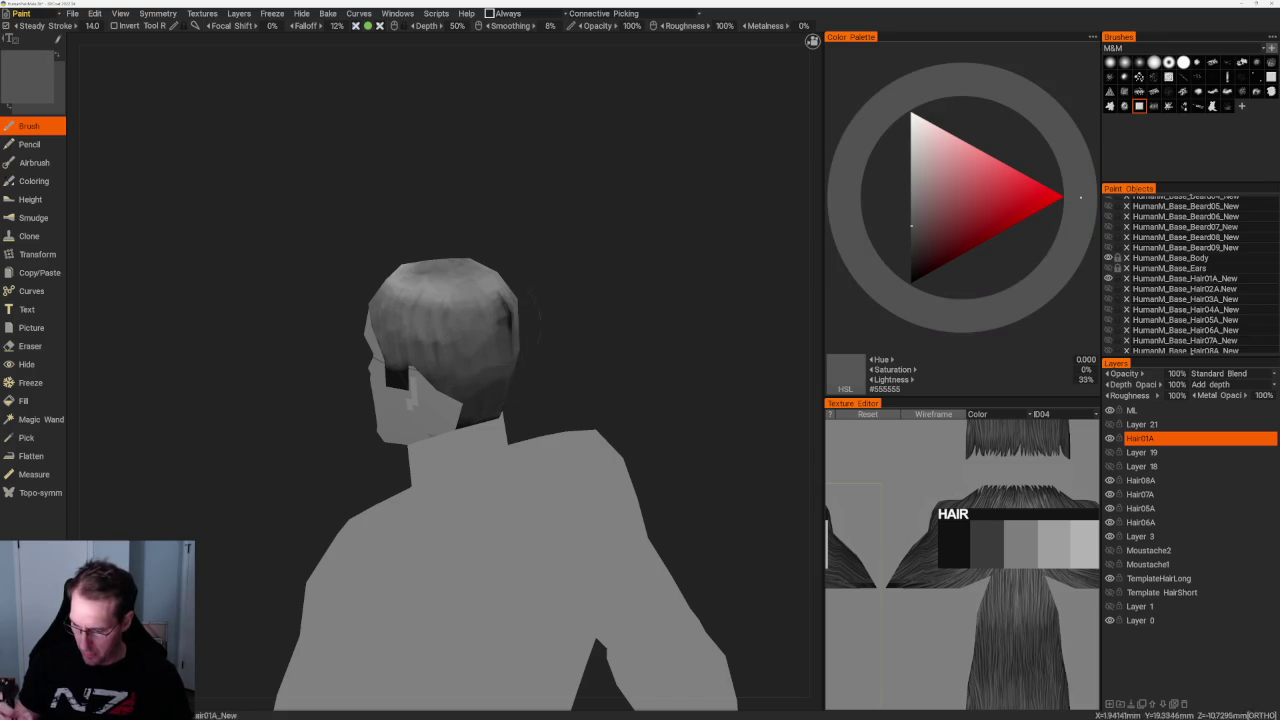
left_click_drag(557, 289, 436, 390)
key("v")
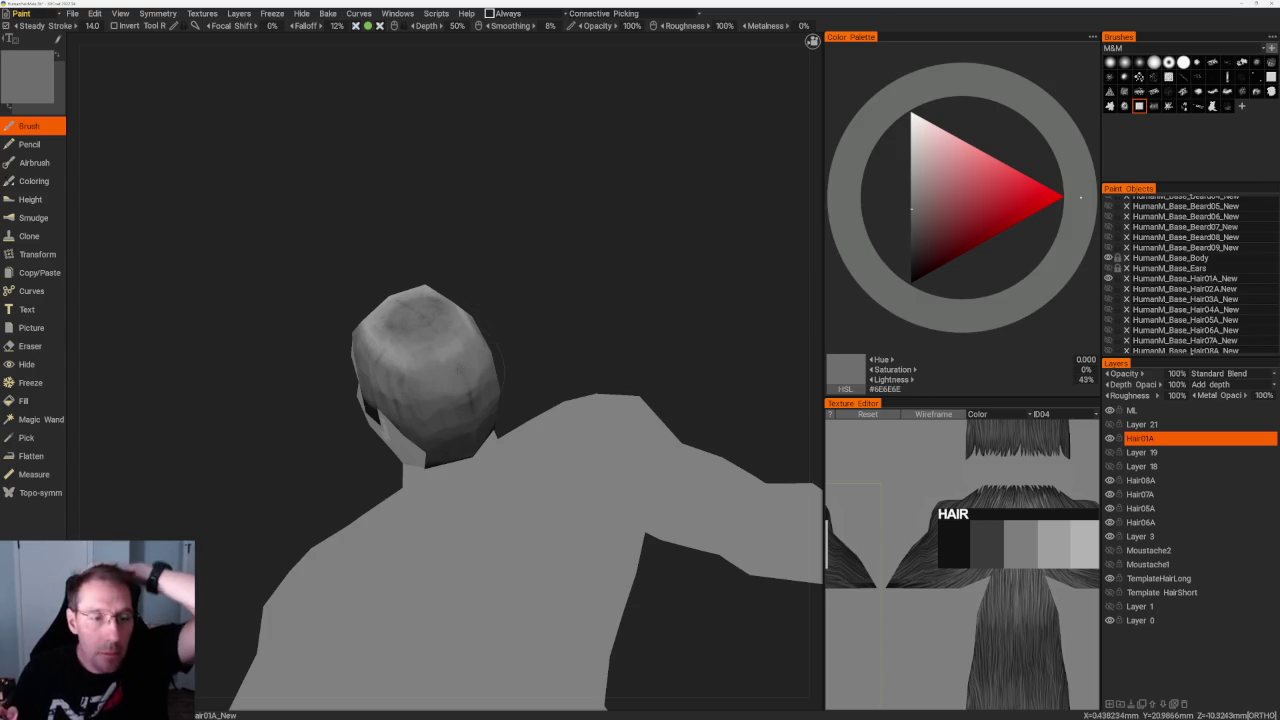
middle_click_drag(560, 240, 612, 258)
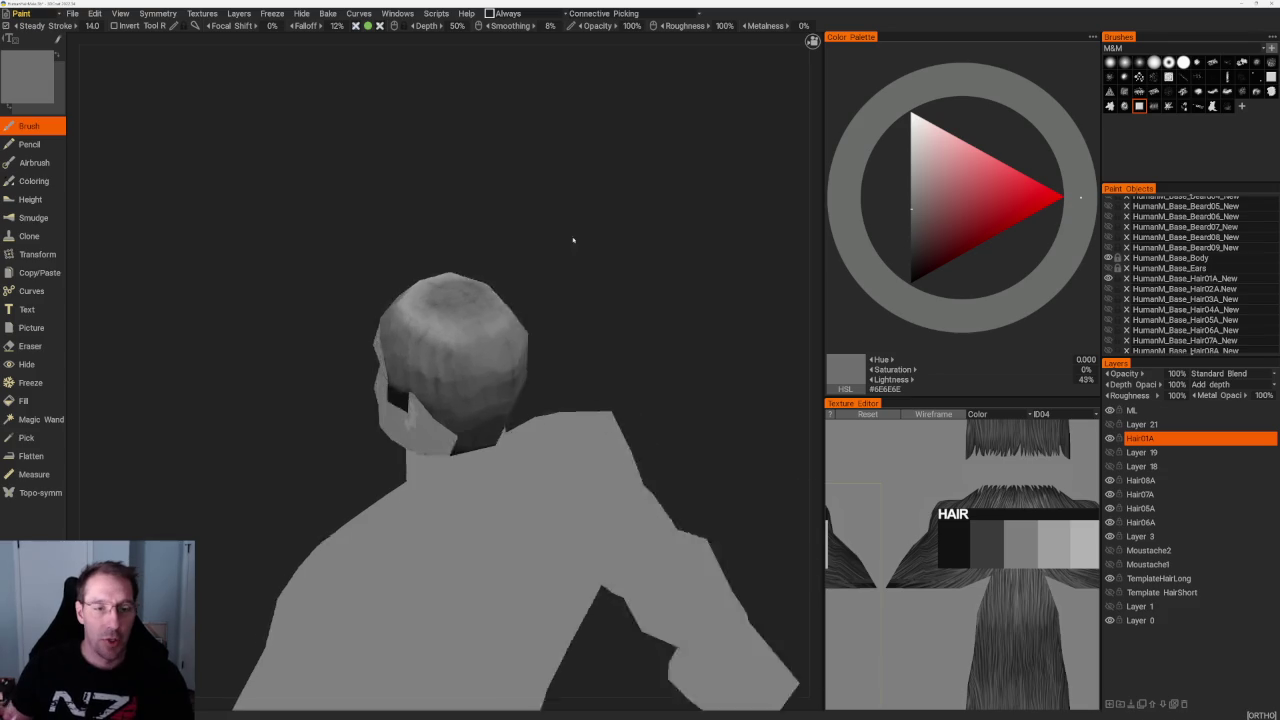
Zoom in on the head, settle on darker grey #505050, and switch to the Eraser
scroll(612, 258, "up", 1)
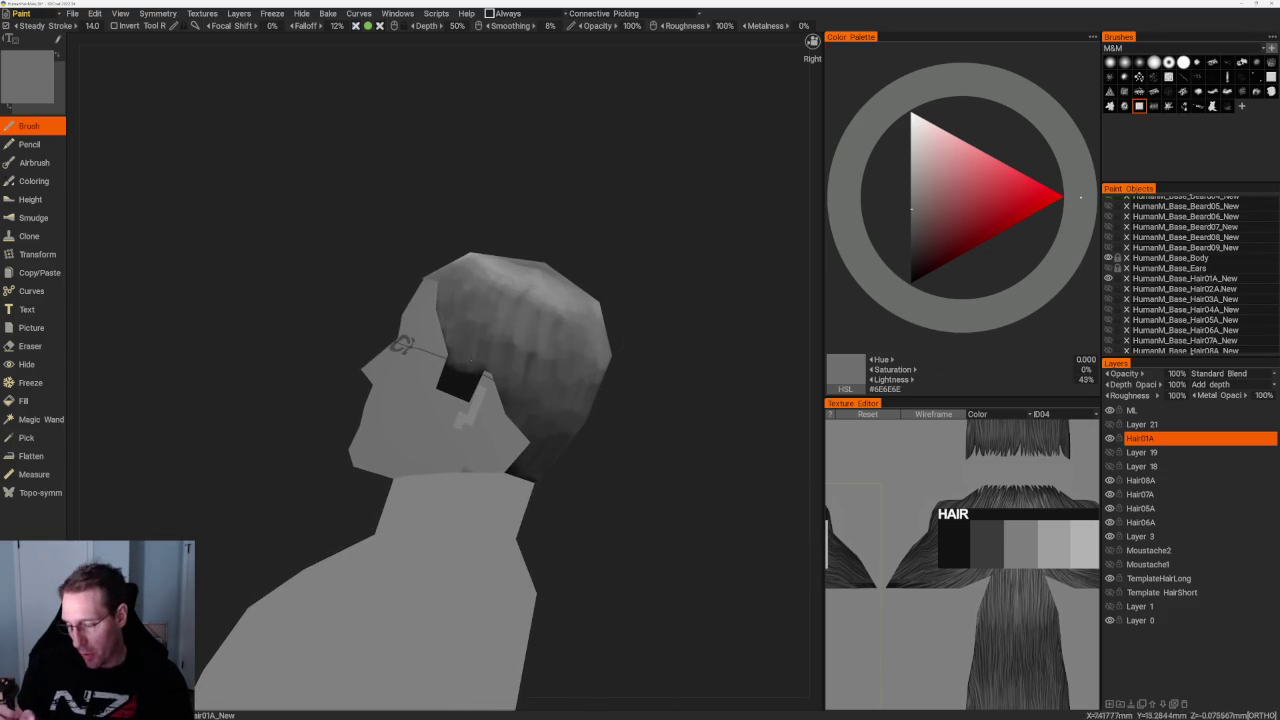
key("v")
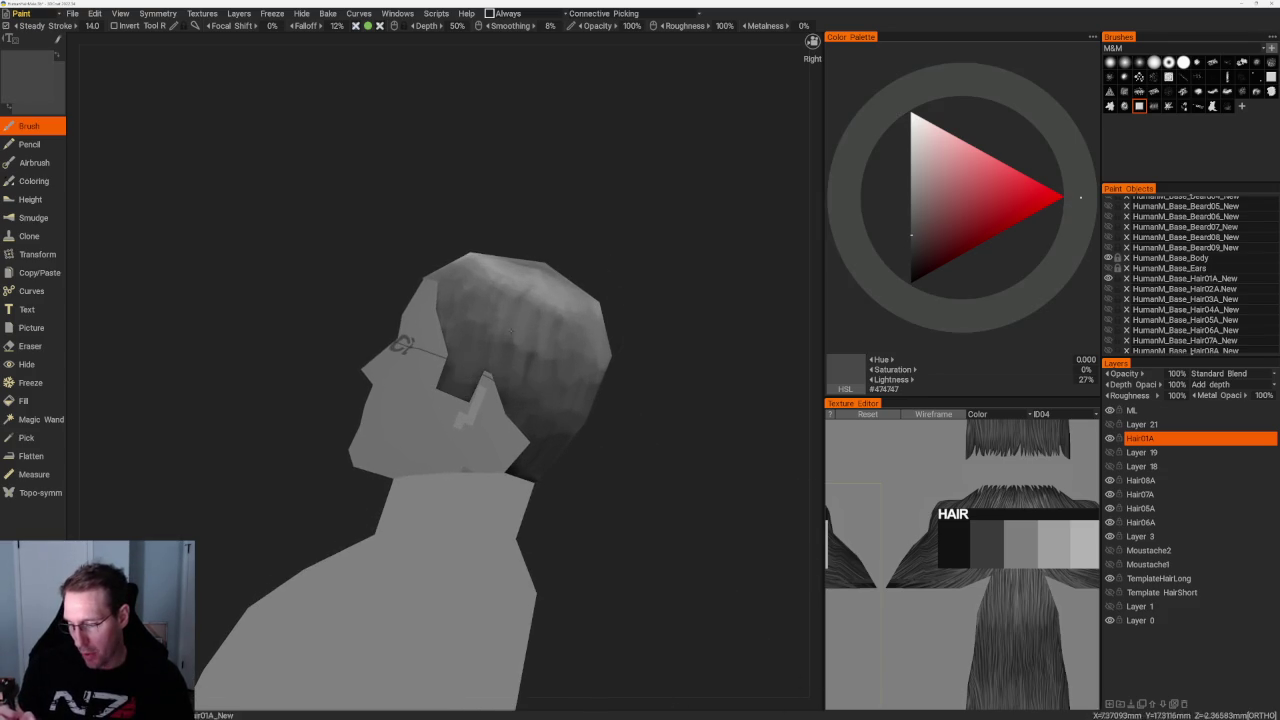
middle_click_drag(612, 258, 663, 300)
key("v")
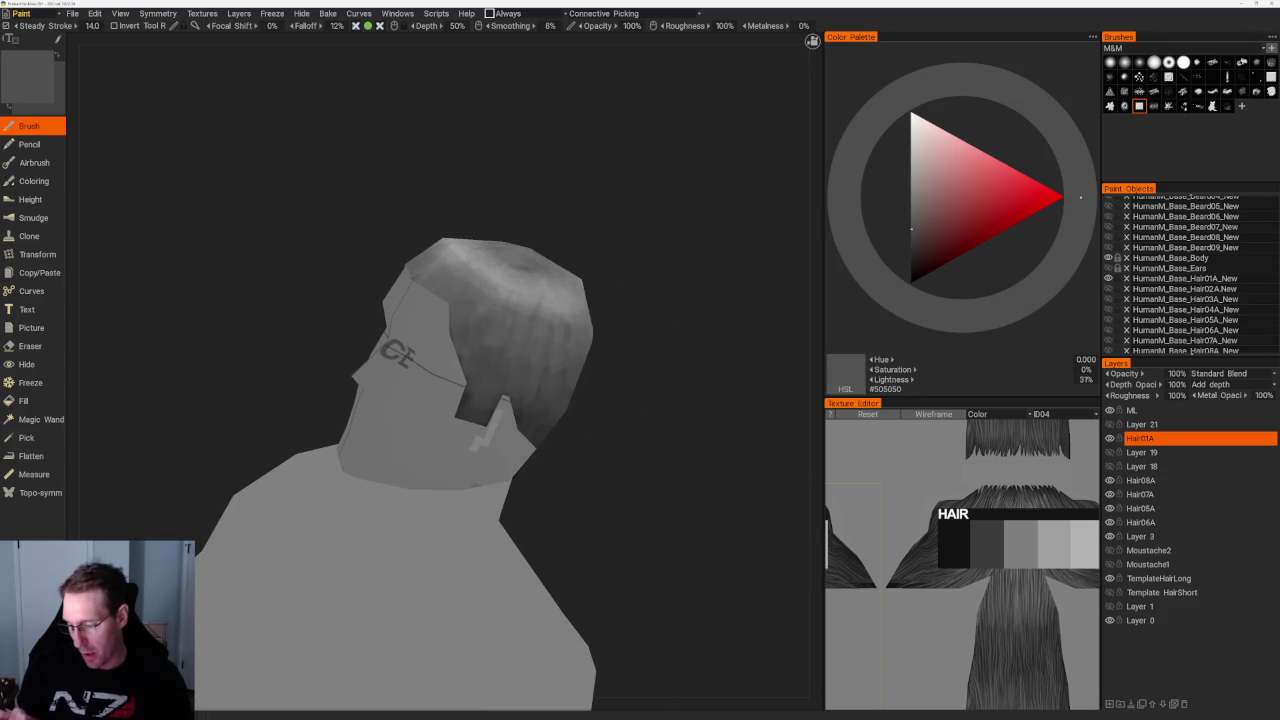
mouse_move(663, 300)
middle_mouse_down()
mouse_move(703, 288)
mouse_move(608, 281)
middle_mouse_up()
scroll(608, 281, "up", 2)
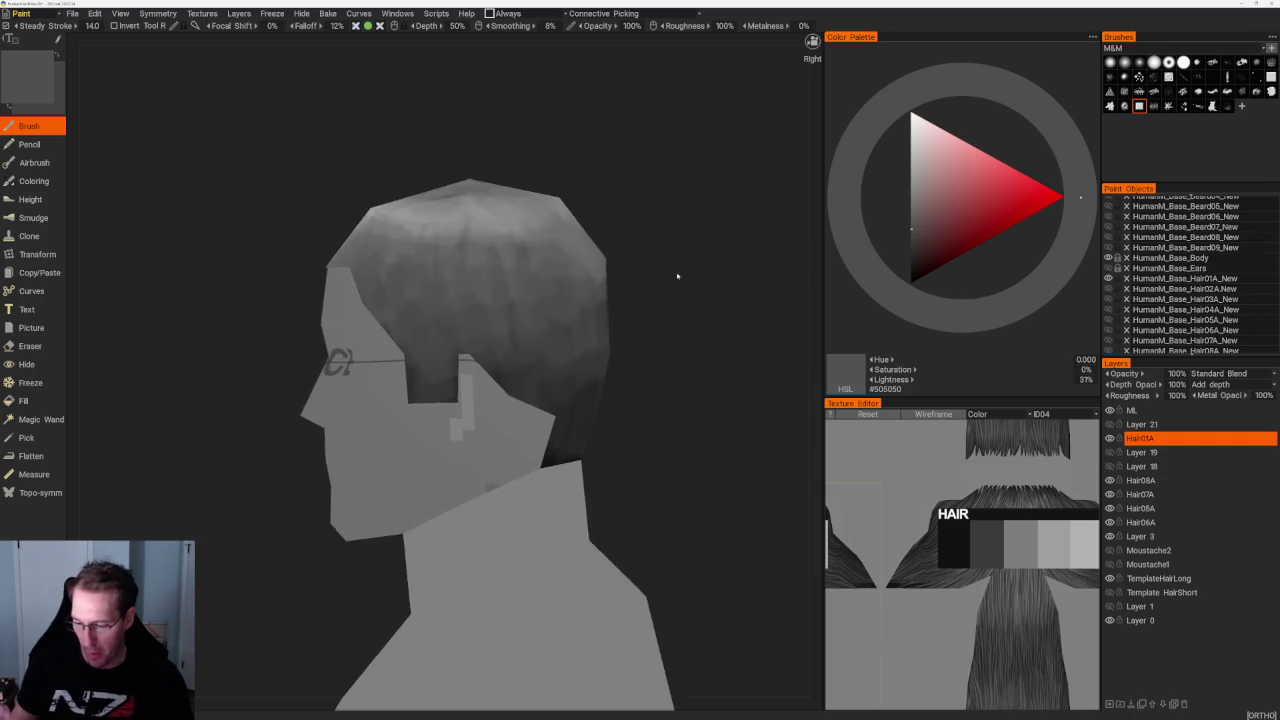
scroll(663, 274, "up", 3)
key("e")
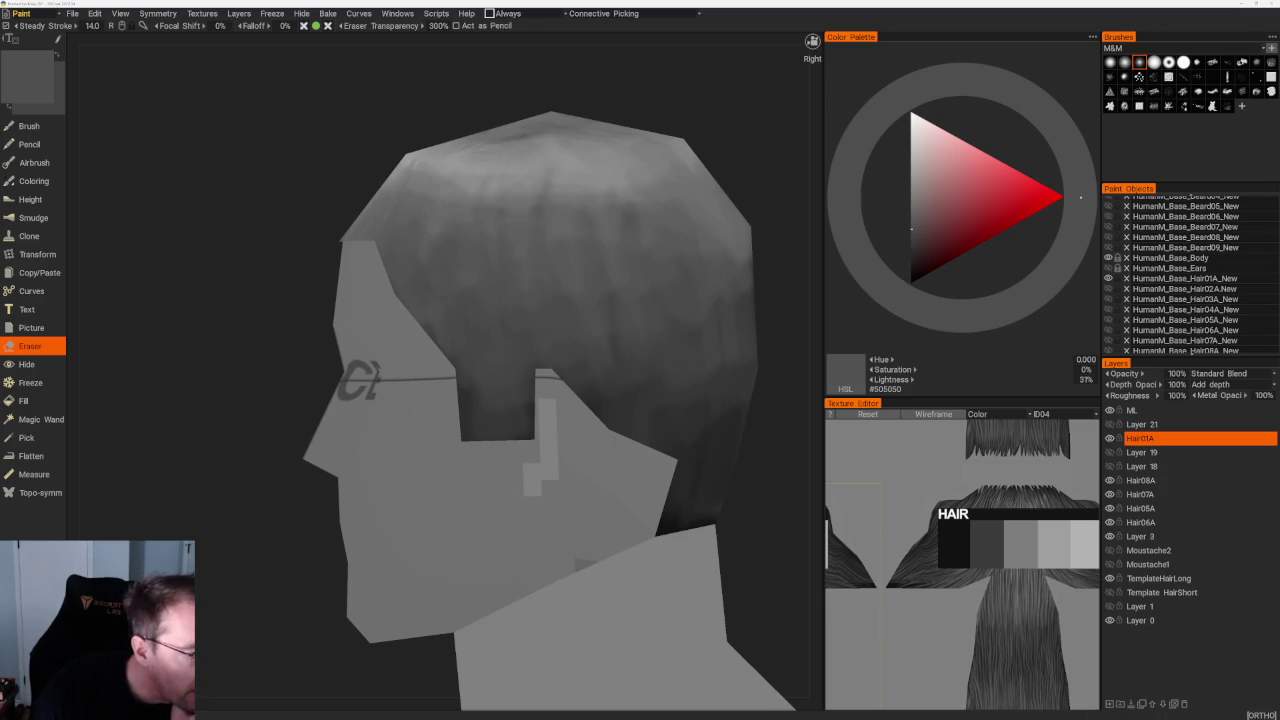
Open HumanHair (2).png from the Downloads folder in the image viewer
key("super+e")
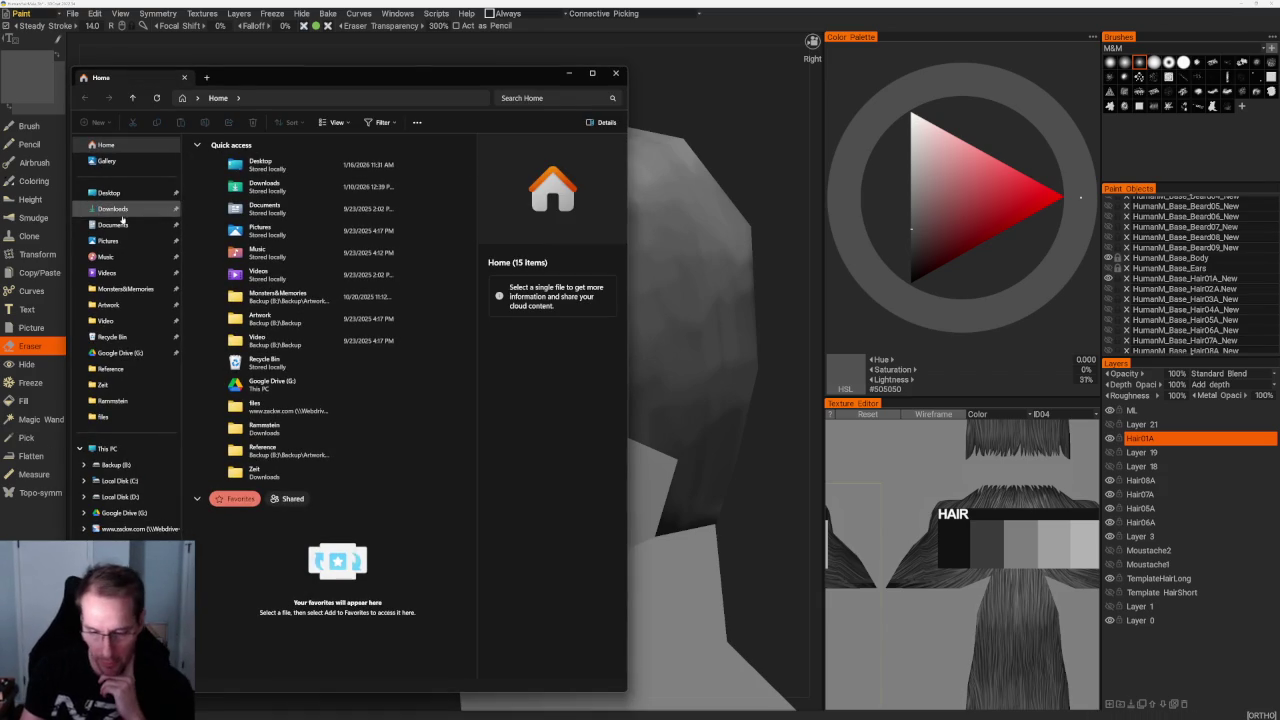
left_click(120, 212)
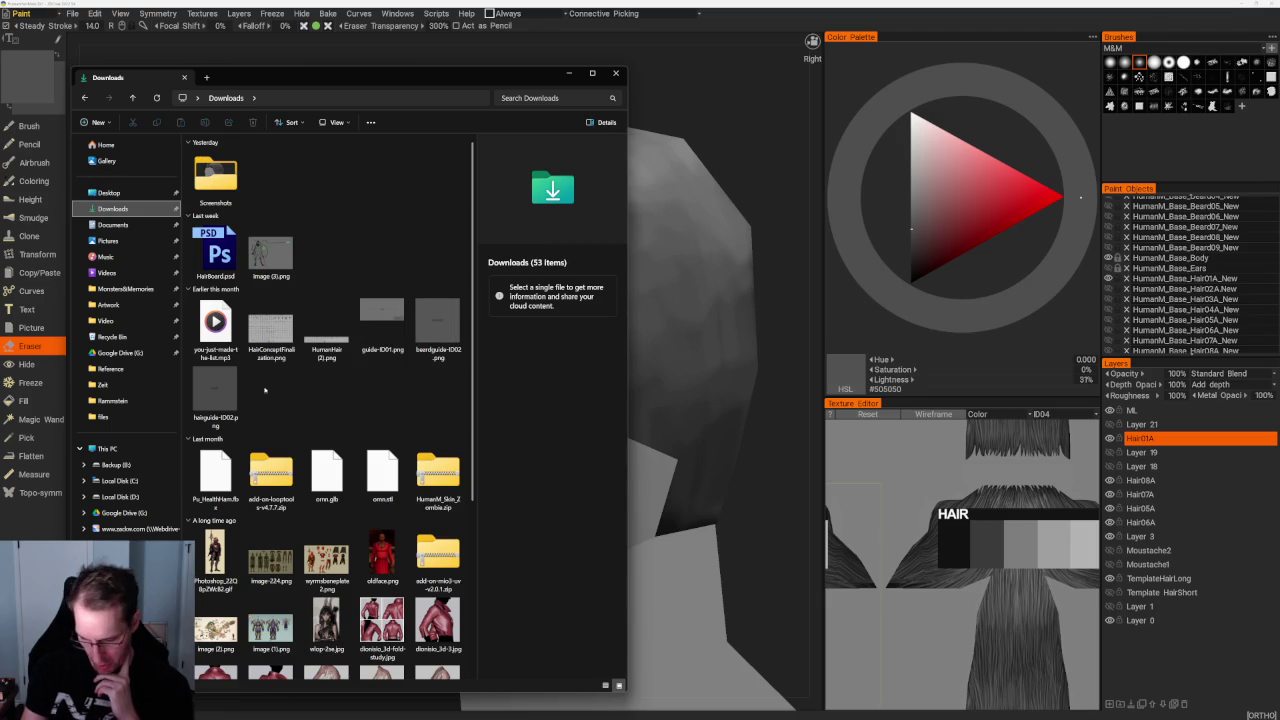
double_click(327, 325)
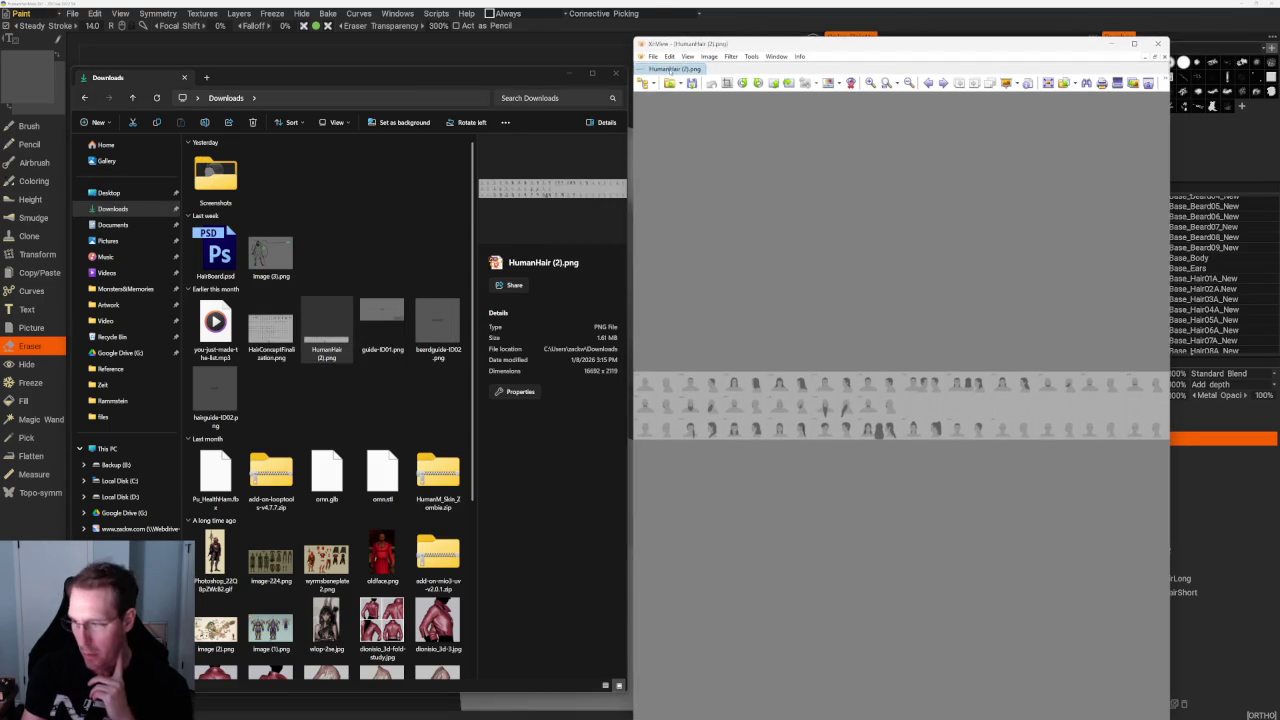
key("alt+Tab")
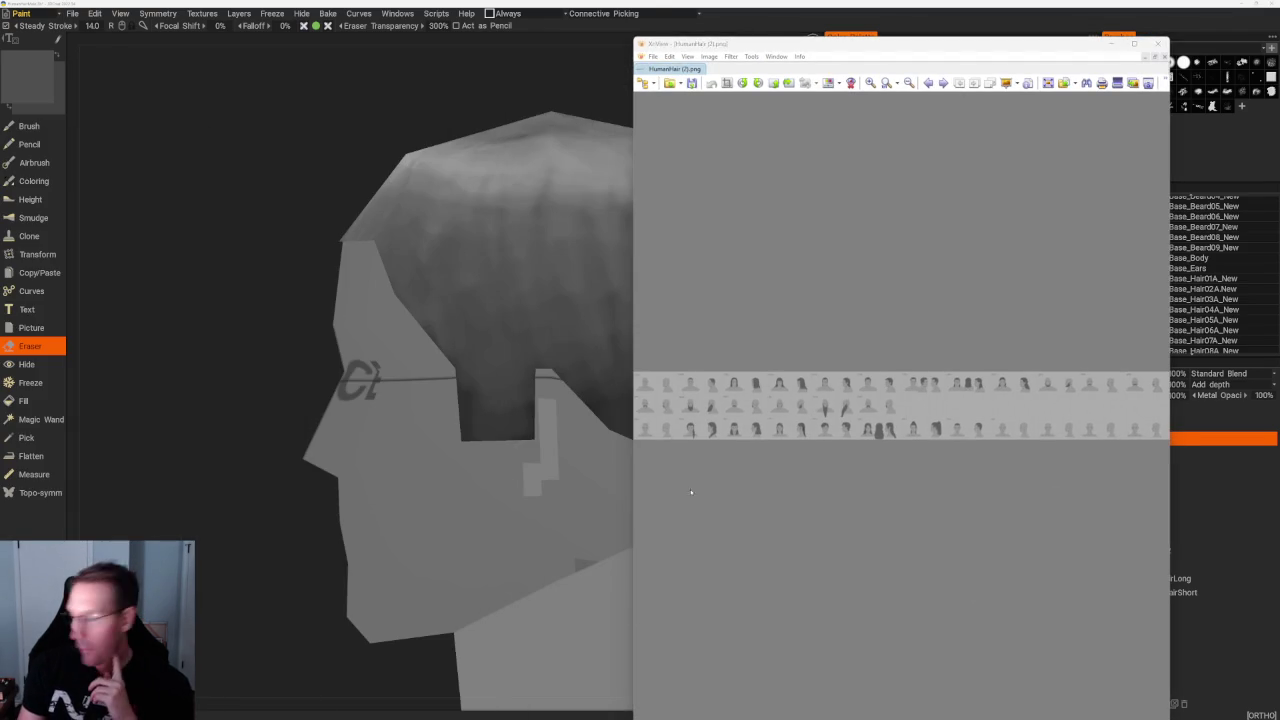
Maximise XnView, zoom in on the HHMB short-haircut sketches, then shrink the viewer beside 3DCoat
double_click(775, 45)
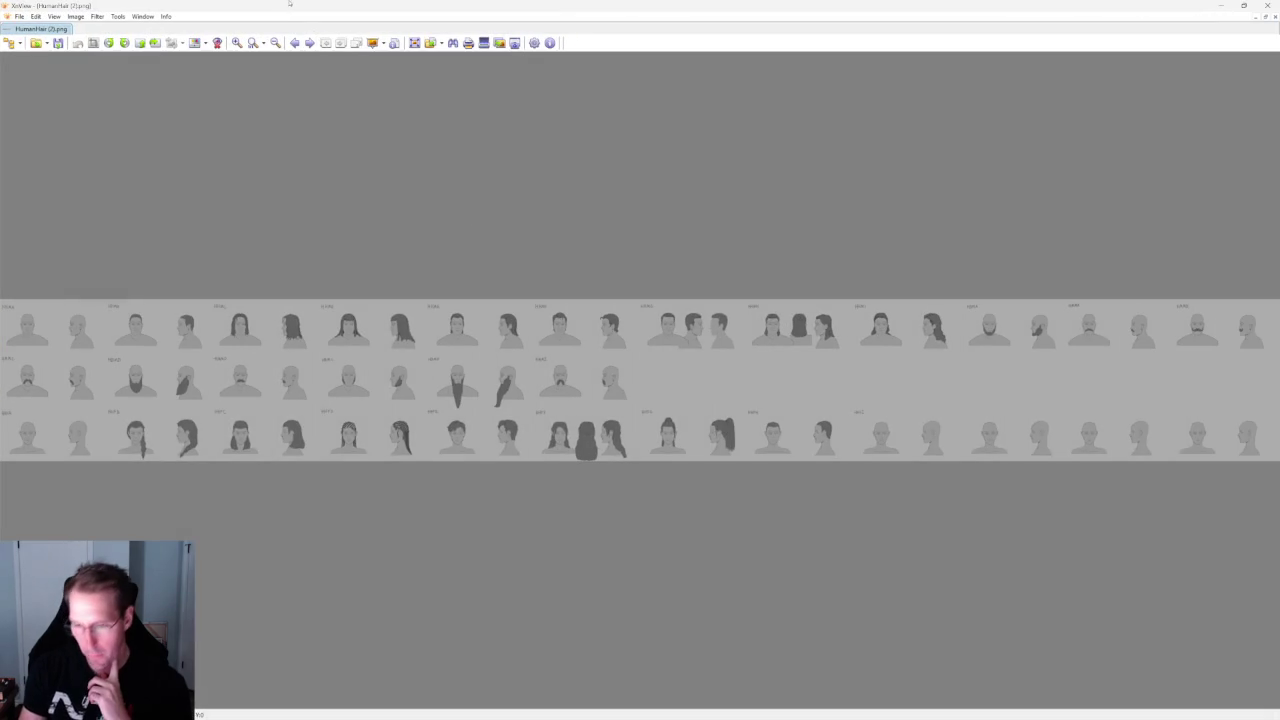
left_click(237, 43)
left_click(237, 43)
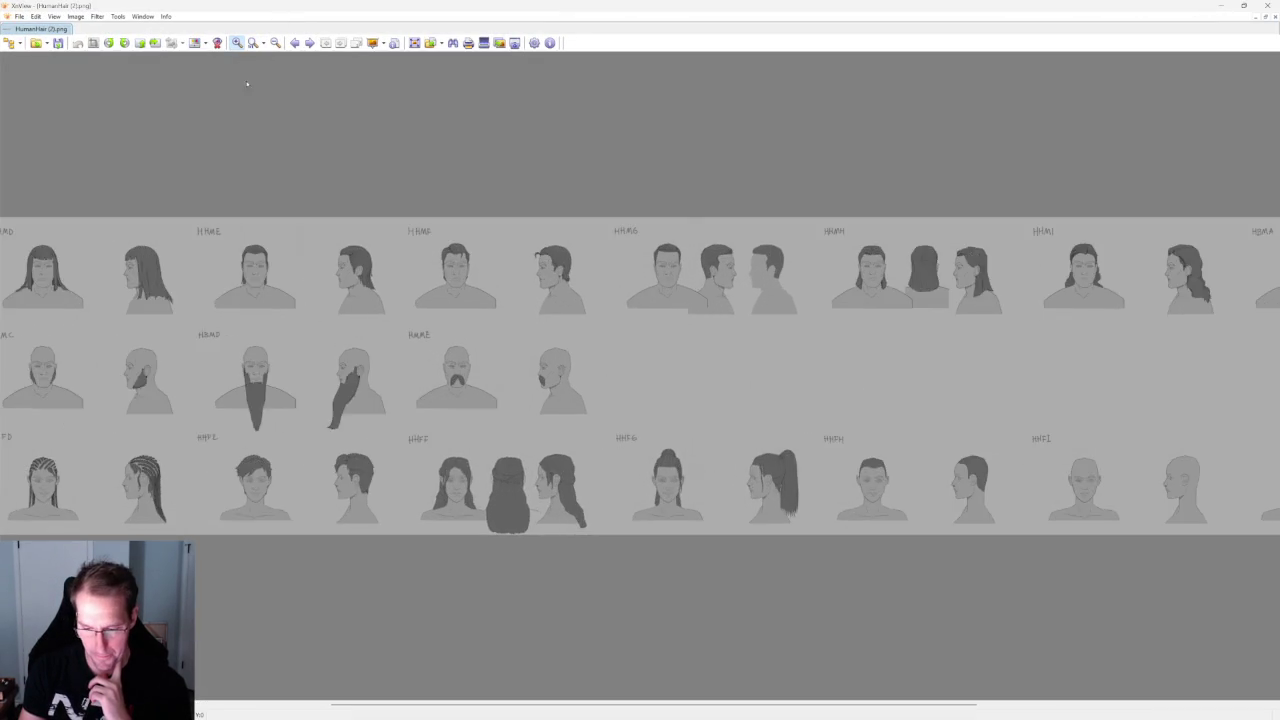
scroll(74, 210, "left", 1)
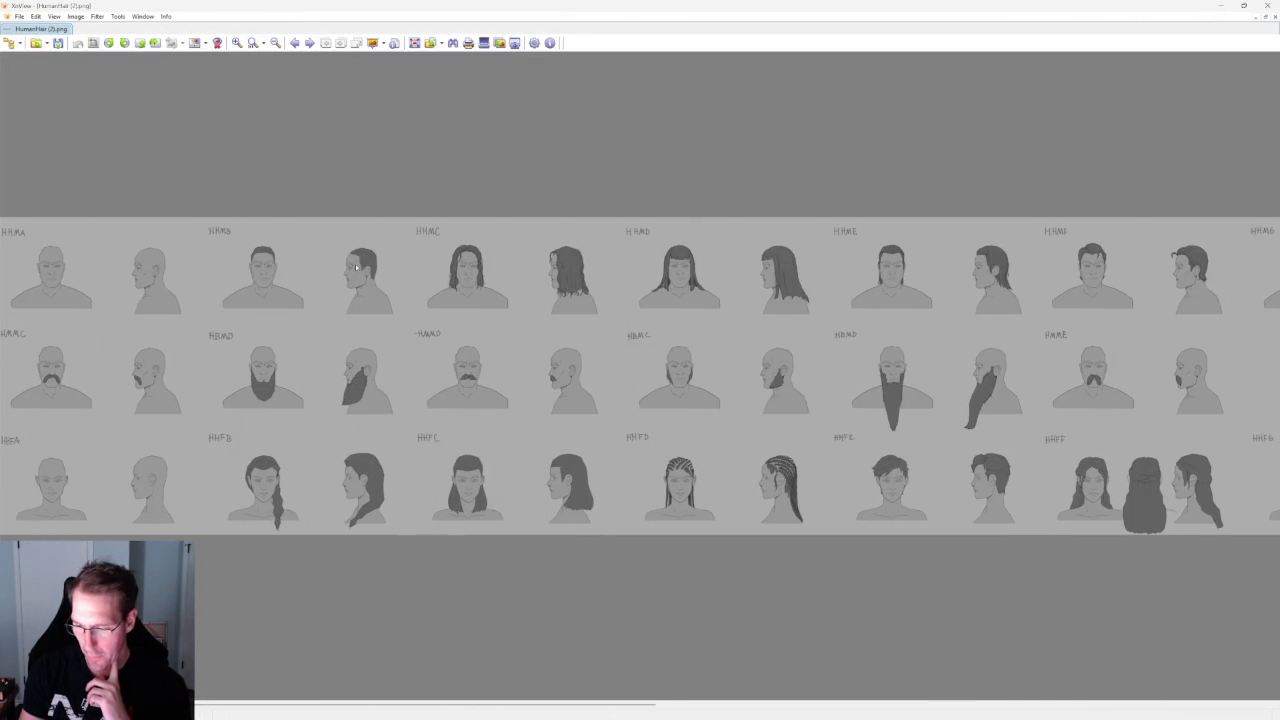
left_click(237, 43)
left_click(237, 43)
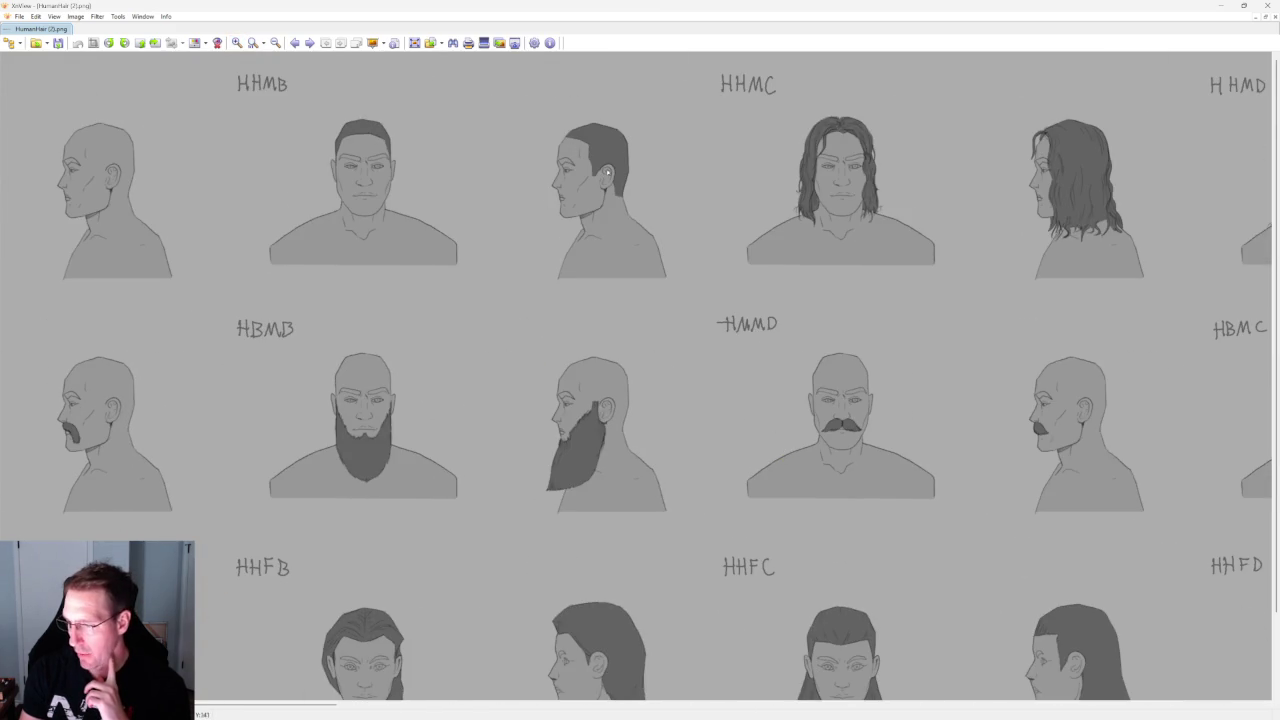
left_click(237, 43)
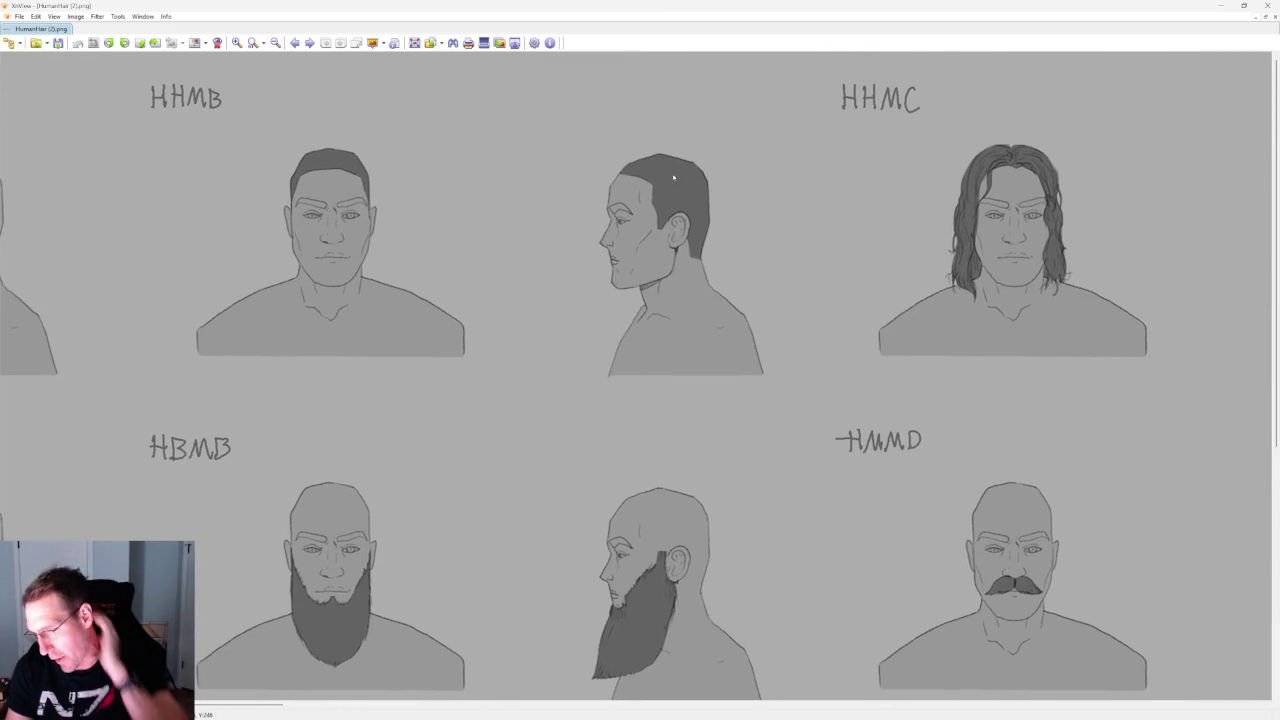
mouse_move(700, 5)
left_mouse_down()
mouse_move(430, 111)
mouse_move(255, 66)
left_mouse_up()
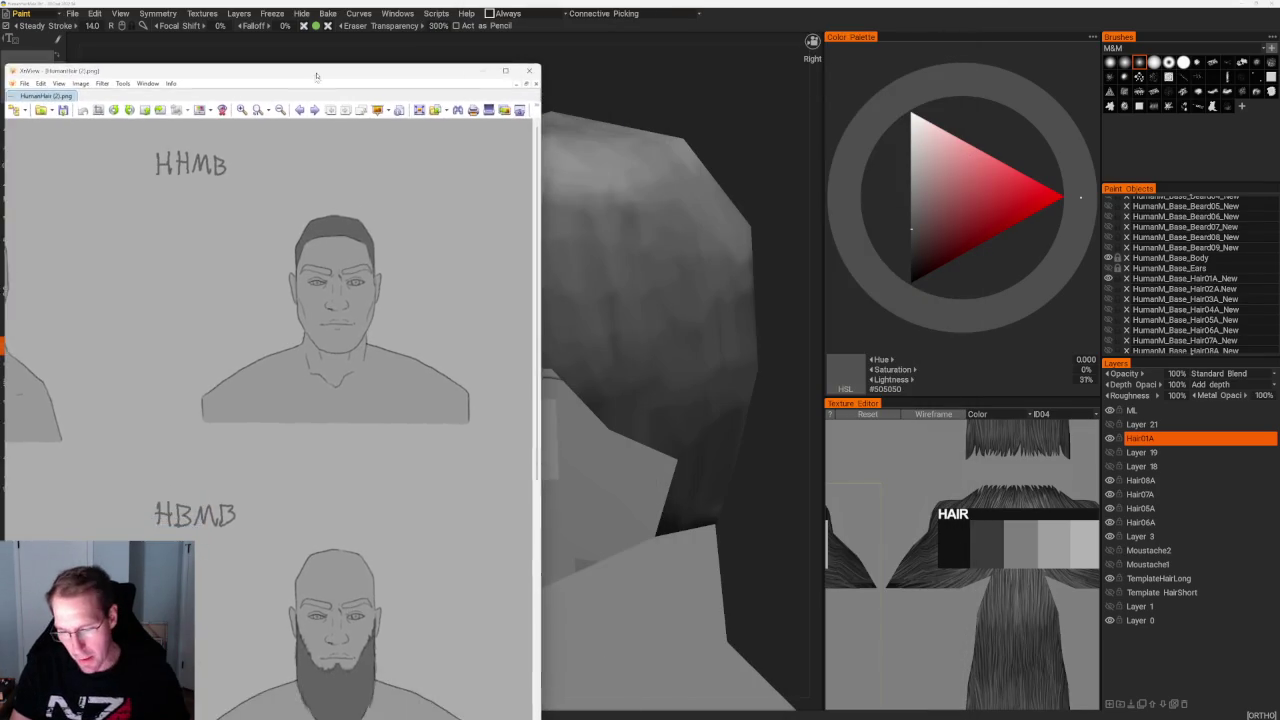
Hide the XnView reference window, pan across the sketches, then move it off screen
key("alt+Tab")
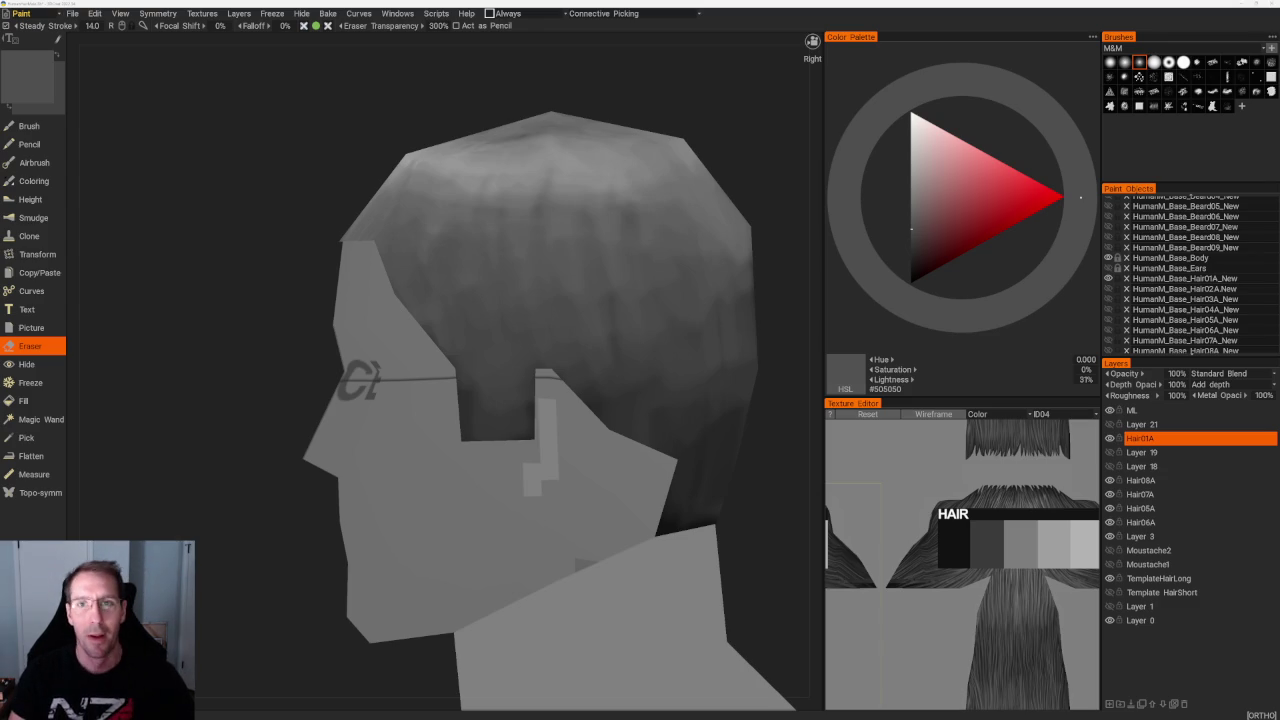
scroll(559, 381, "up", 1)
scroll(585, 320, "right", 5)
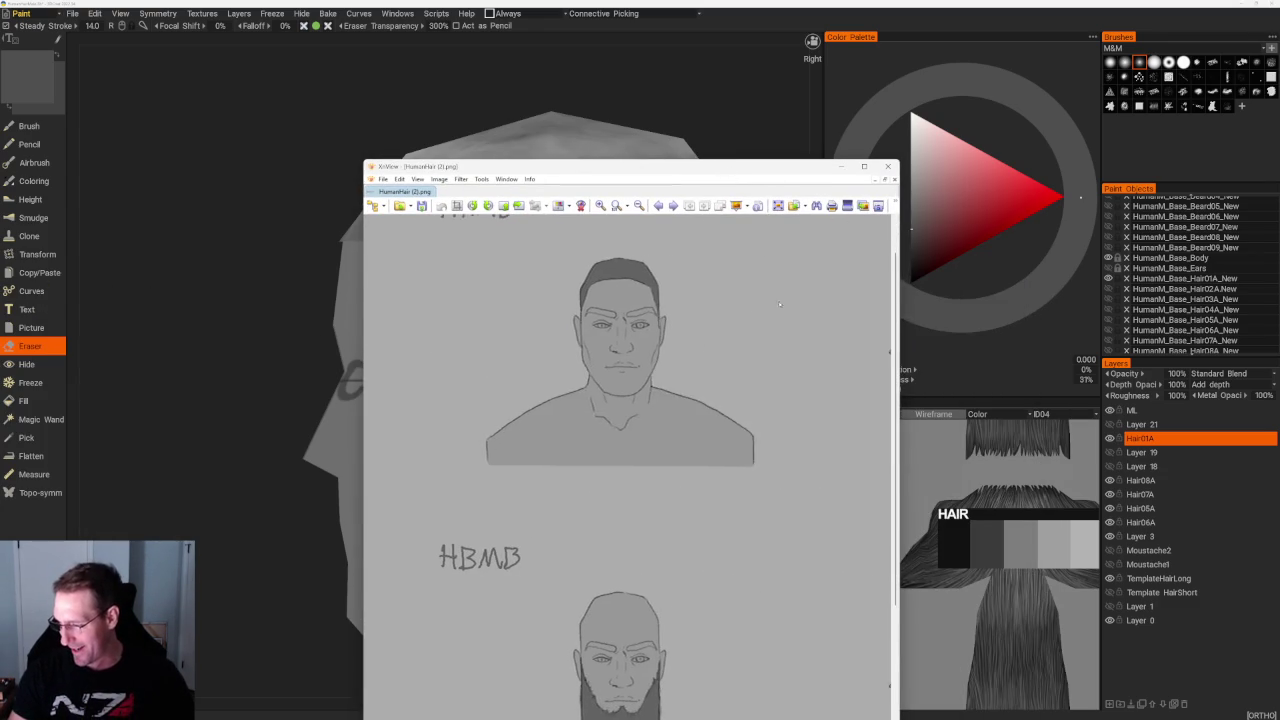
scroll(651, 334, "right", 3)
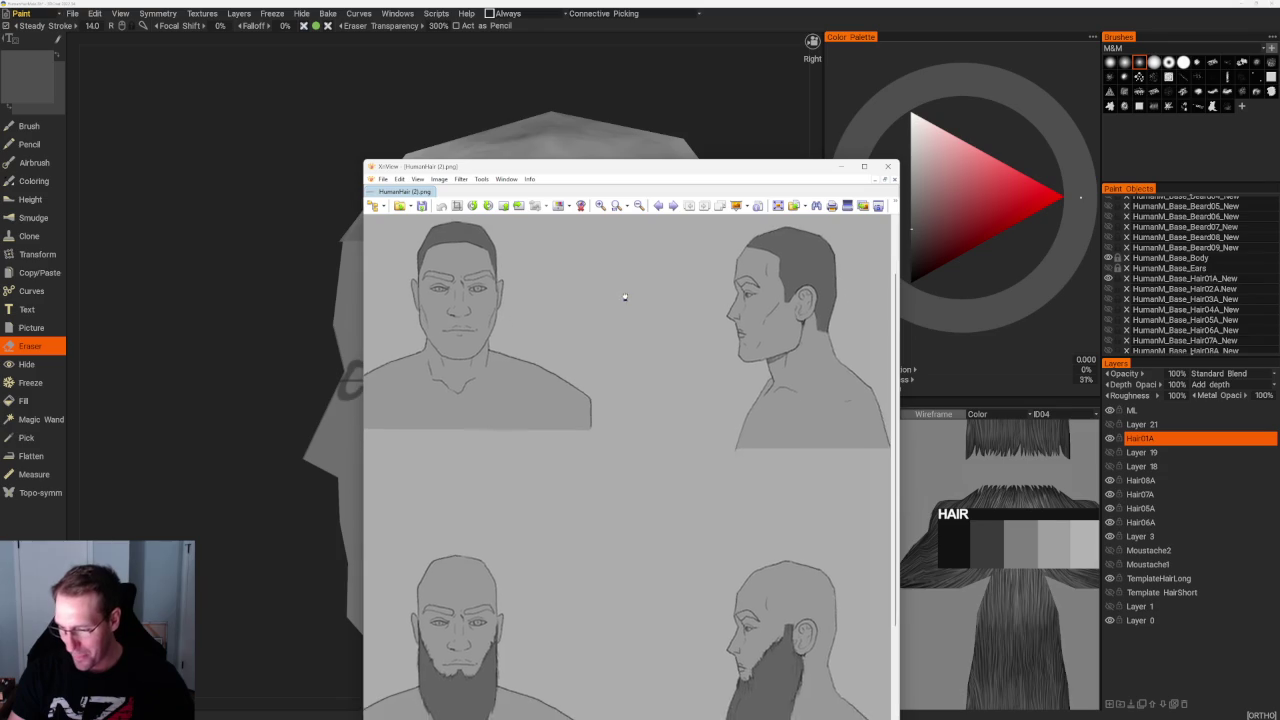
left_click_drag(734, 168, 0, 170)
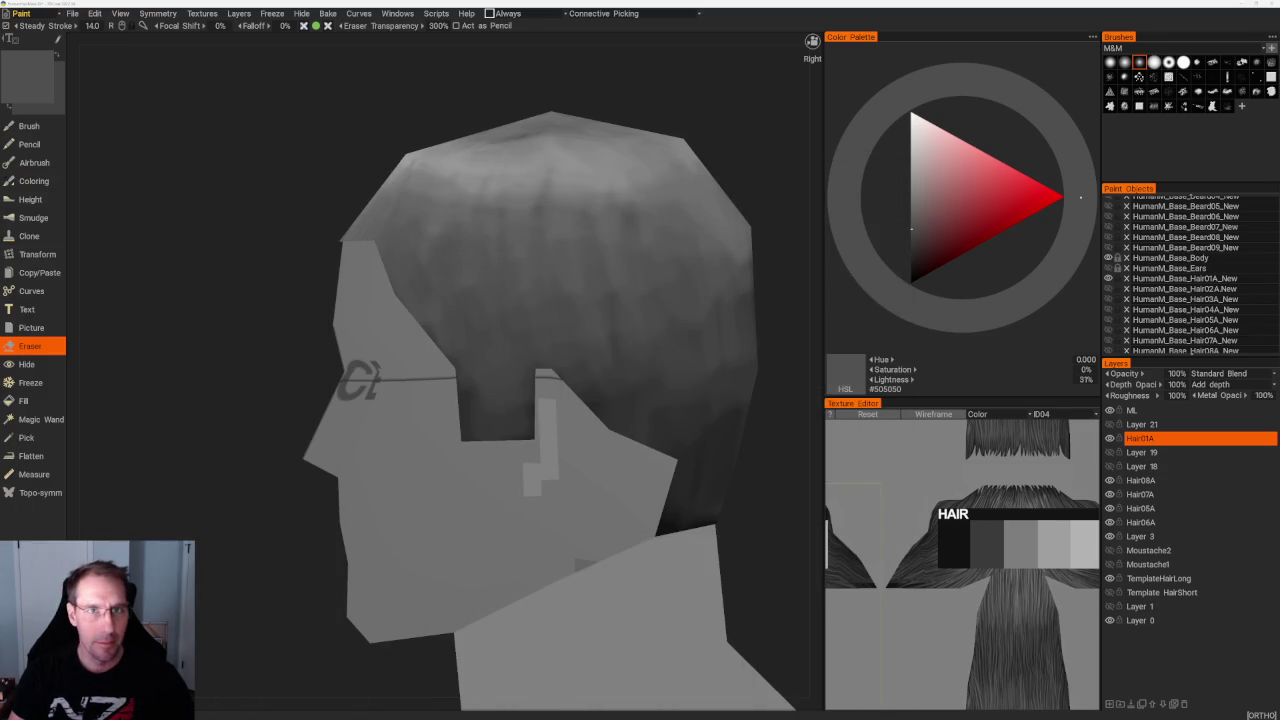